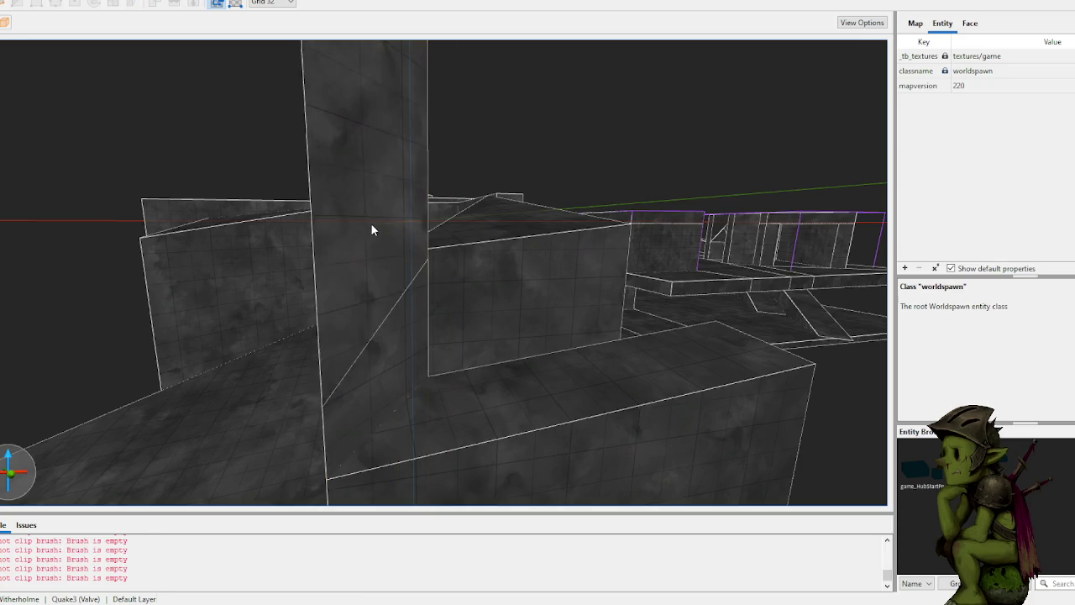
# Step: Delete the tall pillar brush standing among the angled cave walls
pyautogui.press('Delete')
pyautogui.scroll(2, 447, 285)
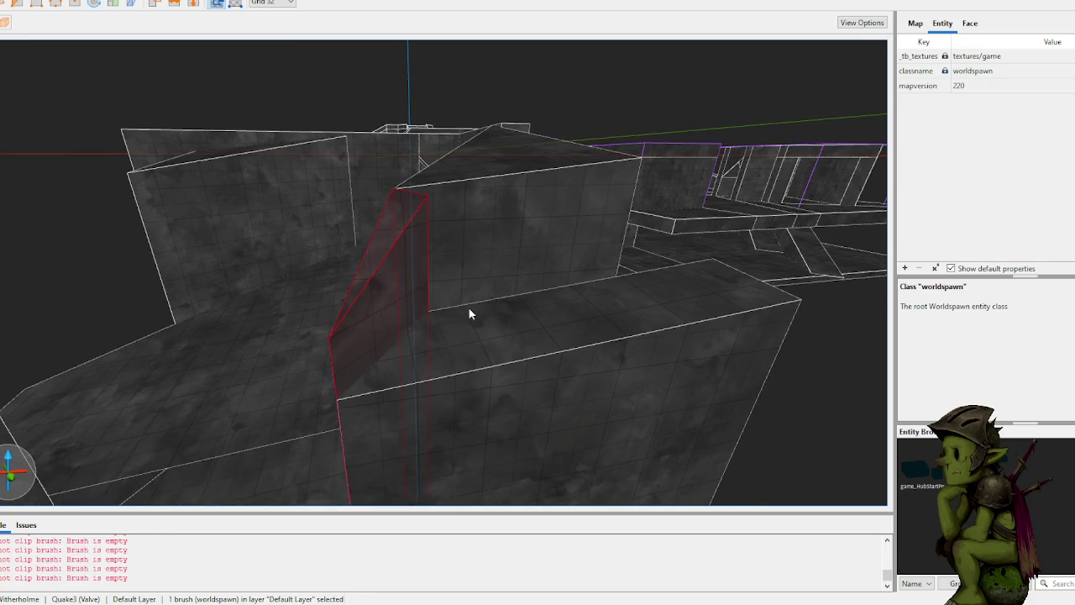
pyautogui.moveTo(459, 316); pyautogui.dragTo(494, 315)
pyautogui.scroll(3, 436, 327)
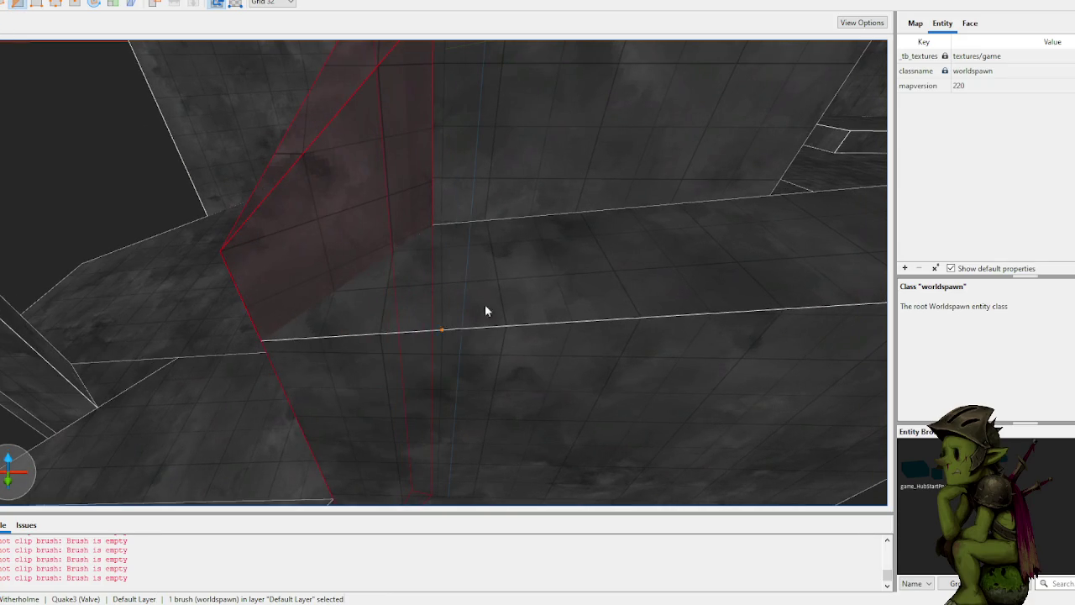
# Step: Leave clipping, select the angled wall, floor face, left wall face and neighbouring brush, then deselect
pyautogui.press('Escape')
pyautogui.press('Escape')
pyautogui.press('Escape')
pyautogui.click(339, 197)
pyautogui.keyDown('shift'); pyautogui.click(562, 251); pyautogui.keyUp('shift')
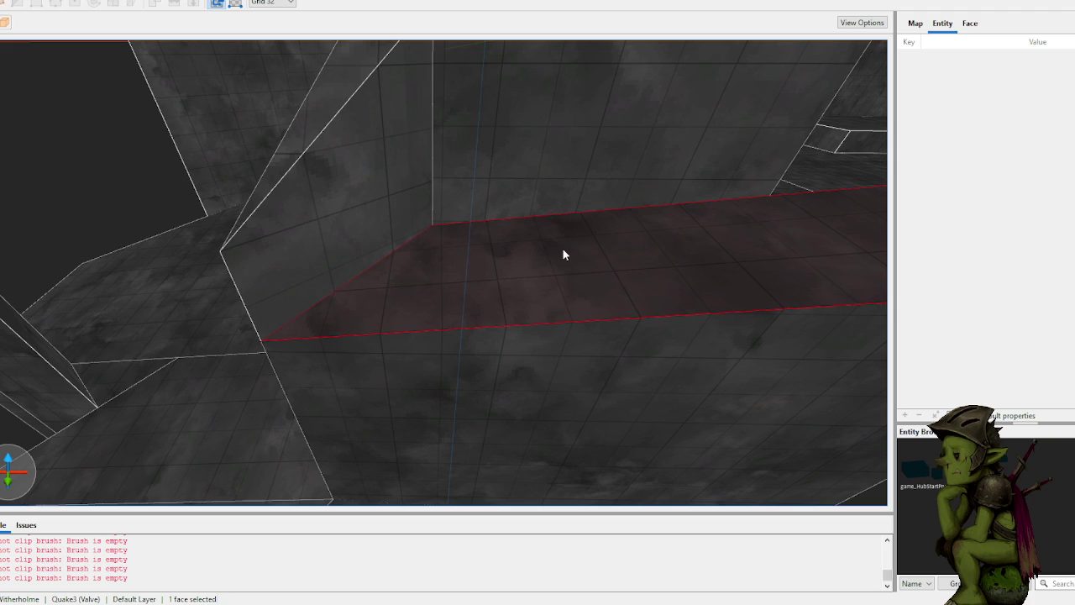
pyautogui.keyDown('ctrl'); pyautogui.keyDown('shift'); pyautogui.click(351, 181); pyautogui.keyUp('shift'); pyautogui.keyUp('ctrl')
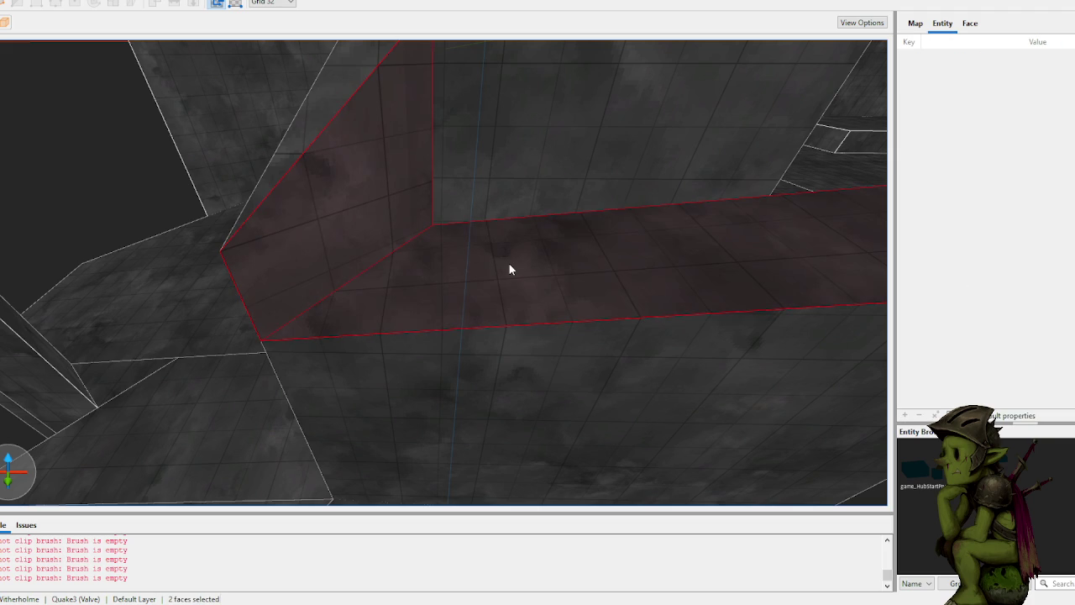
pyautogui.click(508, 262)
pyautogui.scroll(-5, 508, 263)
pyautogui.click(721, 350)
pyautogui.scroll(10, 722, 350)
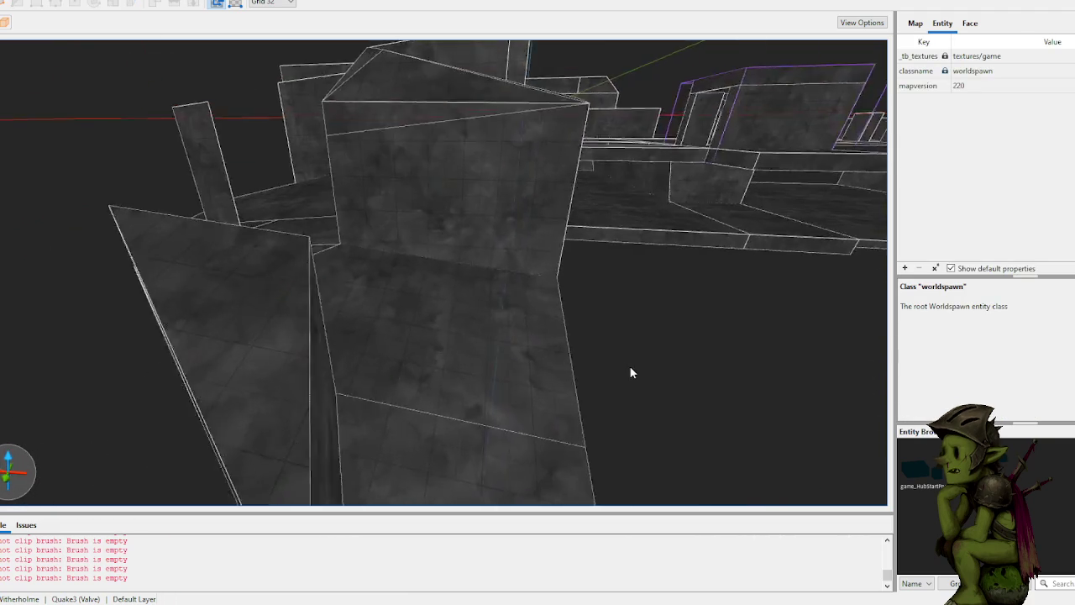
pyautogui.scroll(8, 629, 365)
# Step: Select the angled wall brush, then stretch the slanted floor brush wider
pyautogui.click(461, 366)
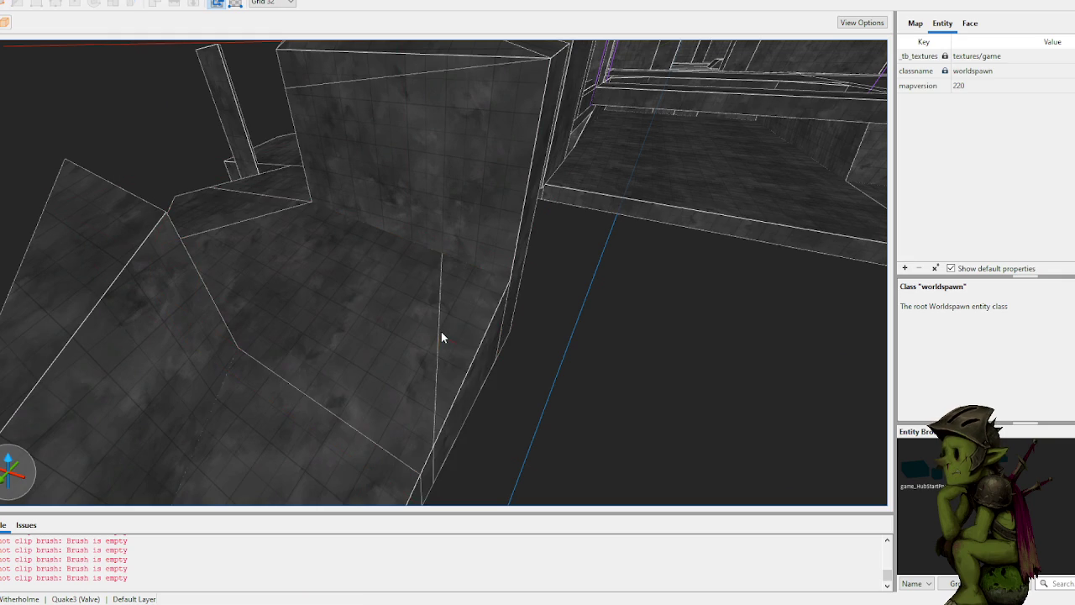
pyautogui.scroll(-5, 429, 147)
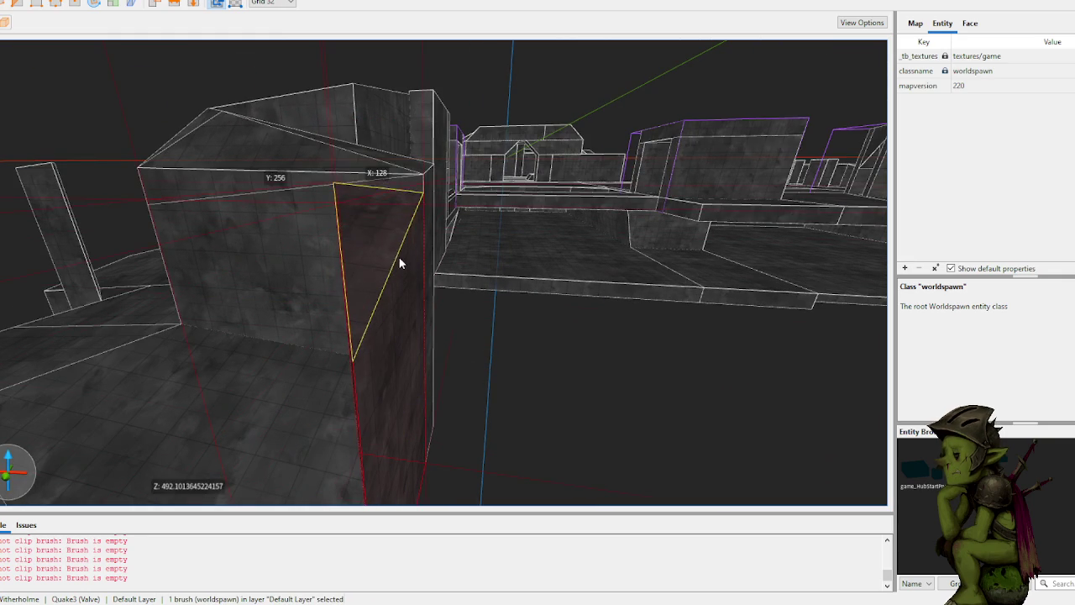
pyautogui.click(582, 391)
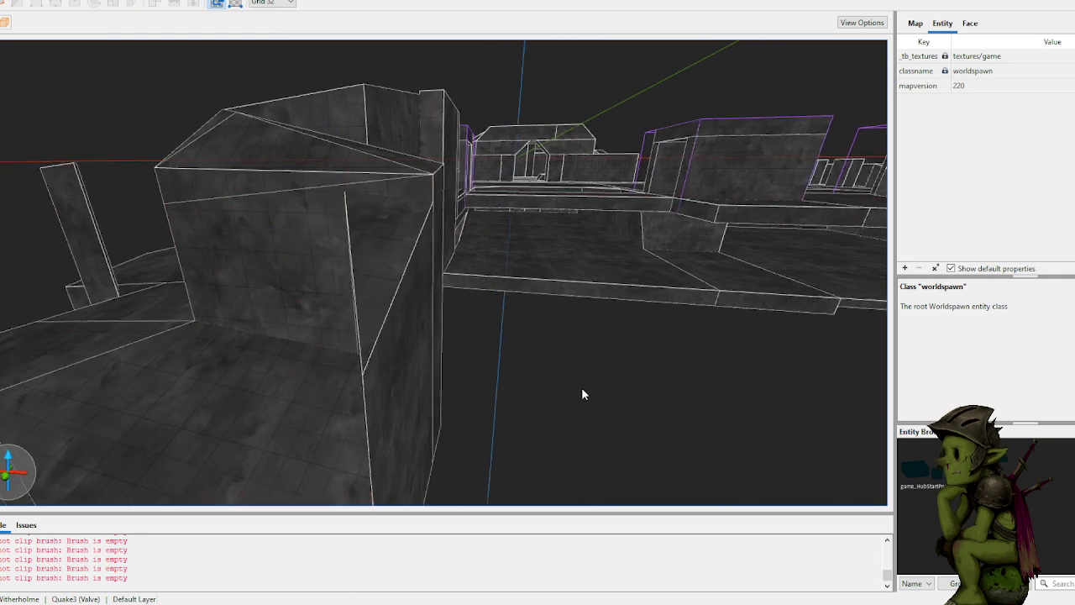
pyautogui.scroll(5, 609, 398)
pyautogui.scroll(10, 513, 350)
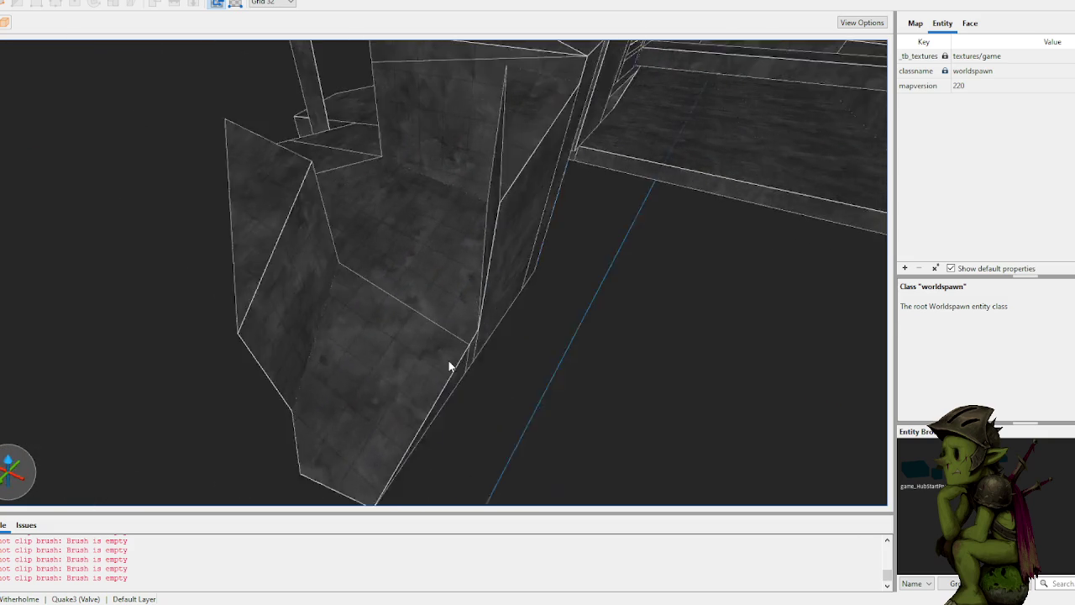
pyautogui.scroll(-6, 448, 352)
pyautogui.scroll(3, 453, 353)
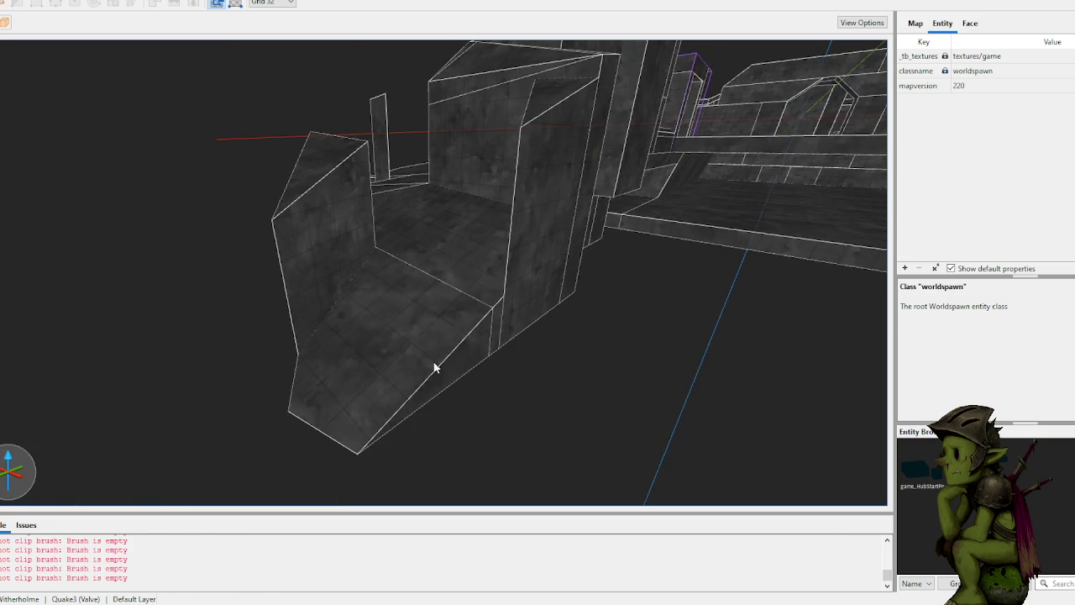
pyautogui.moveTo(474, 366)
pyautogui.mouseDown()
pyautogui.moveTo(568, 402)
pyautogui.moveTo(656, 457)
pyautogui.mouseUp()
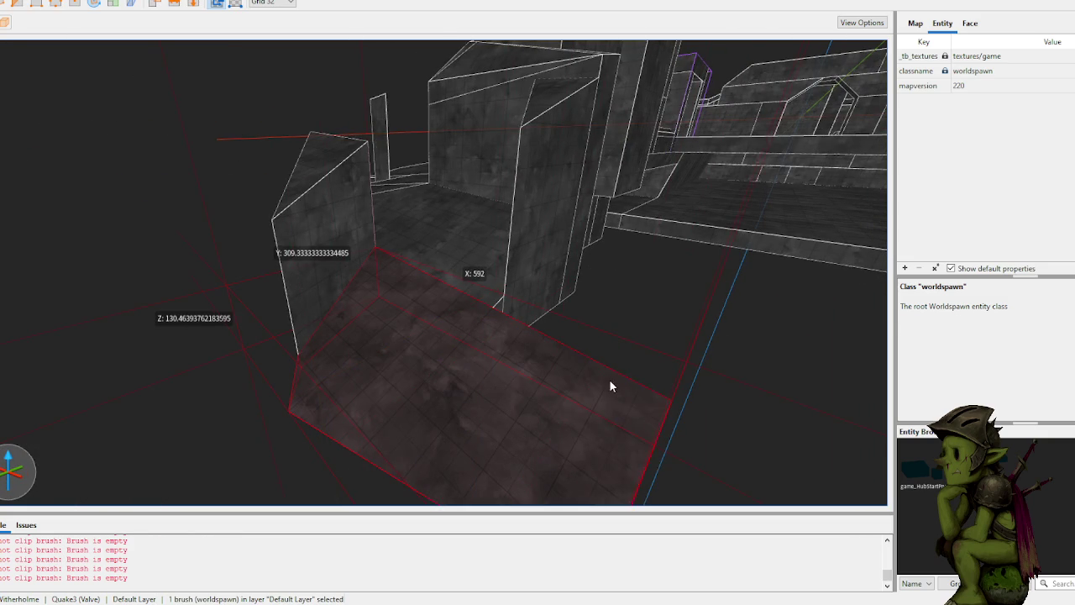
# Step: Undo the accidental stretch of the slanted floor brush
pyautogui.scroll(3, 596, 382)
pyautogui.hotkey('ctrl', 'z')
pyautogui.scroll(5, 579, 369)
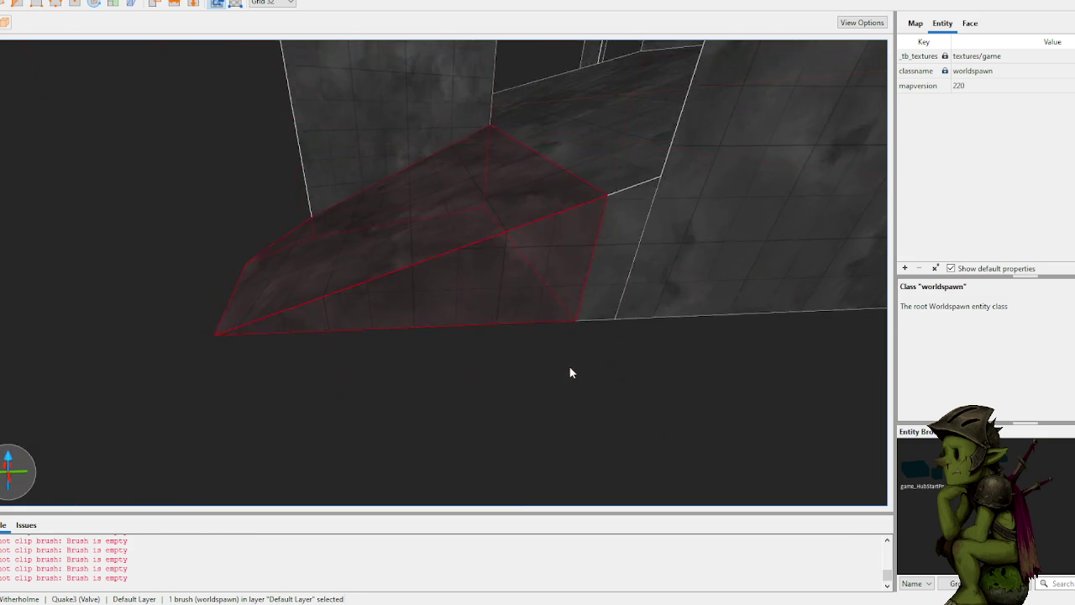
pyautogui.scroll(-5, 569, 374)
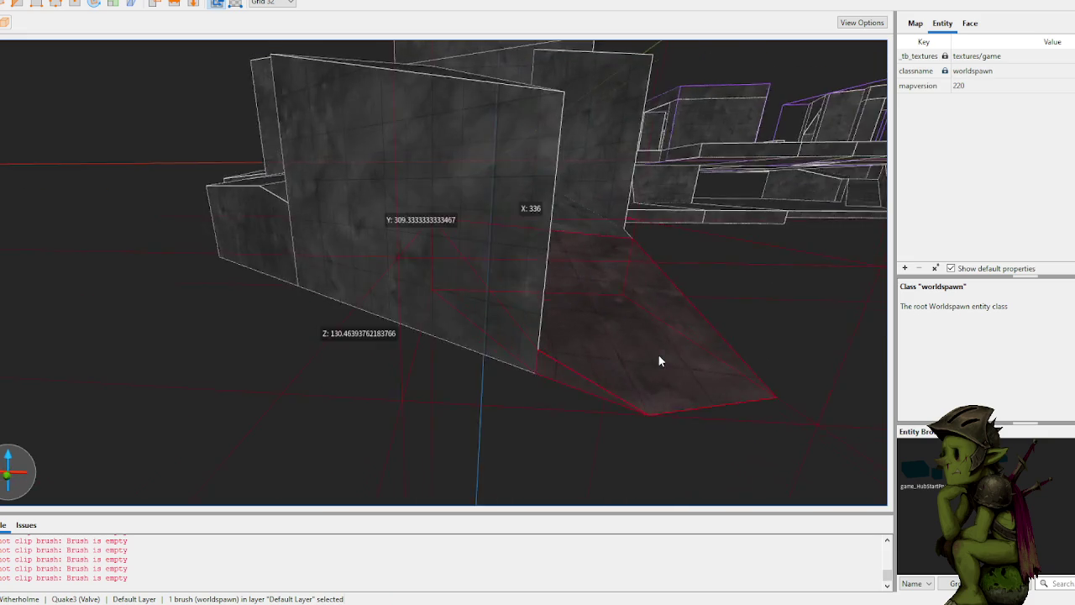
pyautogui.scroll(8, 635, 347)
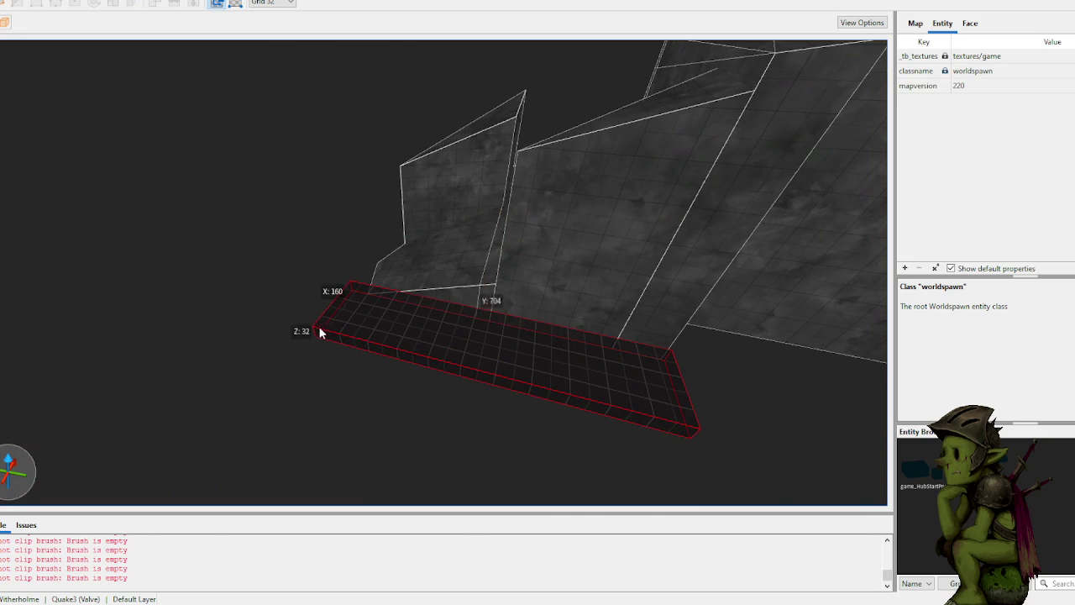
# Step: Extrude the thin floor slab upward into a 192 x 992 x 416 wall brush
pyautogui.click(432, 329)
pyautogui.moveTo(432, 328)
pyautogui.mouseDown()
pyautogui.moveTo(430, 158)
pyautogui.moveTo(463, 193)
pyautogui.moveTo(555, 225)
pyautogui.mouseUp()
pyautogui.scroll(5, 567, 216)
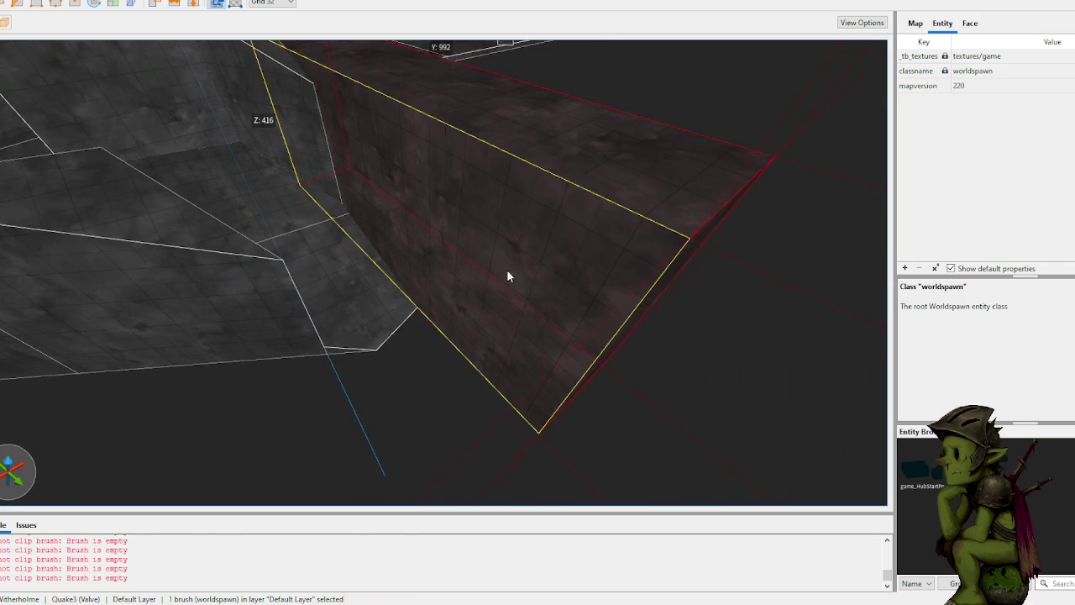
pyautogui.scroll(2, 521, 259)
pyautogui.moveTo(506, 259); pyautogui.dragTo(469, 239)
pyautogui.moveTo(321, 216); pyautogui.dragTo(299, 203)
pyautogui.click(473, 315)
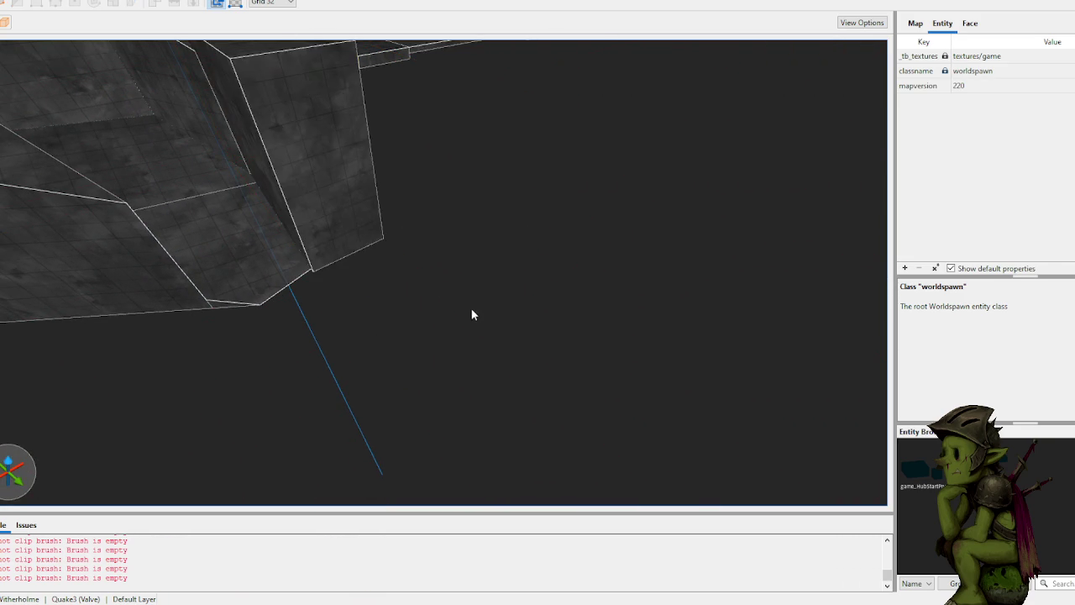
# Step: Orbit and zoom the 3D view over to the tall pillar wall at the cave edge
pyautogui.scroll(-8, 473, 316)
pyautogui.scroll(10, 437, 254)
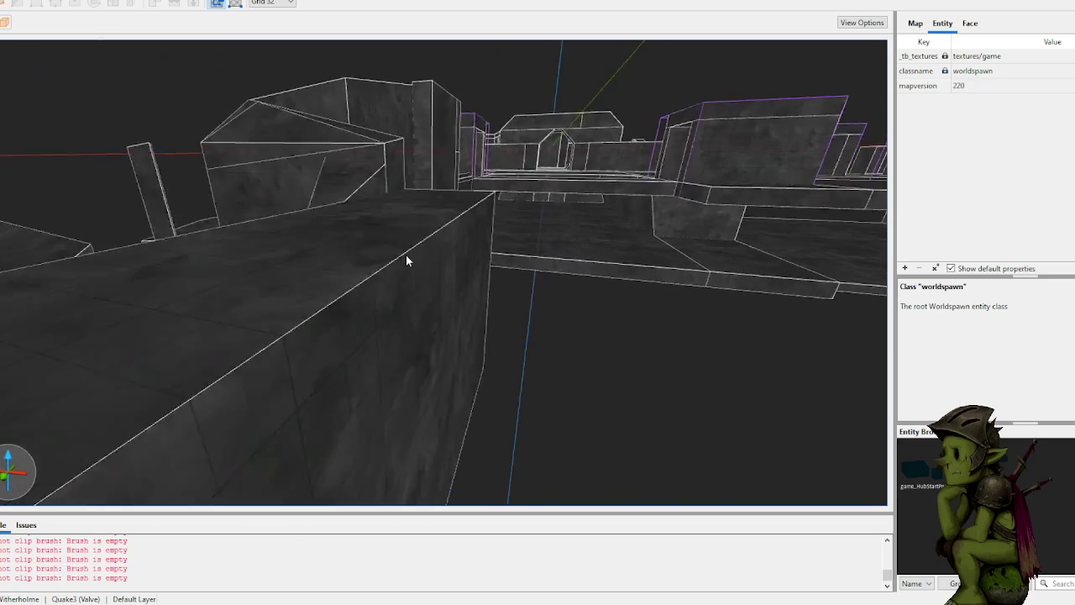
pyautogui.scroll(-5, 405, 254)
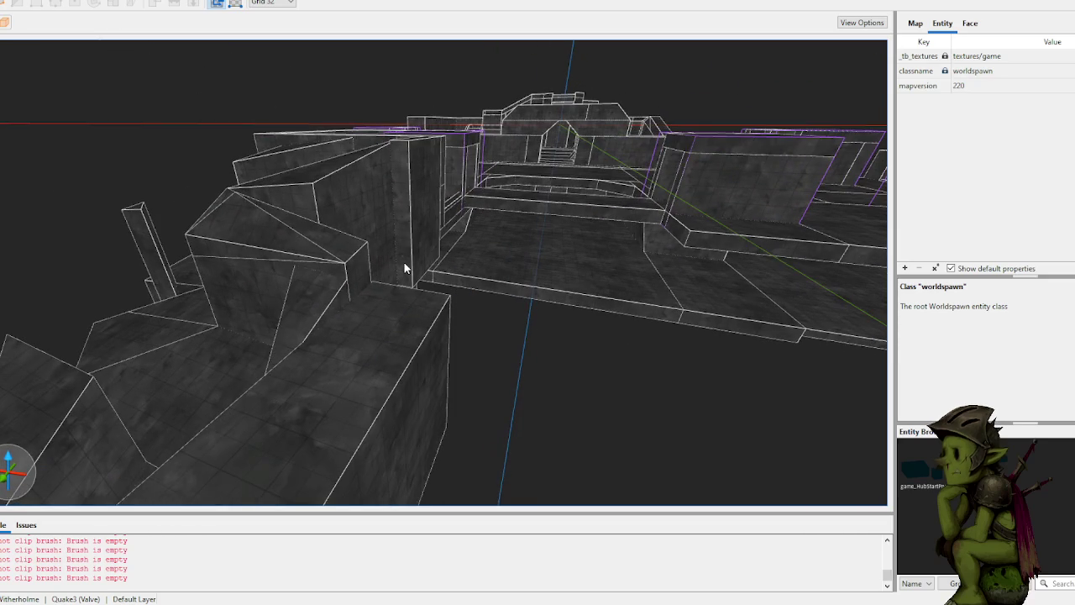
pyautogui.scroll(3, 407, 267)
pyautogui.scroll(5, 412, 312)
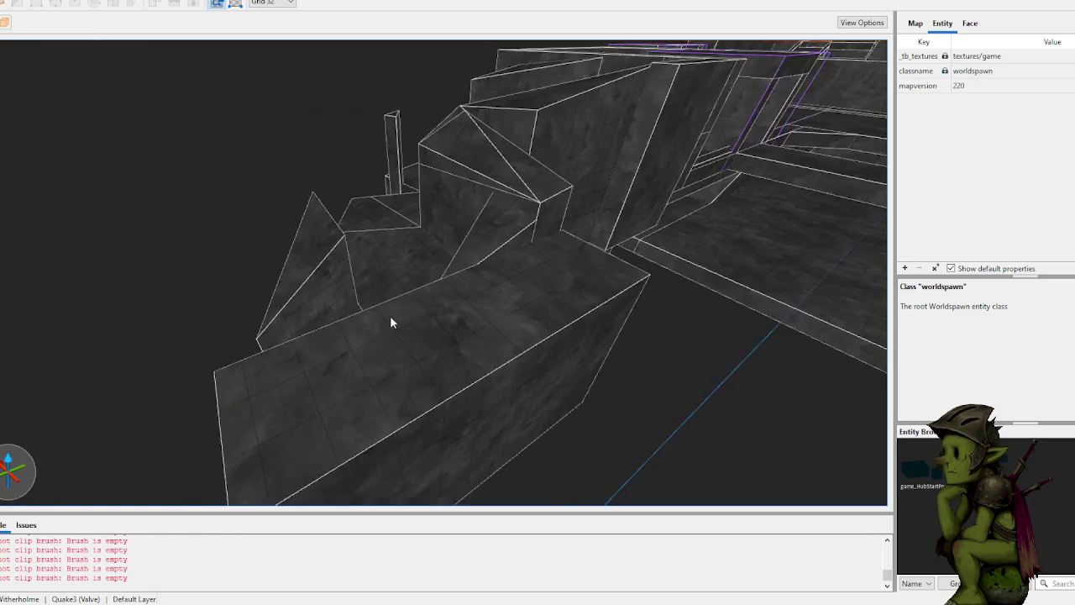
pyautogui.moveTo(408, 298)
pyautogui.mouseDown()
pyautogui.moveTo(482, 306)
pyautogui.moveTo(418, 319)
pyautogui.moveTo(471, 342)
pyautogui.mouseUp()
pyautogui.scroll(5, 495, 319)
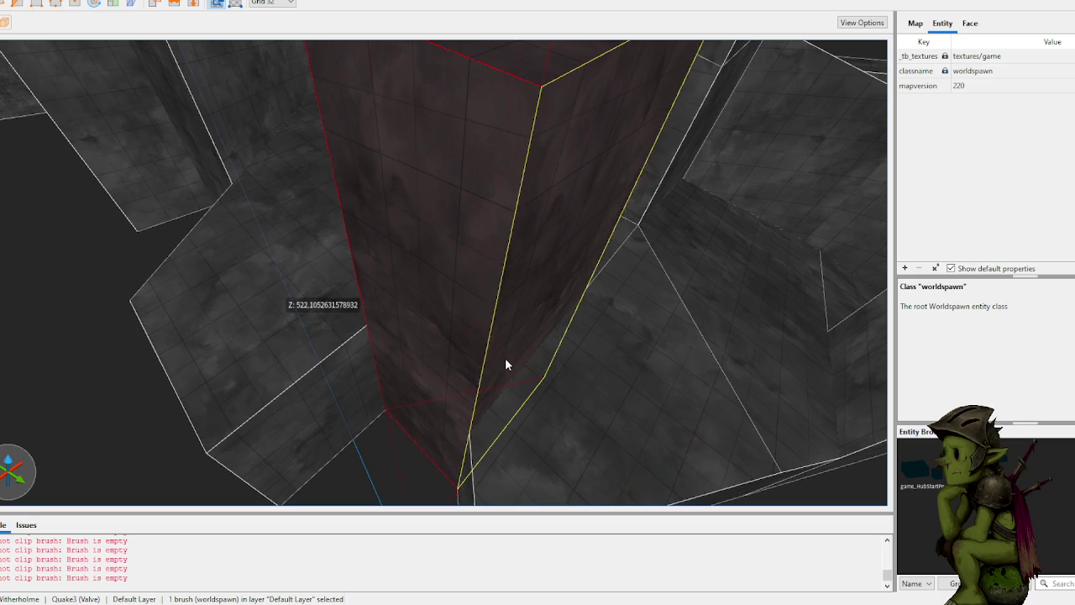
pyautogui.scroll(3, 538, 366)
pyautogui.moveTo(551, 374)
pyautogui.mouseDown()
pyautogui.moveTo(415, 367)
pyautogui.moveTo(449, 367)
pyautogui.moveTo(427, 384)
pyautogui.mouseUp()
pyautogui.scroll(-3, 415, 368)
pyautogui.scroll(2, 426, 384)
# Step: Clip the tall wall brush along a two-point angled plane, choosing which side to keep
pyautogui.click(414, 378)
pyautogui.click(400, 358)
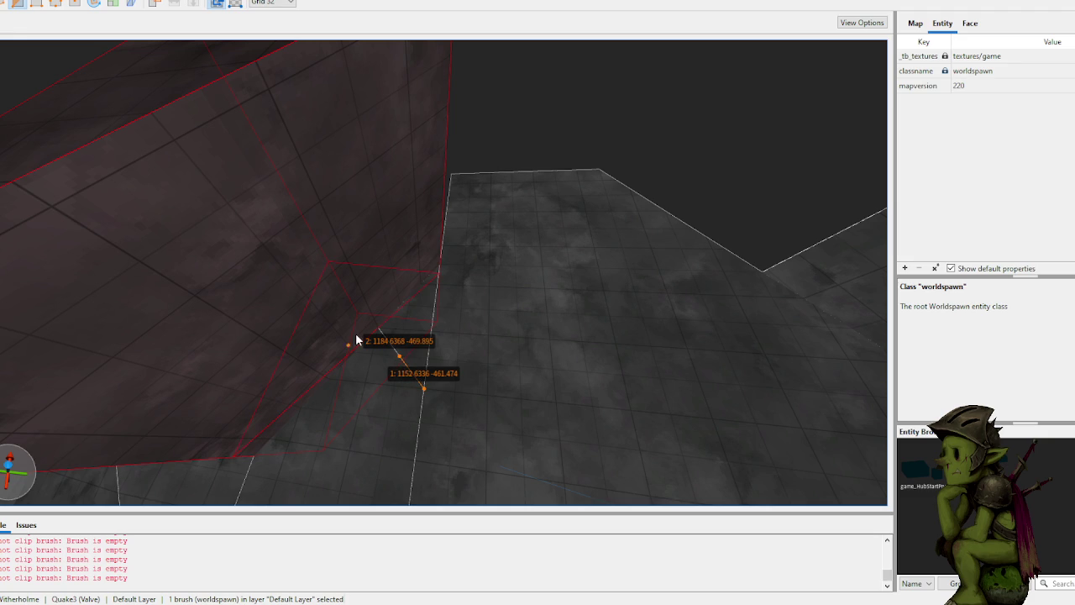
pyautogui.moveTo(403, 384)
pyautogui.mouseDown()
pyautogui.moveTo(386, 307)
pyautogui.moveTo(379, 300)
pyautogui.moveTo(372, 319)
pyautogui.moveTo(345, 319)
pyautogui.moveTo(357, 274)
pyautogui.mouseUp()
pyautogui.hotkey('ctrl', 'Return')
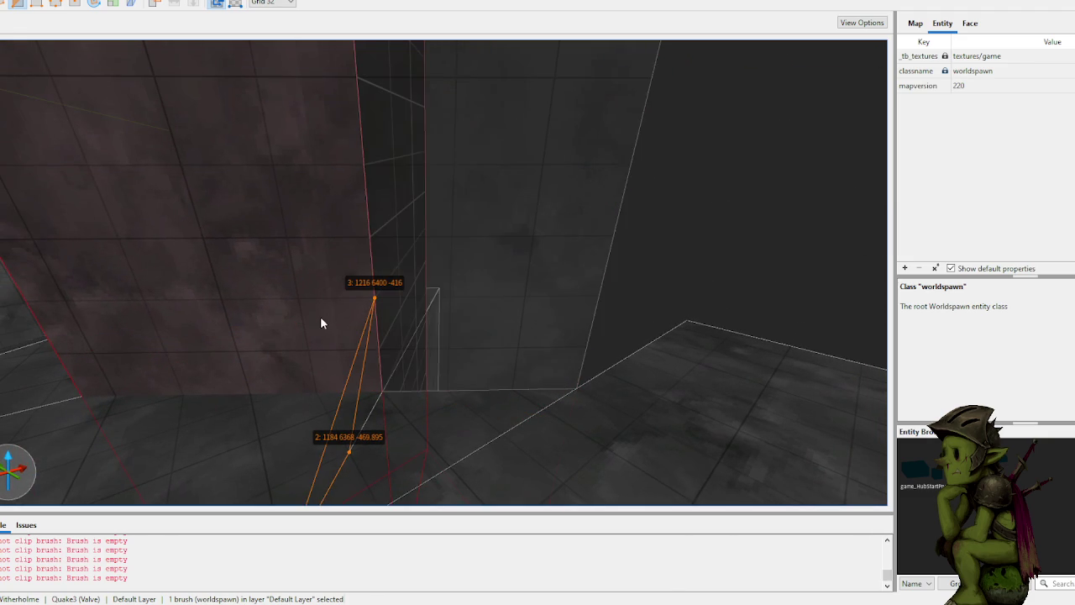
pyautogui.hotkey('ctrl', 'Return')
pyautogui.press('Return')
pyautogui.press('Escape')
# Step: Save MudCave.map, select the neighbouring wall brush and save again
pyautogui.moveTo(320, 316)
pyautogui.mouseDown()
pyautogui.moveTo(393, 289)
pyautogui.moveTo(413, 242)
pyautogui.moveTo(491, 240)
pyautogui.moveTo(492, 274)
pyautogui.moveTo(445, 281)
pyautogui.moveTo(495, 244)
pyautogui.moveTo(538, 250)
pyautogui.moveTo(549, 267)
pyautogui.moveTo(504, 300)
pyautogui.moveTo(512, 287)
pyautogui.mouseUp()
pyautogui.hotkey('ctrl', 's')
pyautogui.click(511, 287)
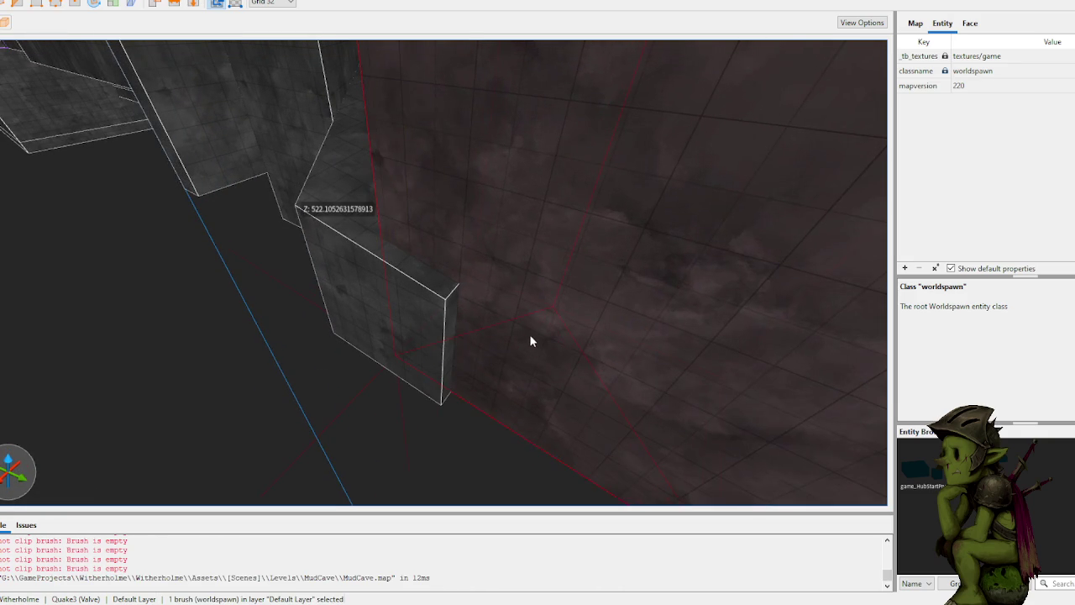
pyautogui.hotkey('ctrl', 's')
pyautogui.moveTo(467, 387)
pyautogui.mouseDown()
pyautogui.moveTo(352, 404)
pyautogui.moveTo(509, 324)
pyautogui.moveTo(485, 343)
pyautogui.moveTo(523, 304)
pyautogui.mouseUp()
pyautogui.scroll(10, 388, 377)
pyautogui.scroll(-5, 484, 344)
pyautogui.scroll(5, 482, 343)
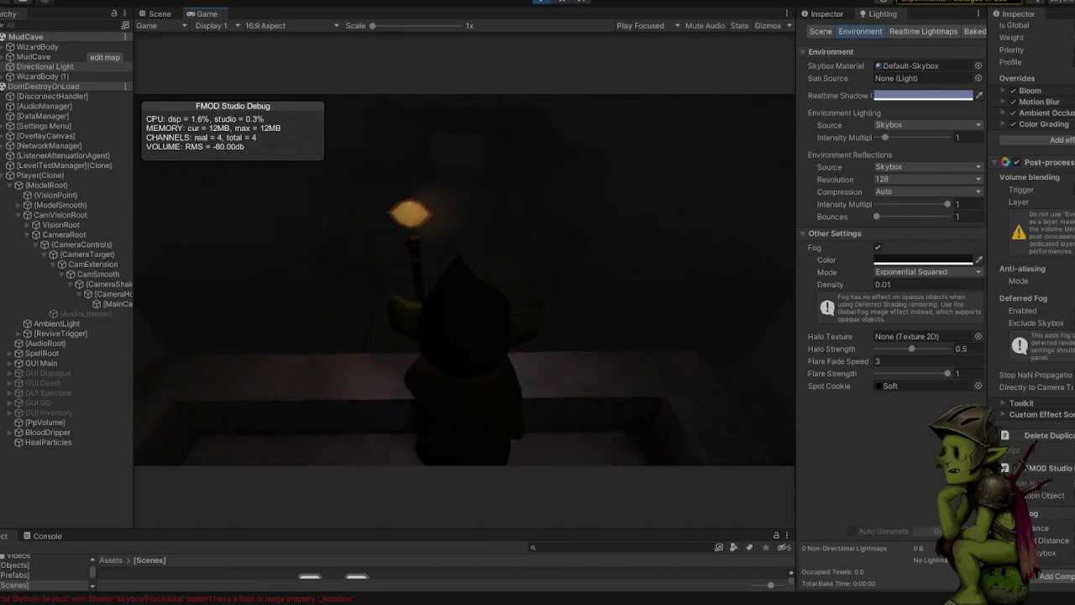
# Step: Walk the character forward through the cave toward the lit corridor
pyautogui.press('w')
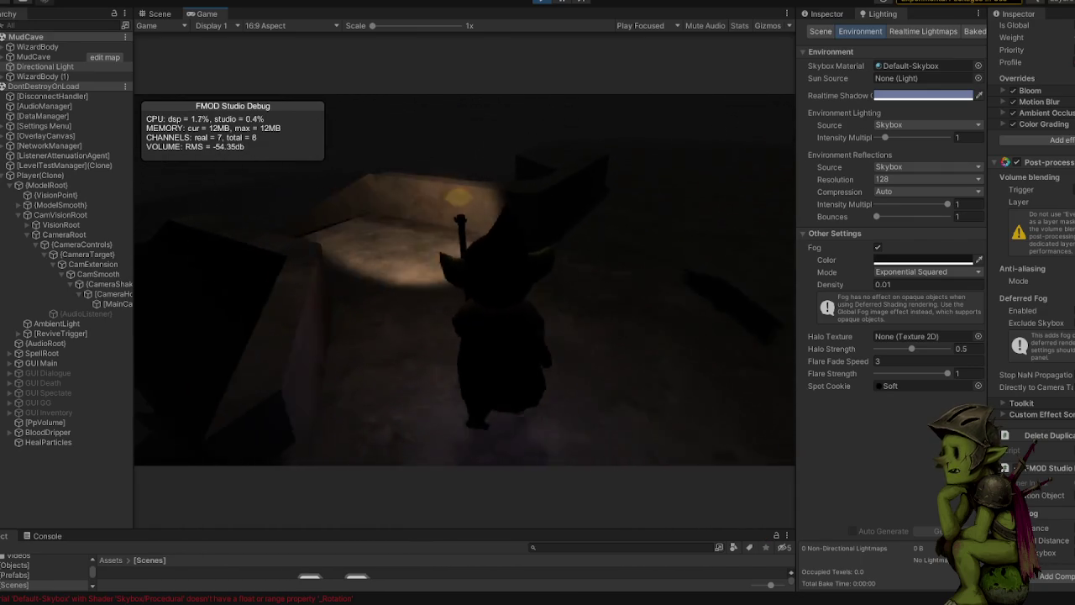
pyautogui.press('w')
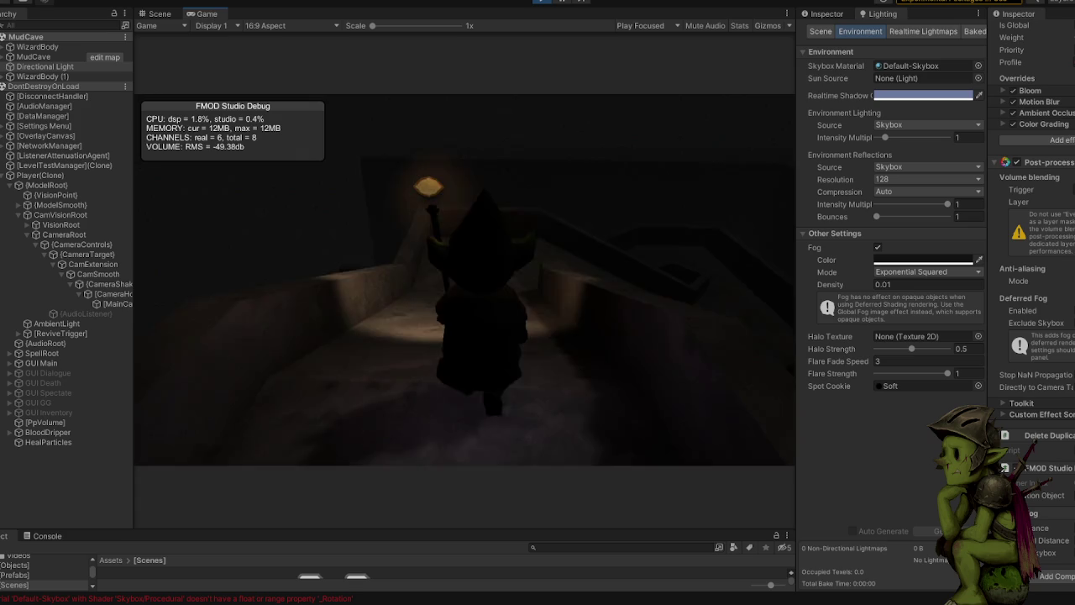
pyautogui.press('w')
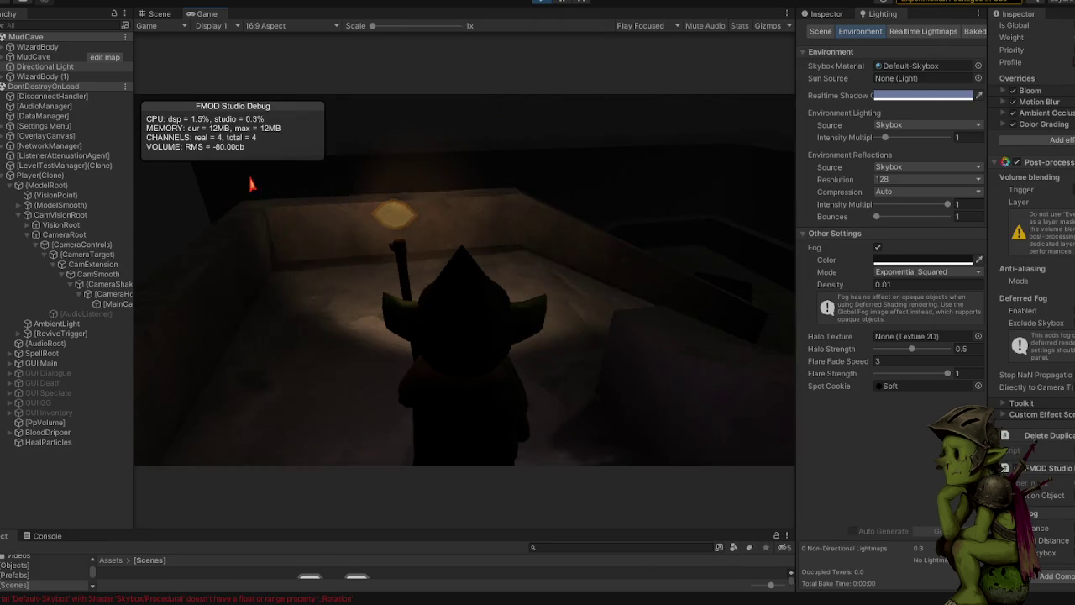
# Step: Pause the game and maximize the Game view from its tab menu
pyautogui.press('Escape')
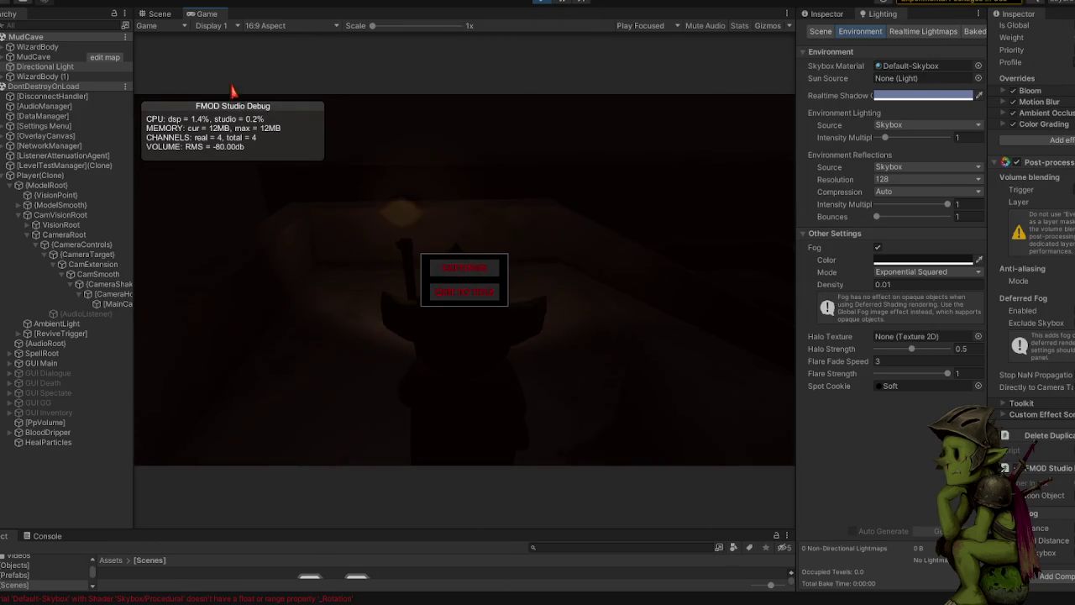
pyautogui.rightClick(209, 17)
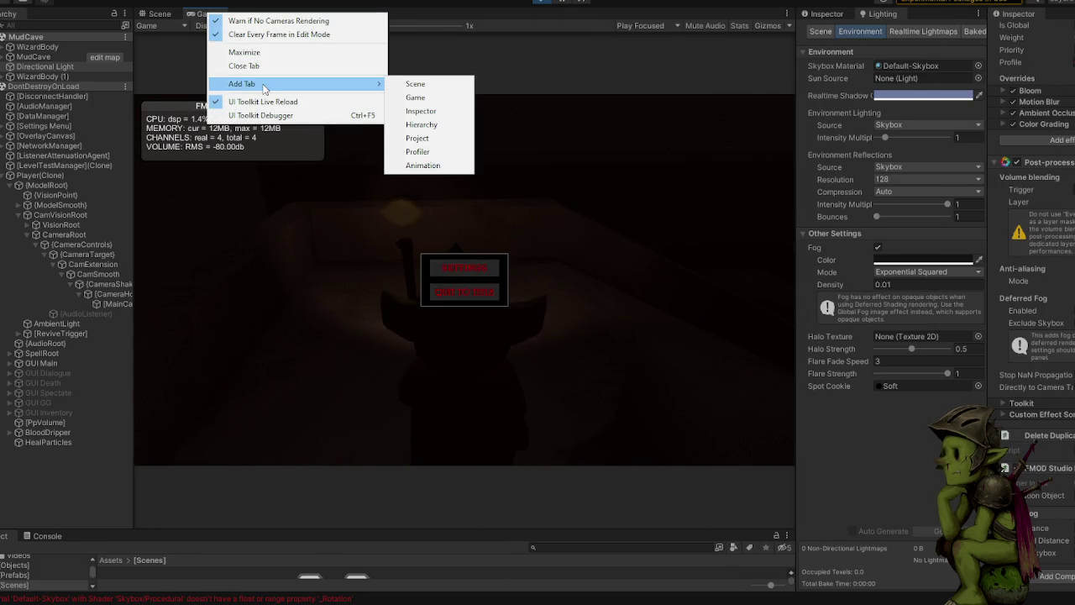
pyautogui.click(180, 61)
pyautogui.rightClick(205, 18)
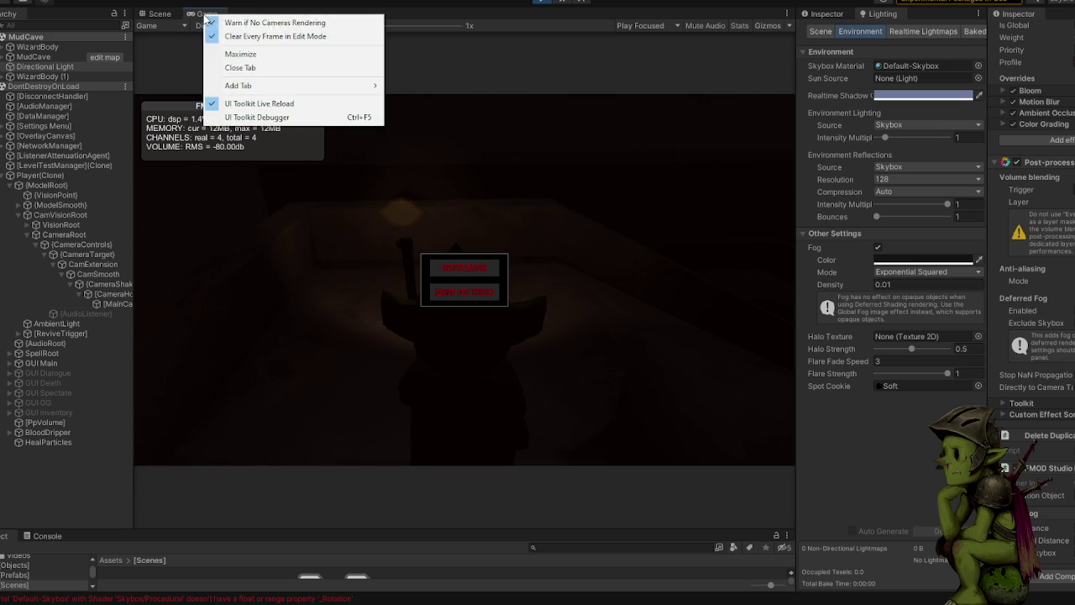
pyautogui.click(241, 56)
# Step: Resume the game and walk the wizard through the corridors, doorways and lit rooms of the cave
pyautogui.press('Escape')
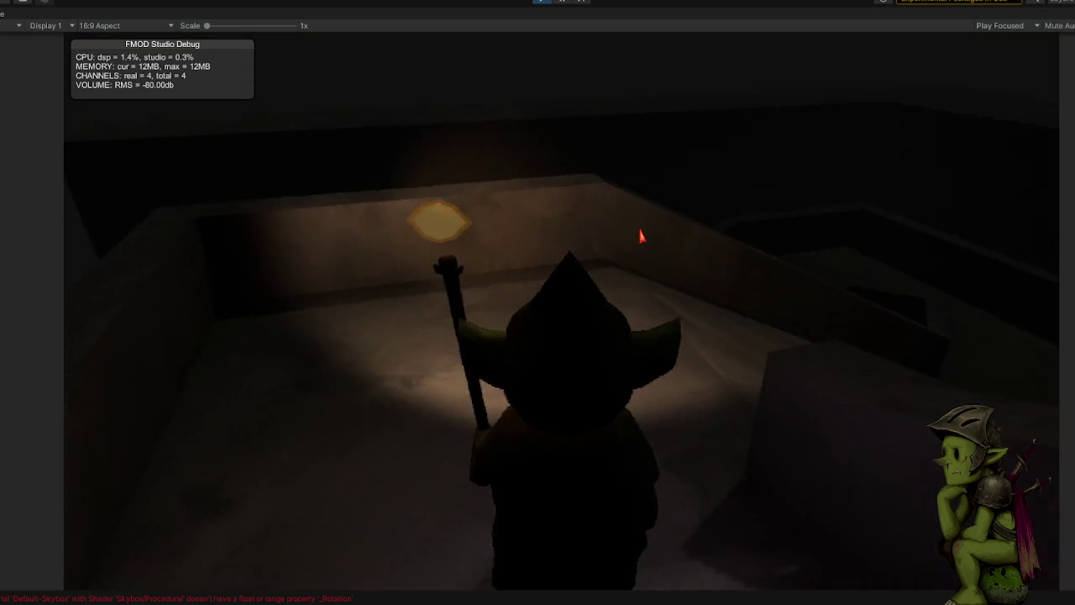
pyautogui.press('w')
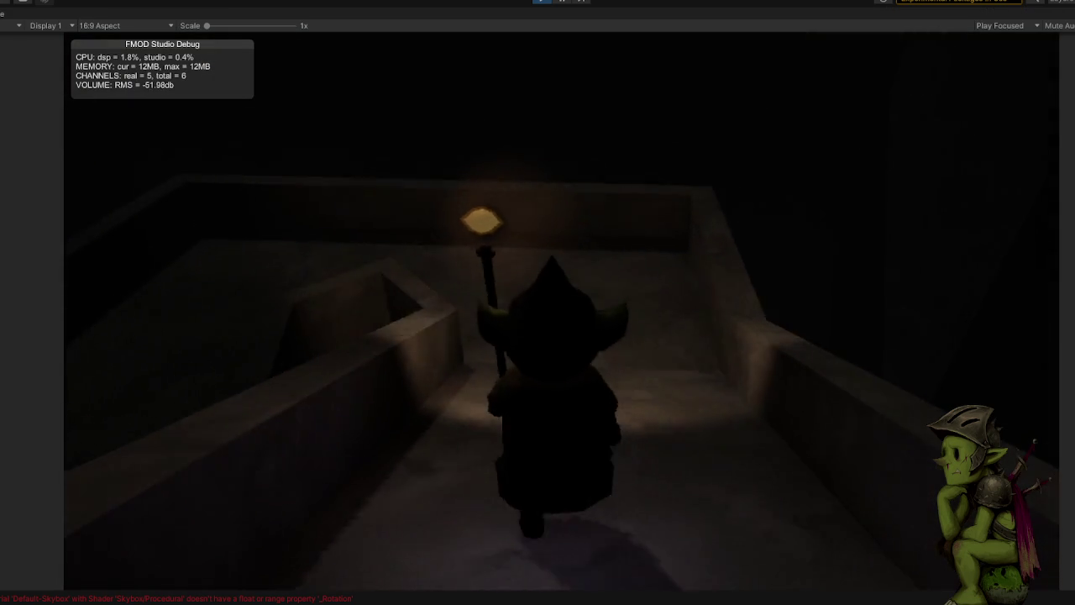
pyautogui.press('w')
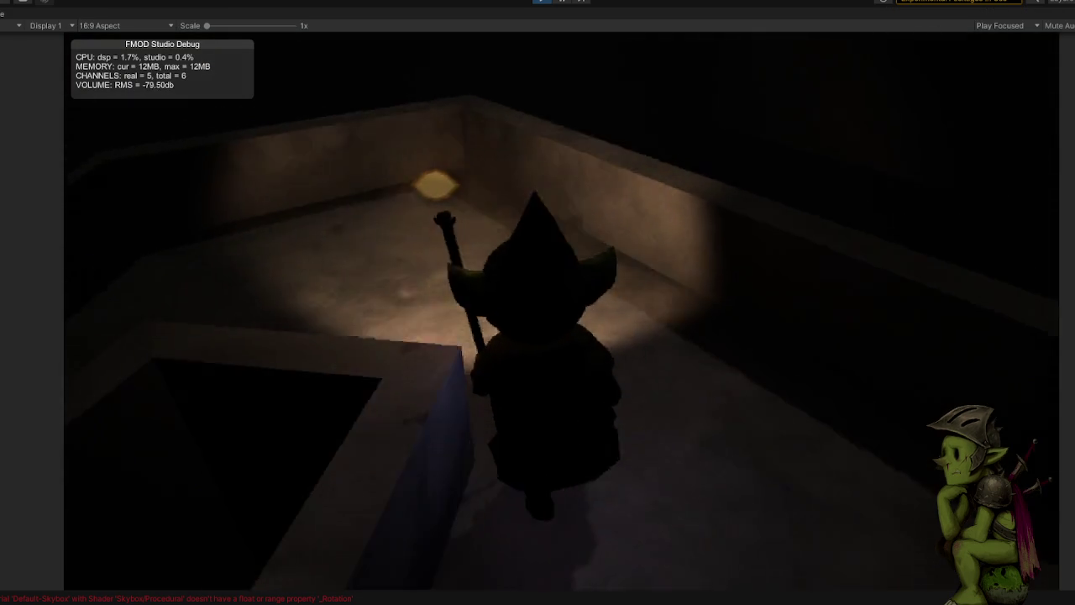
pyautogui.press('w')
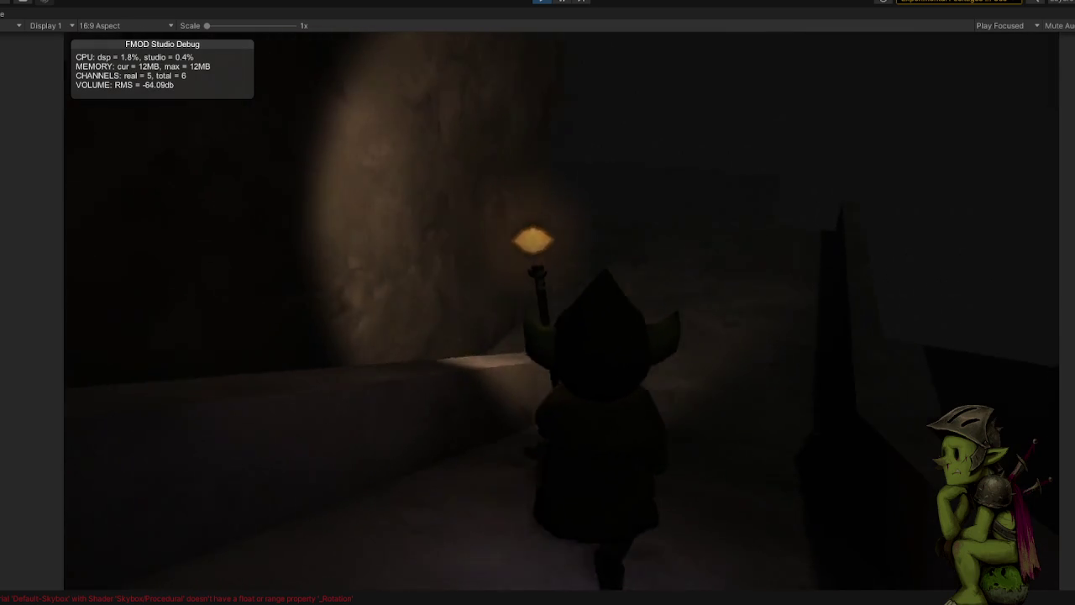
pyautogui.press('w')
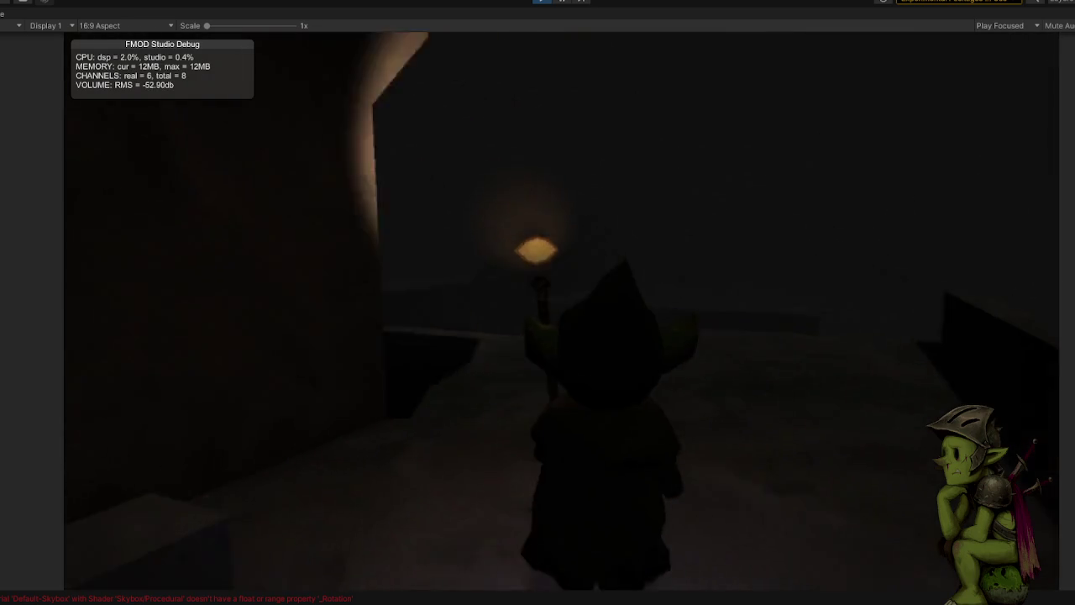
pyautogui.press('w')
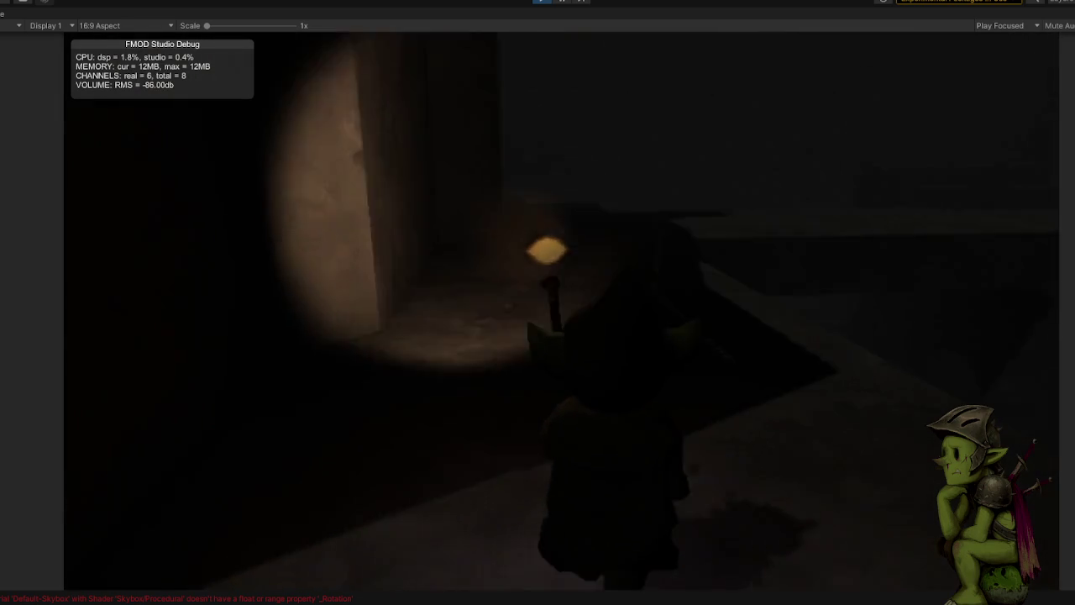
pyautogui.press('w')
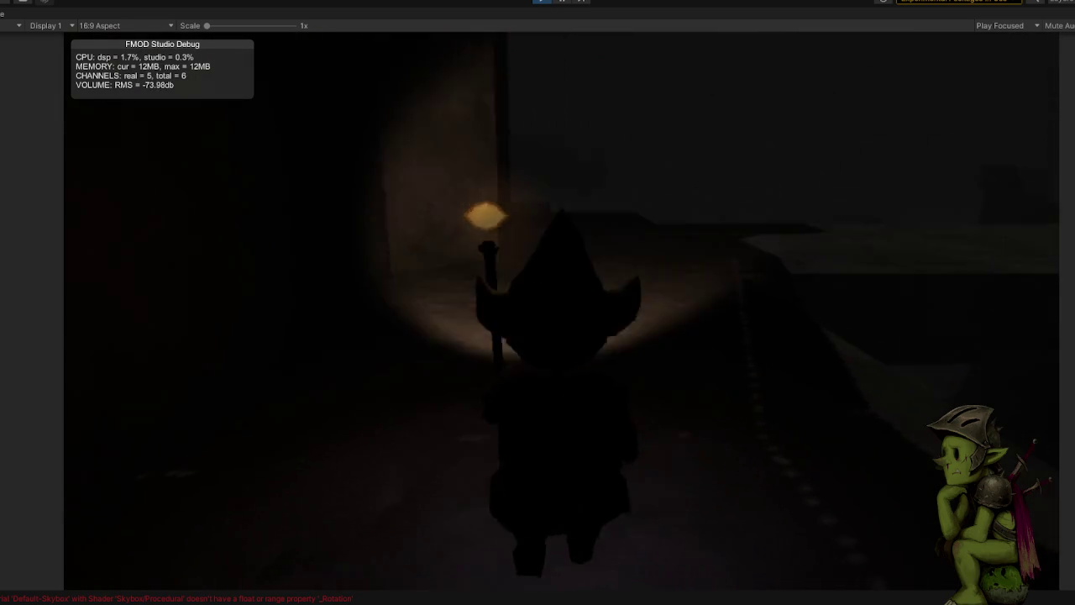
pyautogui.press('w')
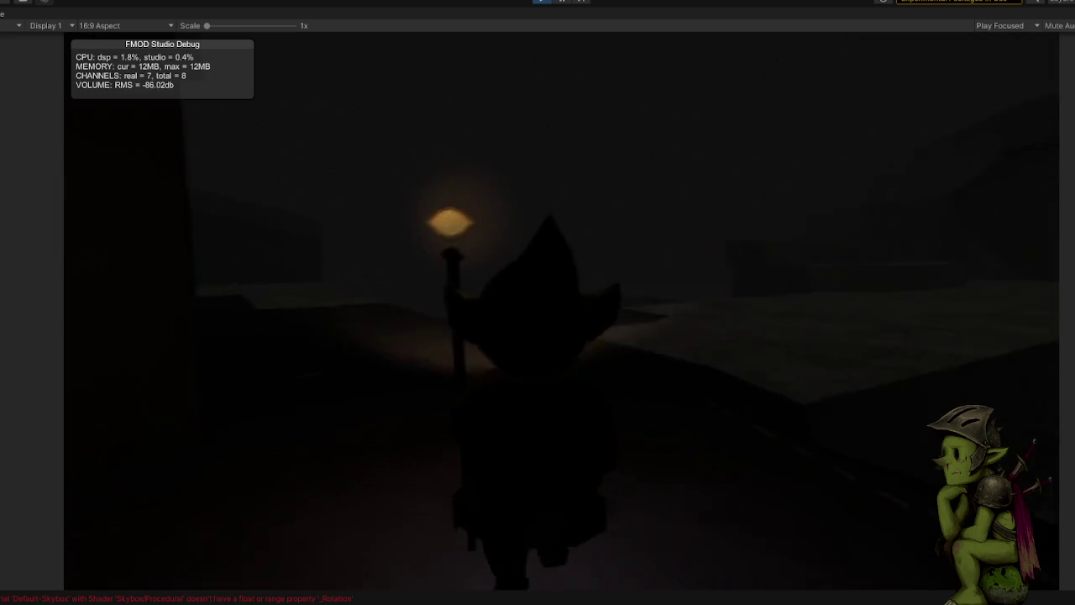
pyautogui.press('w')
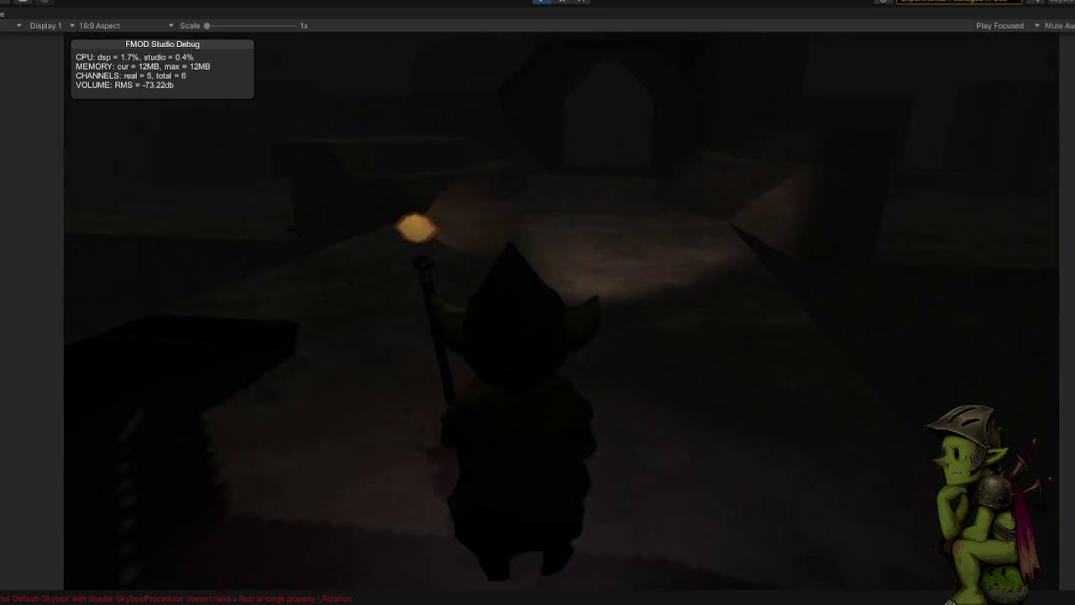
pyautogui.press('w')
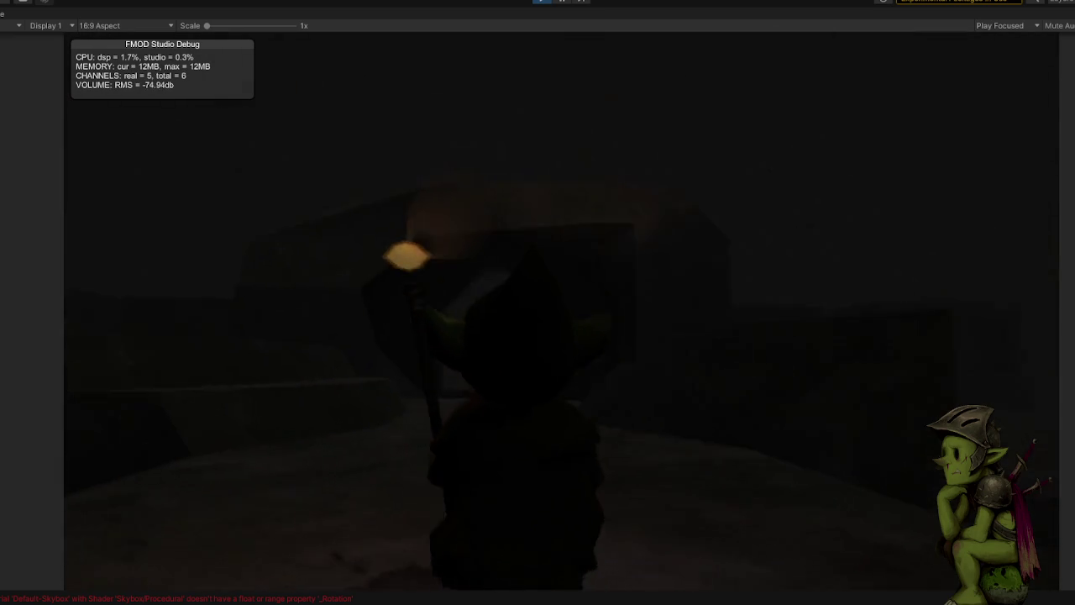
pyautogui.press('w')
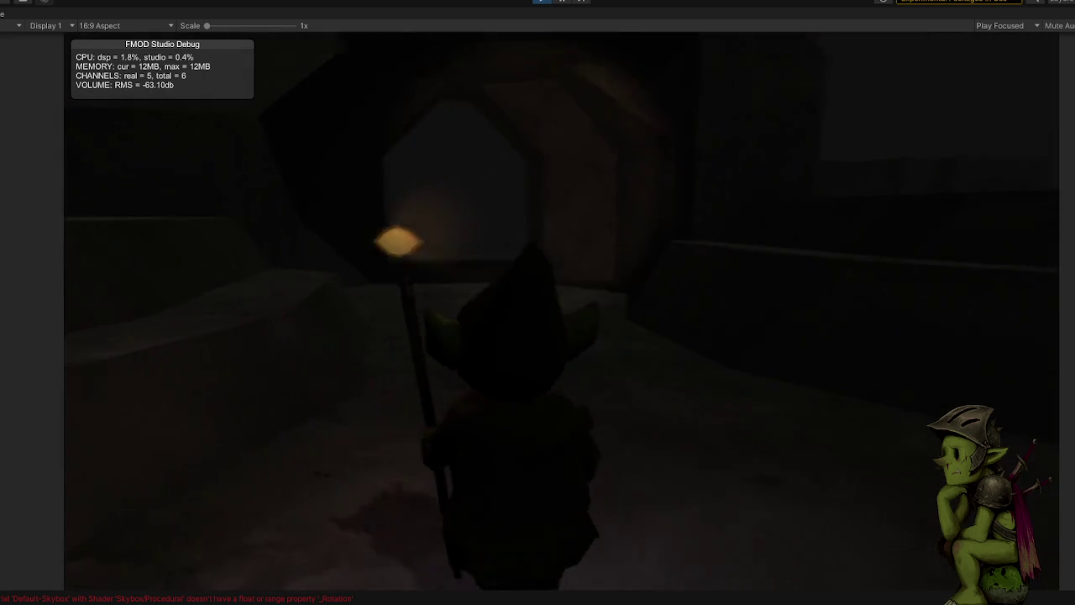
pyautogui.press('w')
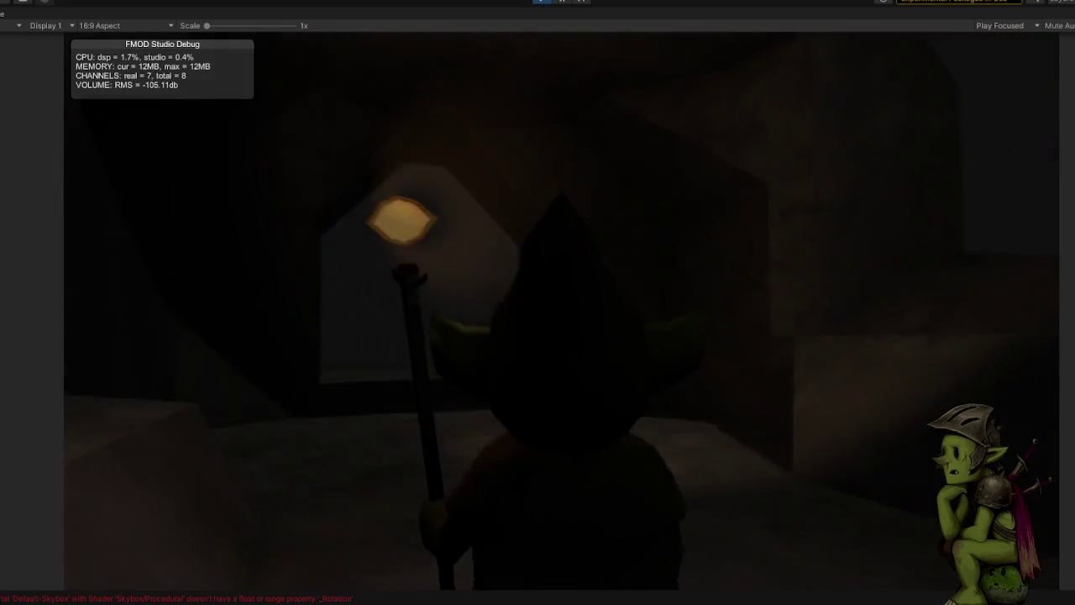
pyautogui.press('w')
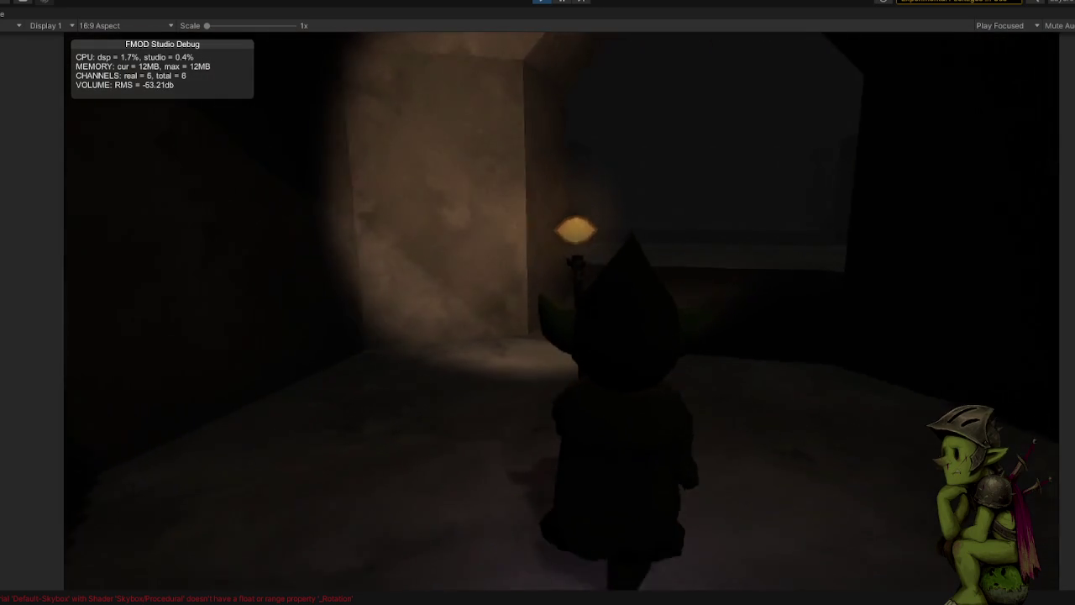
pyautogui.press('w')
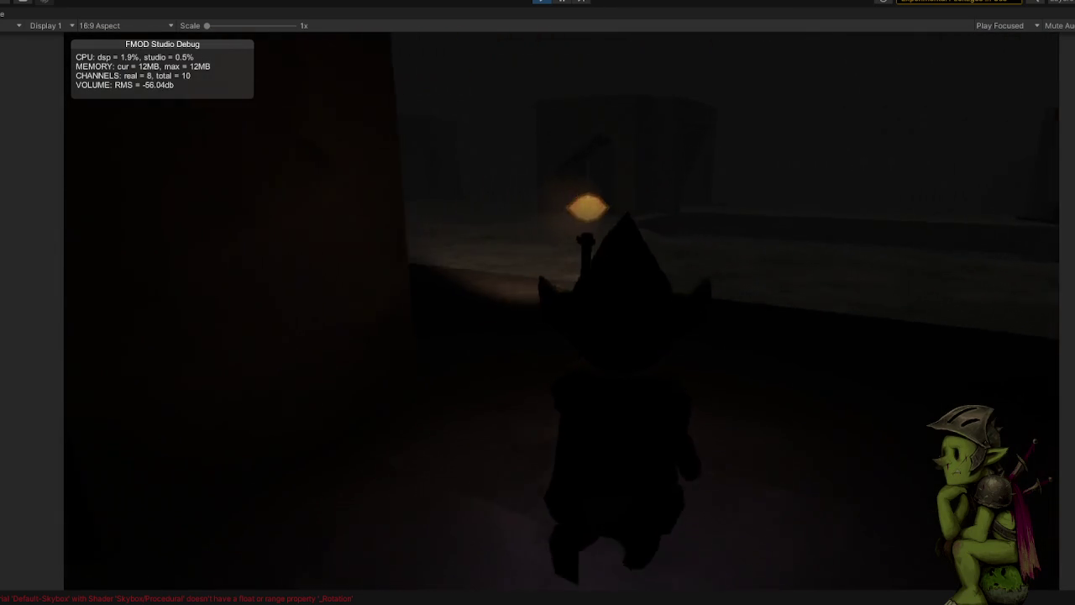
pyautogui.press('w')
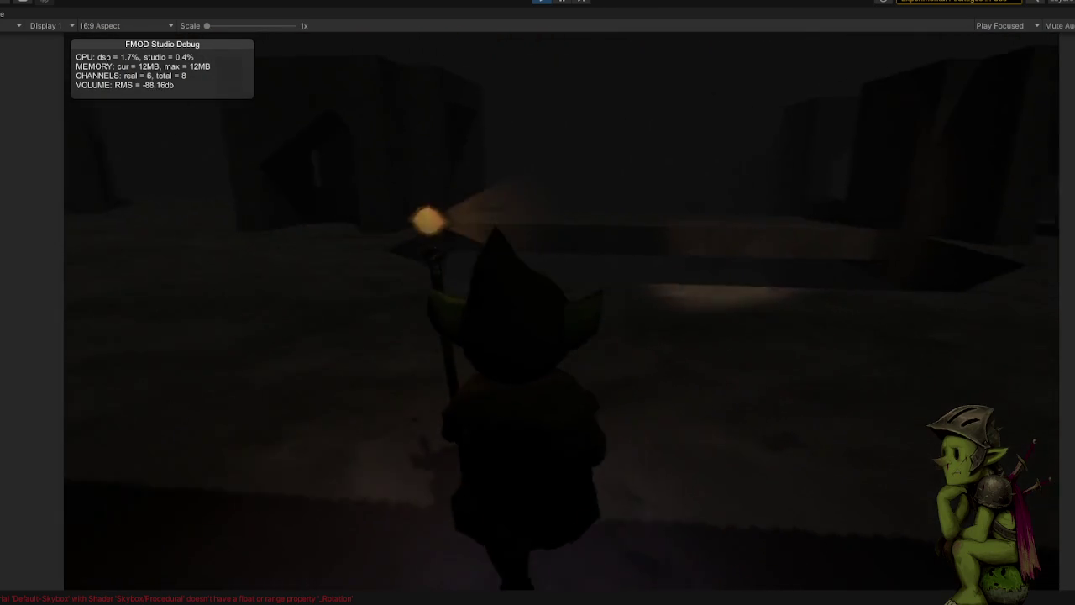
pyautogui.press('w')
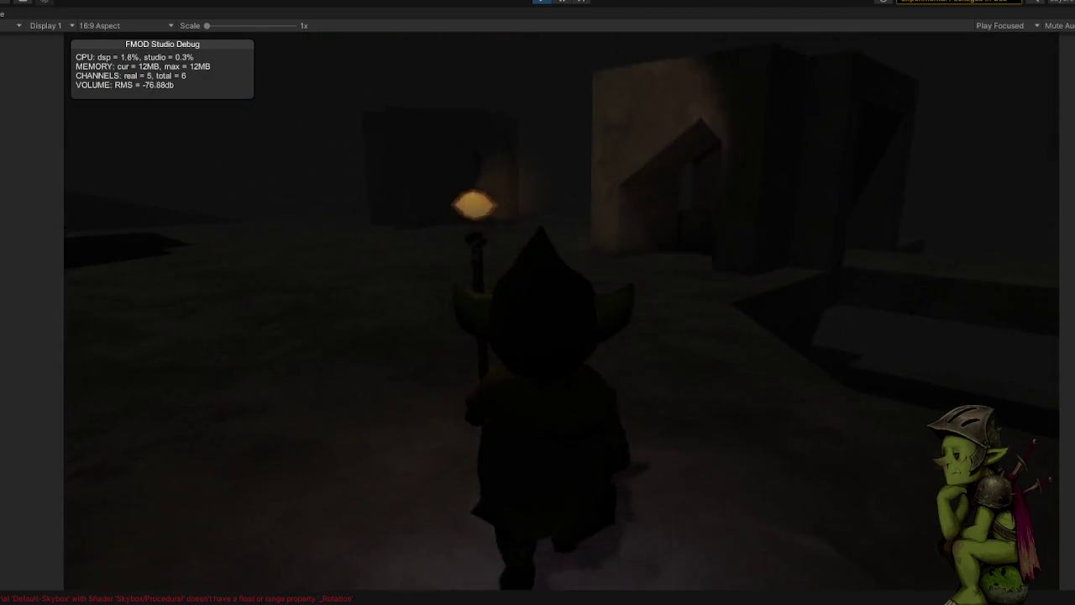
pyautogui.press('w')
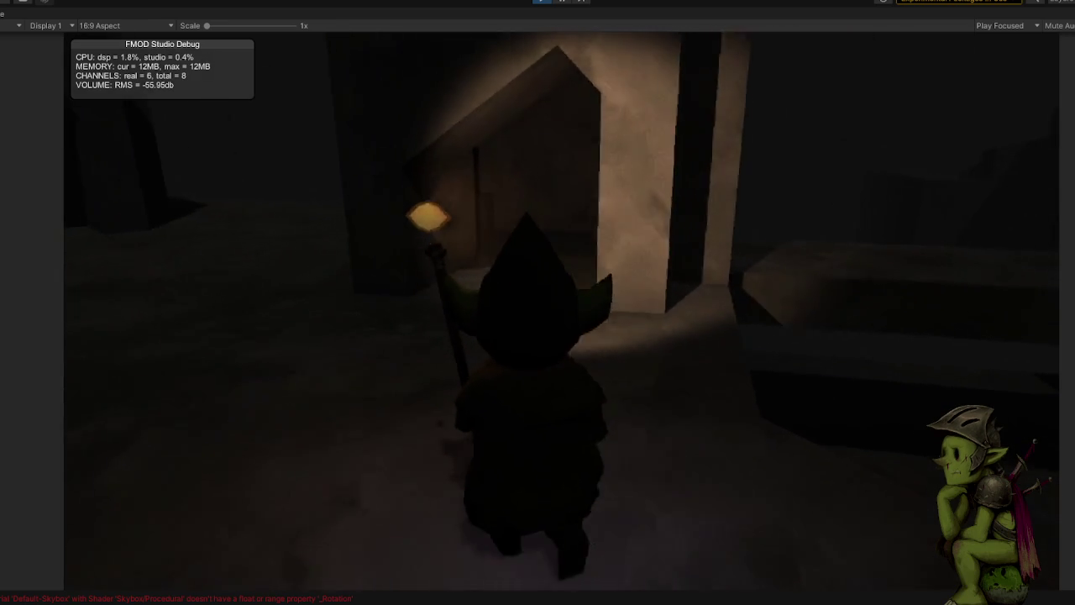
pyautogui.press('w')
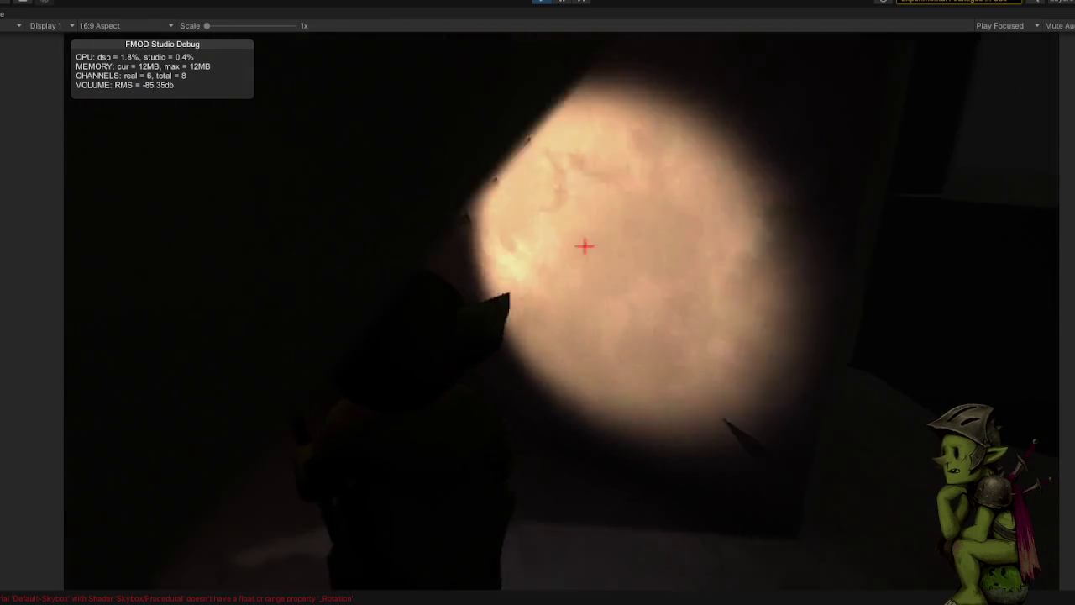
pyautogui.press('w')
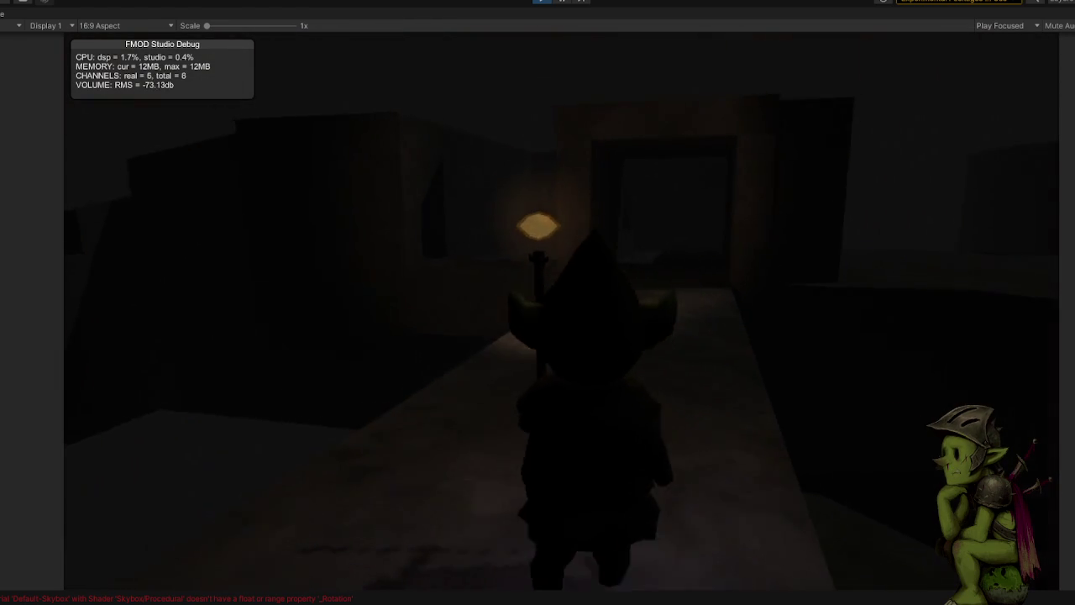
pyautogui.press('w')
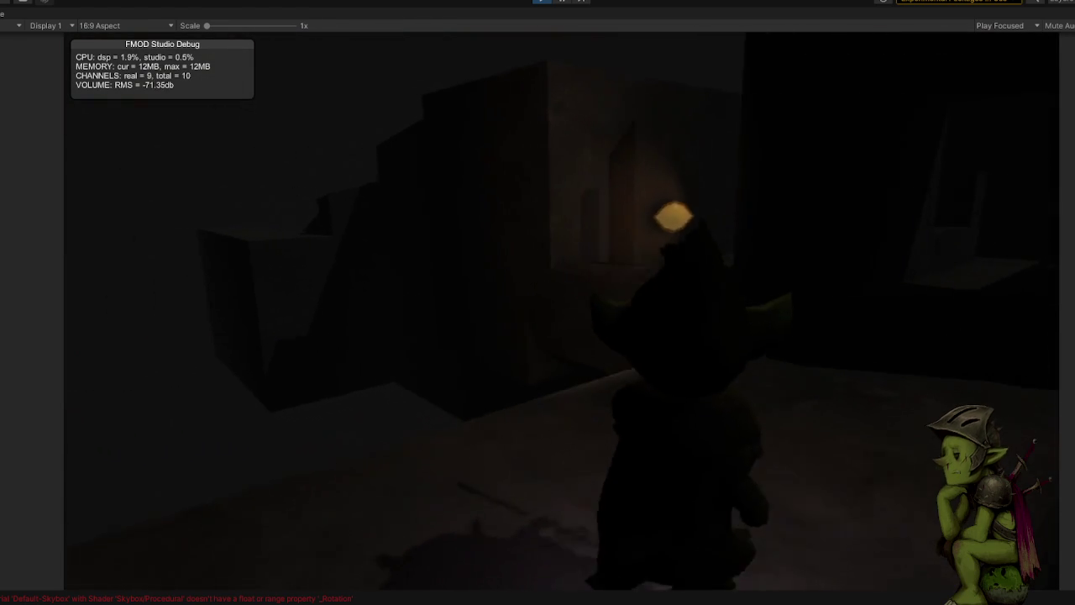
pyautogui.press('w')
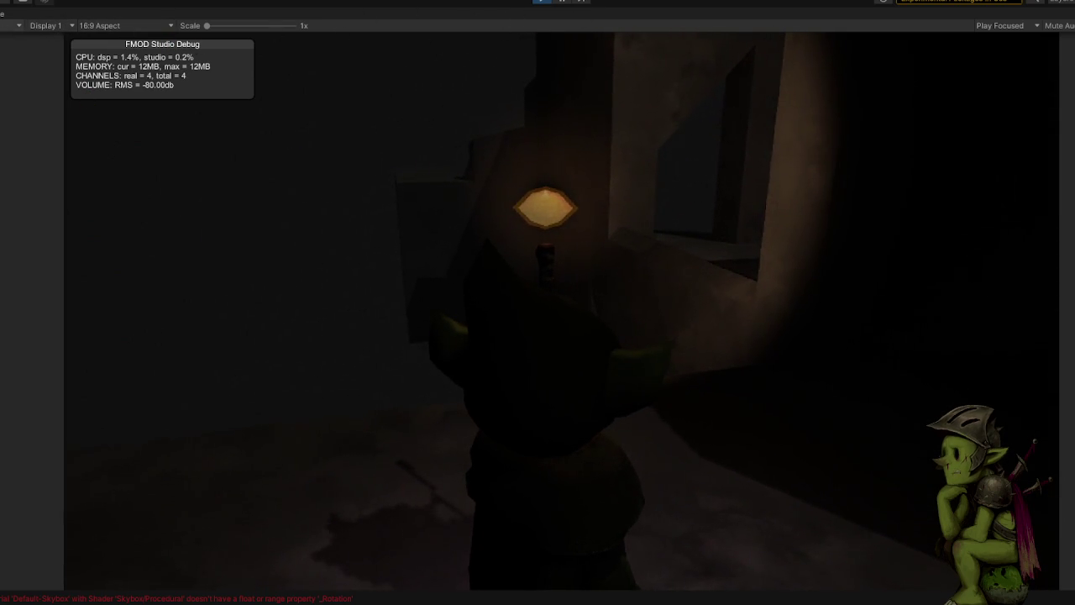
pyautogui.press('w')
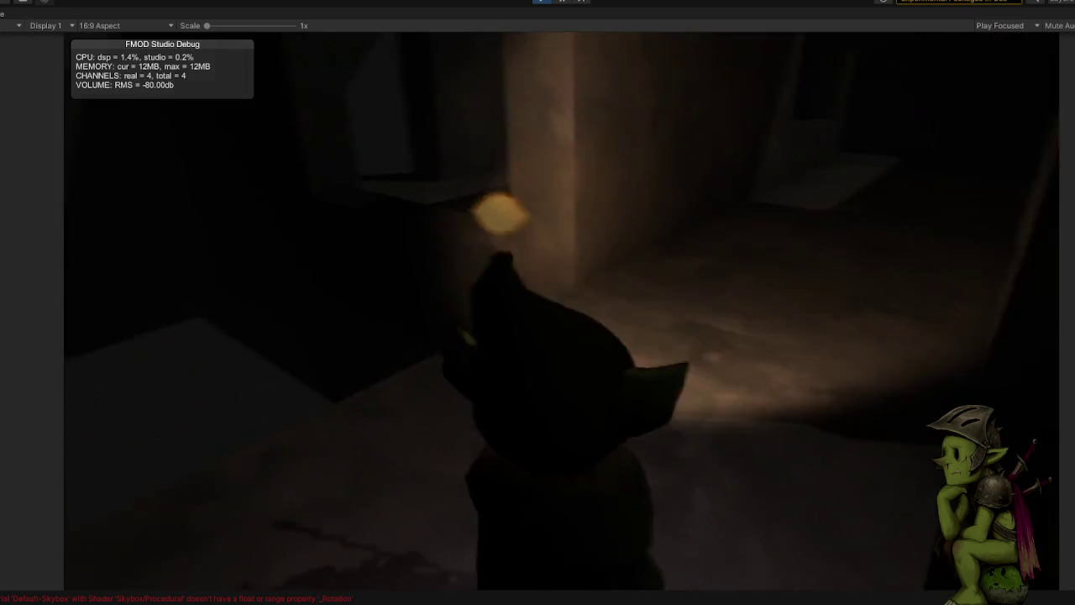
# Step: Pause, keep Play Focused mode and keep the standard Game view type
pyautogui.press('Escape')
pyautogui.press('Escape')
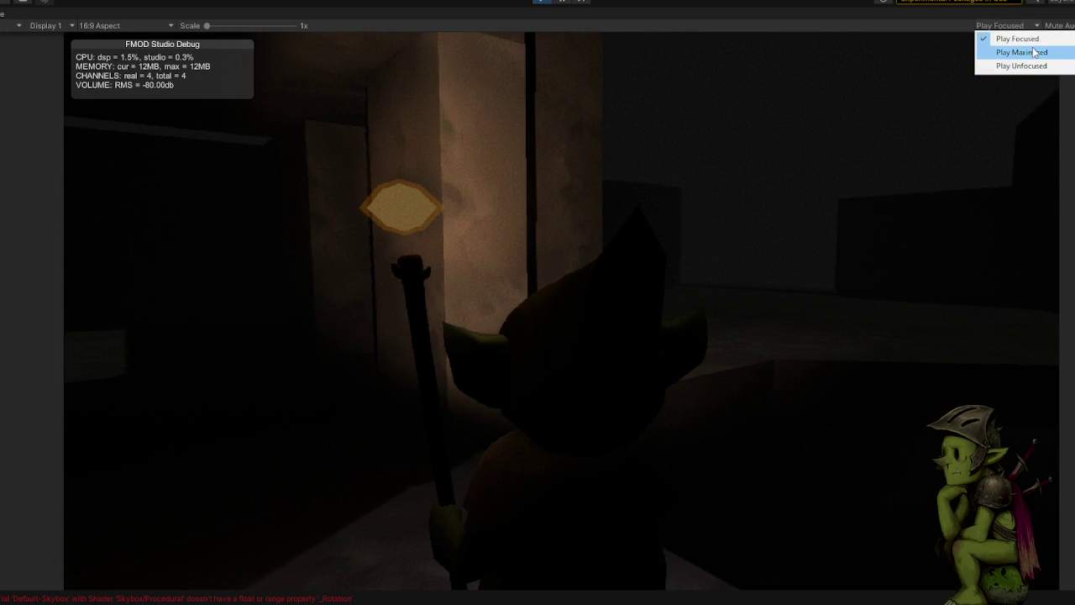
pyautogui.click(1013, 41)
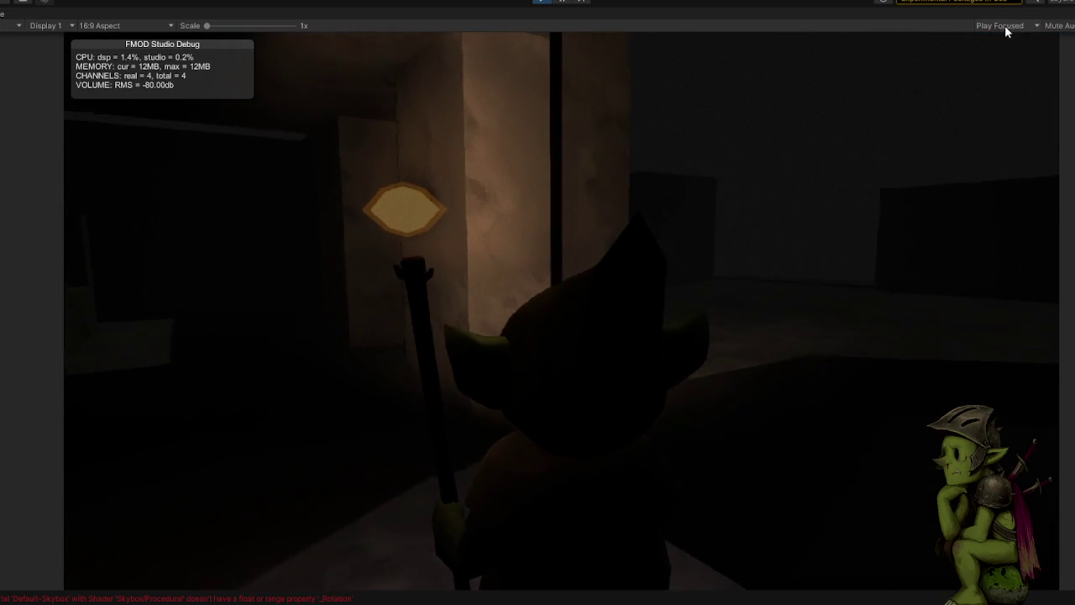
pyautogui.click(1010, 42)
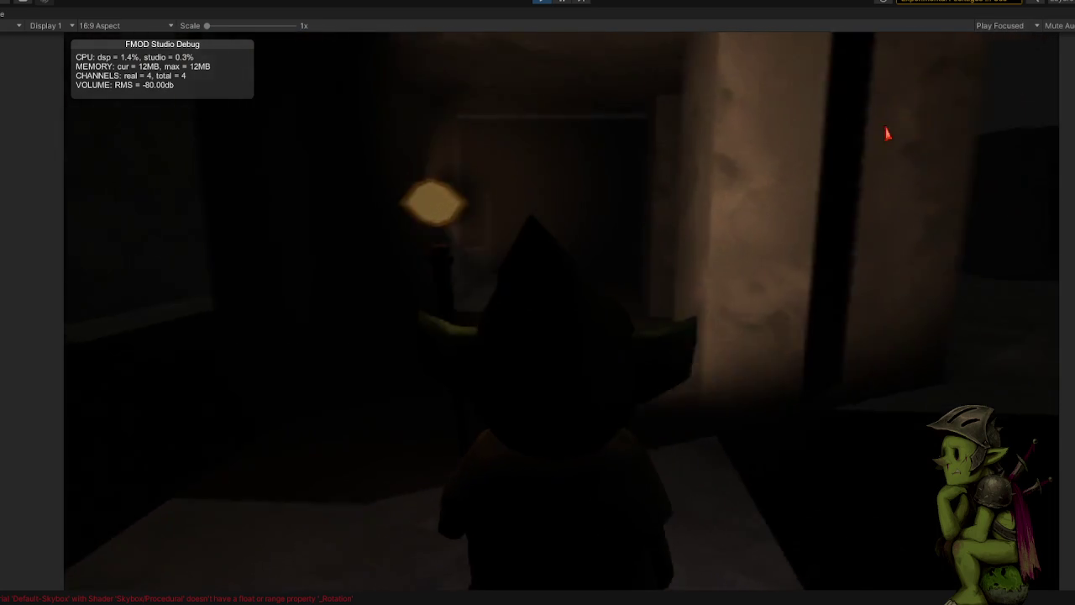
pyautogui.click(11, 26)
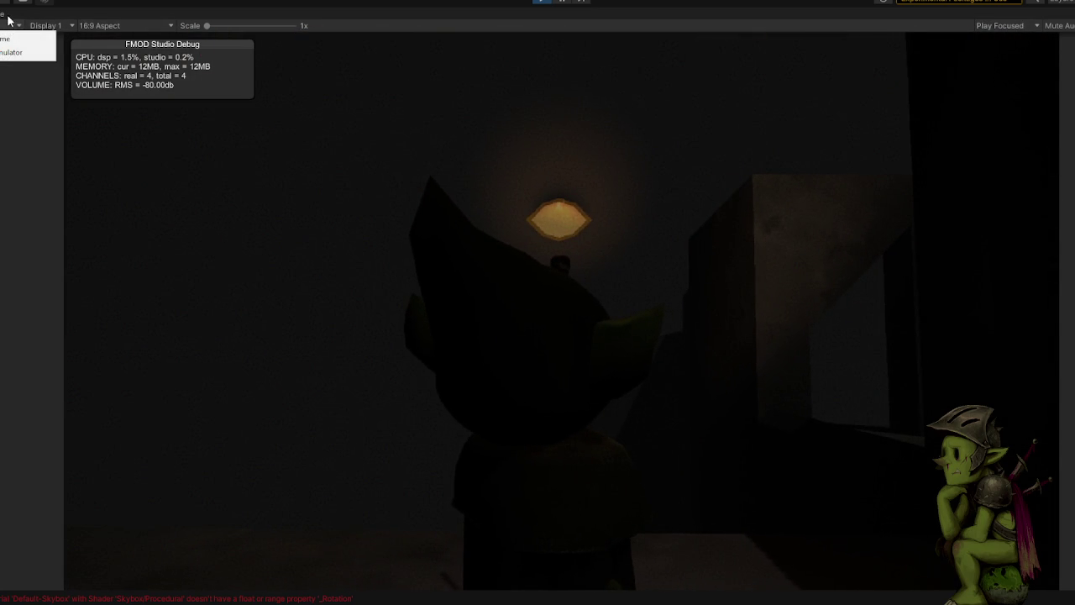
pyautogui.click(3, 39)
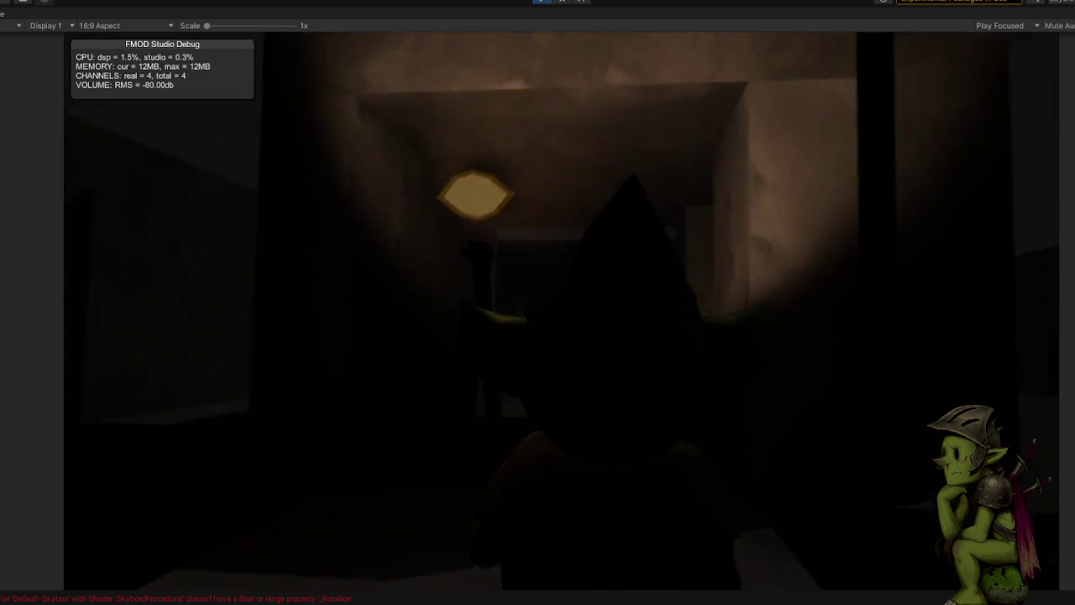
# Step: Try Play Maximized and Play Unfocused, then return to Play Focused
pyautogui.click(1036, 26)
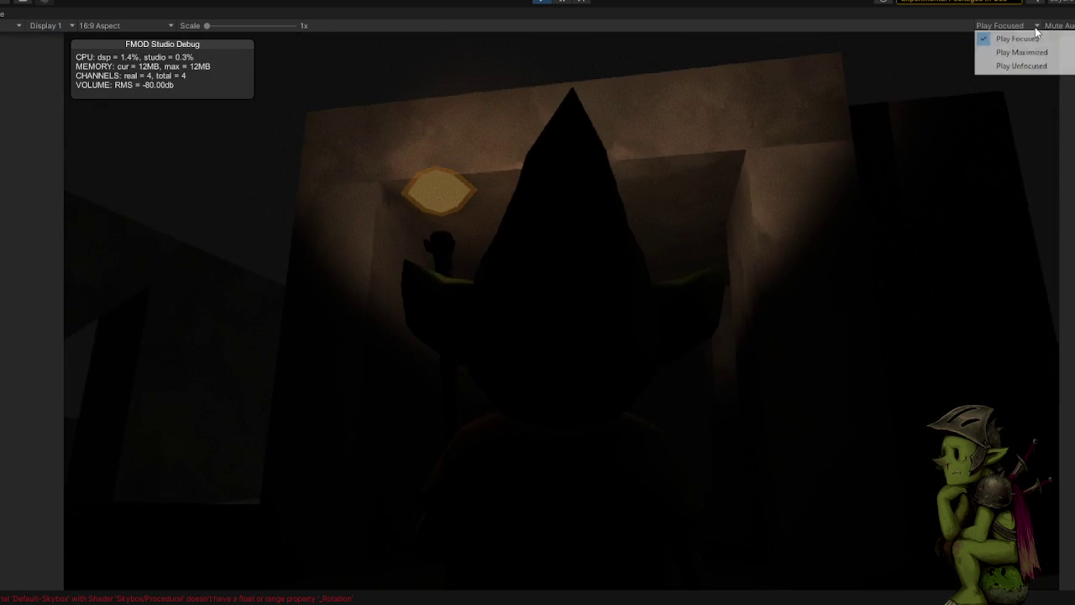
pyautogui.click(1024, 54)
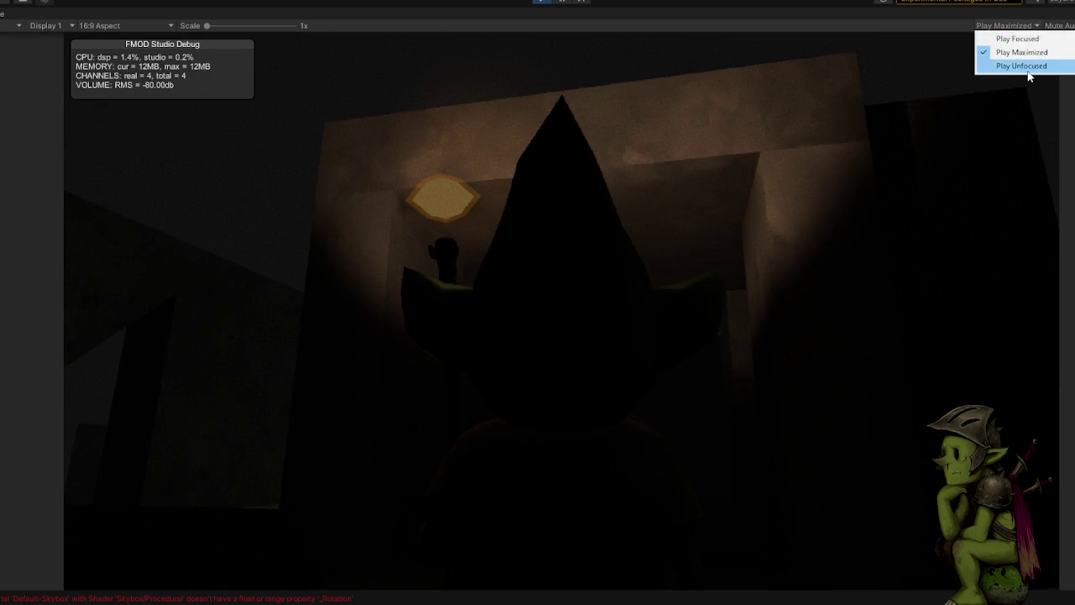
pyautogui.click(1027, 67)
pyautogui.click(1008, 39)
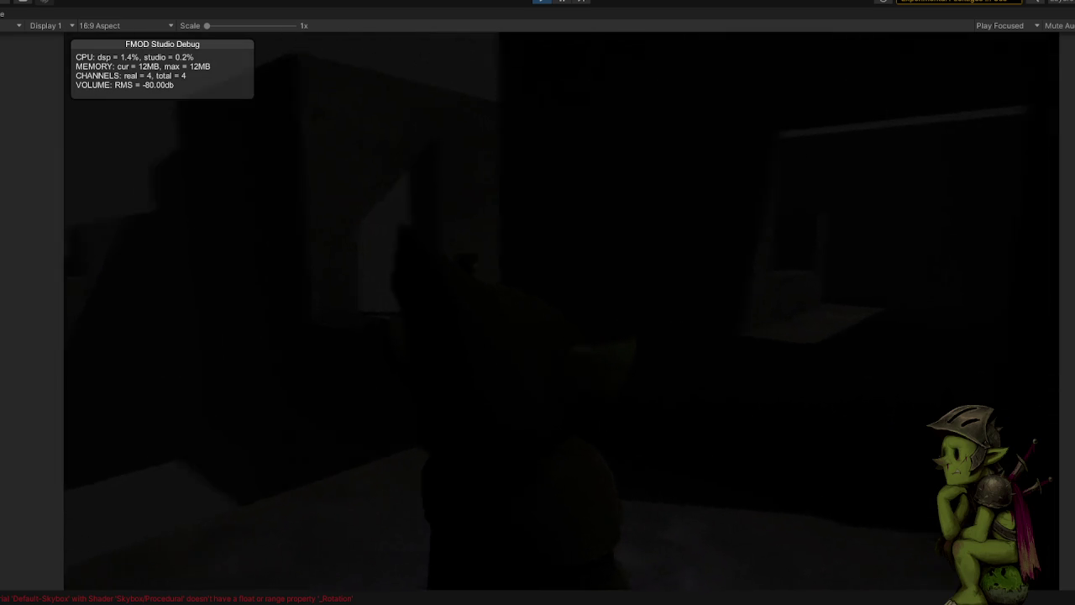
# Step: Pause the running game to show its Settings and Quit to Title menu
pyautogui.press('Escape')
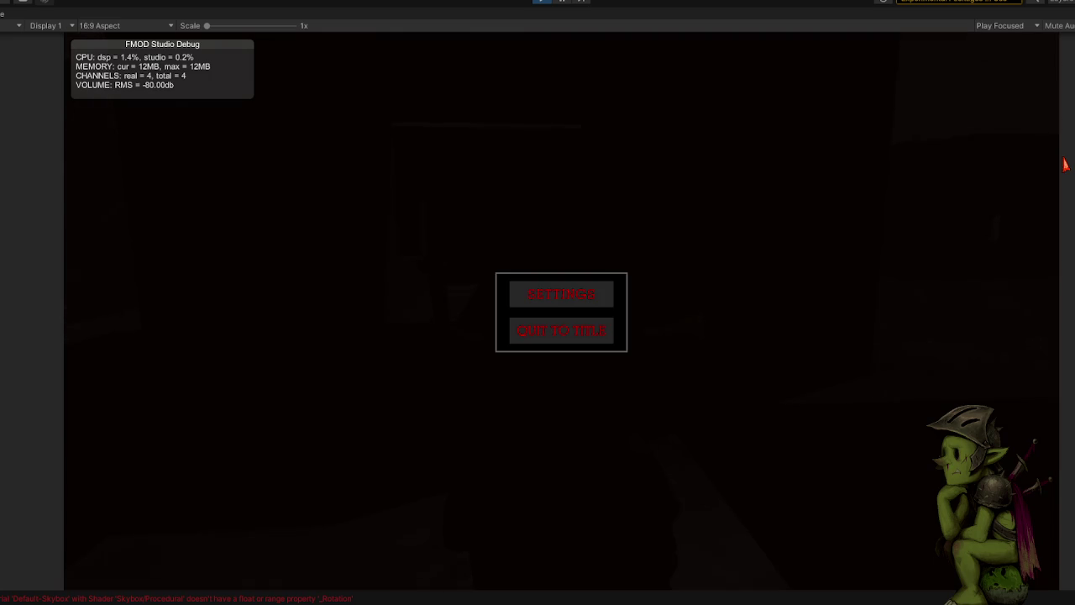
# Step: Restore the normal editor layout around the Game view and resume the game
pyautogui.click(1068, 10)
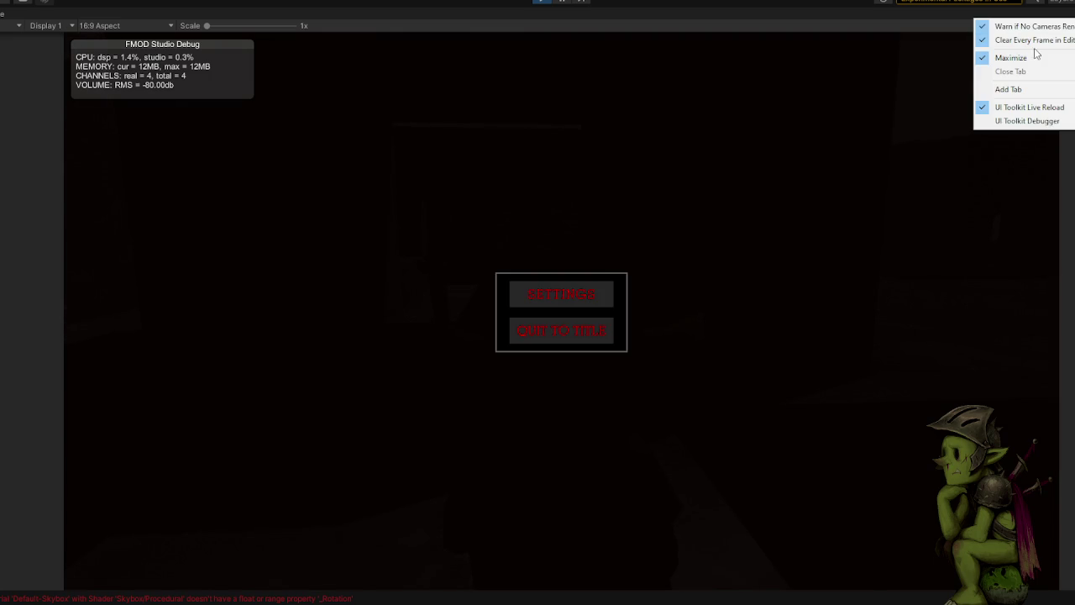
pyautogui.click(1033, 57)
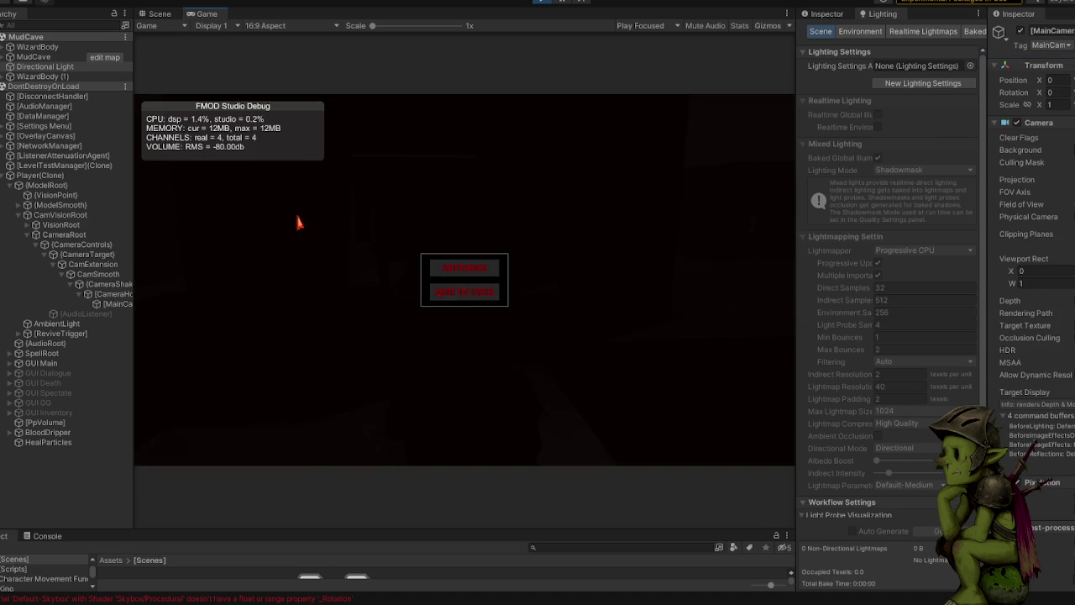
pyautogui.press('Escape')
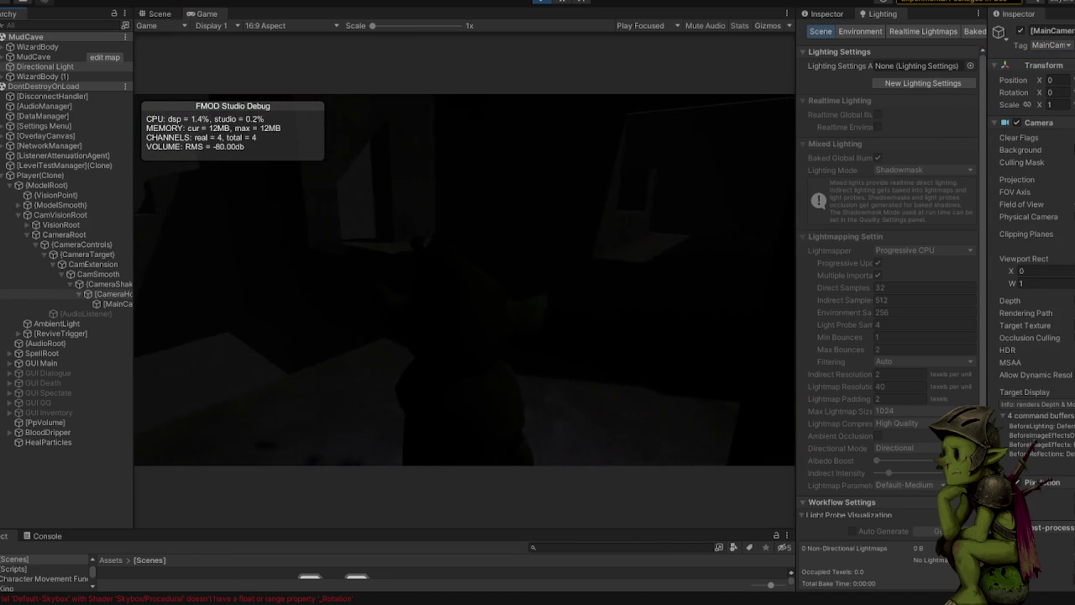
pyautogui.scroll(-10, 1033, 294)
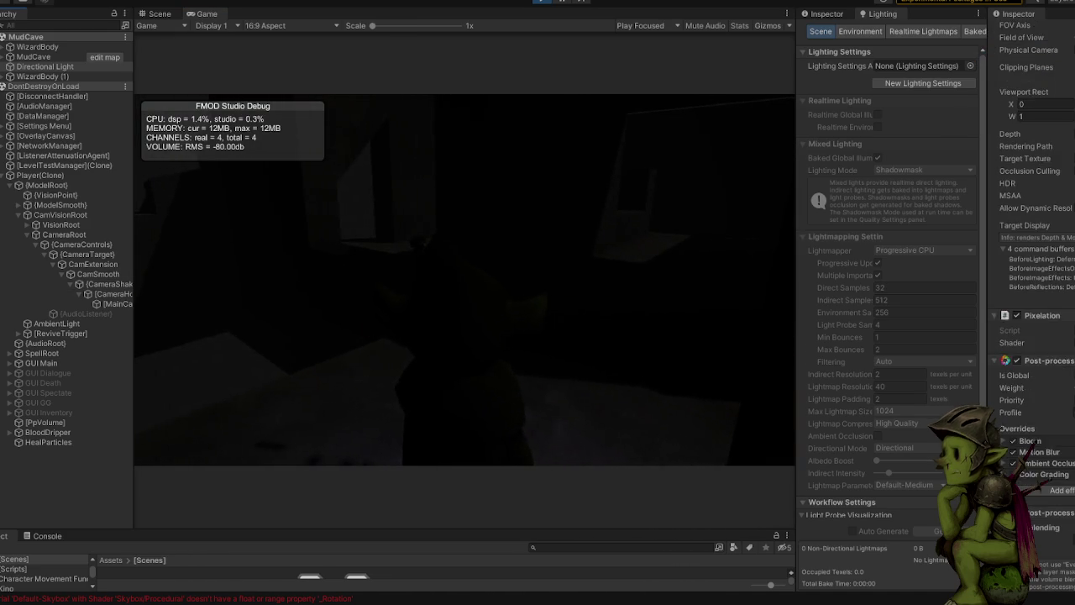
pyautogui.scroll(-3, 1033, 302)
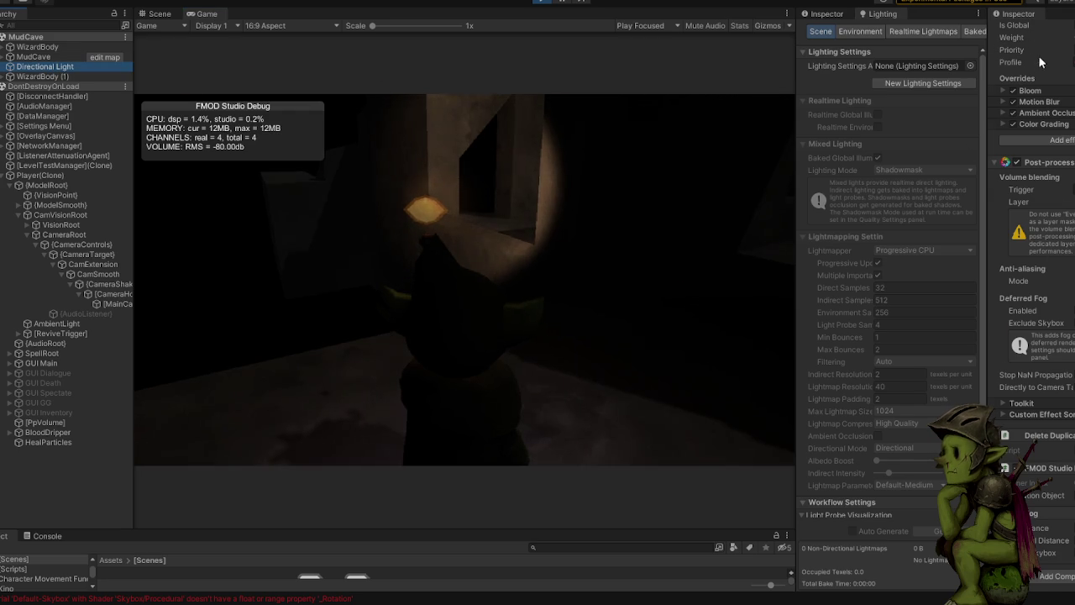
pyautogui.scroll(10, 1034, 50)
# Step: Toggle MainCamera off and back on, then deactivate the Directional Light
pyautogui.click(1020, 31)
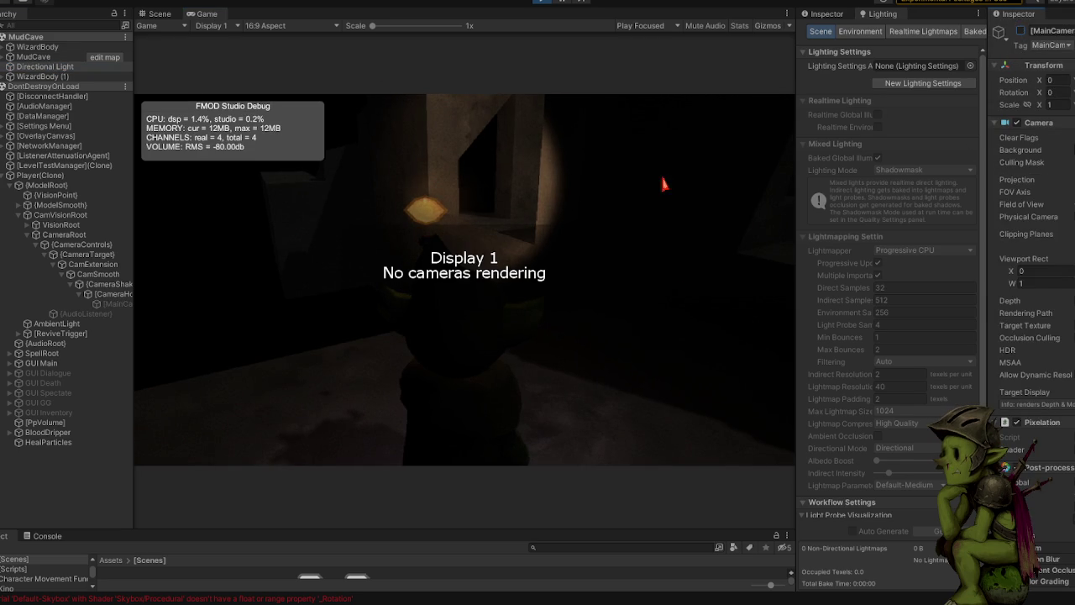
pyautogui.click(1020, 31)
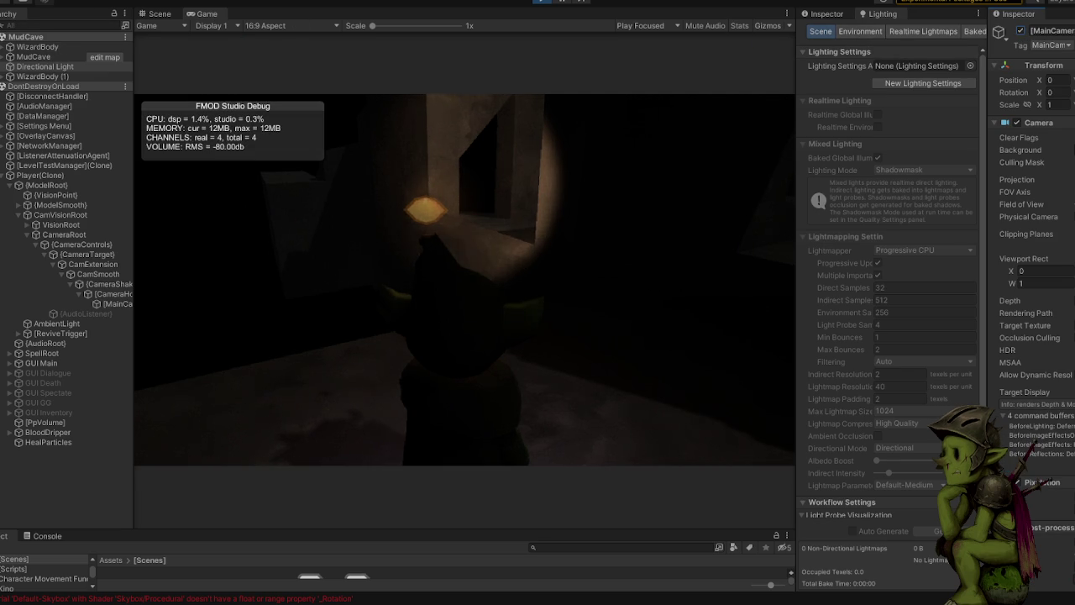
pyautogui.click(51, 67)
pyautogui.click(819, 15)
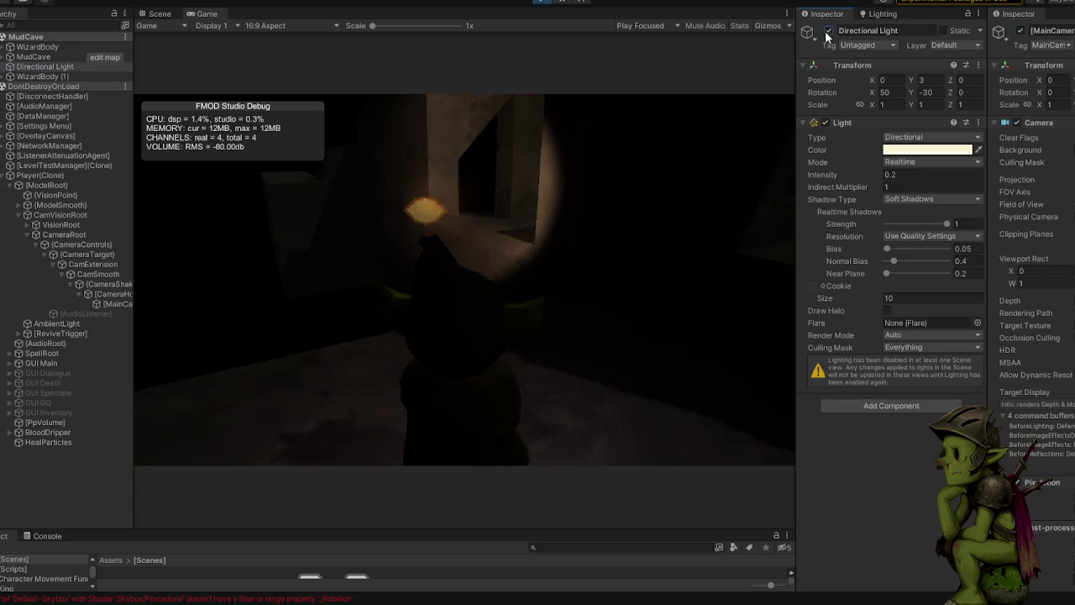
pyautogui.click(828, 31)
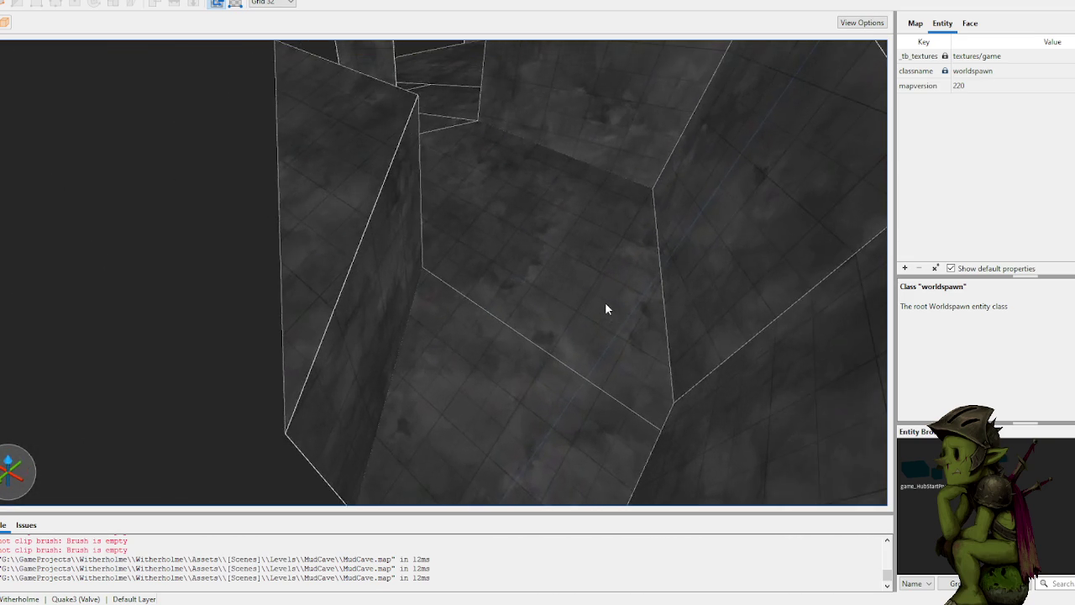
# Step: Select the thin wall brush between the cave walls for resizing
pyautogui.click(510, 236)
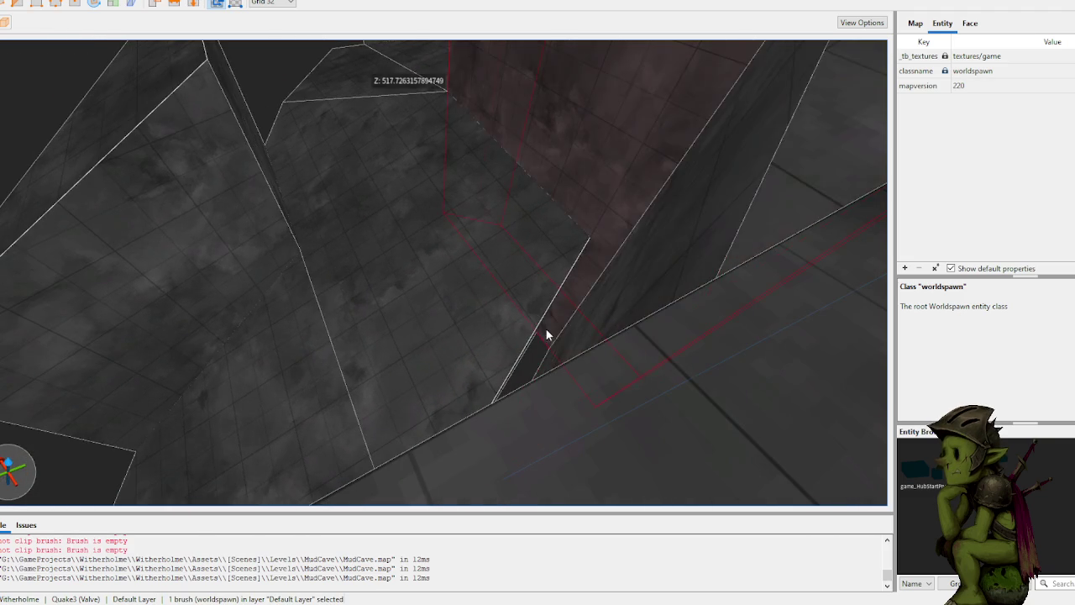
# Step: Extend the wall brush to the right and drag the wedge brush's top down
pyautogui.moveTo(514, 353)
pyautogui.mouseDown()
pyautogui.moveTo(629, 422)
pyautogui.moveTo(675, 435)
pyautogui.mouseUp()
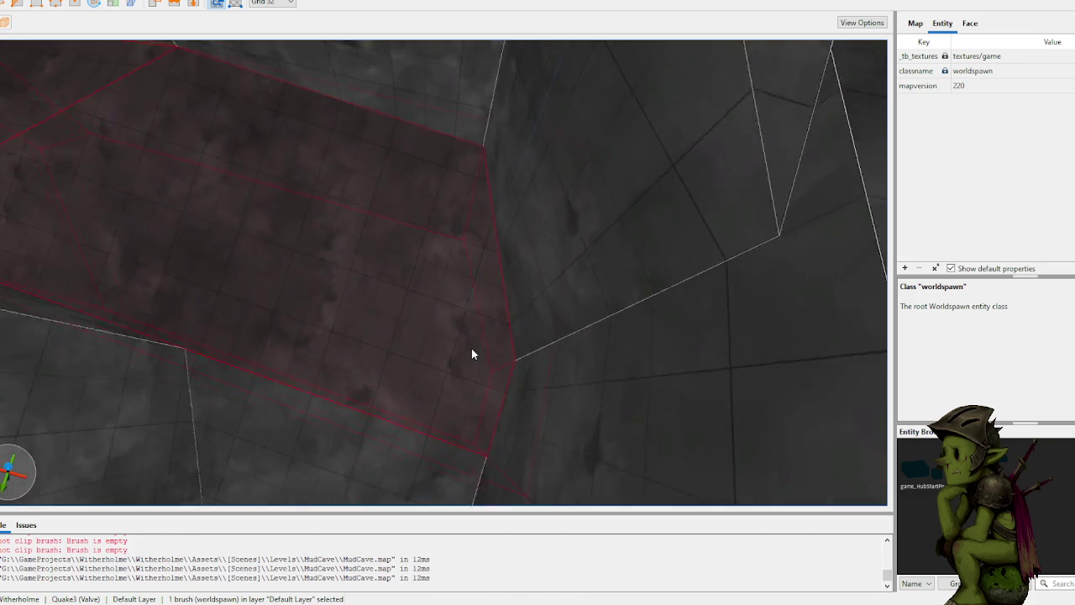
pyautogui.click(381, 307)
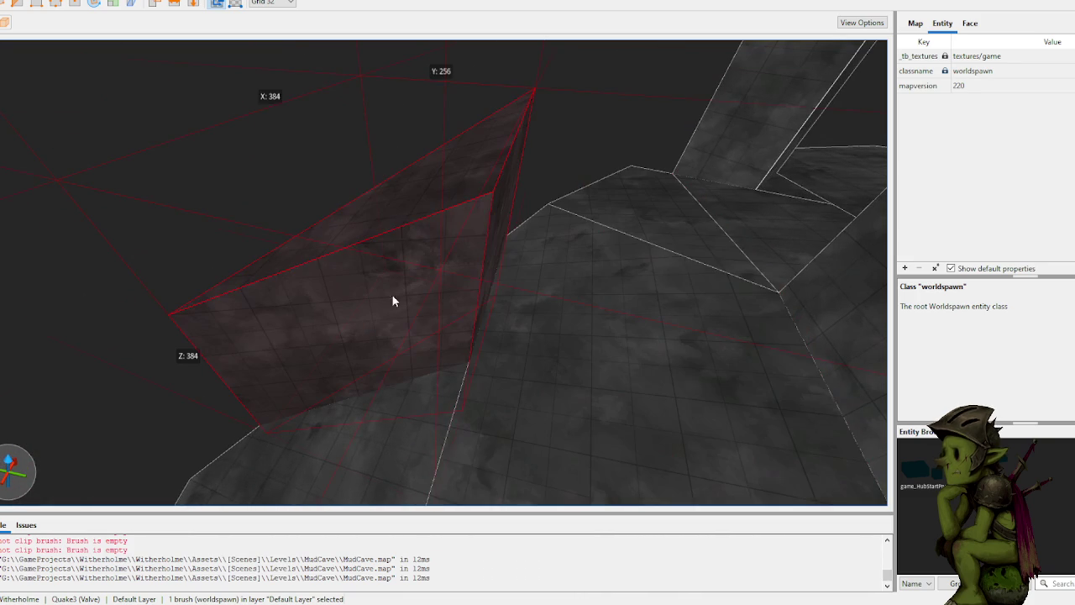
pyautogui.moveTo(409, 199); pyautogui.dragTo(414, 378)
pyautogui.click(363, 273)
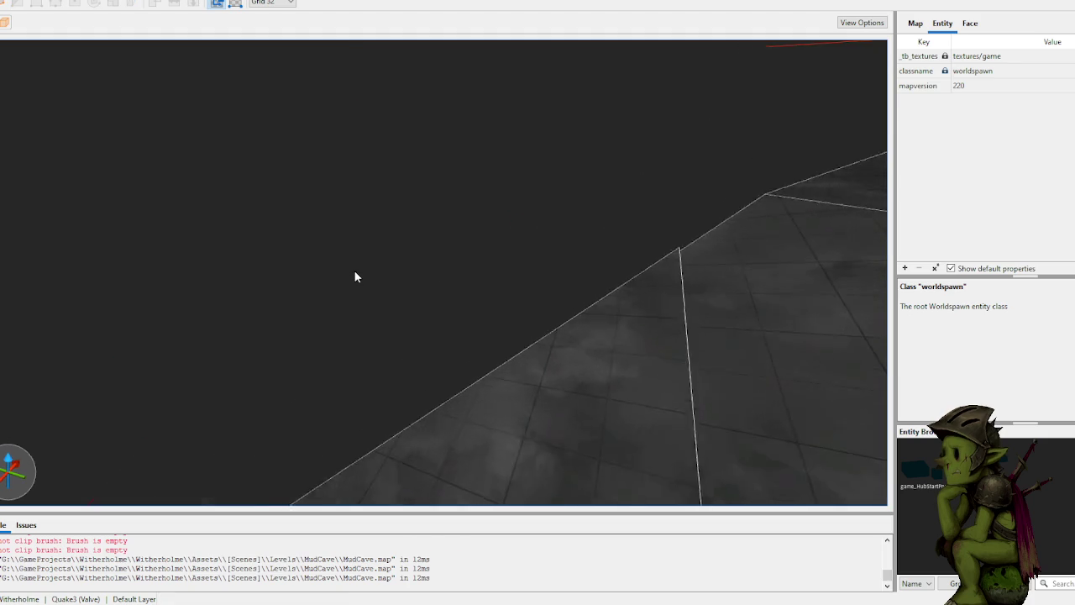
# Step: Set the wedge brush to 160 units tall and place three clip points beside it
pyautogui.scroll(-3, 355, 269)
pyautogui.click(493, 211)
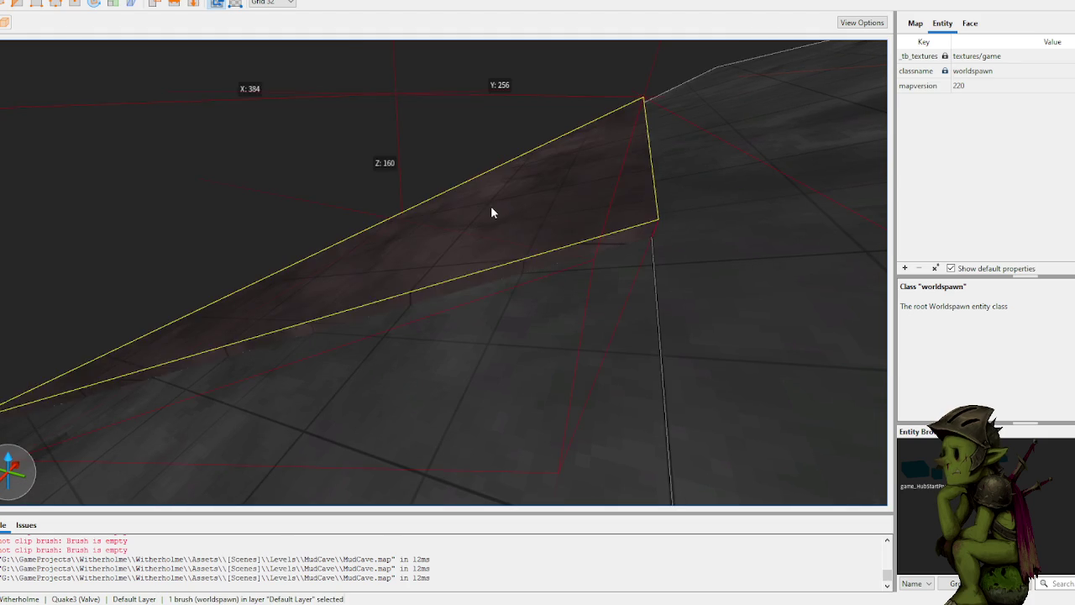
pyautogui.moveTo(522, 219); pyautogui.dragTo(555, 207)
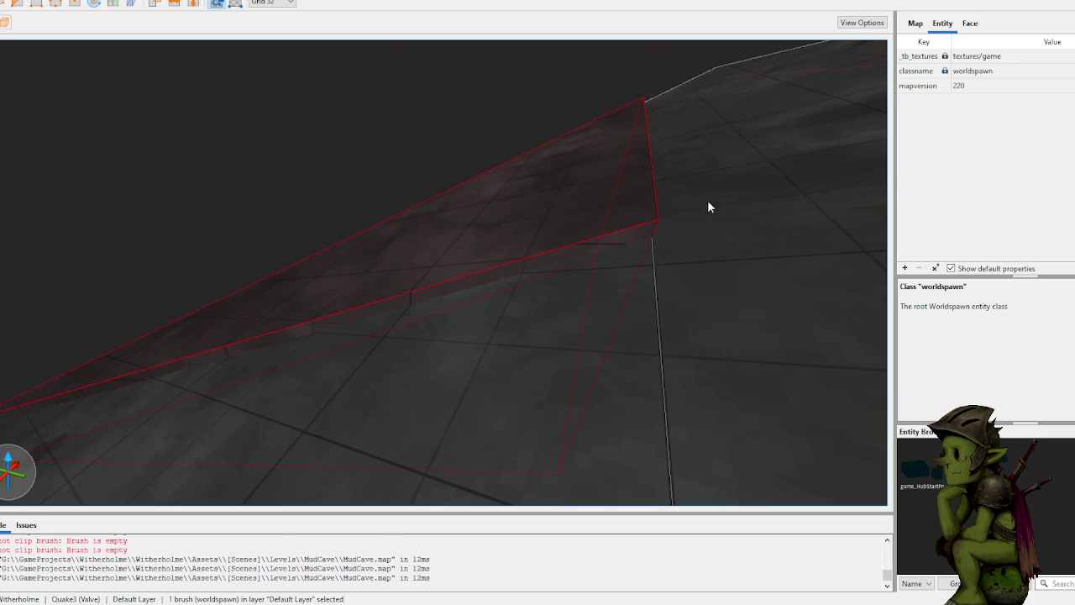
pyautogui.click(661, 354)
pyautogui.click(768, 160)
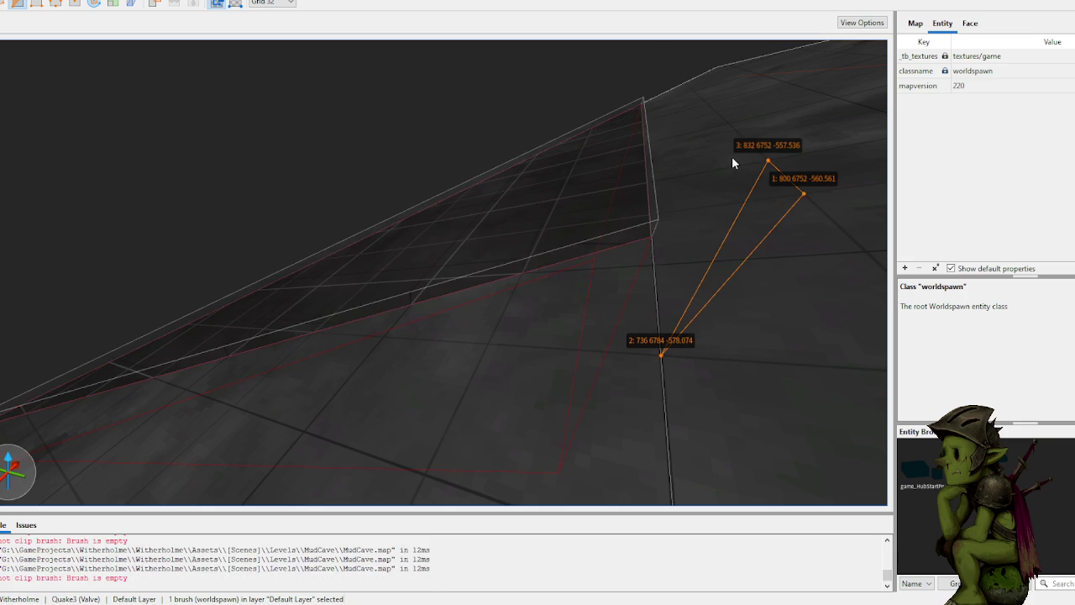
# Step: Apply the clip to the wedge and delete the clipped wedge brush
pyautogui.press('Tab')
pyautogui.press('Tab')
pyautogui.press('Return')
pyautogui.press('Delete')
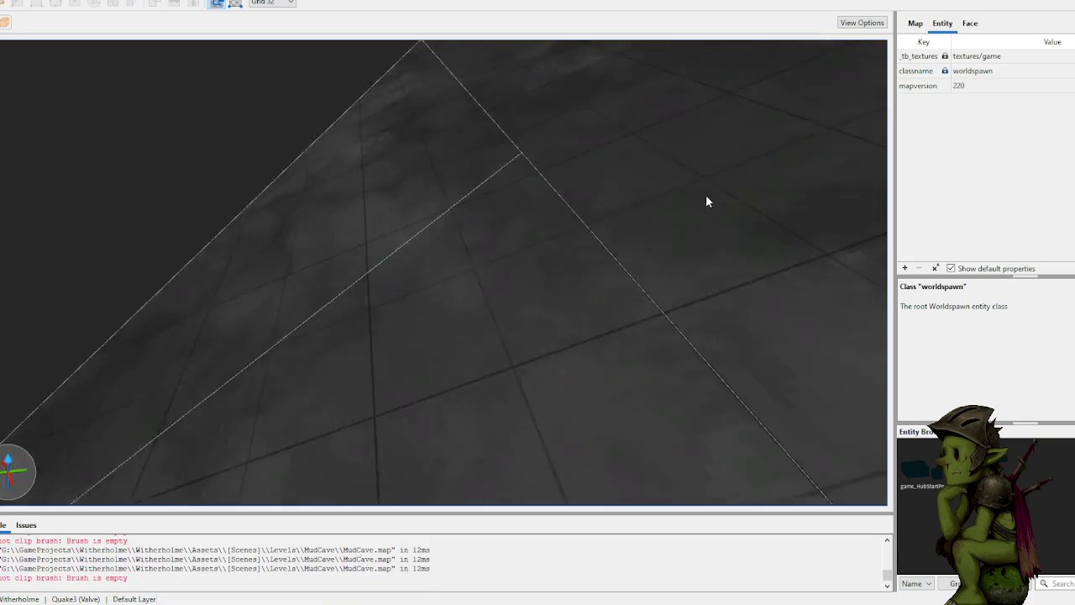
# Step: Select the cave brush and extend it outward to the left
pyautogui.scroll(-5, 739, 199)
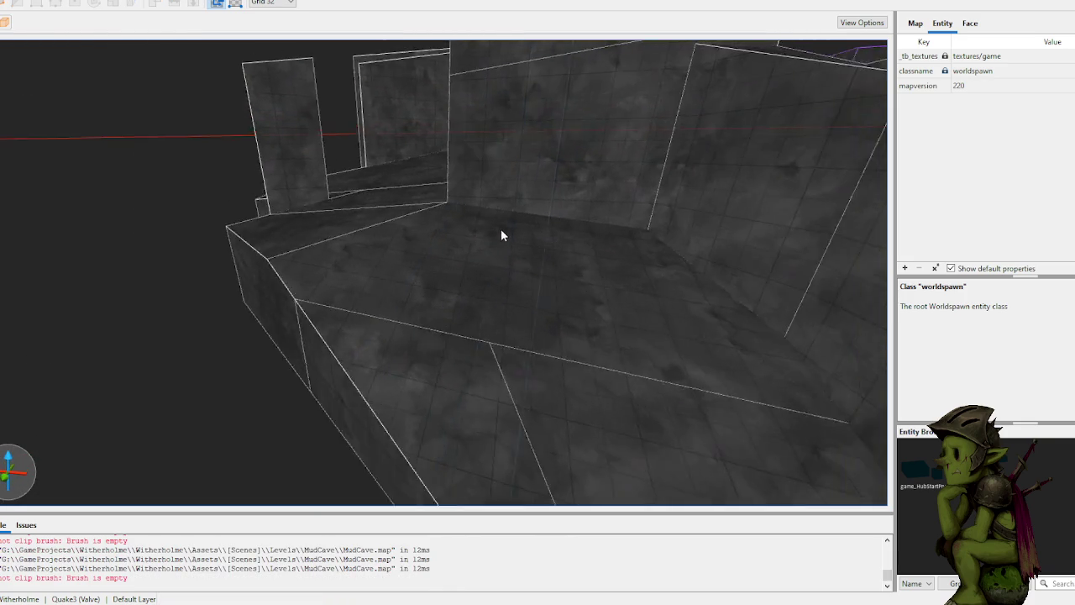
pyautogui.scroll(-5, 498, 252)
pyautogui.click(434, 269)
pyautogui.scroll(5, 462, 252)
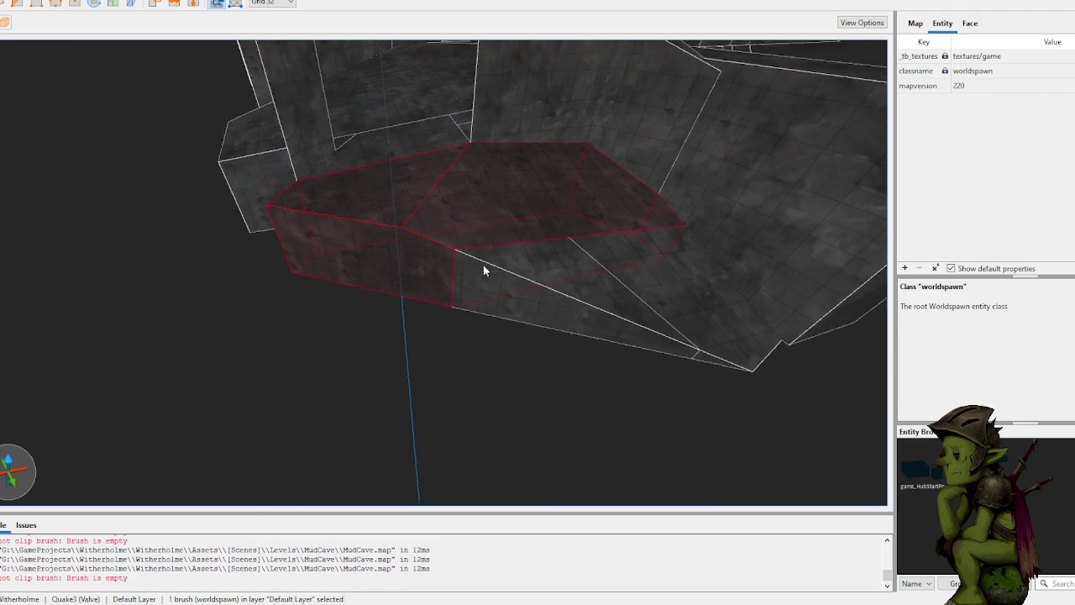
pyautogui.moveTo(495, 269)
pyautogui.mouseDown()
pyautogui.moveTo(518, 269)
pyautogui.moveTo(346, 336)
pyautogui.mouseUp()
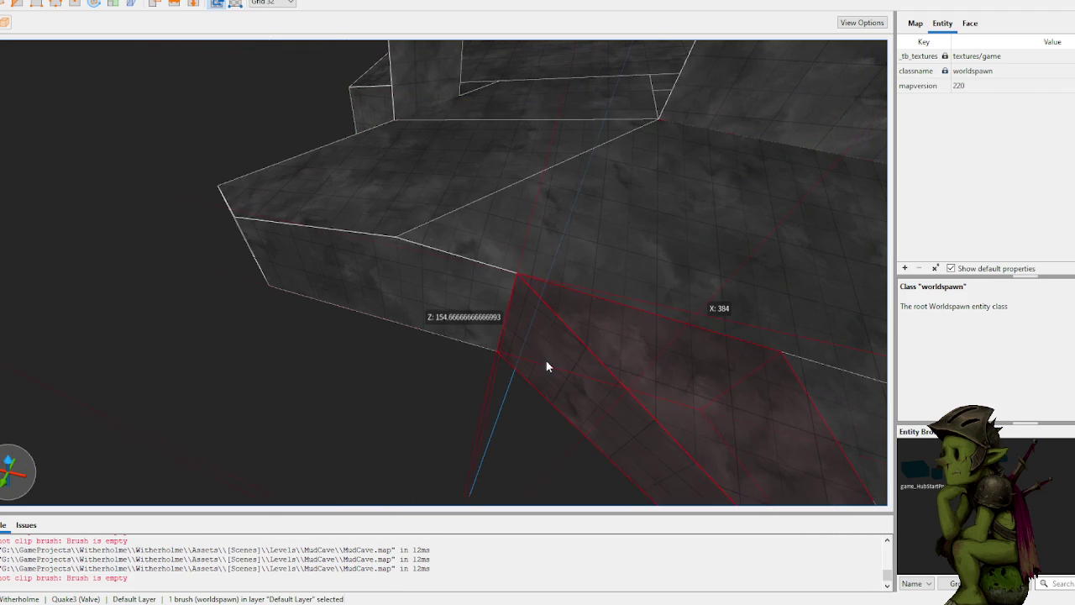
# Step: Clip the cave brush along its edge, keeping the left wedge
pyautogui.click(566, 387)
pyautogui.press('Tab')
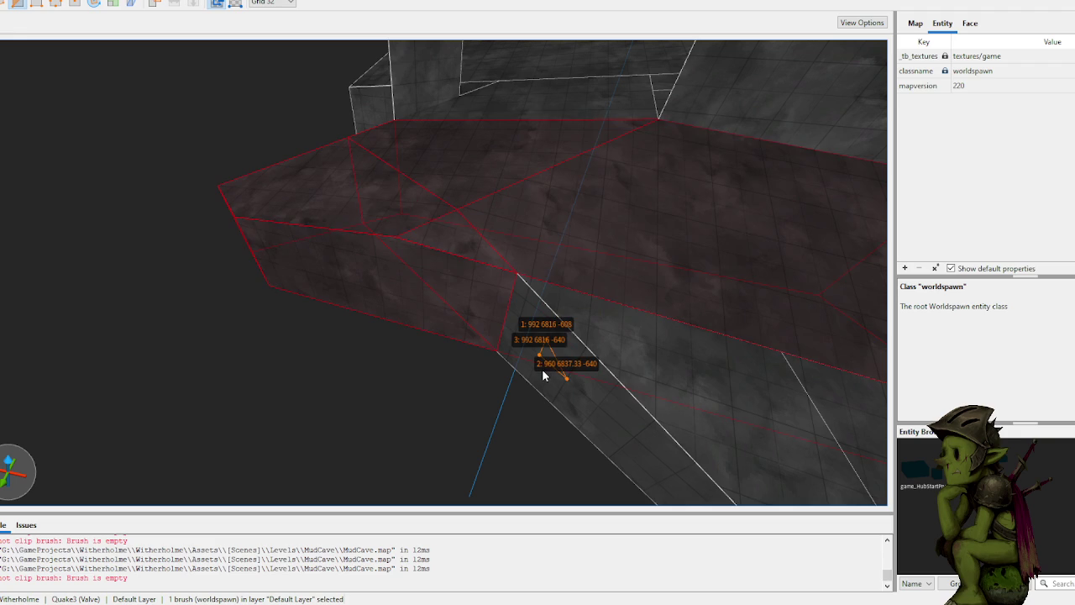
pyautogui.press('Return')
pyautogui.click(324, 197)
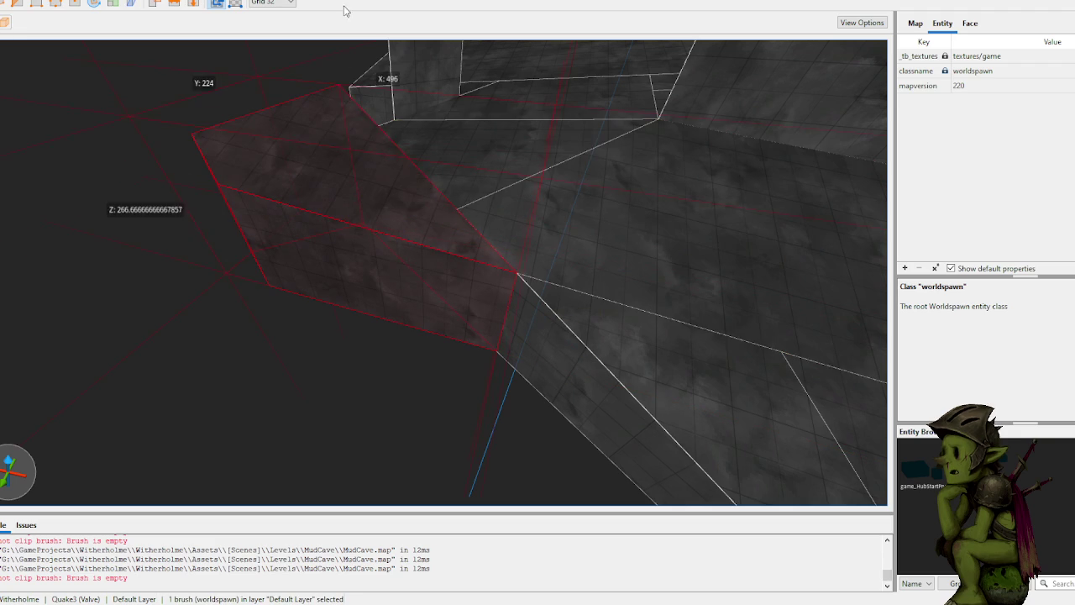
# Step: Fly the camera around the cut brush and through the cave to inspect it
pyautogui.scroll(5, 373, 204)
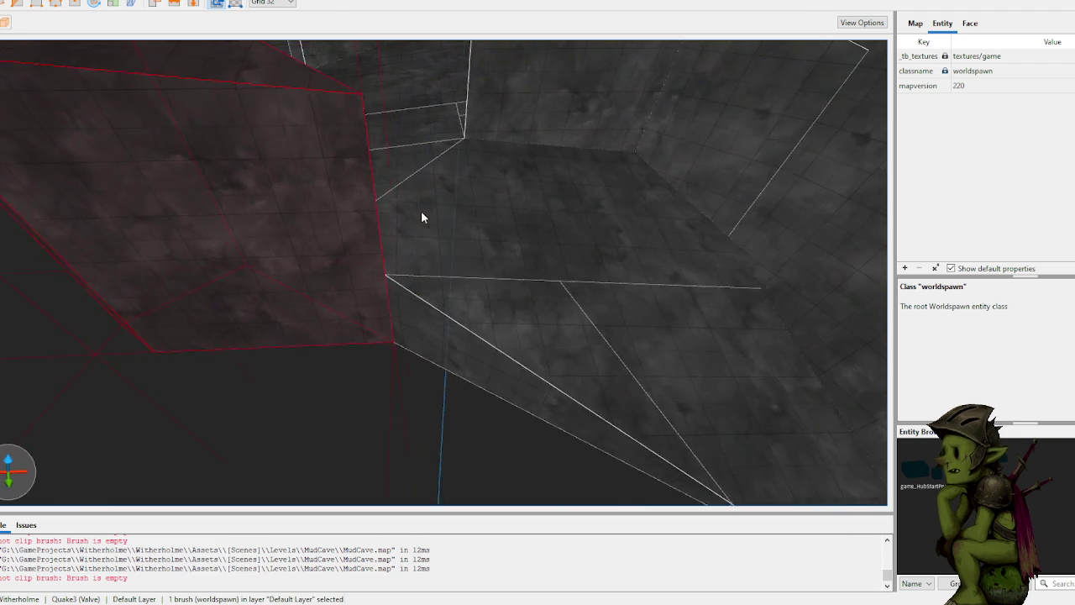
pyautogui.press('w')
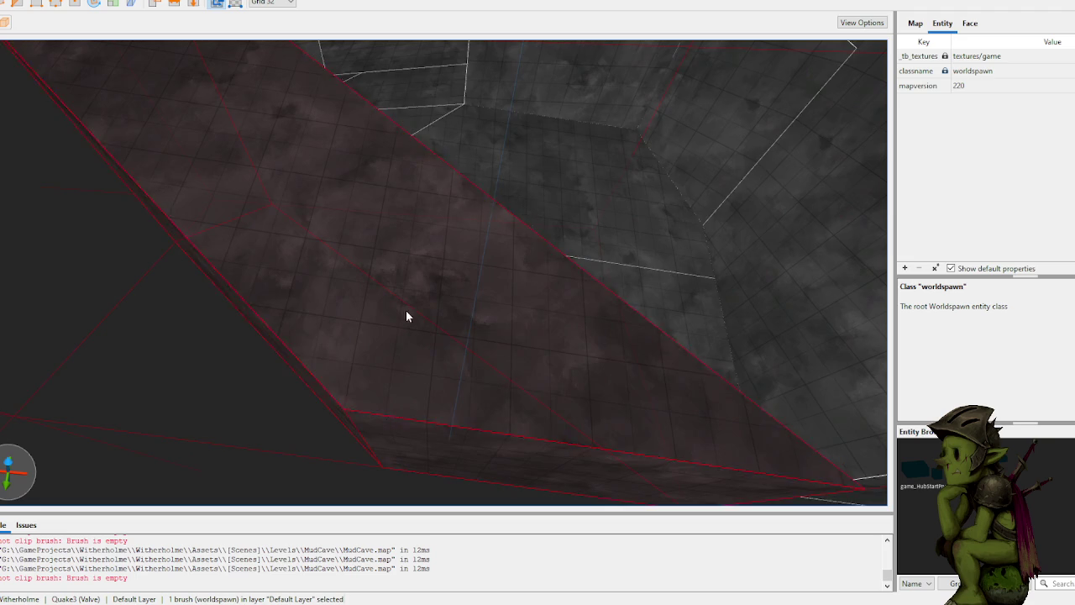
pyautogui.press('w')
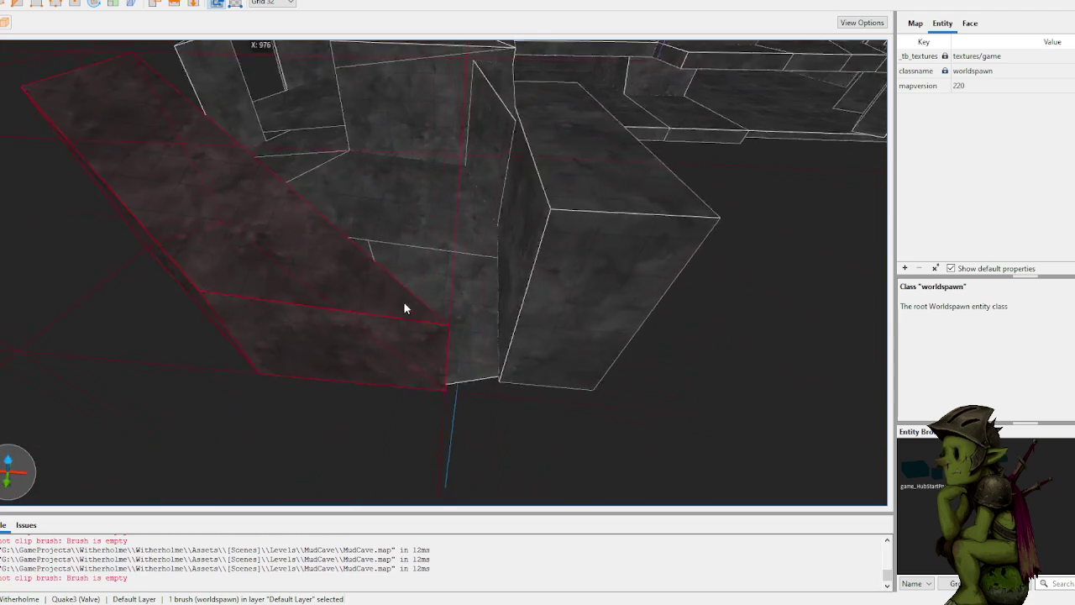
pyautogui.press('w')
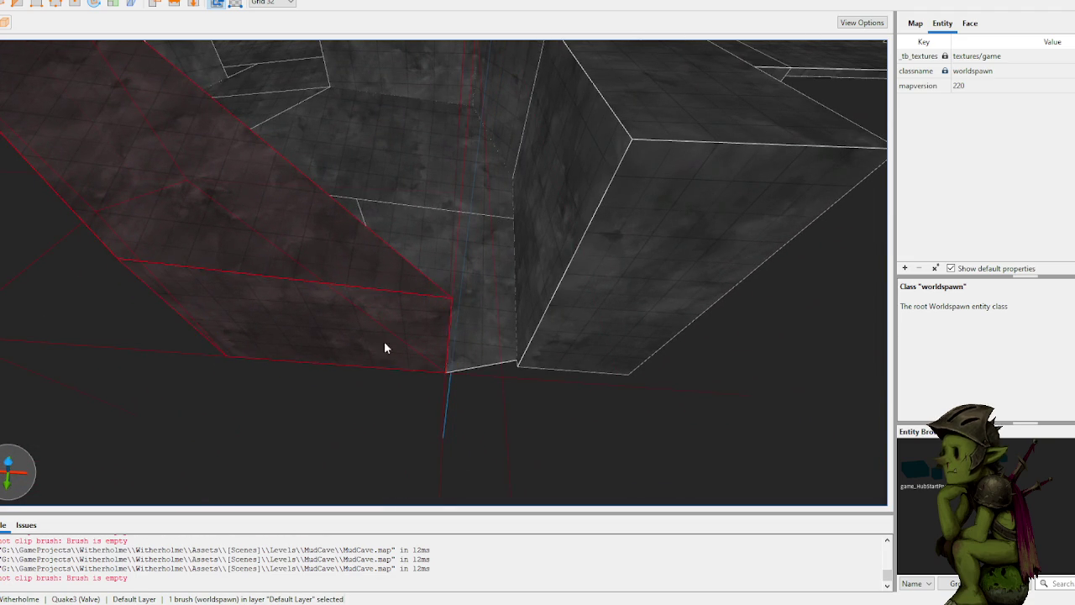
pyautogui.press('Escape')
pyautogui.press('w')
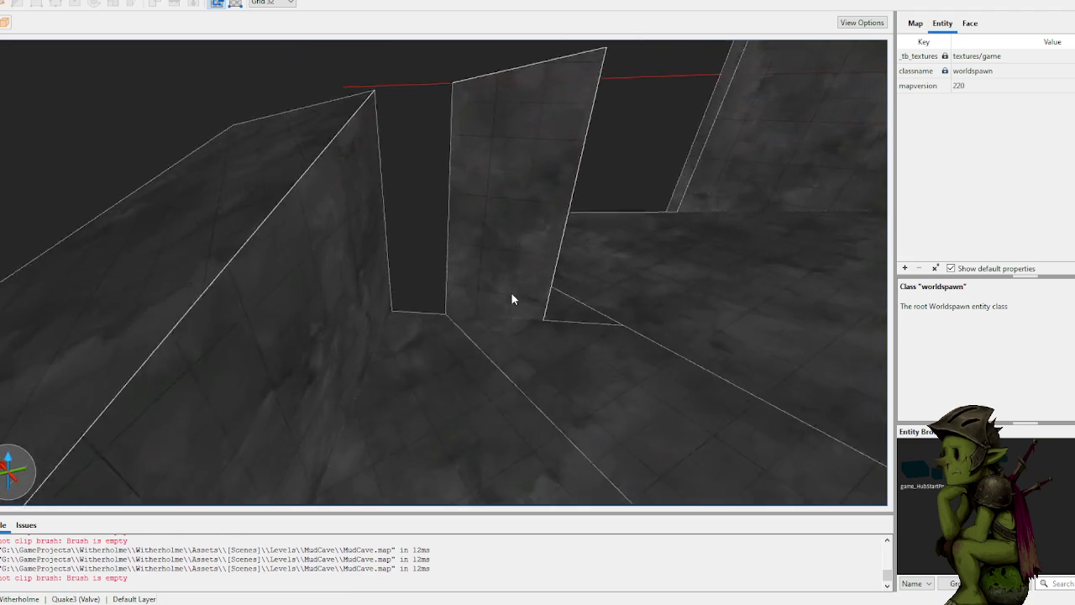
pyautogui.press('w')
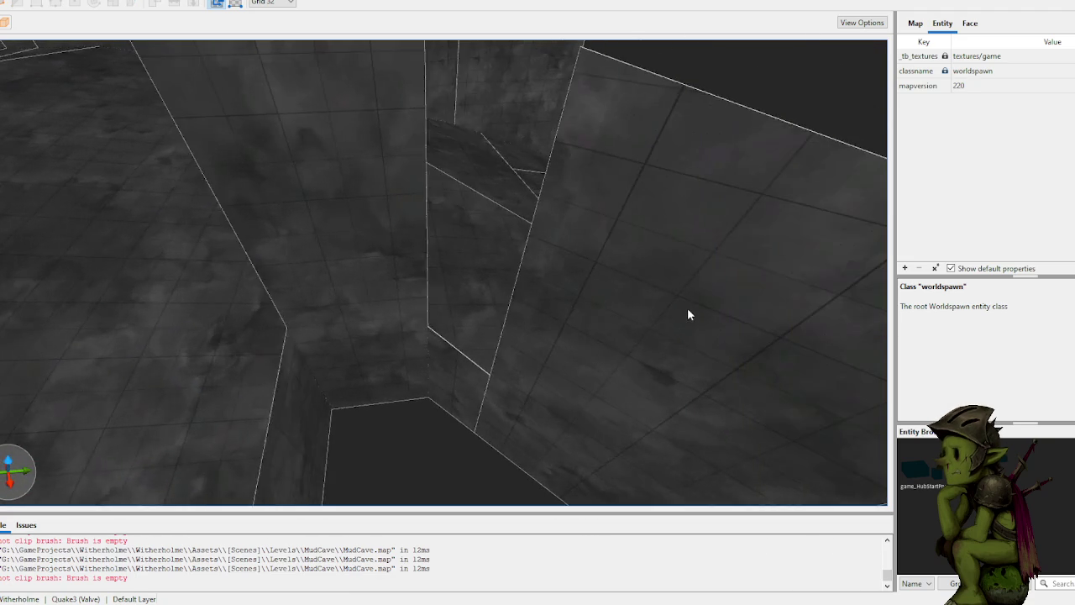
pyautogui.press('s')
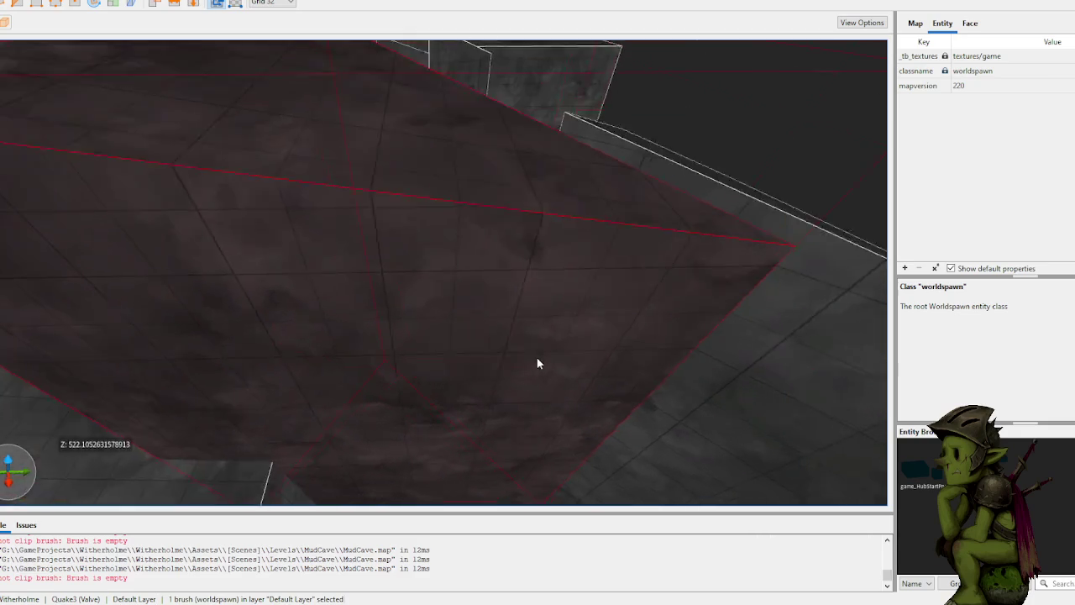
pyautogui.press('w')
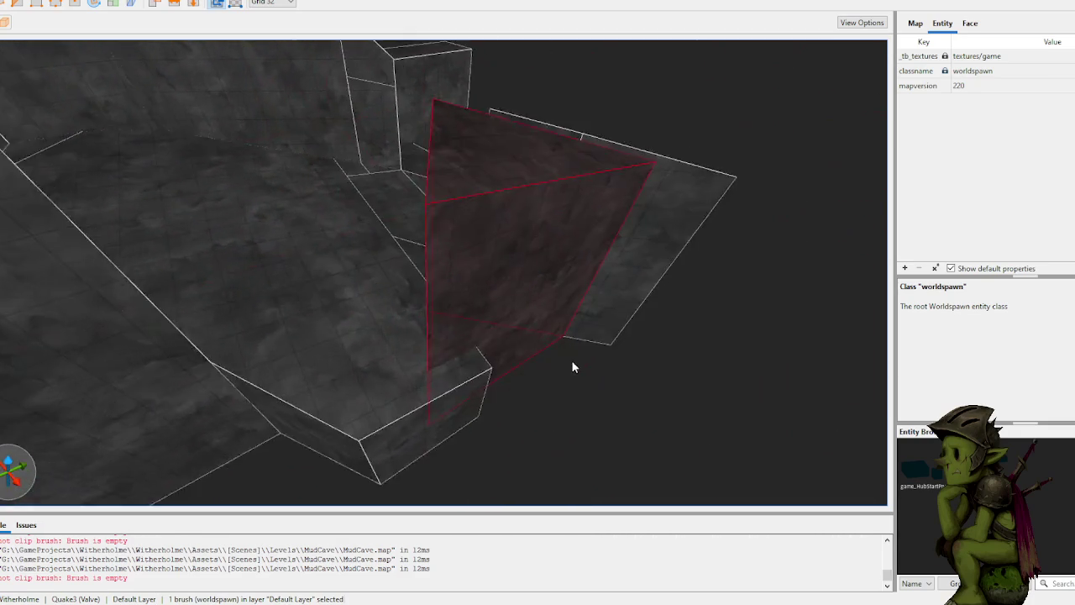
pyautogui.press('w')
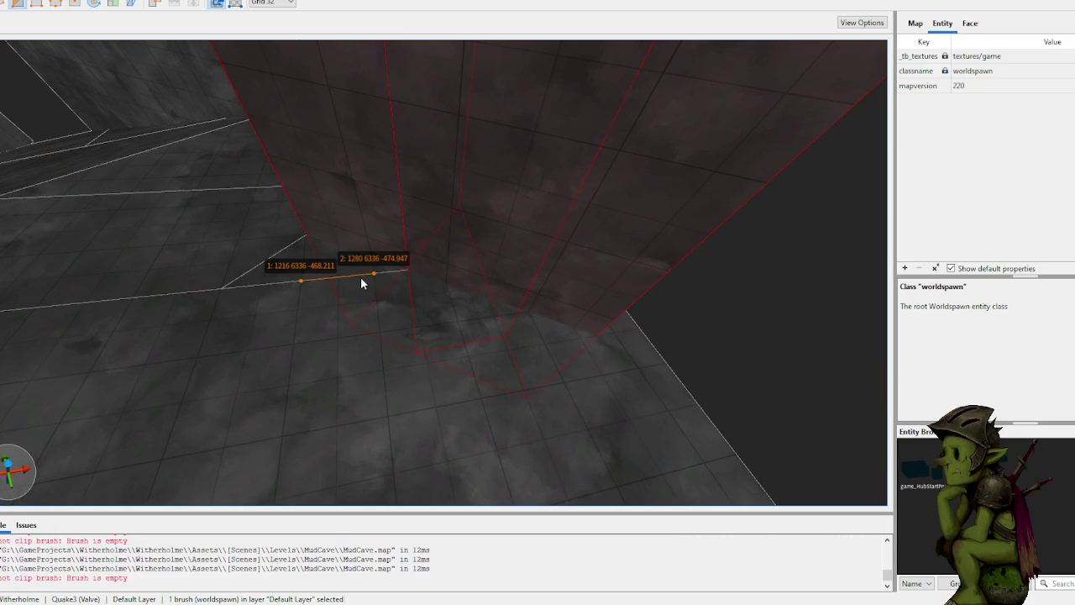
# Step: Exit the Clip tool, then select and deselect the slanted wall brush
pyautogui.press('Escape')
pyautogui.press('Escape')
pyautogui.press('s')
pyautogui.click(472, 271)
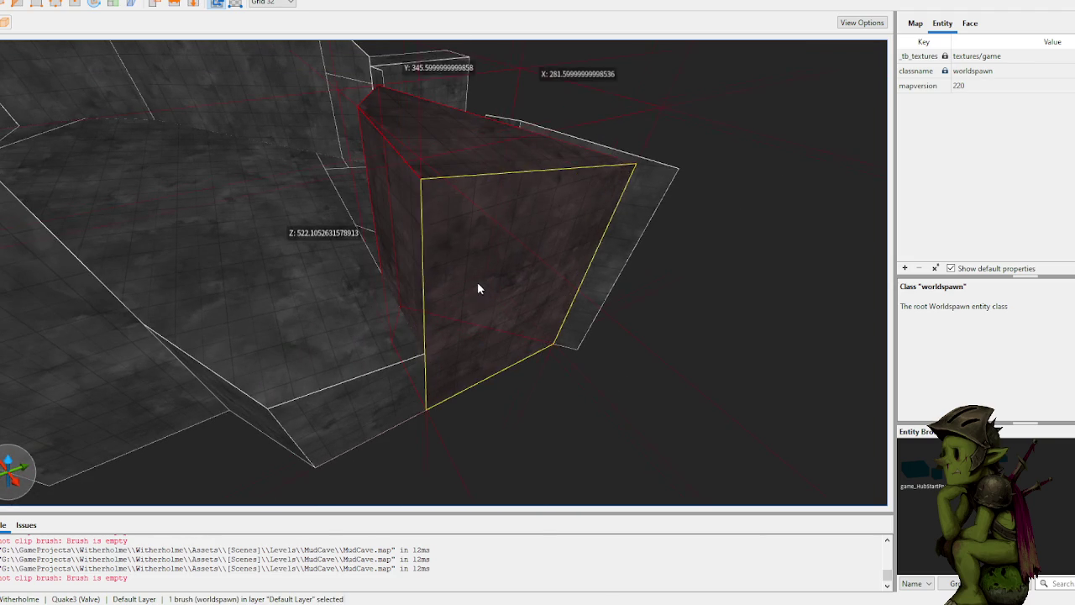
pyautogui.click(614, 379)
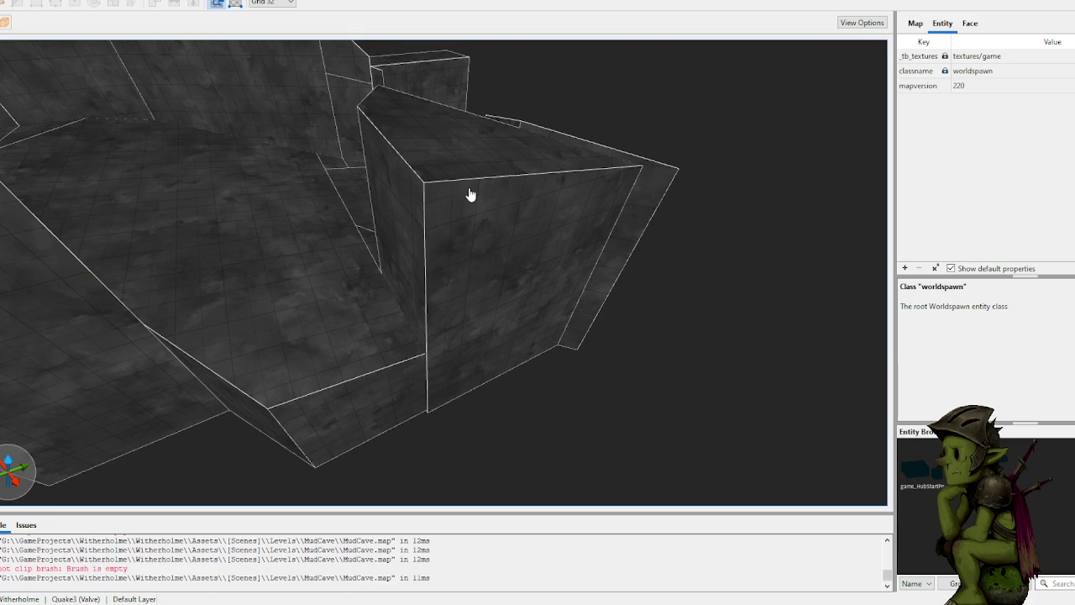
# Step: Scroll the 3D view over the MudCave map's textured cave wall brushes
pyautogui.scroll(-10, 470, 195)
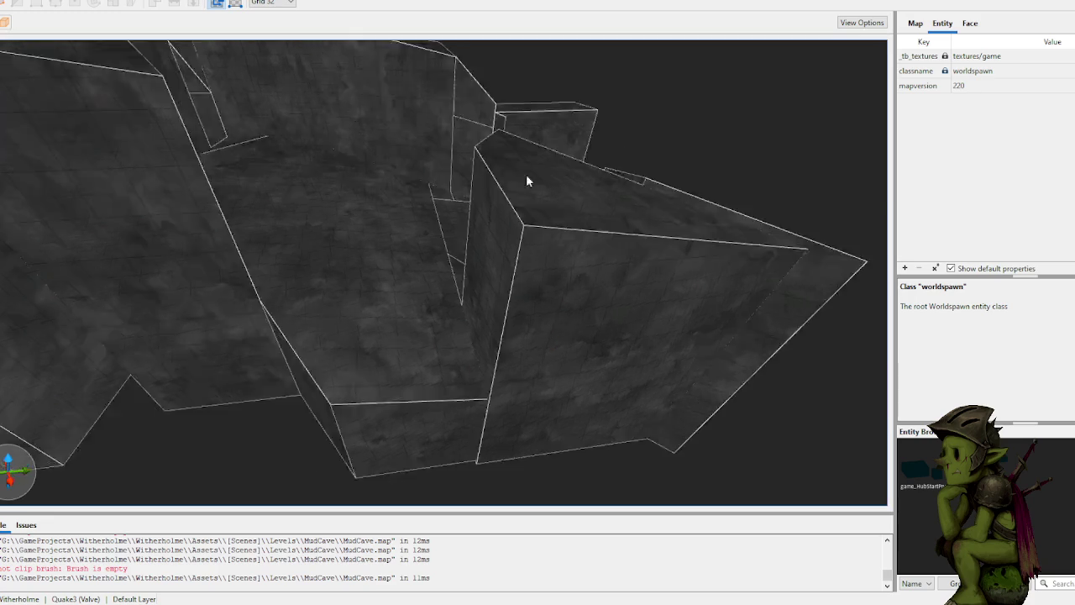
pyautogui.scroll(-8, 556, 211)
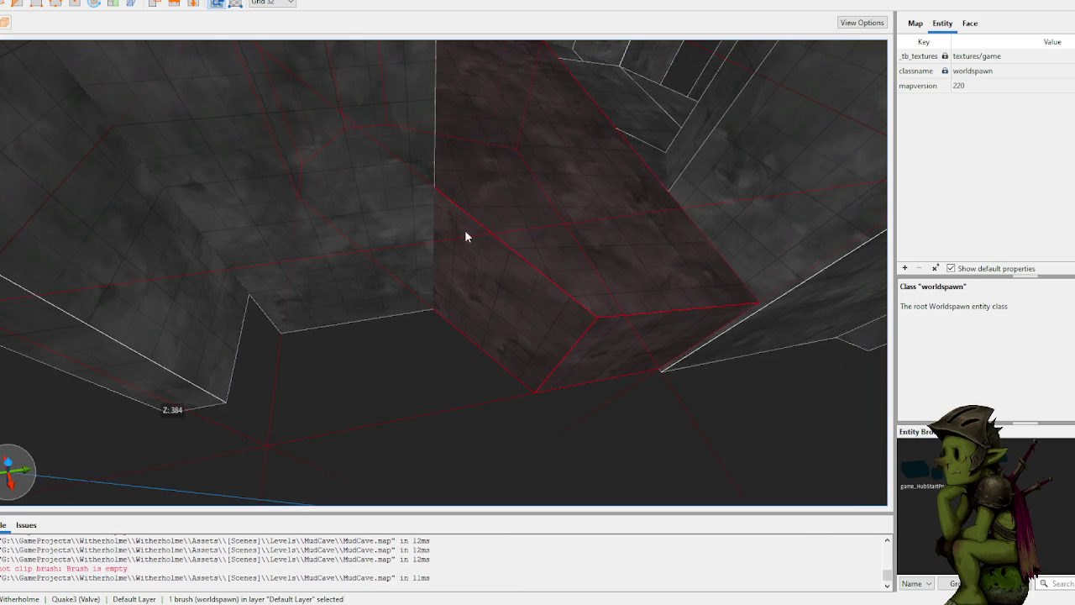
# Step: Clip the lower wall block's top off at an angle, keeping only the lower part
pyautogui.click(531, 189)
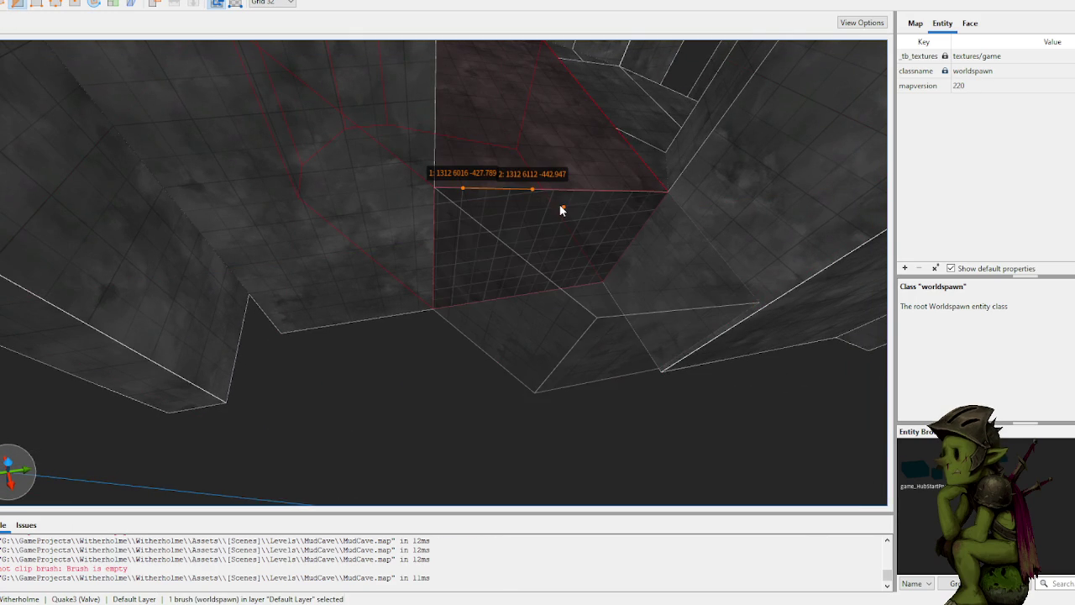
pyautogui.press('Tab')
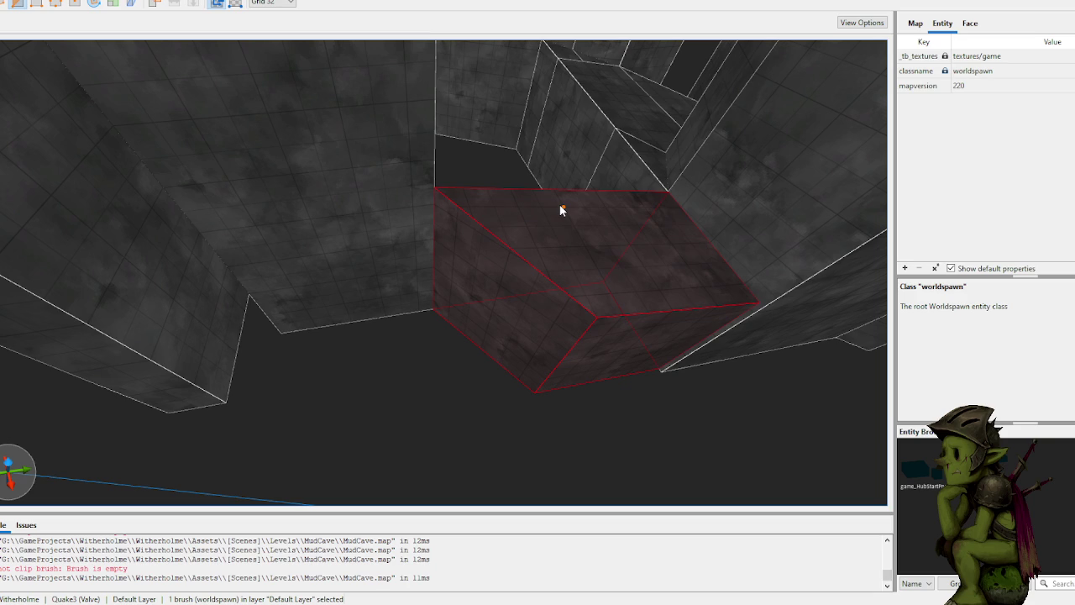
pyautogui.press('Tab')
pyautogui.press('Tab')
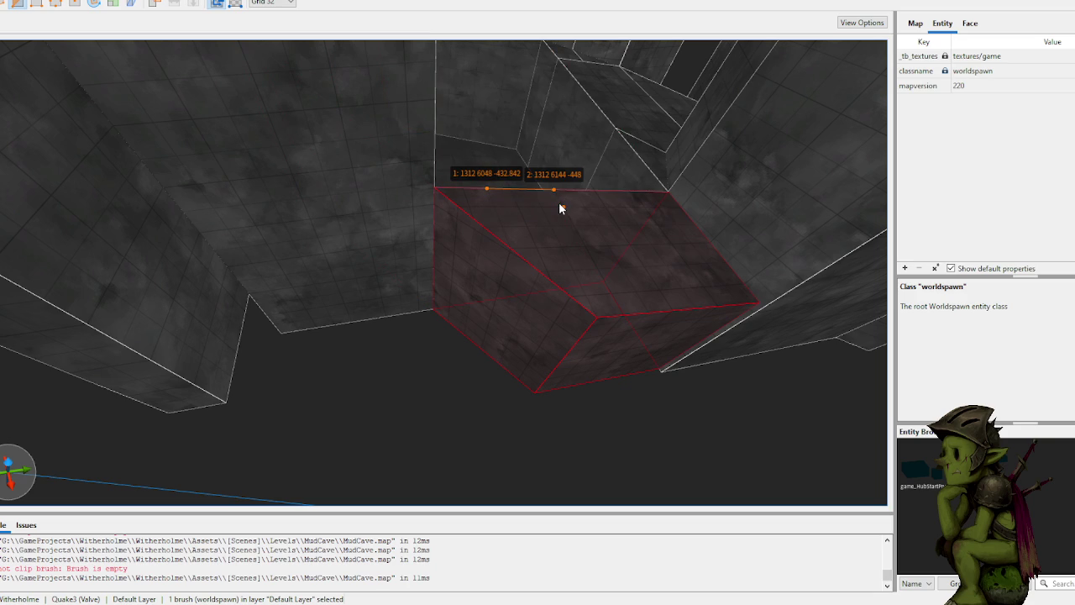
pyautogui.press('Tab')
pyautogui.press('Return')
# Step: Stretch the adjacent wall brush's end face out to the left, then deselect it
pyautogui.click(558, 208)
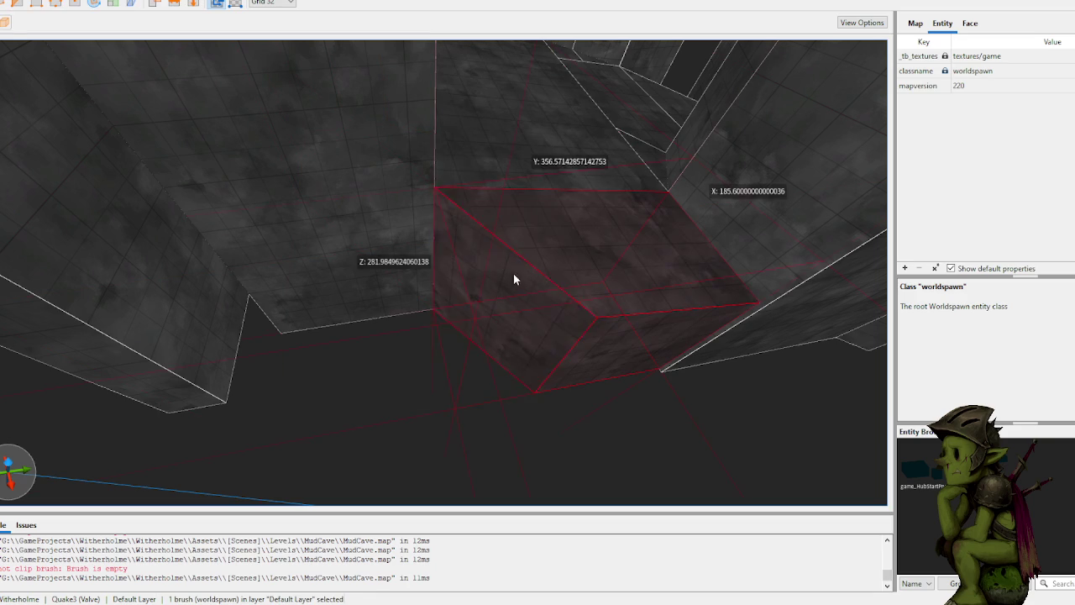
pyautogui.moveTo(504, 280); pyautogui.dragTo(228, 276)
pyautogui.scroll(-5, 280, 289)
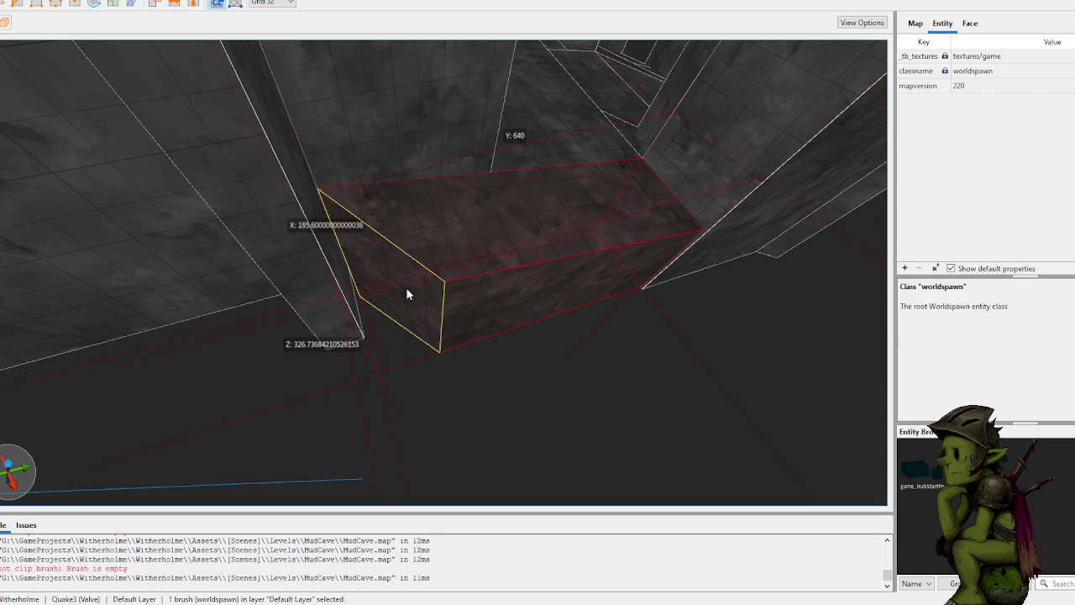
pyautogui.press('Escape')
# Step: Draw a new brush at the wall base and stretch it into a roughly 192×640 slab
pyautogui.scroll(5, 564, 412)
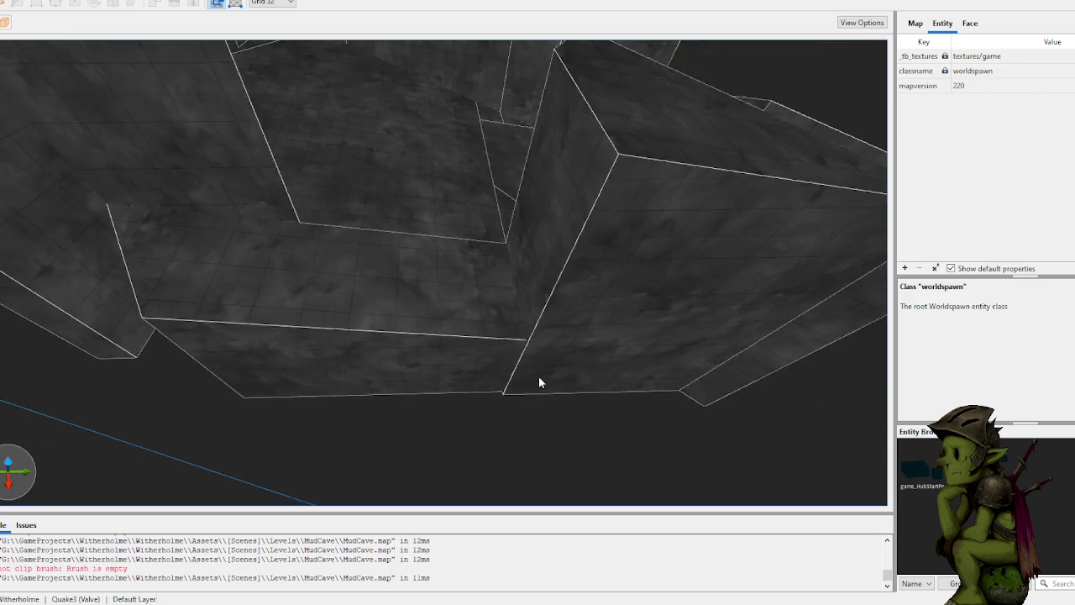
pyautogui.scroll(3, 538, 380)
pyautogui.moveTo(523, 358); pyautogui.dragTo(501, 370)
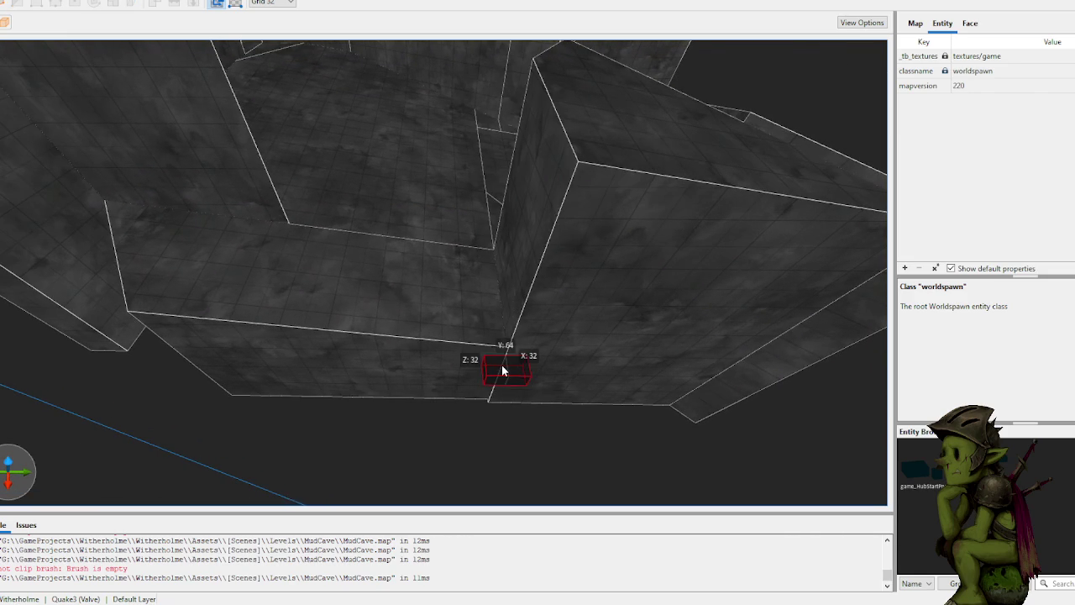
pyautogui.scroll(5, 555, 358)
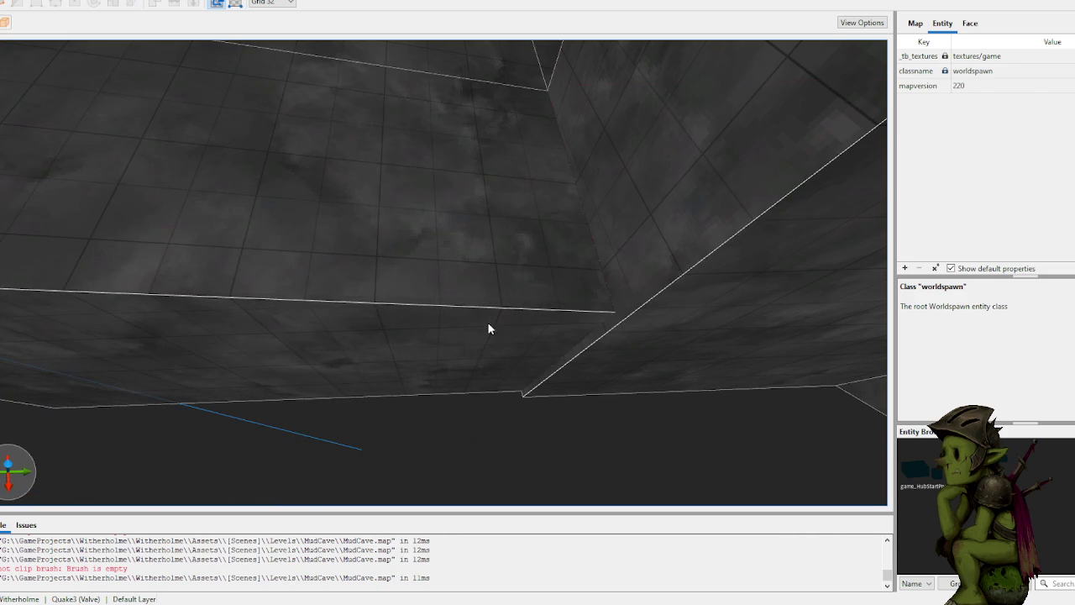
pyautogui.scroll(2, 490, 336)
pyautogui.moveTo(666, 350); pyautogui.dragTo(571, 374)
pyautogui.scroll(-5, 638, 361)
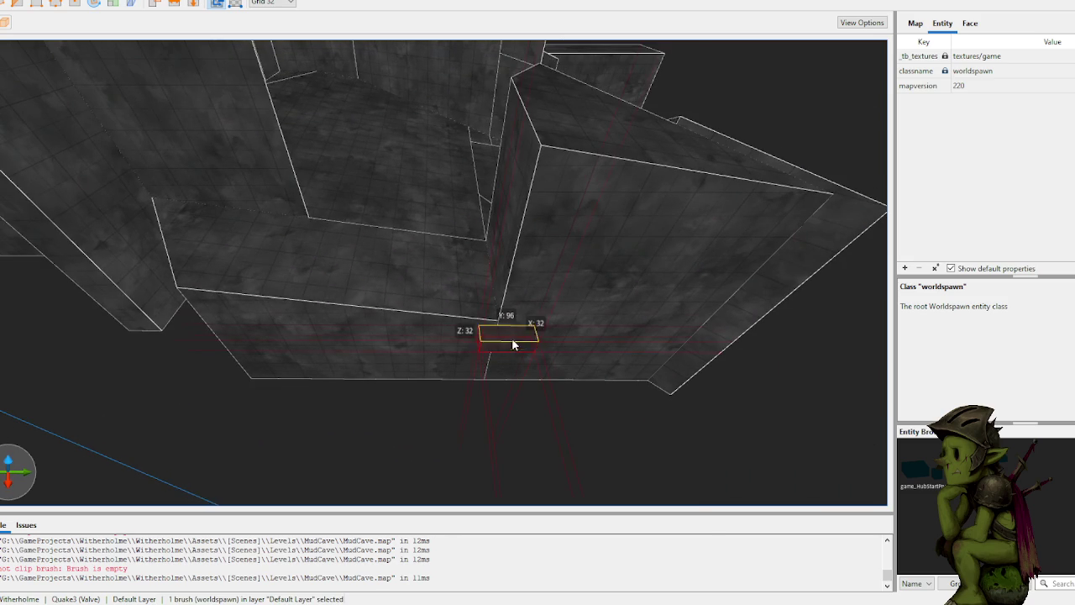
pyautogui.moveTo(493, 262)
pyautogui.mouseDown()
pyautogui.moveTo(182, 266)
pyautogui.moveTo(393, 285)
pyautogui.moveTo(486, 267)
pyautogui.moveTo(492, 290)
pyautogui.moveTo(441, 291)
pyautogui.moveTo(422, 242)
pyautogui.moveTo(376, 250)
pyautogui.mouseUp()
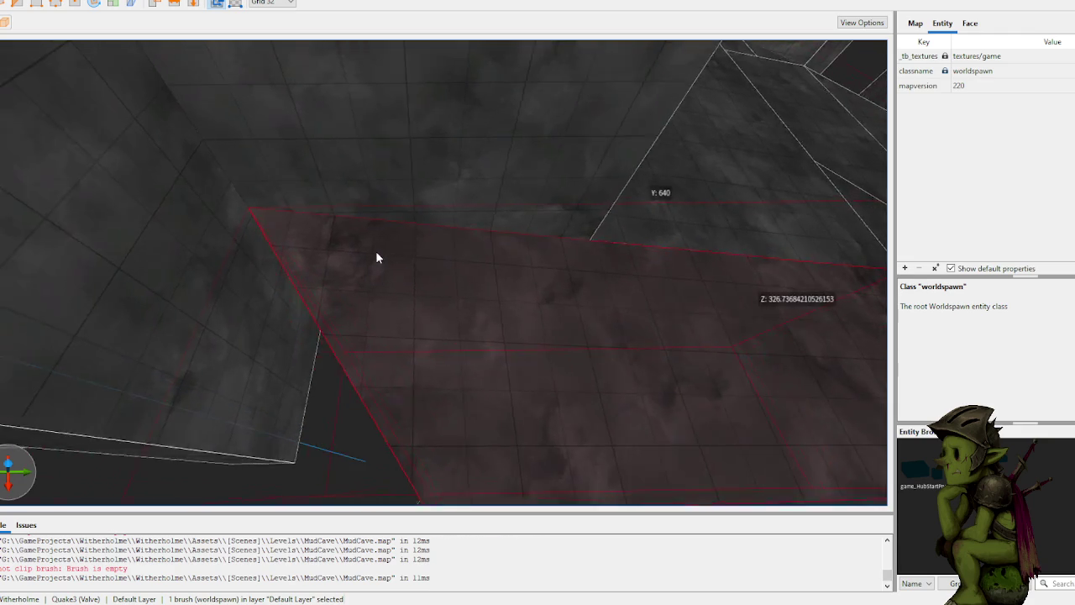
# Step: Split the slab in two with a three-point angled clip, redoing a cut that left a sliver
pyautogui.scroll(-5, 378, 261)
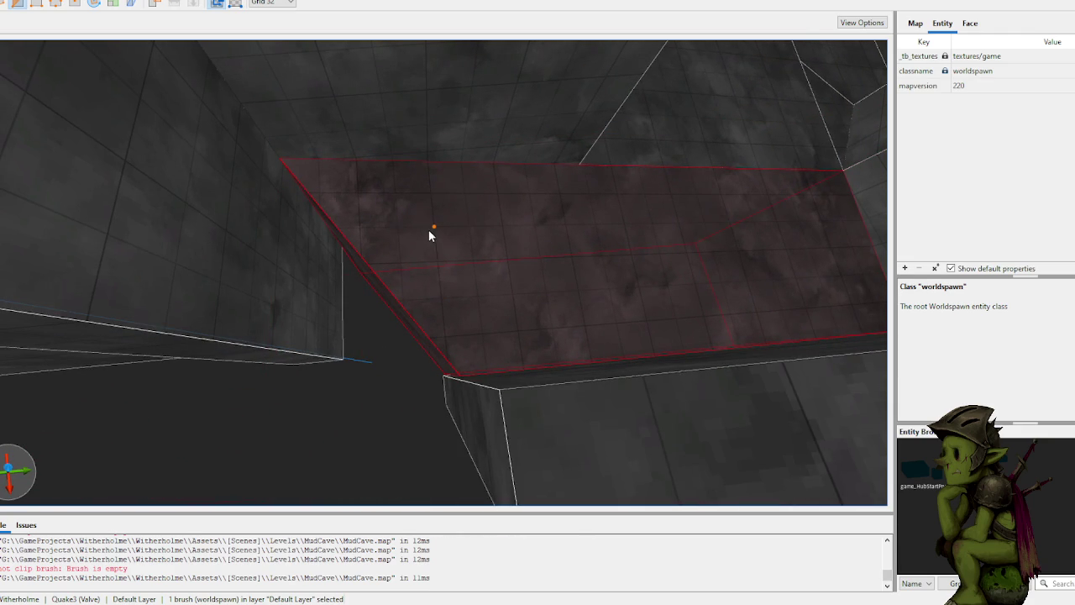
pyautogui.press('c')
pyautogui.click(359, 227)
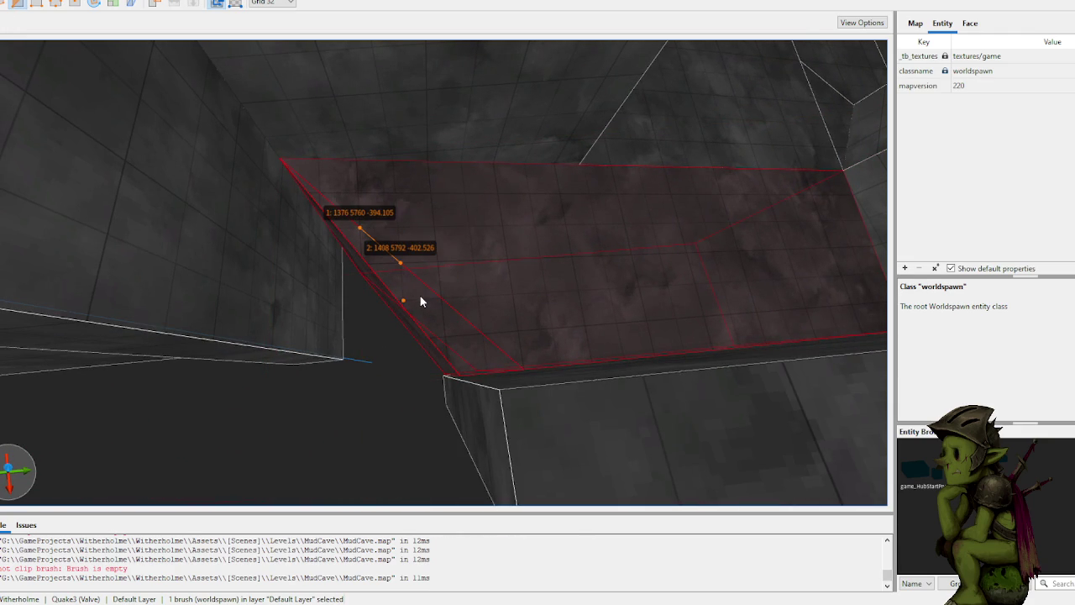
pyautogui.press('Delete')
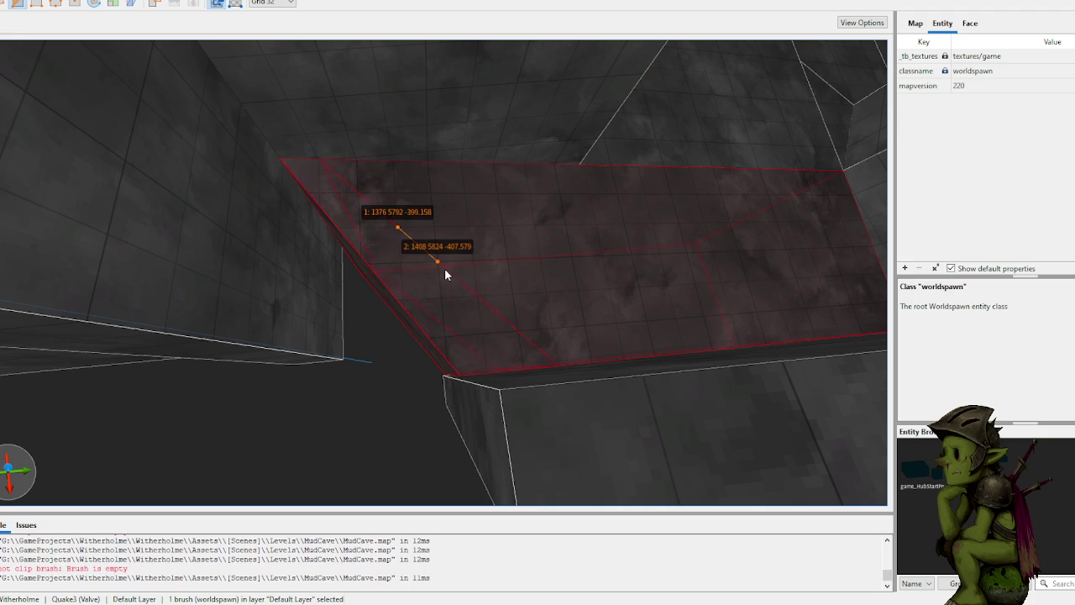
pyautogui.press('Return')
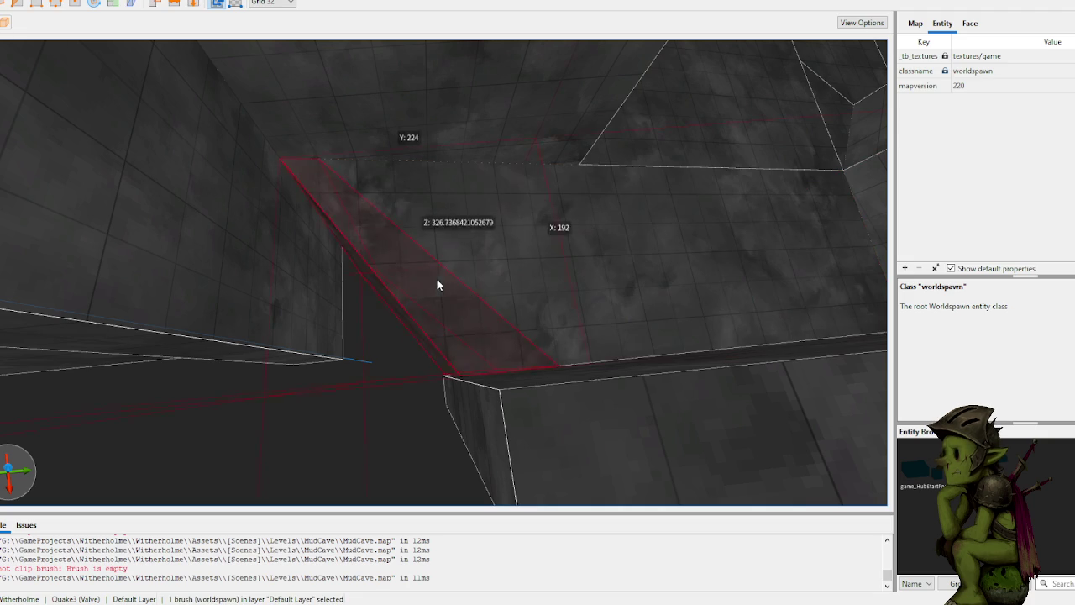
pyautogui.scroll(-3, 437, 279)
pyautogui.hotkey('ctrl', 'z')
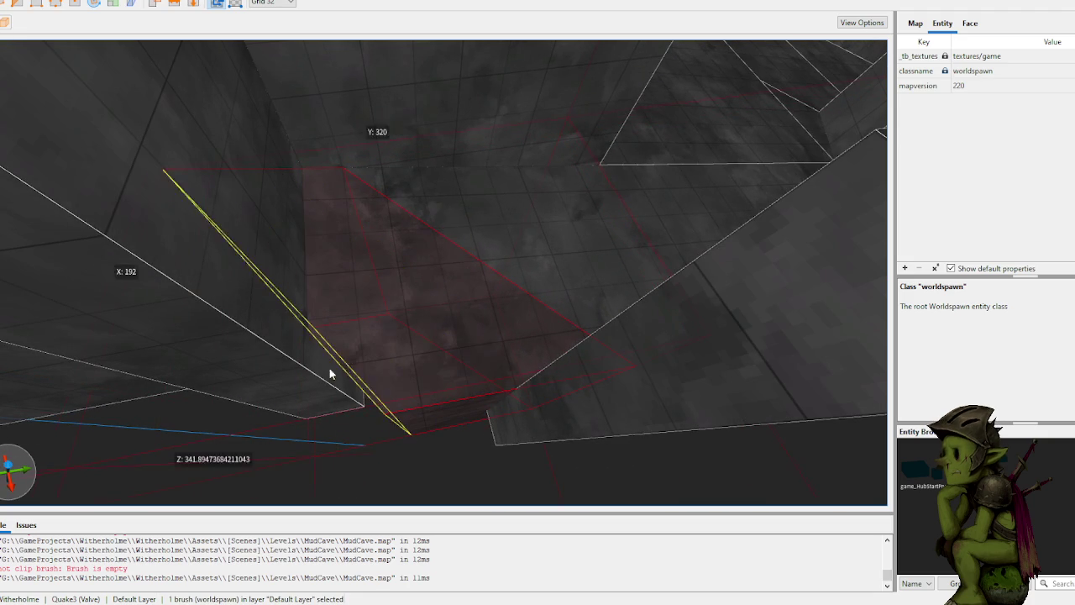
pyautogui.scroll(5, 324, 348)
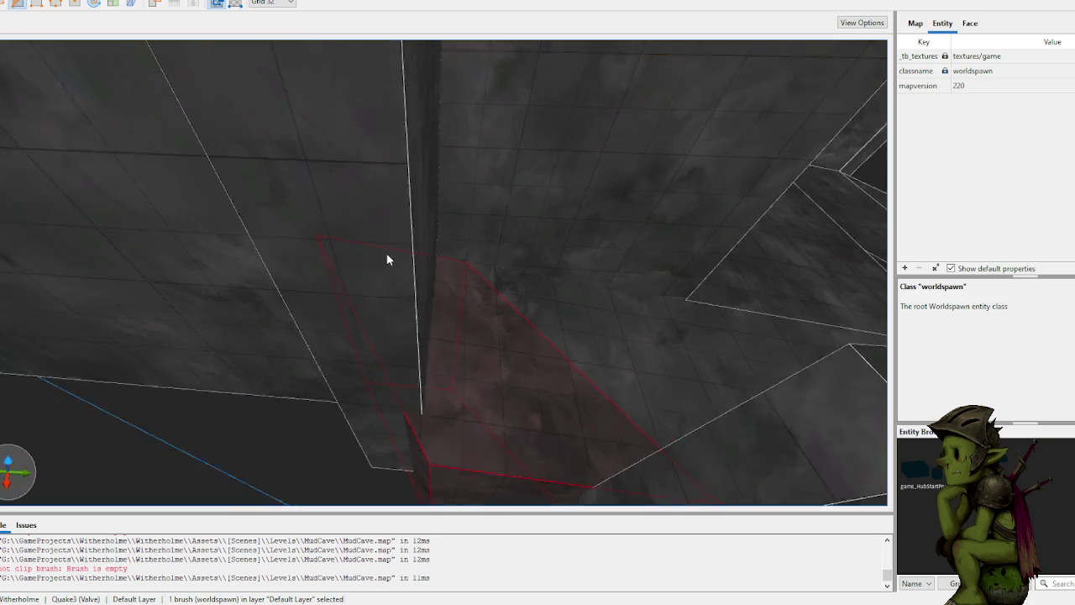
pyautogui.press('Return')
# Step: Deselect the resulting 32-unit wall brush and 32×32×160 post and inspect them
pyautogui.scroll(5, 455, 312)
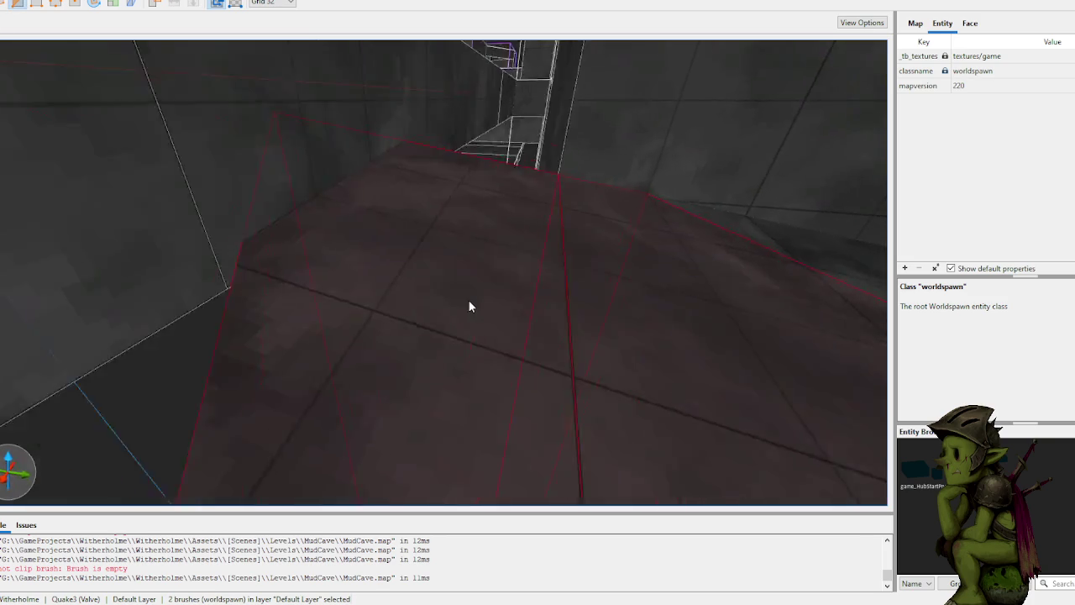
pyautogui.press('Escape')
pyautogui.scroll(5, 514, 327)
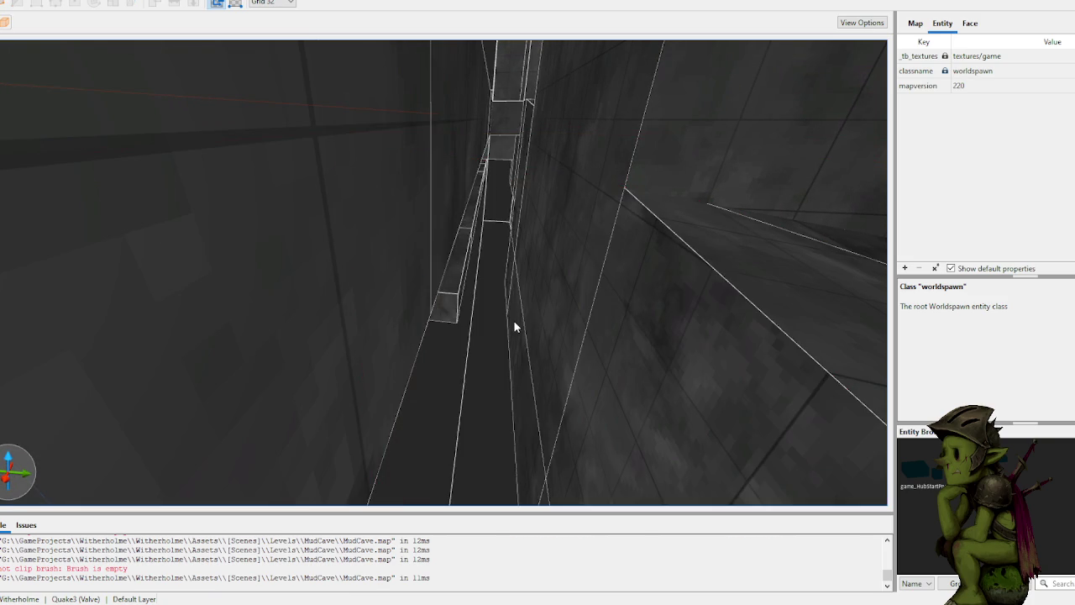
pyautogui.scroll(-5, 499, 340)
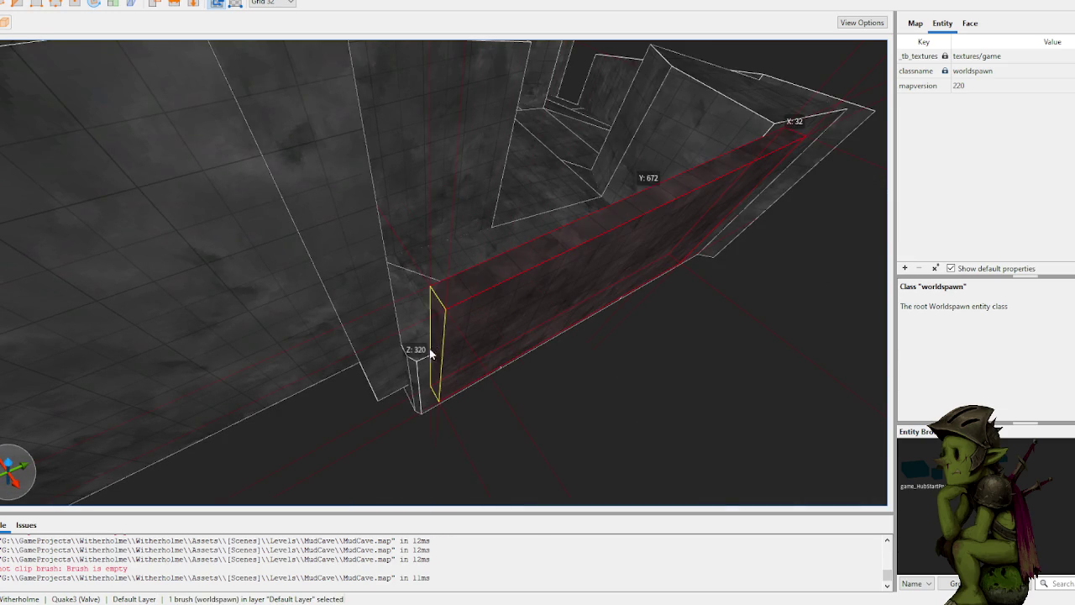
pyautogui.scroll(5, 420, 359)
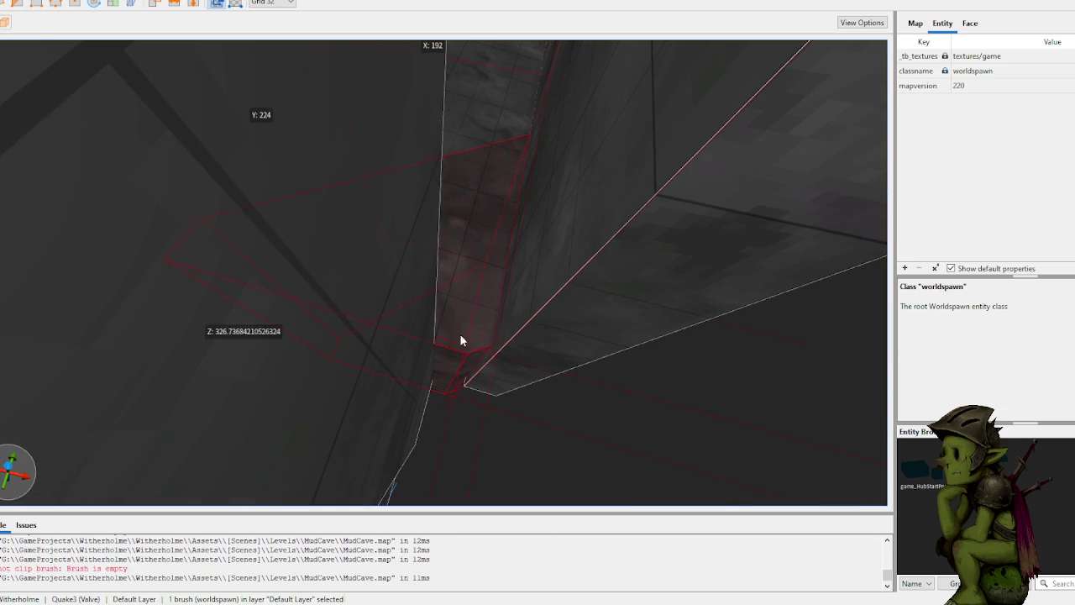
pyautogui.press('Escape')
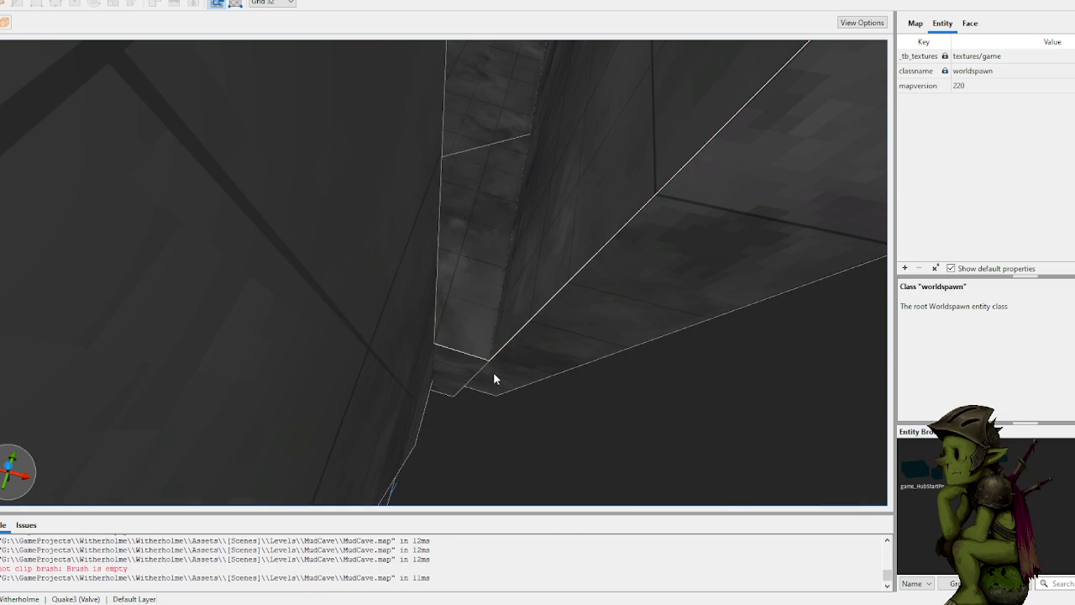
pyautogui.scroll(-5, 496, 370)
pyautogui.scroll(5, 458, 365)
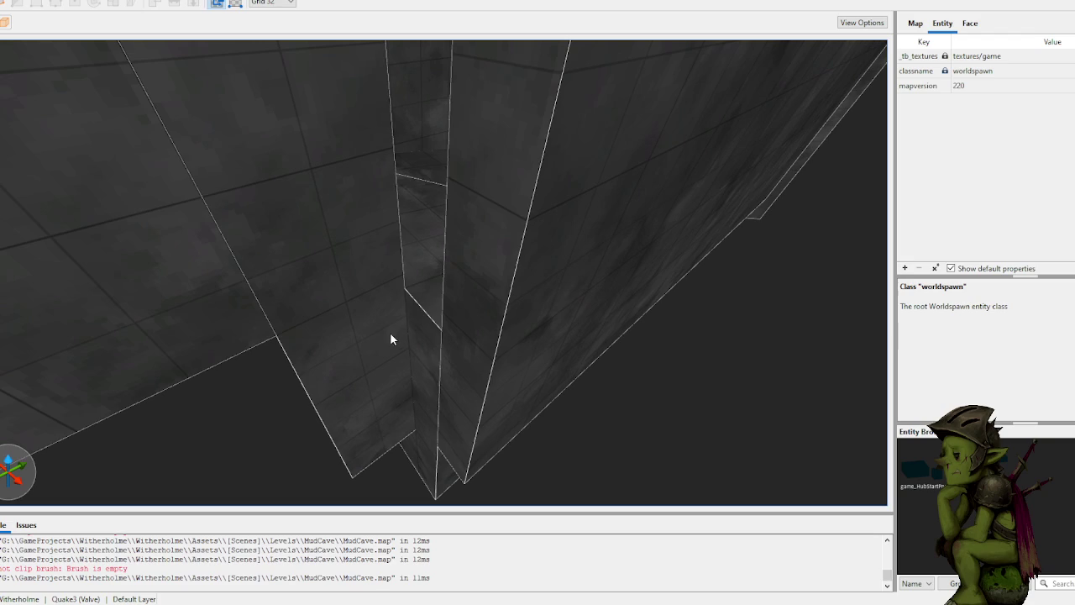
pyautogui.scroll(-10, 402, 325)
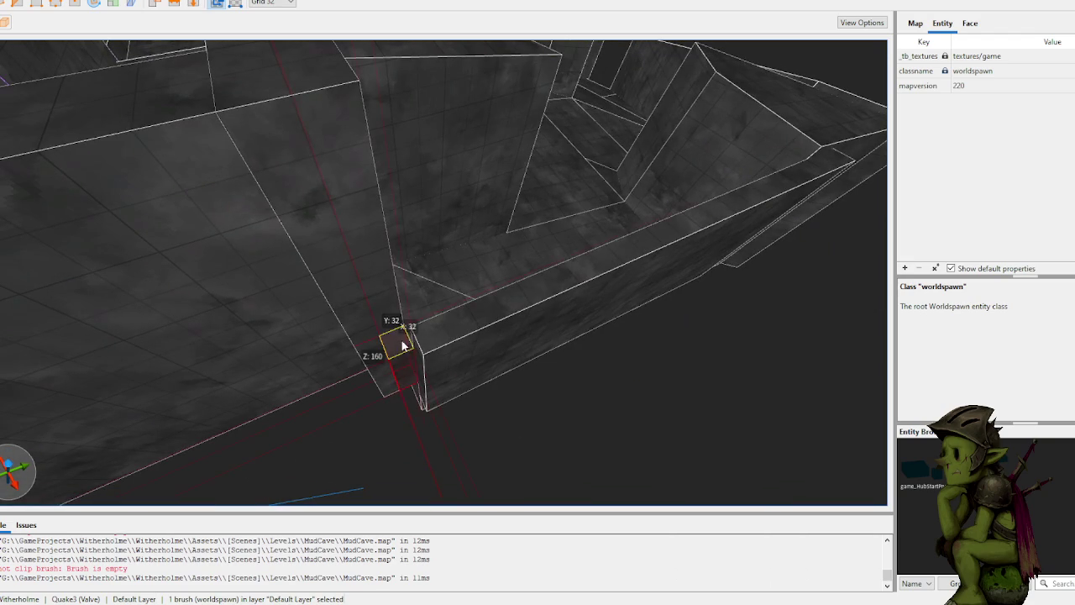
pyautogui.press('Escape')
pyautogui.scroll(-6, 573, 377)
pyautogui.scroll(10, 604, 352)
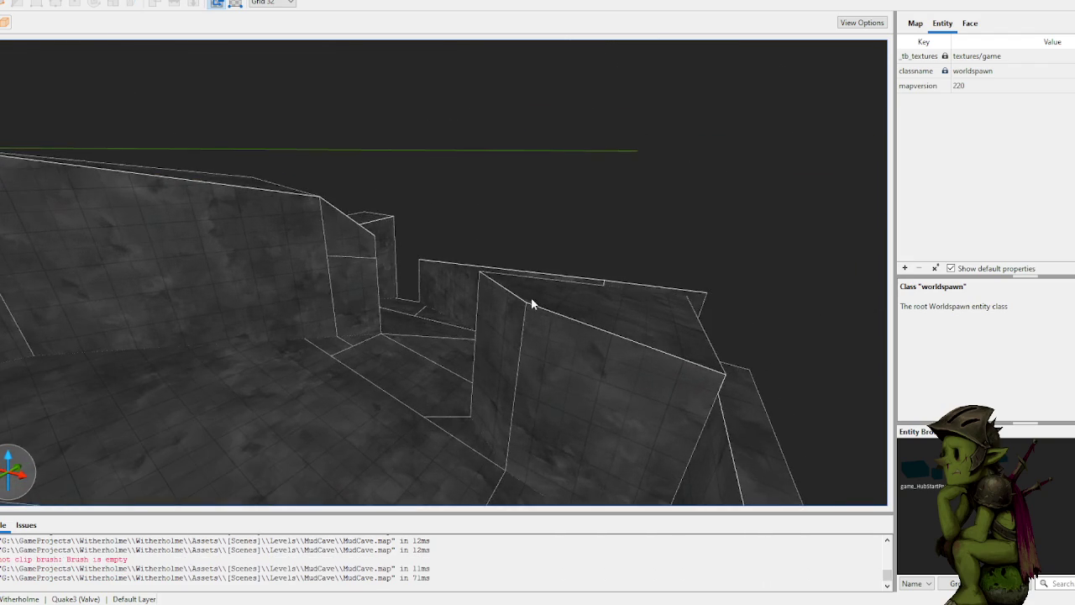
pyautogui.scroll(10, 448, 284)
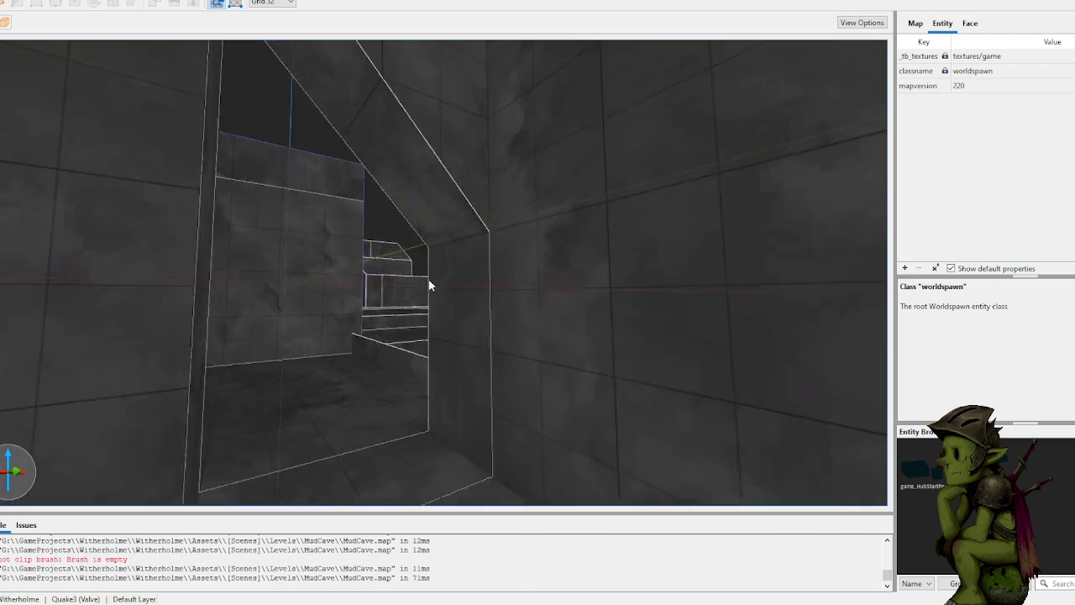
pyautogui.scroll(10, 280, 297)
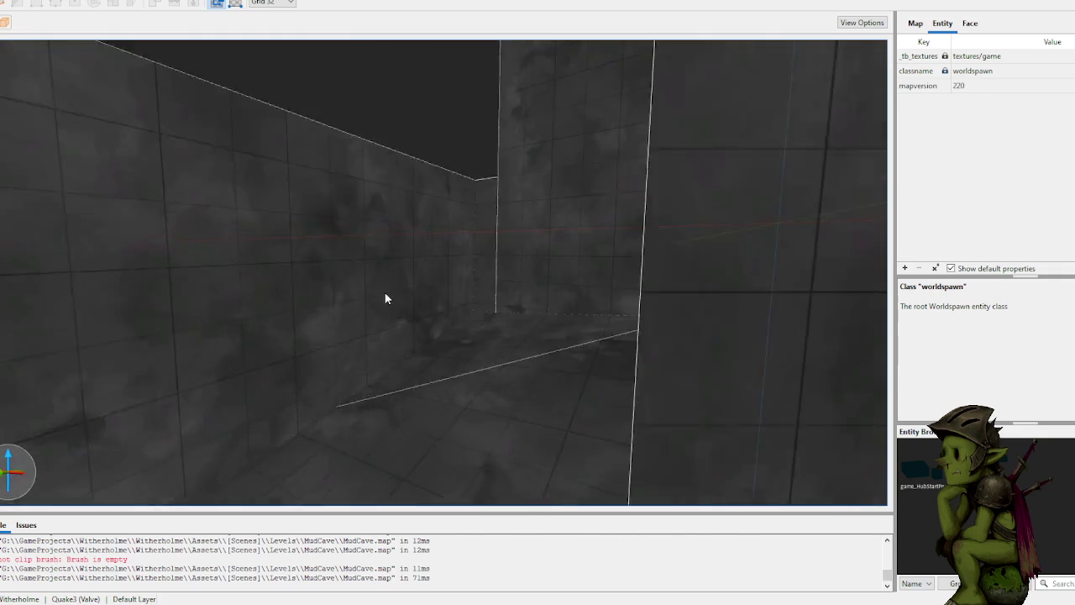
pyautogui.scroll(10, 404, 316)
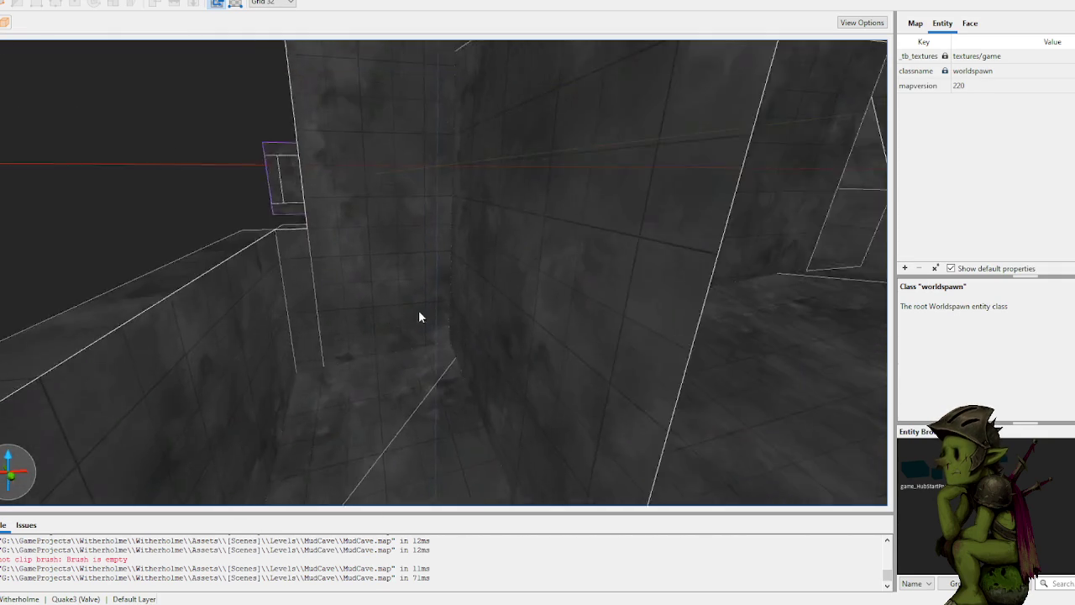
pyautogui.scroll(10, 429, 296)
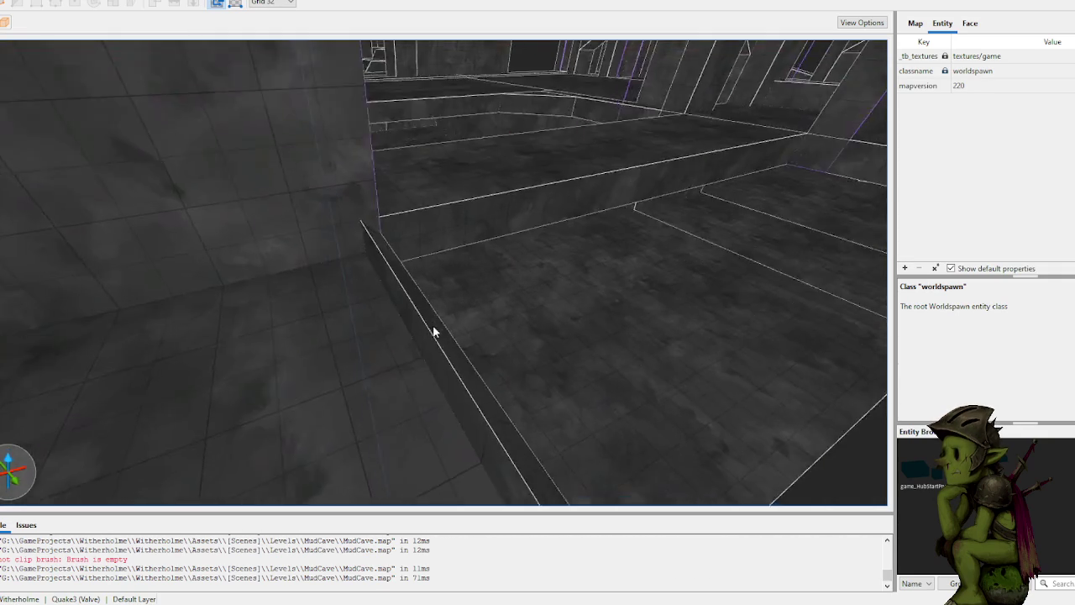
pyautogui.scroll(10, 400, 298)
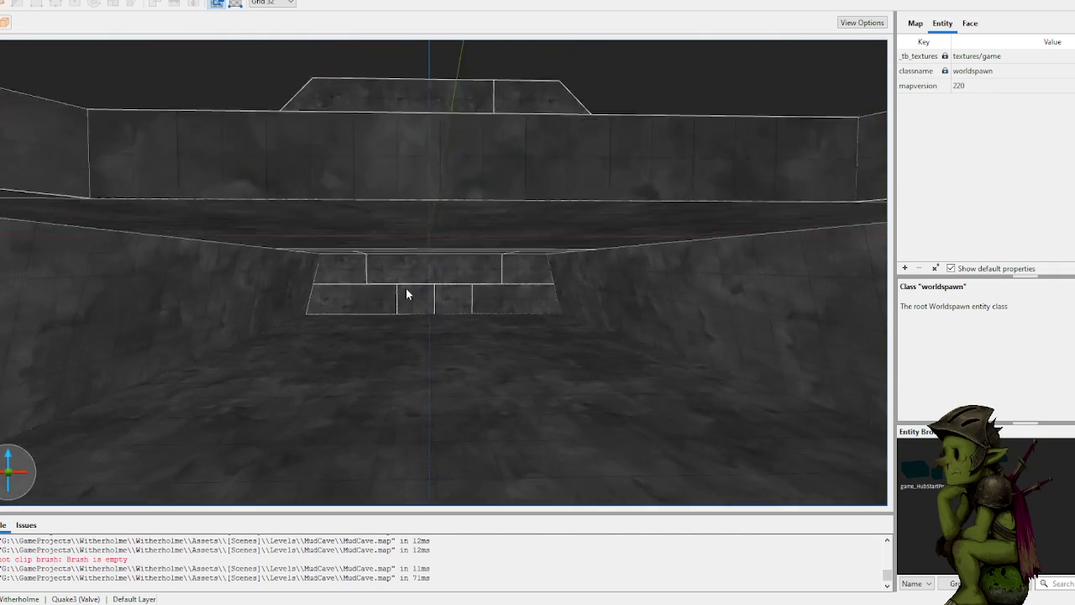
pyautogui.scroll(10, 405, 286)
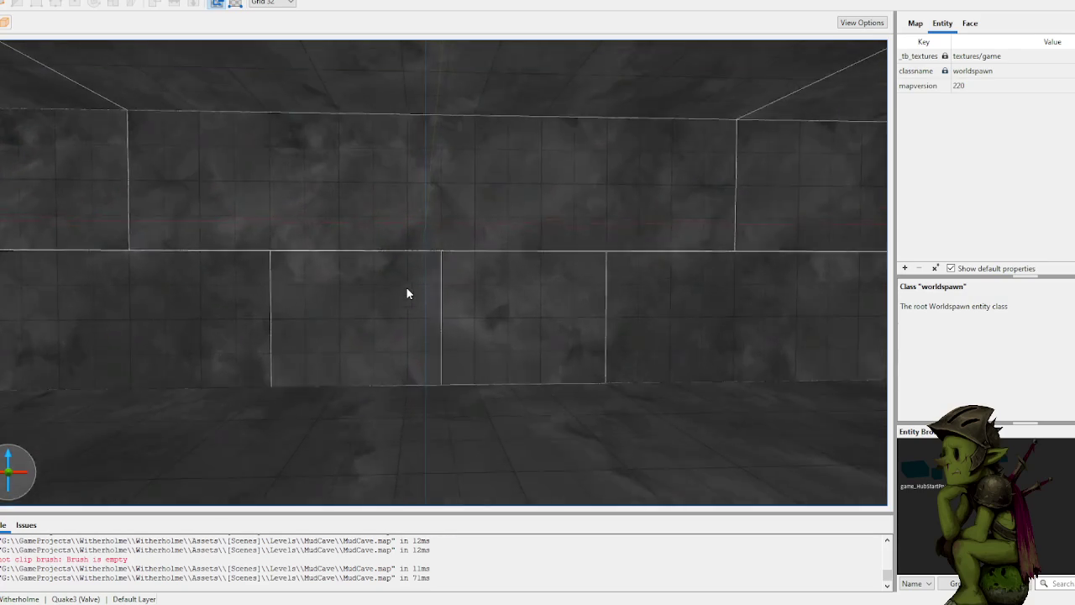
pyautogui.scroll(10, 586, 296)
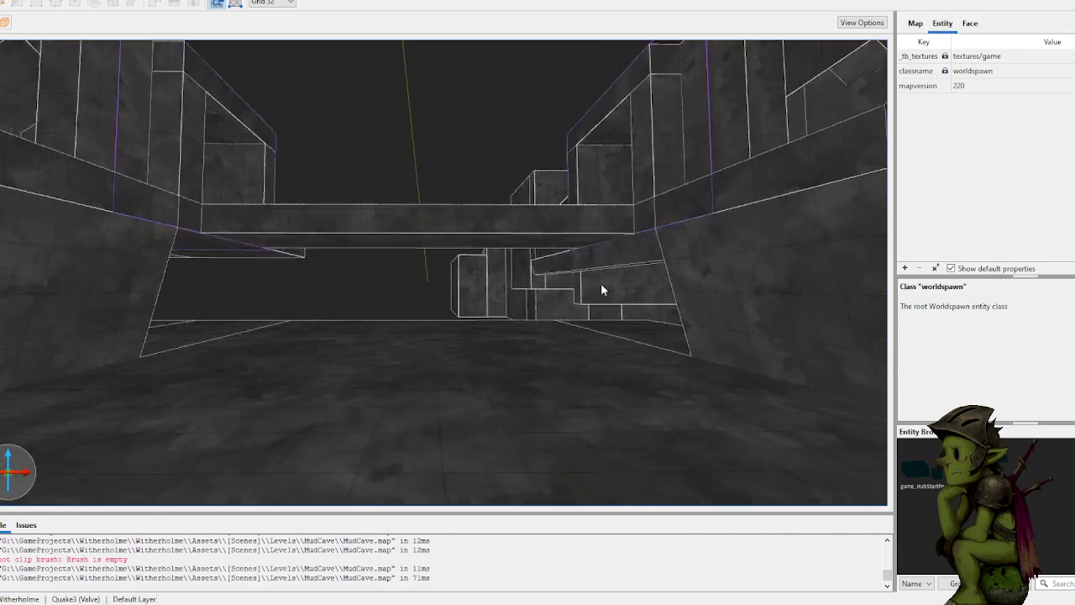
pyautogui.scroll(10, 501, 289)
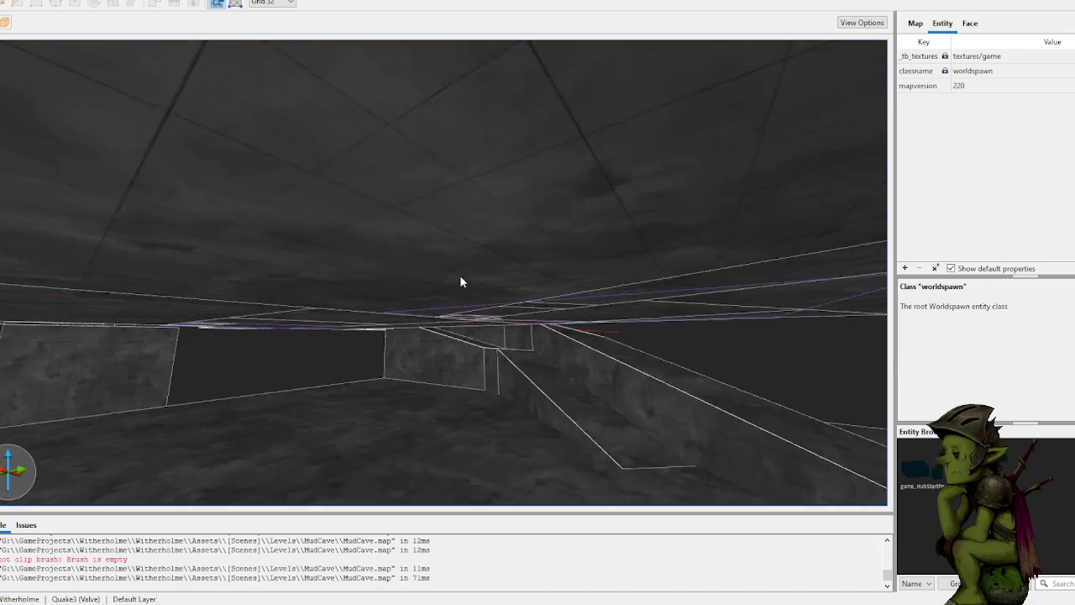
pyautogui.scroll(10, 370, 284)
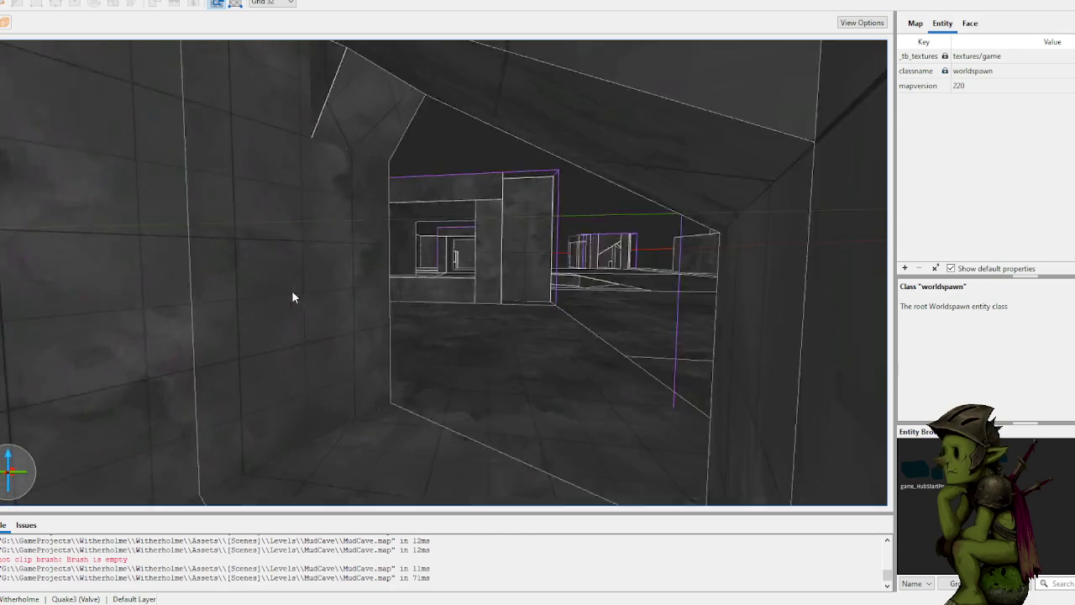
pyautogui.scroll(10, 300, 305)
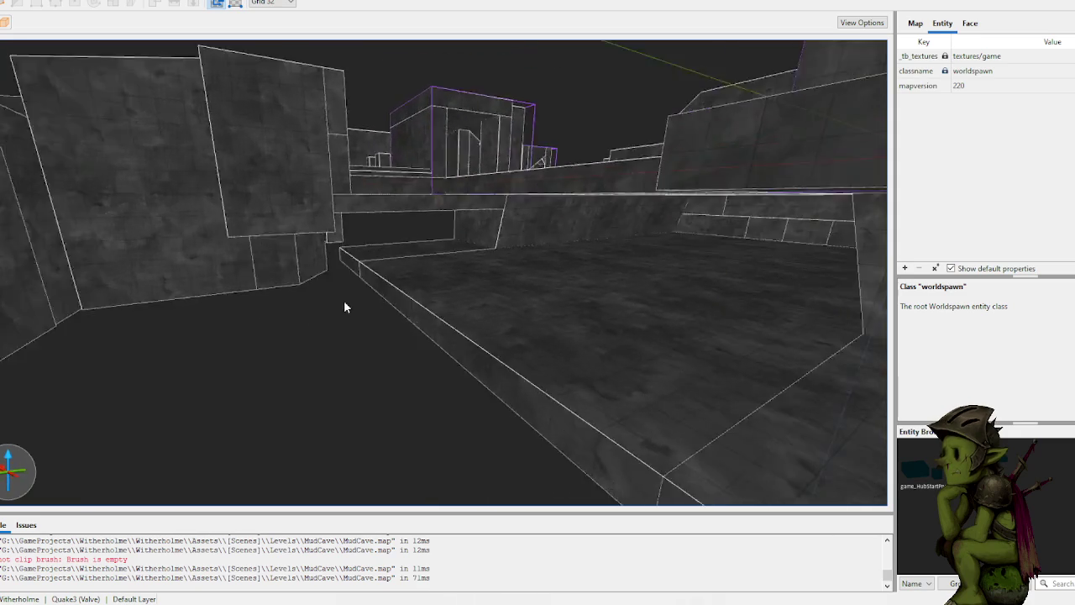
pyautogui.scroll(5, 409, 300)
# Step: Shorten the cave floor brush from its front and push its side outward
pyautogui.click(407, 300)
pyautogui.scroll(5, 378, 369)
pyautogui.scroll(-5, 341, 438)
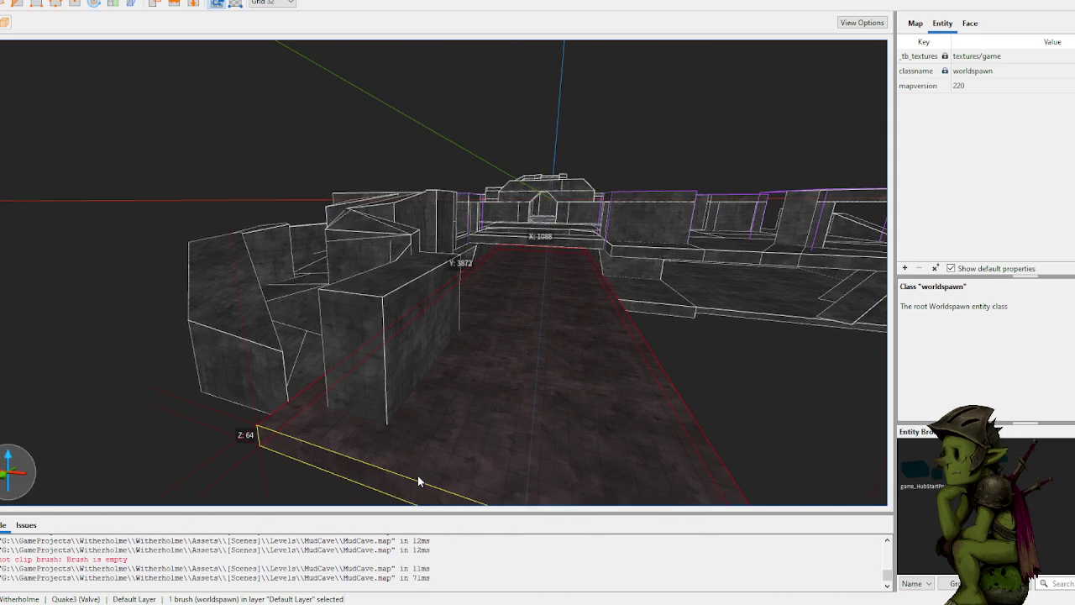
pyautogui.moveTo(418, 475)
pyautogui.mouseDown()
pyautogui.moveTo(407, 424)
pyautogui.moveTo(449, 405)
pyautogui.mouseUp()
pyautogui.scroll(5, 471, 383)
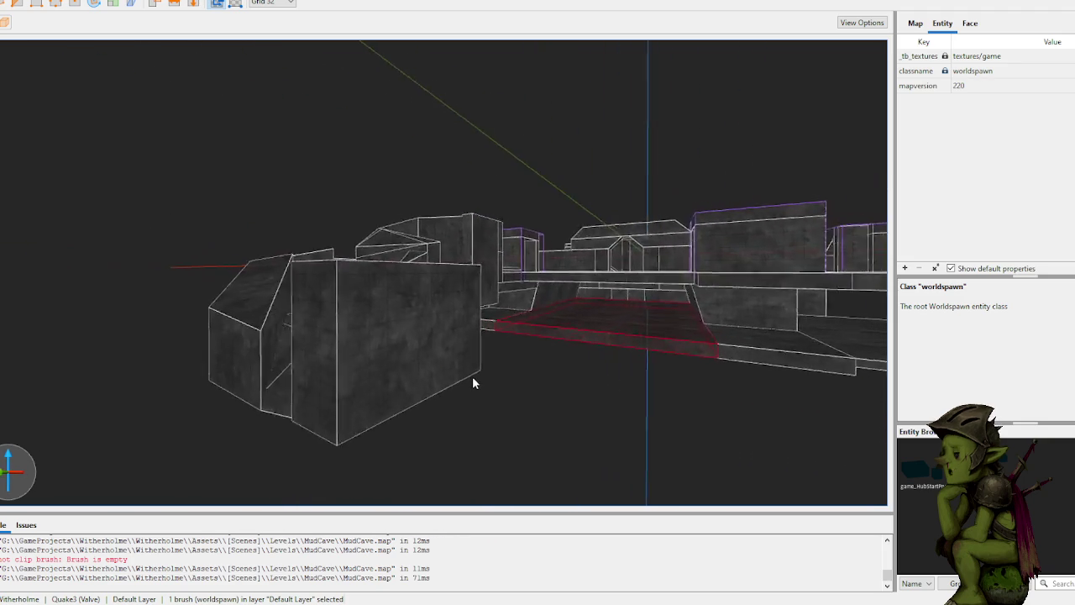
pyautogui.scroll(5, 474, 383)
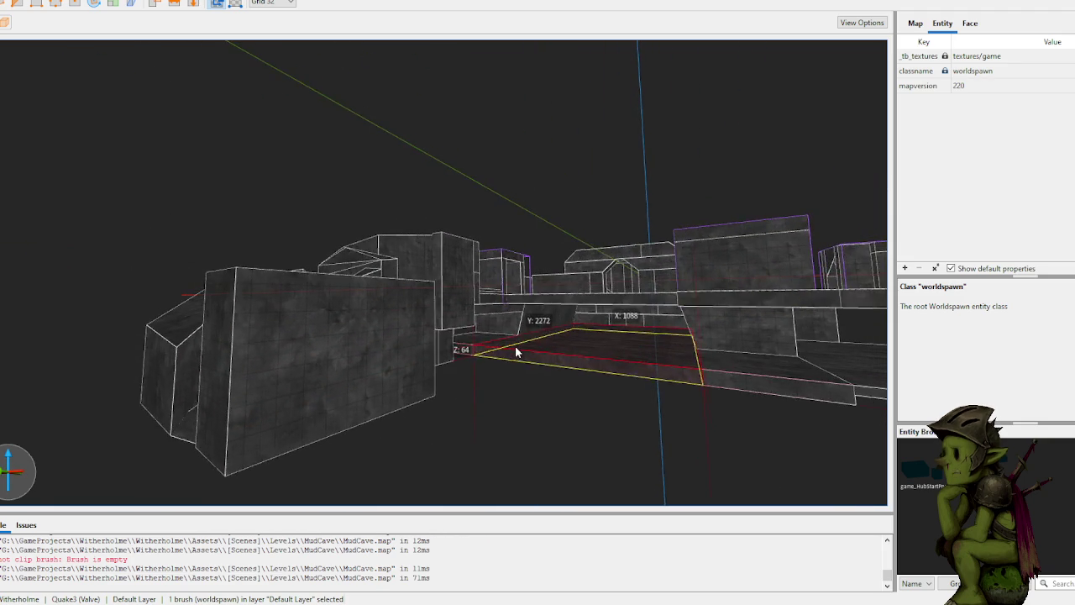
pyautogui.scroll(5, 515, 345)
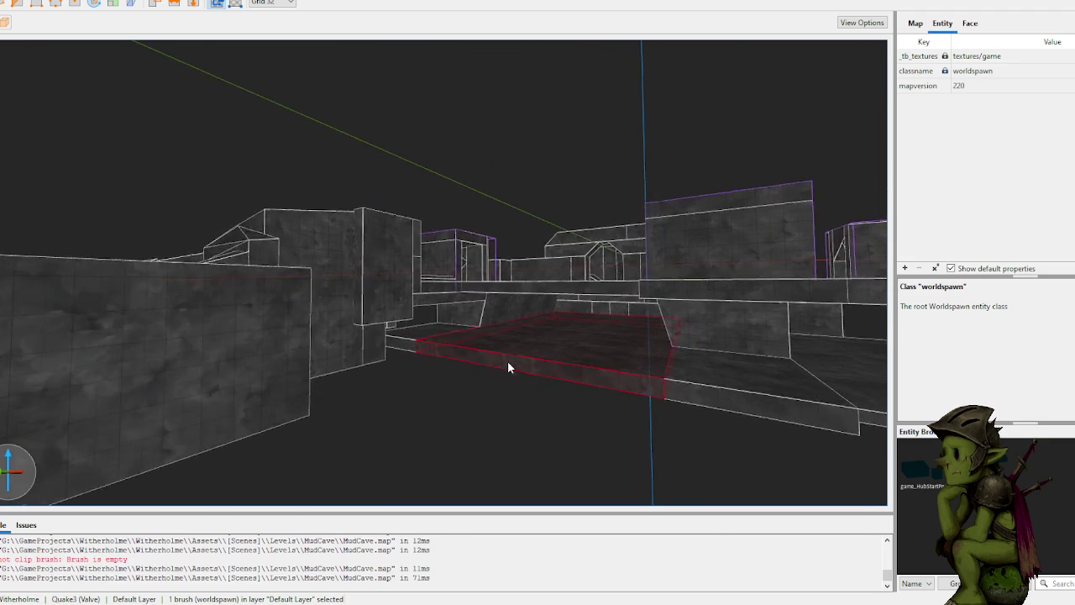
pyautogui.scroll(2, 510, 364)
pyautogui.scroll(3, 507, 379)
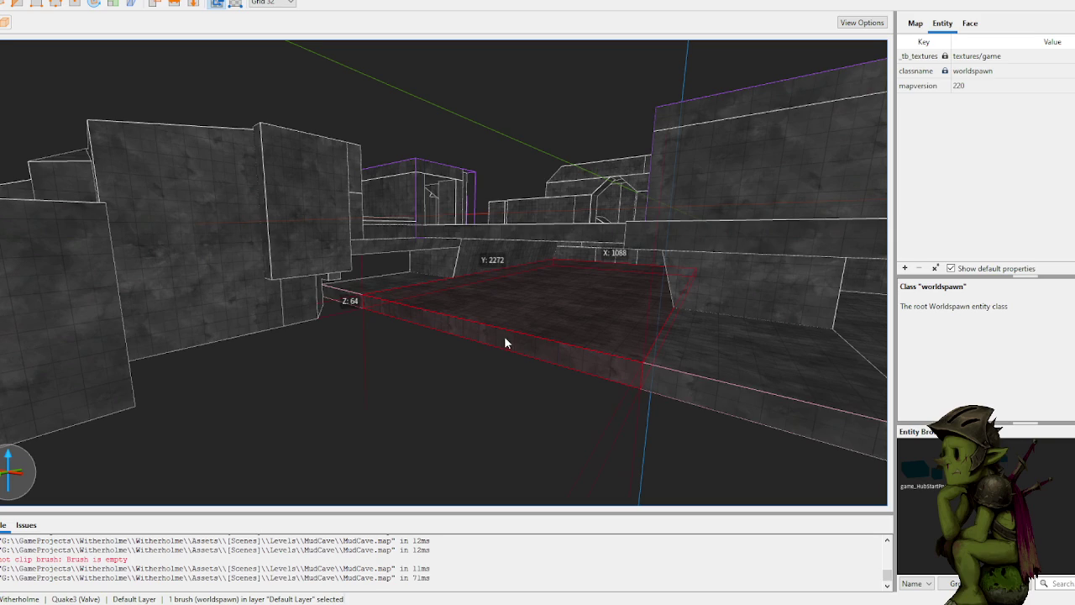
pyautogui.scroll(-2, 516, 349)
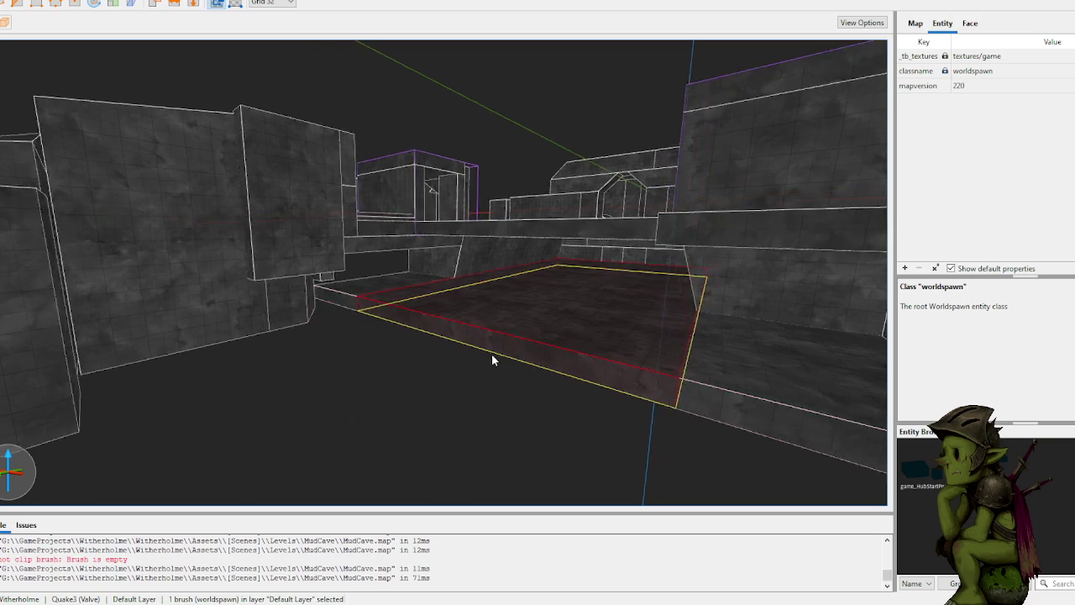
pyautogui.scroll(5, 493, 361)
pyautogui.scroll(-10, 409, 385)
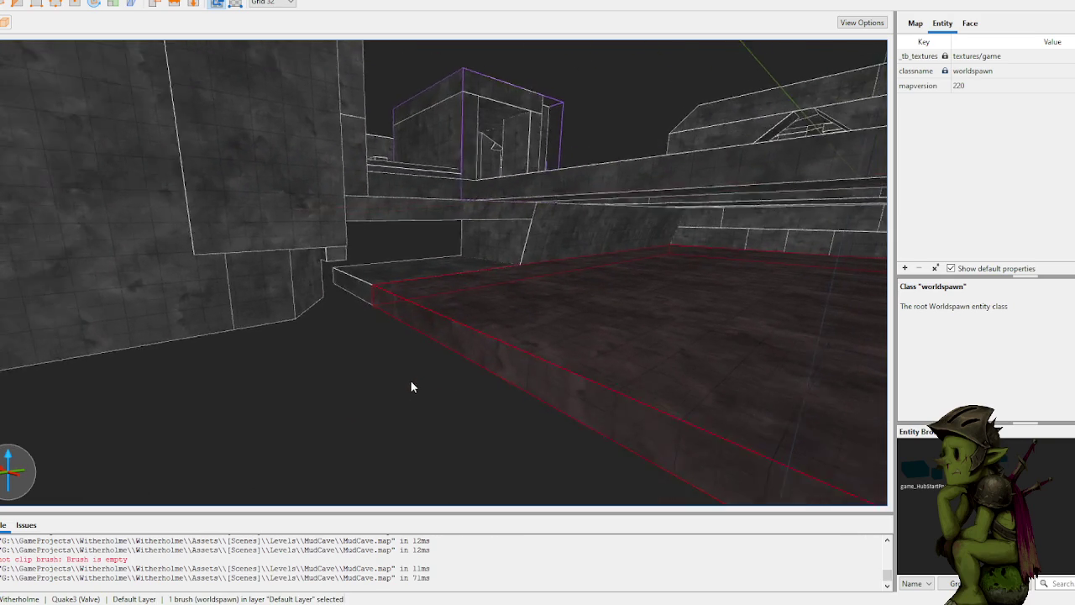
pyautogui.moveTo(520, 330); pyautogui.dragTo(447, 361)
# Step: Draw a new thin brush along the floor edge and stretch it into a wide floor slab
pyautogui.press('w')
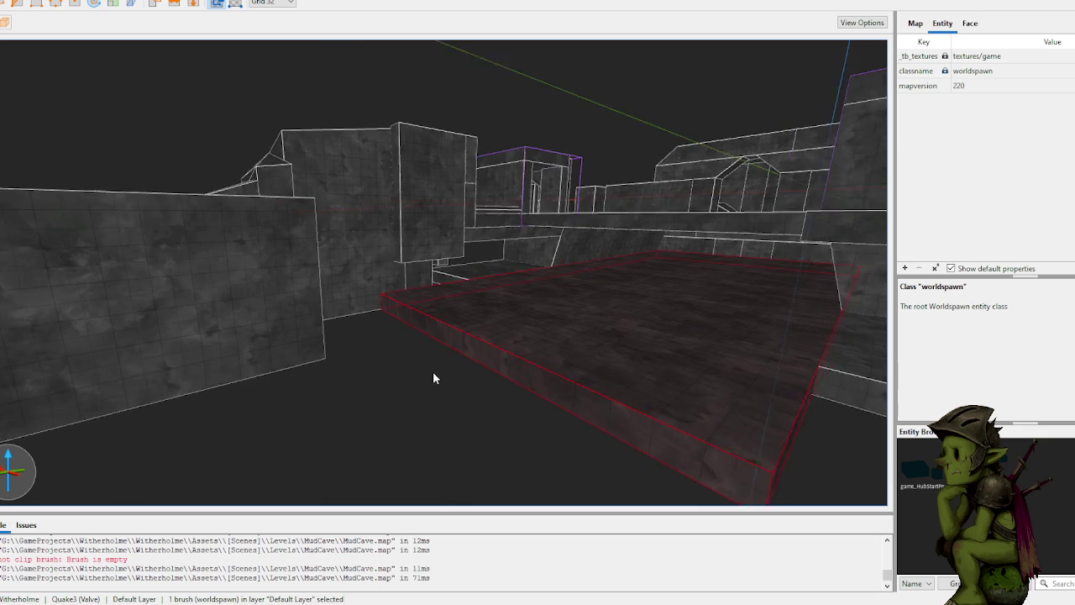
pyautogui.click(478, 363)
pyautogui.press('w')
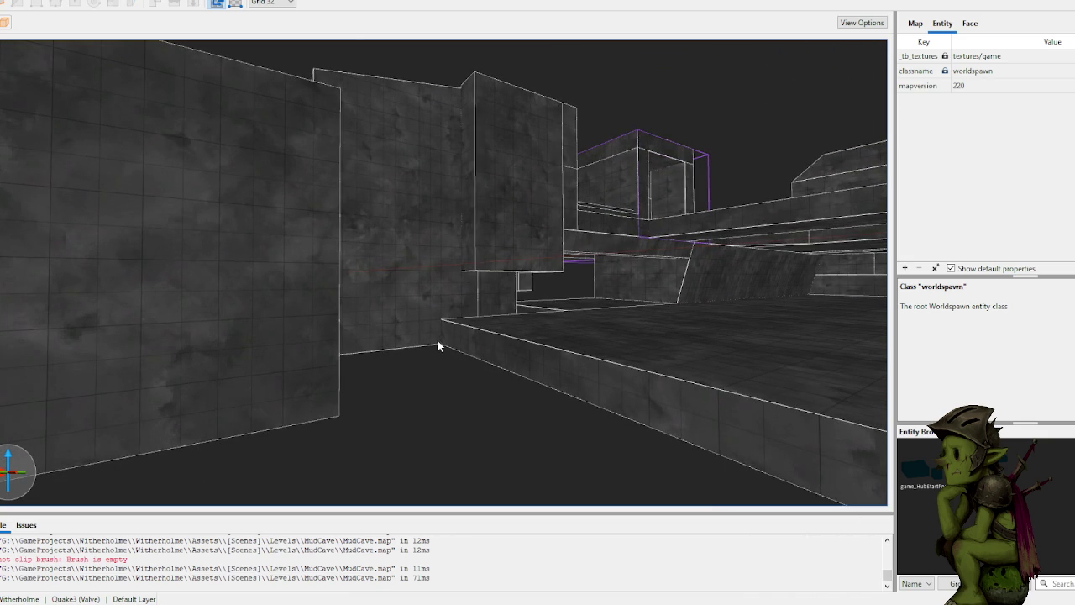
pyautogui.moveTo(467, 357); pyautogui.dragTo(498, 360)
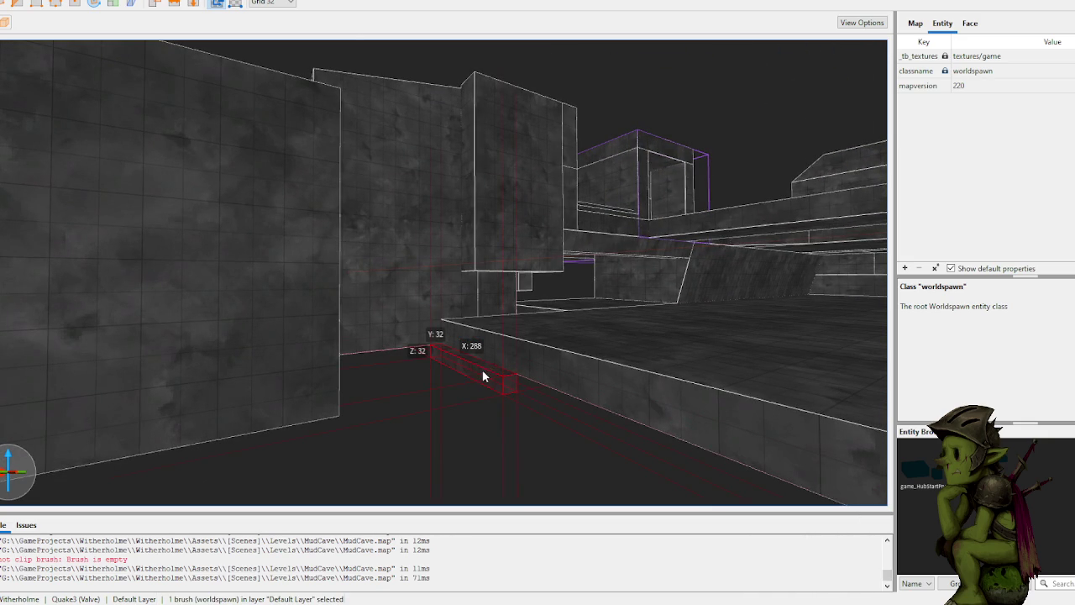
pyautogui.press('s')
pyautogui.moveTo(493, 383)
pyautogui.mouseDown()
pyautogui.moveTo(492, 352)
pyautogui.moveTo(629, 400)
pyautogui.mouseUp()
pyautogui.press('s')
pyautogui.press('w')
pyautogui.moveTo(508, 350)
pyautogui.mouseDown()
pyautogui.moveTo(556, 398)
pyautogui.moveTo(532, 376)
pyautogui.moveTo(4, 462)
pyautogui.mouseUp()
pyautogui.press('s')
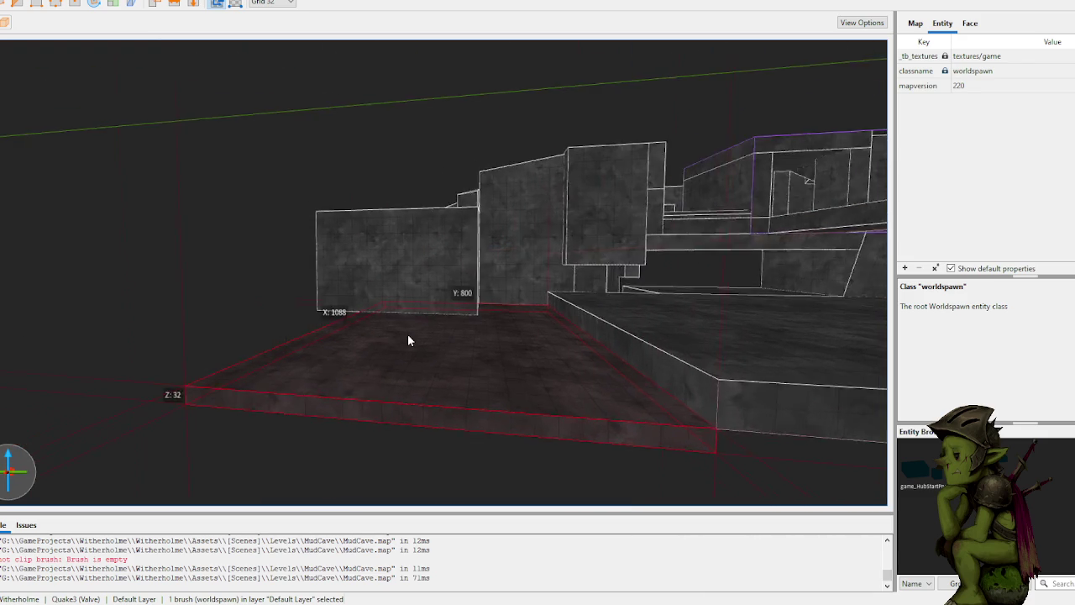
pyautogui.press('w')
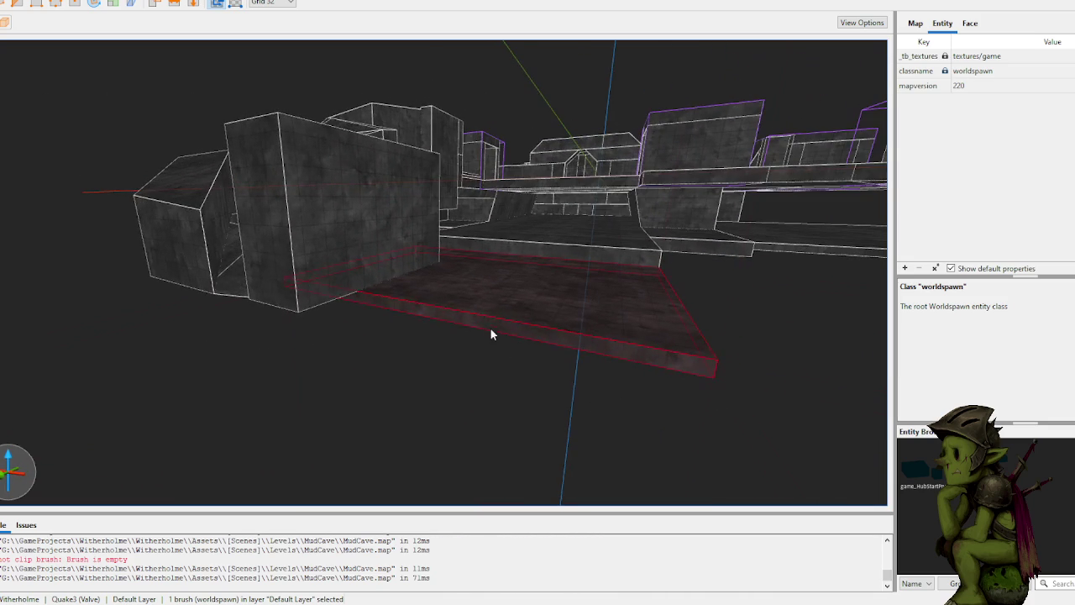
pyautogui.moveTo(480, 324); pyautogui.dragTo(355, 499)
# Step: Deselect the slab and draw a small 64×192×64 block at the floor edge
pyautogui.press('w')
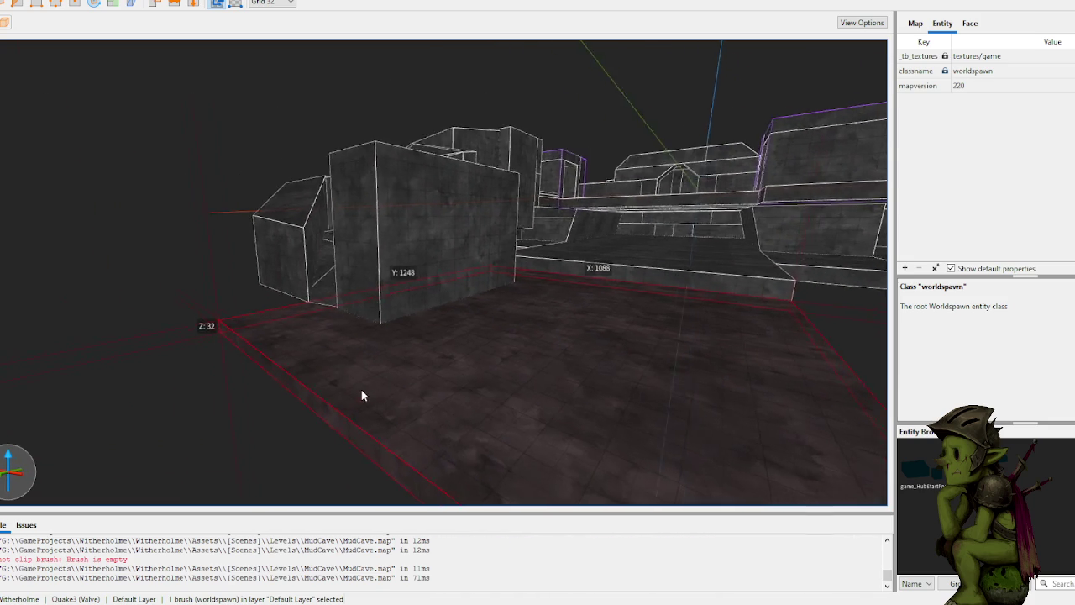
pyautogui.press('s')
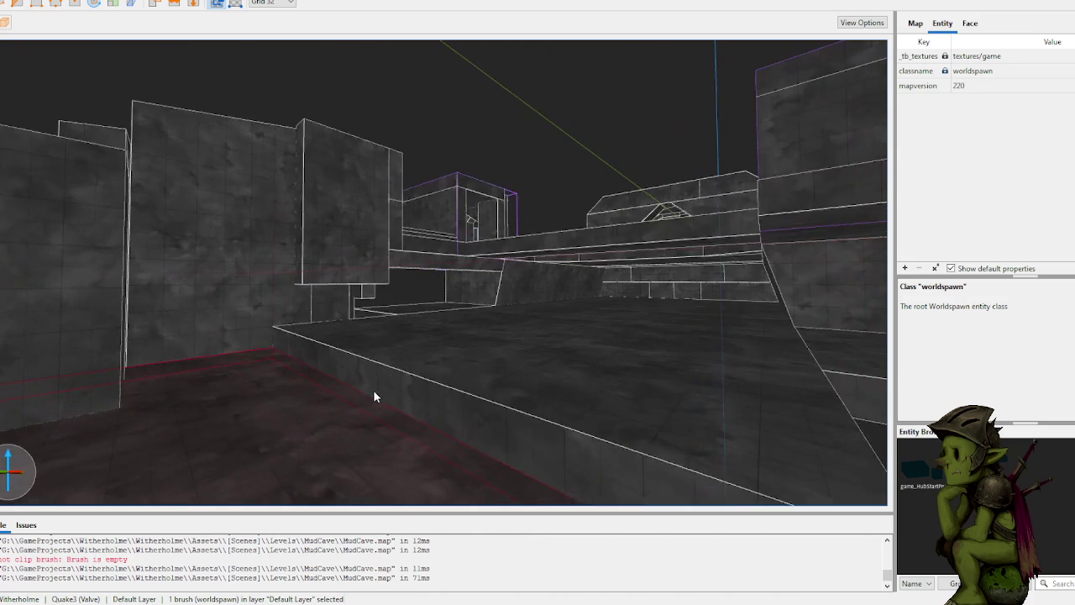
pyautogui.press('s')
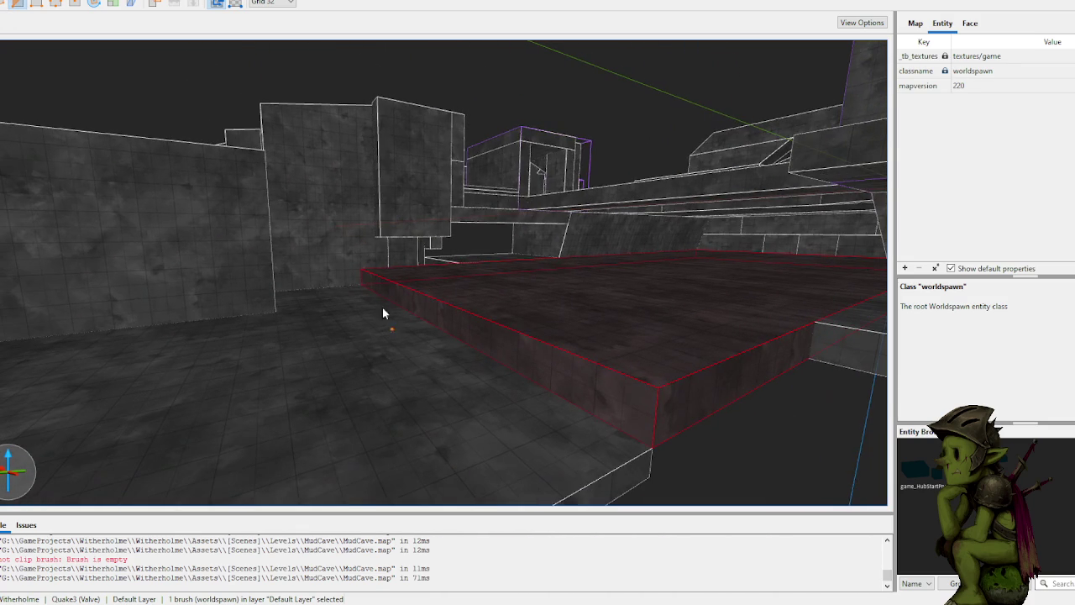
pyautogui.moveTo(374, 294)
pyautogui.mouseDown()
pyautogui.moveTo(487, 355)
pyautogui.moveTo(535, 400)
pyautogui.moveTo(480, 466)
pyautogui.moveTo(577, 392)
pyautogui.mouseUp()
pyautogui.press('Escape')
pyautogui.moveTo(495, 479)
pyautogui.mouseDown()
pyautogui.moveTo(588, 408)
pyautogui.moveTo(565, 407)
pyautogui.moveTo(561, 379)
pyautogui.moveTo(593, 430)
pyautogui.mouseUp()
pyautogui.press('c')
pyautogui.scroll(5, 566, 434)
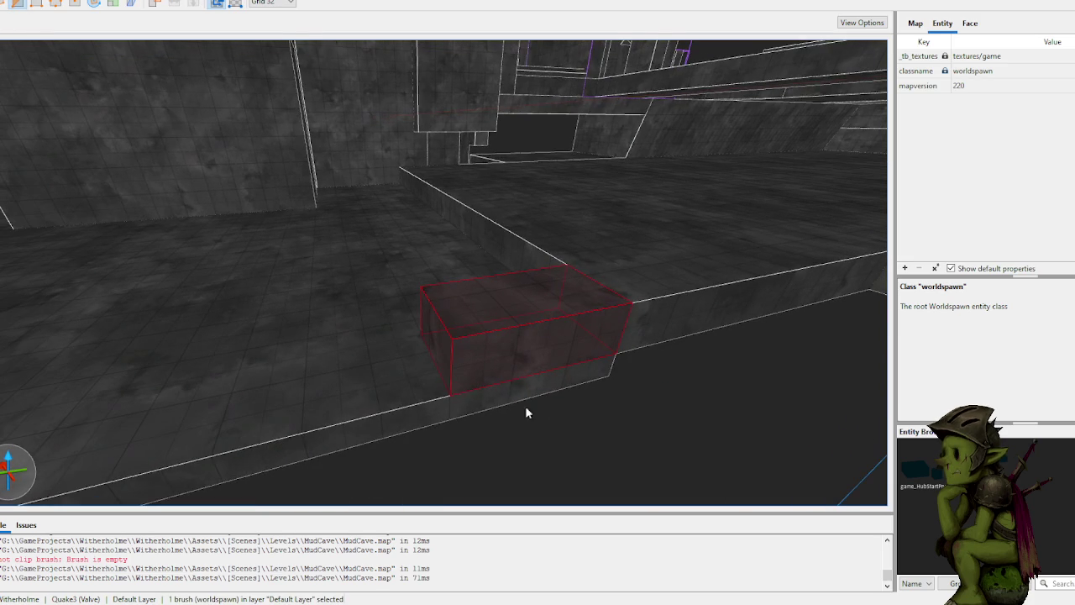
# Step: Cut the small block diagonally from its lower corner with a two-point clip
pyautogui.click(450, 395)
pyautogui.click(630, 303)
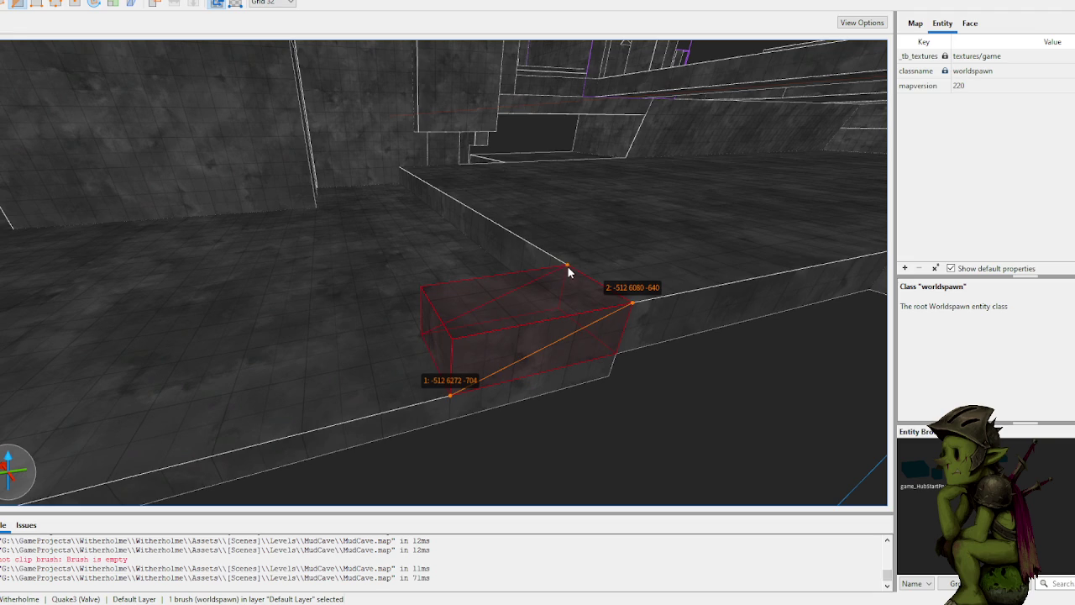
pyautogui.press('Return')
pyautogui.press('w')
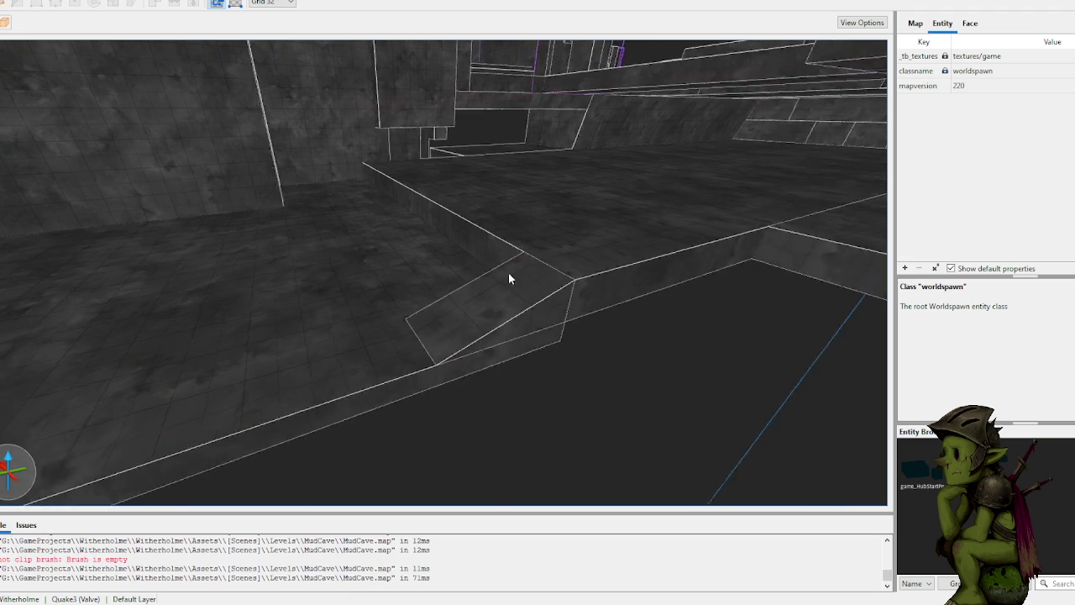
# Step: Select the floor brush and stretch it to 992 units long
pyautogui.click(489, 280)
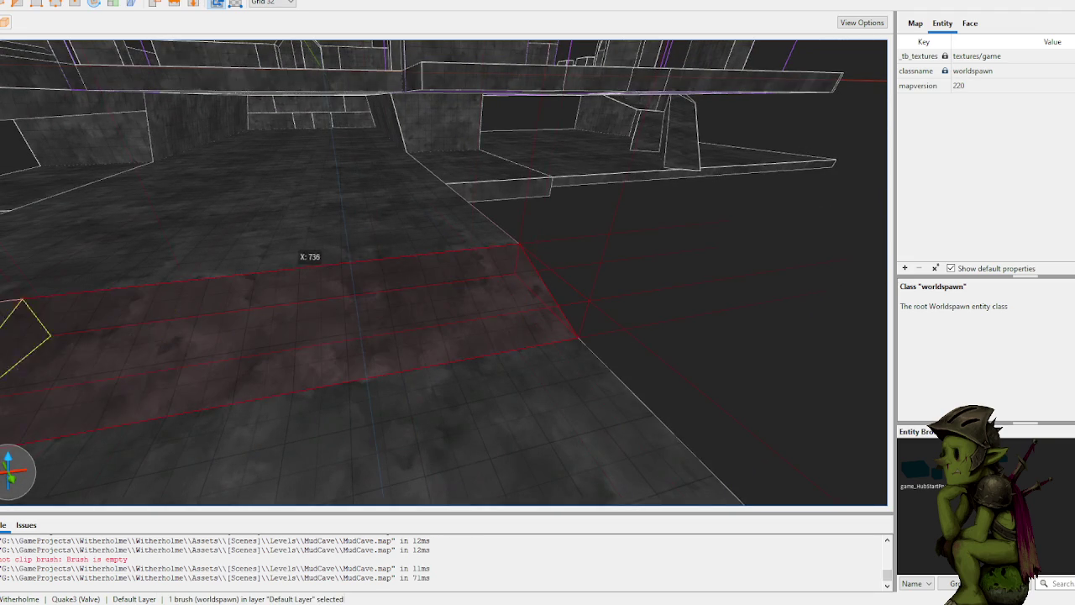
pyautogui.press('w')
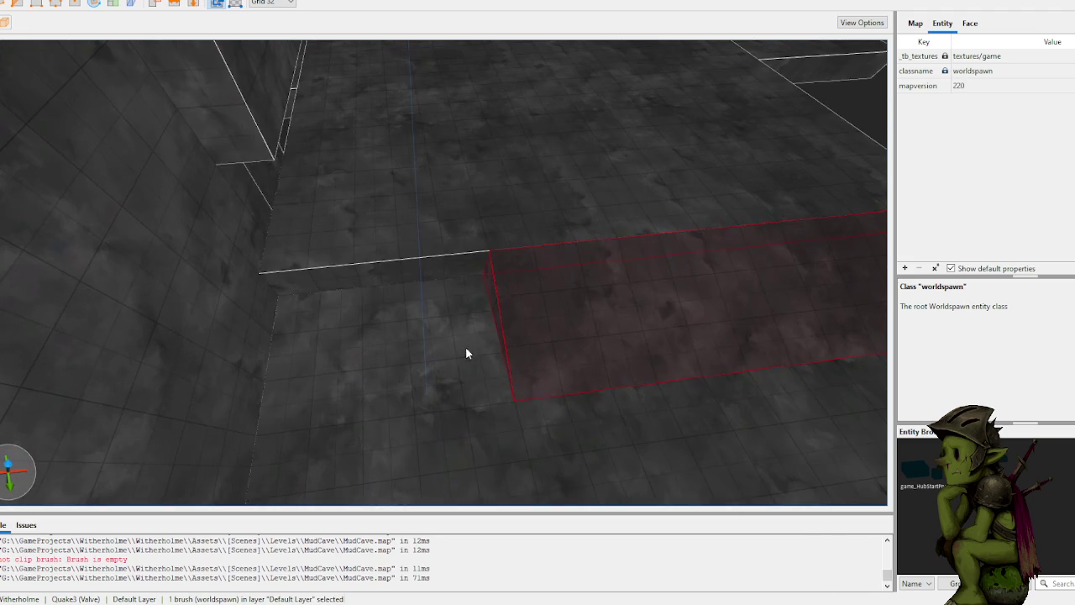
pyautogui.scroll(3, 509, 319)
pyautogui.moveTo(516, 307); pyautogui.dragTo(287, 408)
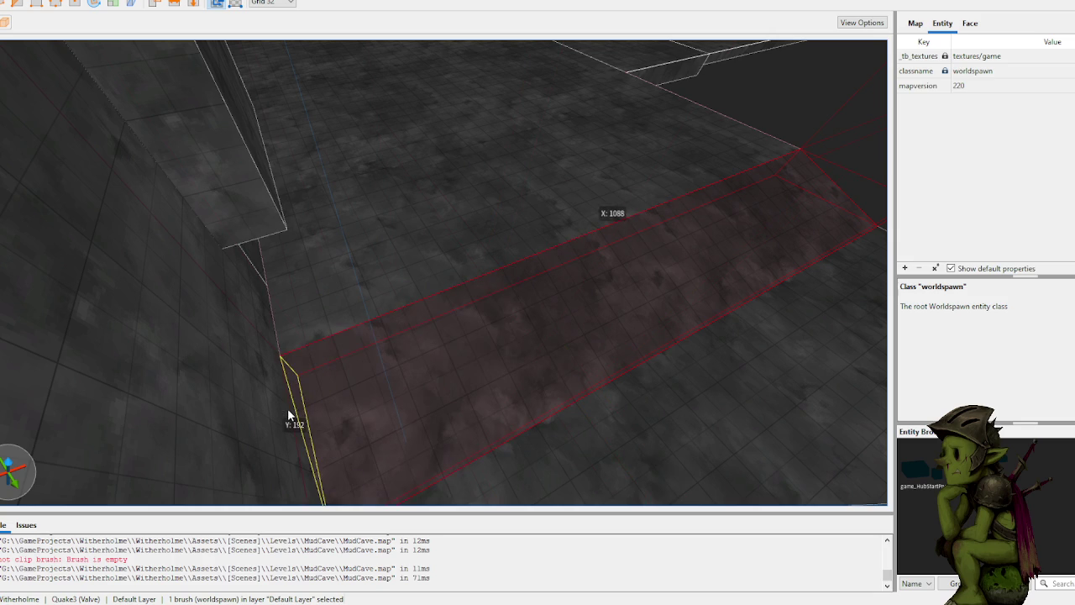
pyautogui.moveTo(429, 339)
pyautogui.mouseDown()
pyautogui.moveTo(515, 319)
pyautogui.moveTo(420, 372)
pyautogui.moveTo(371, 385)
pyautogui.mouseUp()
# Step: Clip the floor brush's end into an angled edge using two clip points
pyautogui.press('c')
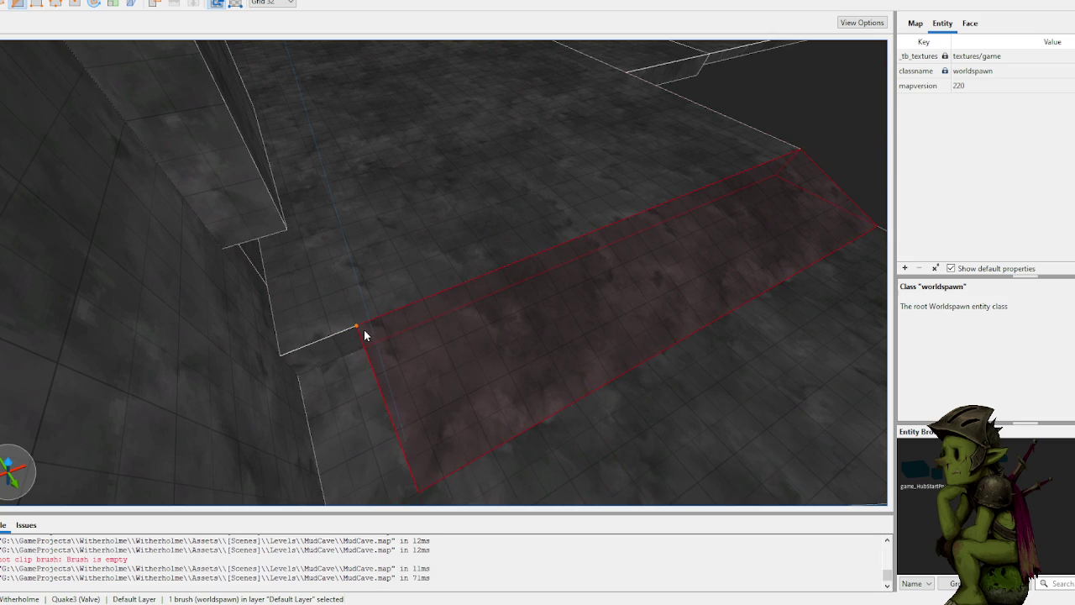
pyautogui.click(356, 326)
pyautogui.click(467, 394)
pyautogui.press('Return')
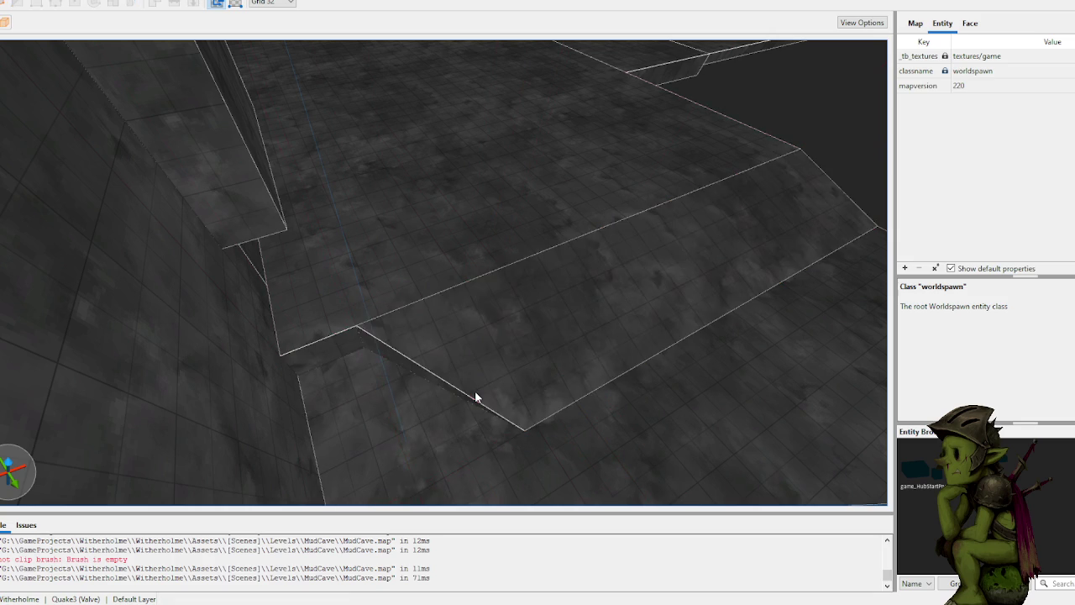
pyautogui.press('w')
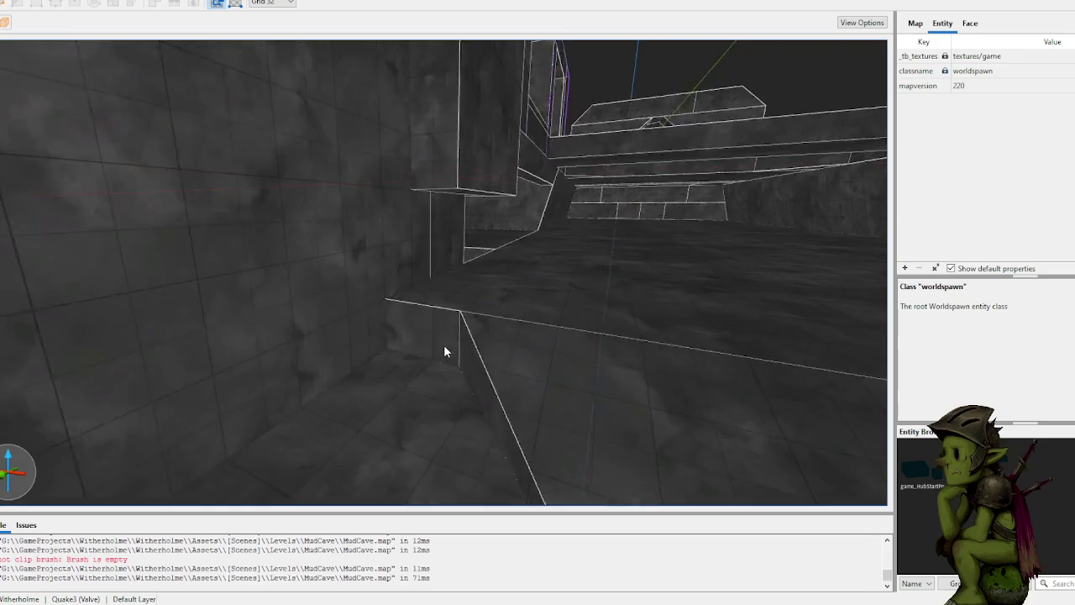
pyautogui.press('s')
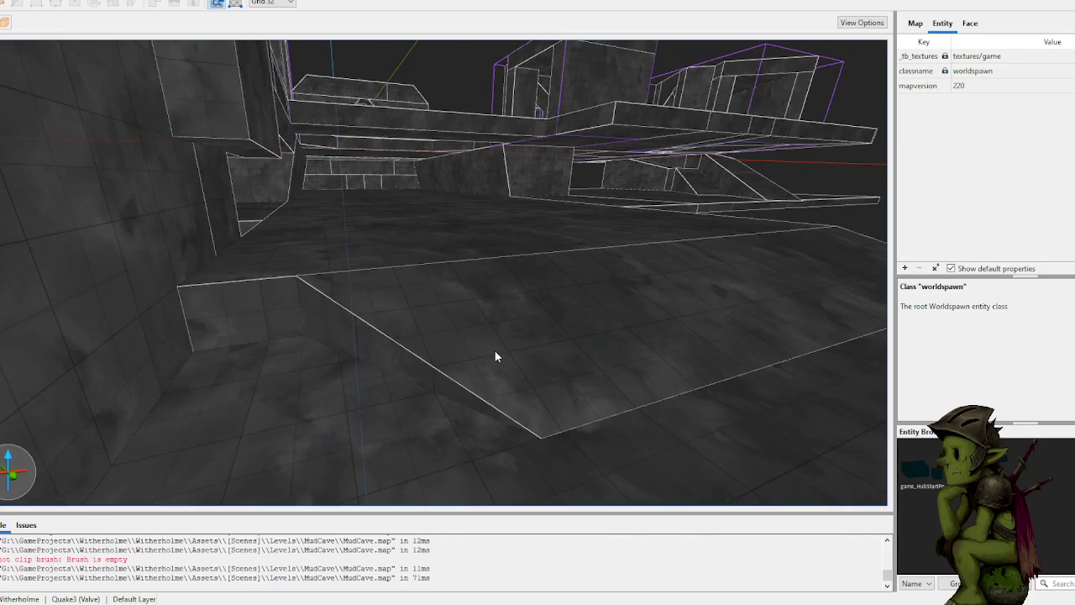
pyautogui.press('w')
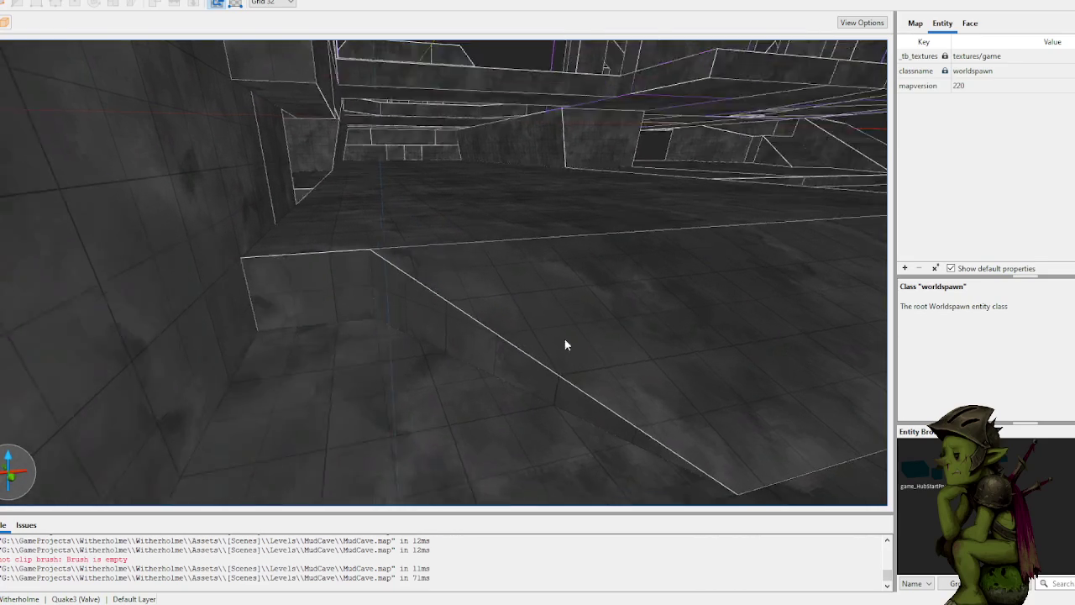
pyautogui.click(490, 380)
# Step: Clip the floor brush with an angled cut from its bottom edge to its top edge
pyautogui.press('s')
pyautogui.click(486, 405)
pyautogui.click(462, 151)
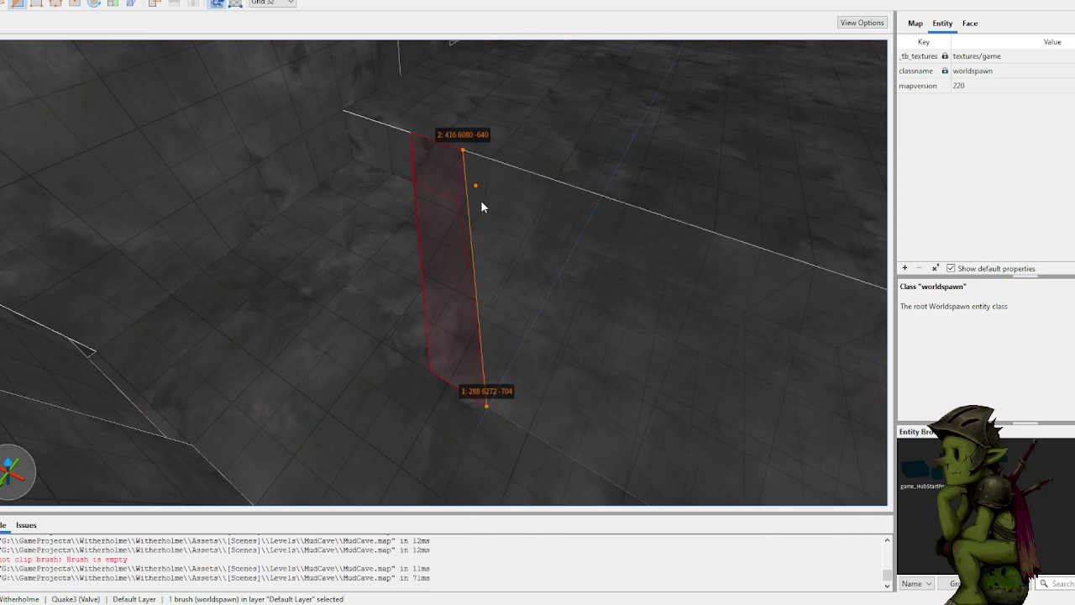
pyautogui.press('Return')
pyautogui.press('Escape')
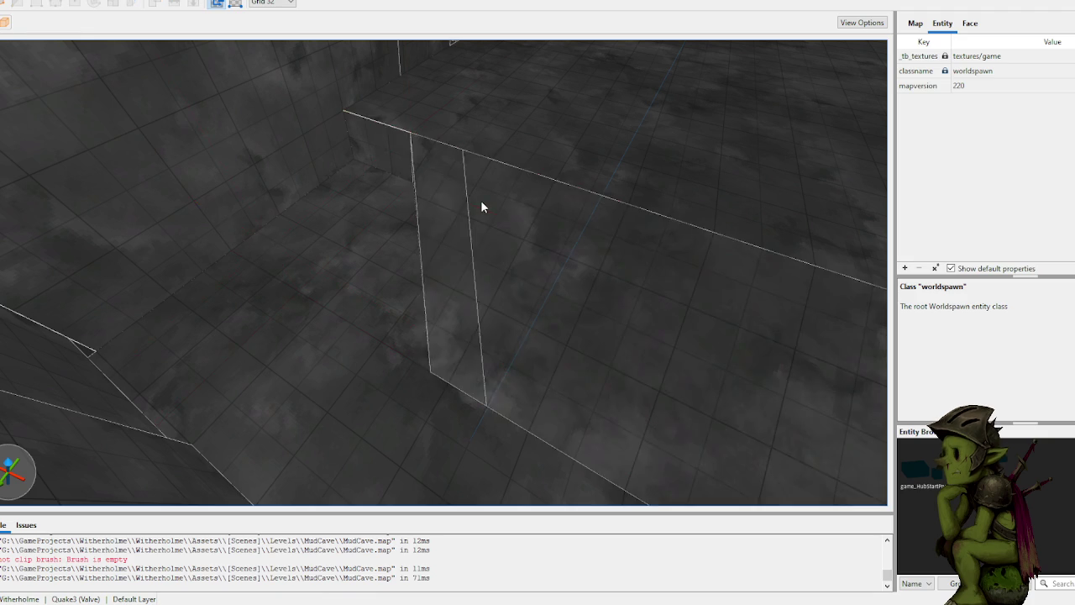
# Step: Make two more angled clips on the floor brush at different spots
pyautogui.press('s')
pyautogui.click(429, 251)
pyautogui.click(387, 312)
pyautogui.click(401, 275)
pyautogui.press('Return')
pyautogui.press('Escape')
pyautogui.click(374, 200)
pyautogui.click(393, 203)
pyautogui.click(377, 181)
pyautogui.press('Return')
pyautogui.press('Escape')
# Step: Select two faces of the clipped floor brush
pyautogui.click(365, 313)
pyautogui.keyDown('shift'); pyautogui.click(365, 312); pyautogui.keyUp('shift')
pyautogui.click(374, 244)
pyautogui.keyDown('shift'); pyautogui.click(370, 288); pyautogui.keyUp('shift')
pyautogui.keyDown('ctrl'); pyautogui.keyDown('shift'); pyautogui.click(418, 287); pyautogui.keyUp('shift'); pyautogui.keyUp('ctrl')
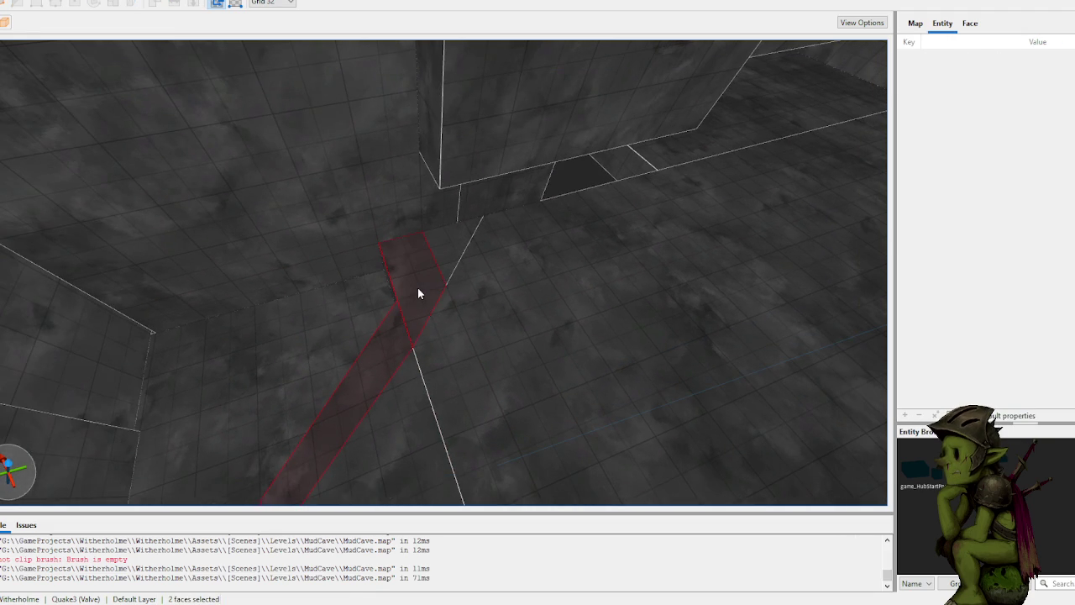
pyautogui.press('w')
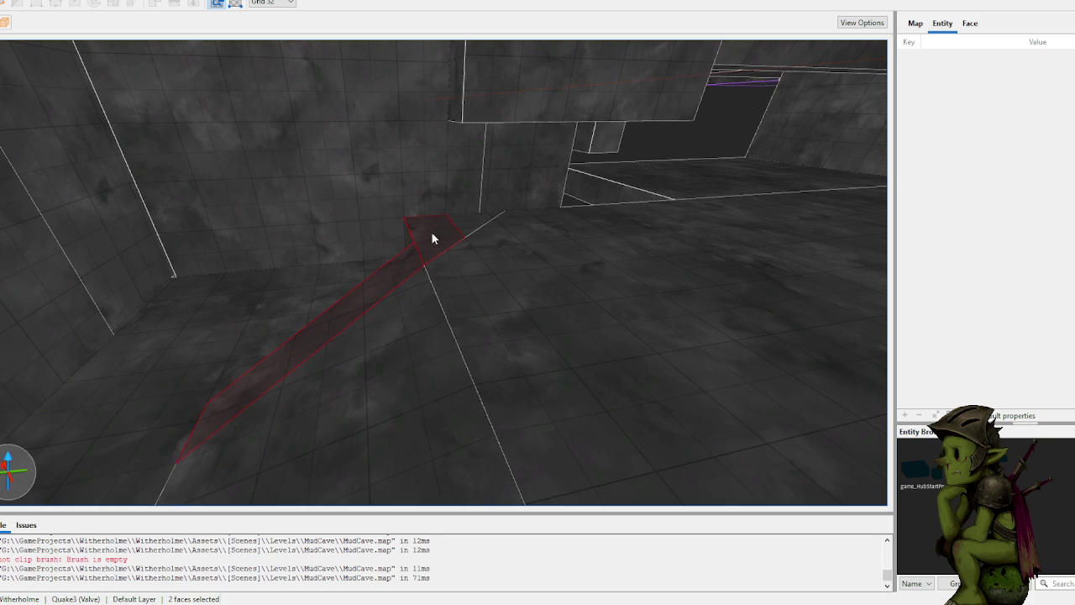
# Step: Raise the ramp brush's top face up to a height of 352
pyautogui.click(430, 239)
pyautogui.hotkey('ctrl', 'z')
pyautogui.click(430, 240)
pyautogui.keyDown('ctrl'); pyautogui.click(403, 264); pyautogui.keyUp('ctrl')
pyautogui.moveTo(429, 239); pyautogui.dragTo(437, 194)
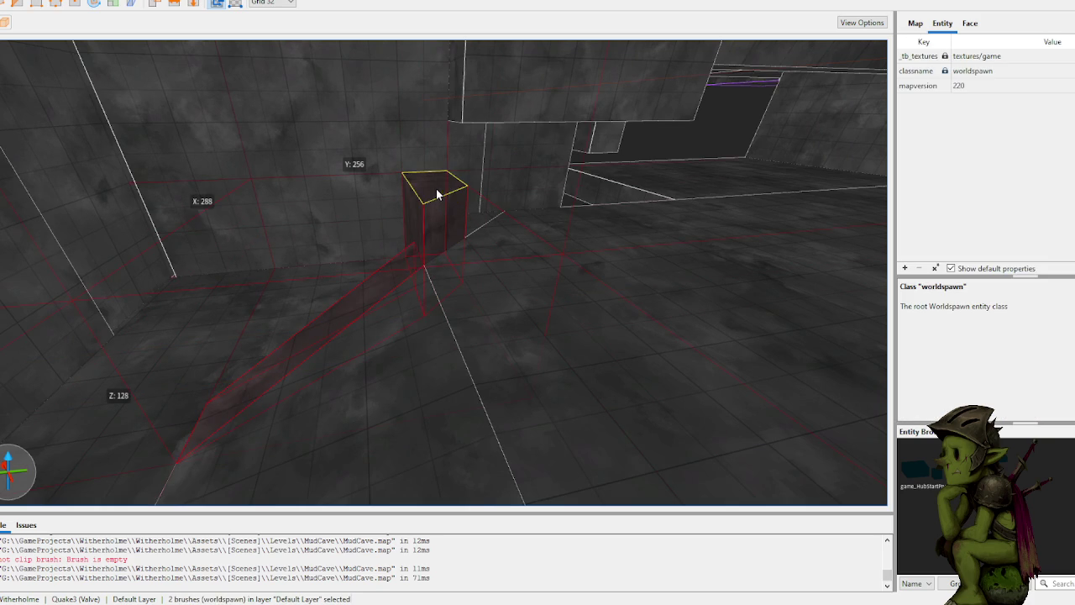
pyautogui.click(398, 269)
pyautogui.moveTo(396, 268)
pyautogui.mouseDown()
pyautogui.moveTo(400, 211)
pyautogui.moveTo(392, 220)
pyautogui.mouseUp()
# Step: Clip the ramp at an angle, flipping the kept side to remove its lower-left part
pyautogui.press('w')
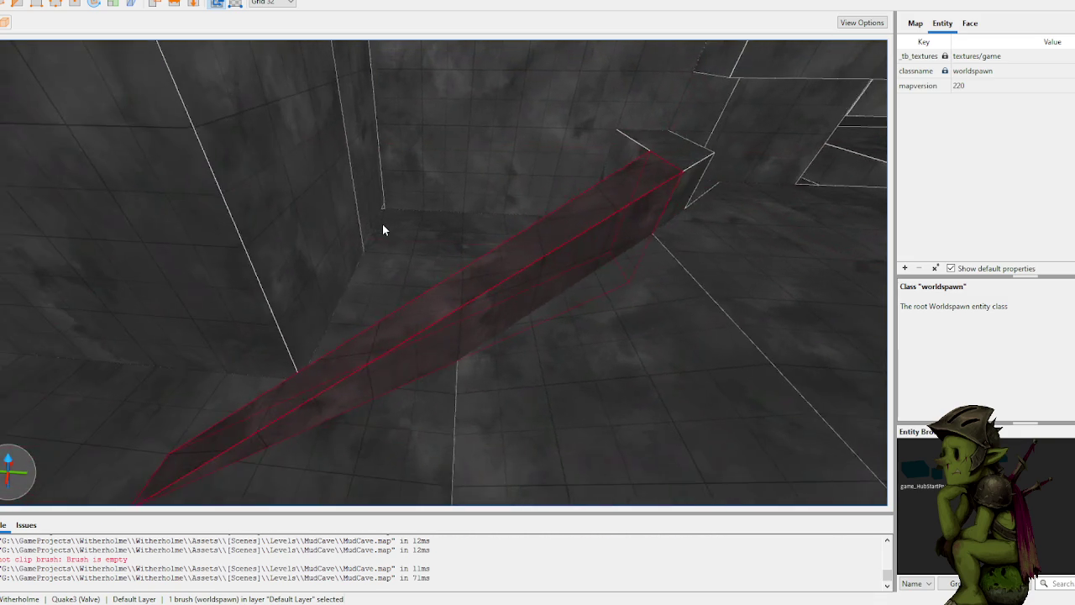
pyautogui.press('w')
pyautogui.press('c')
pyautogui.click(391, 331)
pyautogui.click(395, 276)
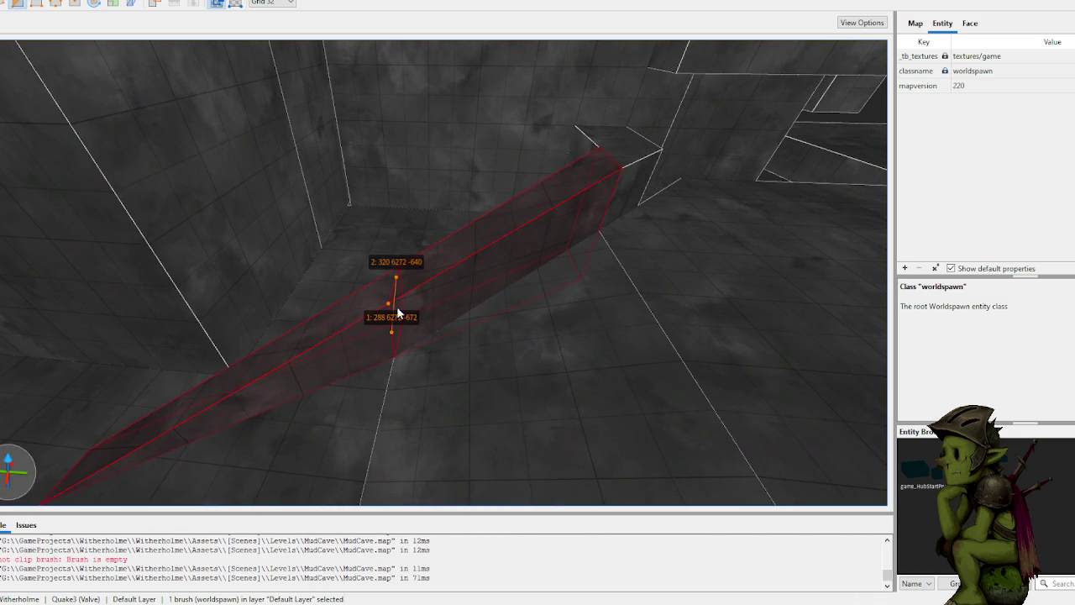
pyautogui.press('Tab')
pyautogui.press('Tab')
pyautogui.press('Return')
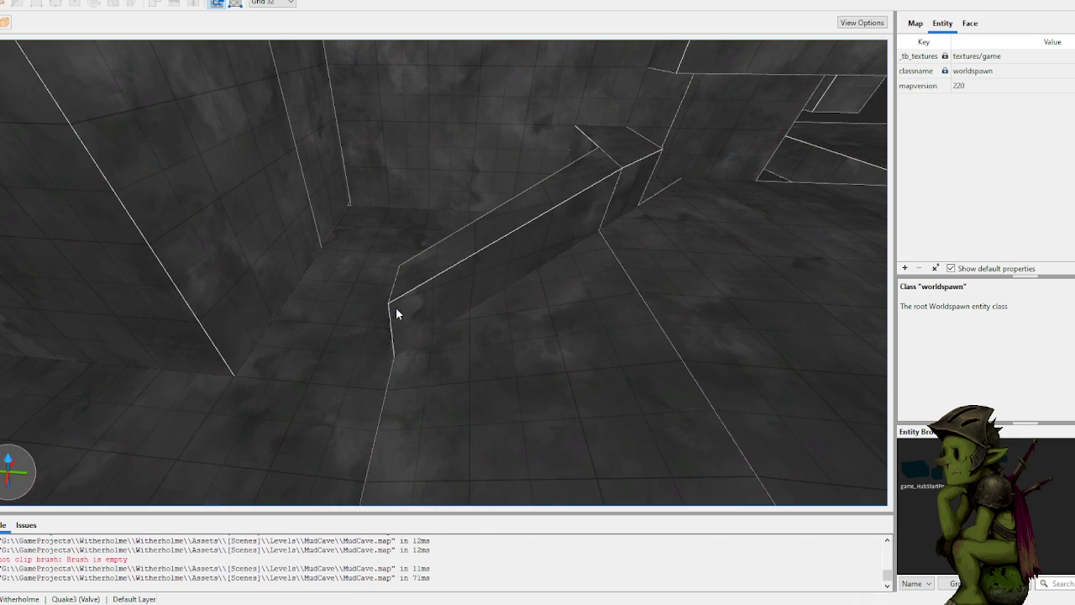
# Step: Clip the ramp's other end at an angle along its edge
pyautogui.press('w')
pyautogui.click(404, 221)
pyautogui.press('c')
pyautogui.click(356, 252)
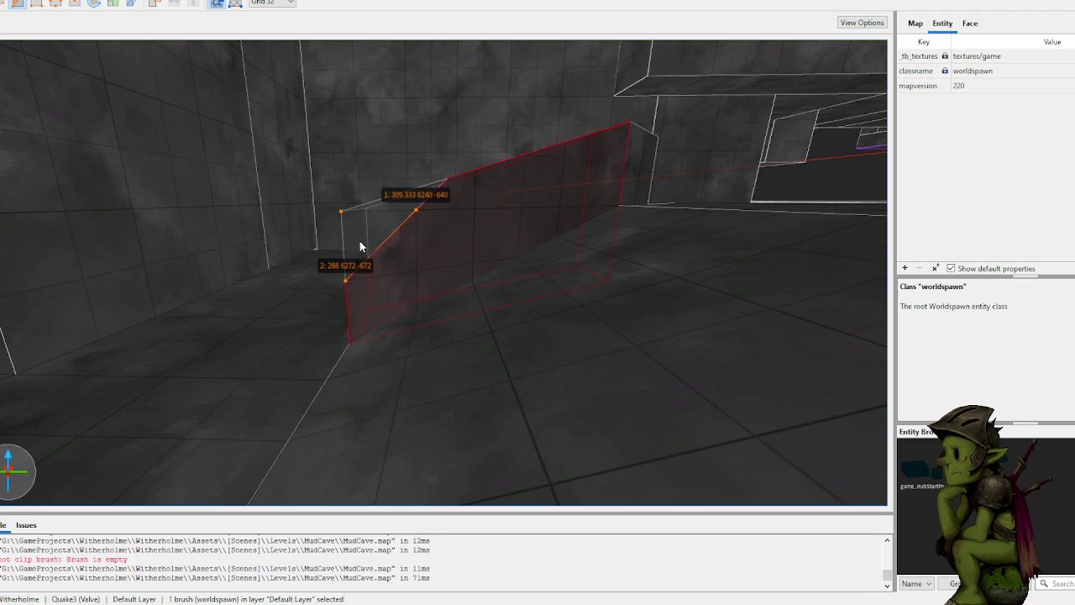
pyautogui.press('Return')
pyautogui.press('Escape')
pyautogui.press('w')
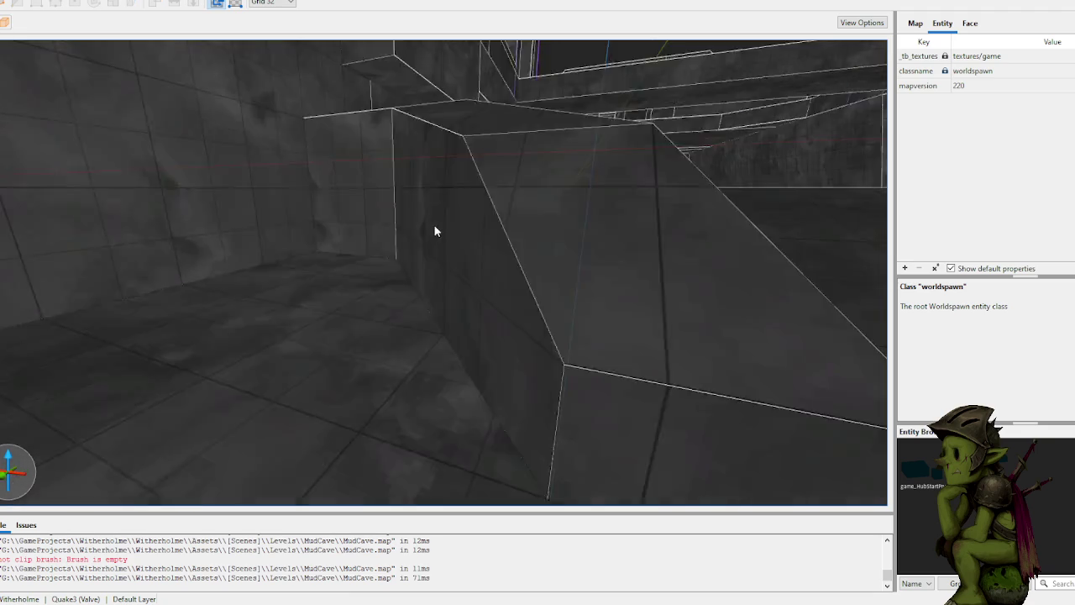
pyautogui.press('w')
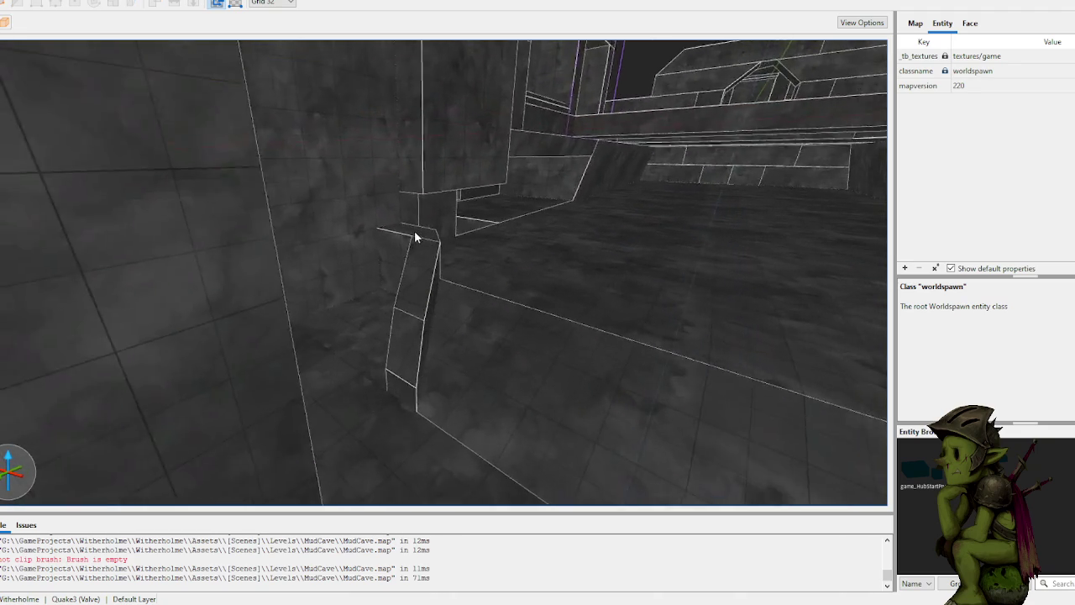
pyautogui.press('w')
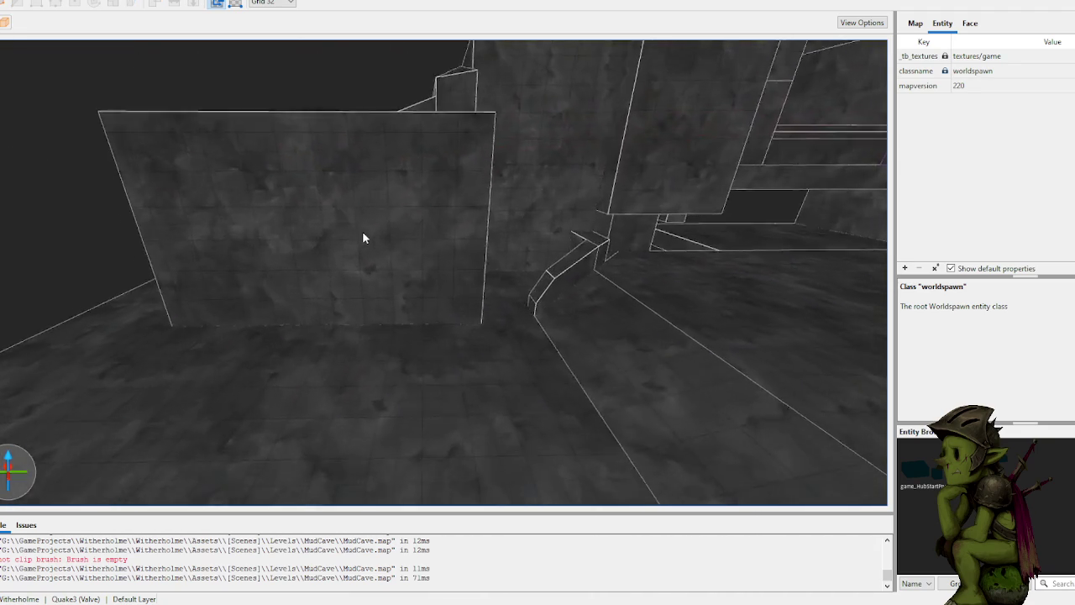
pyautogui.press('w')
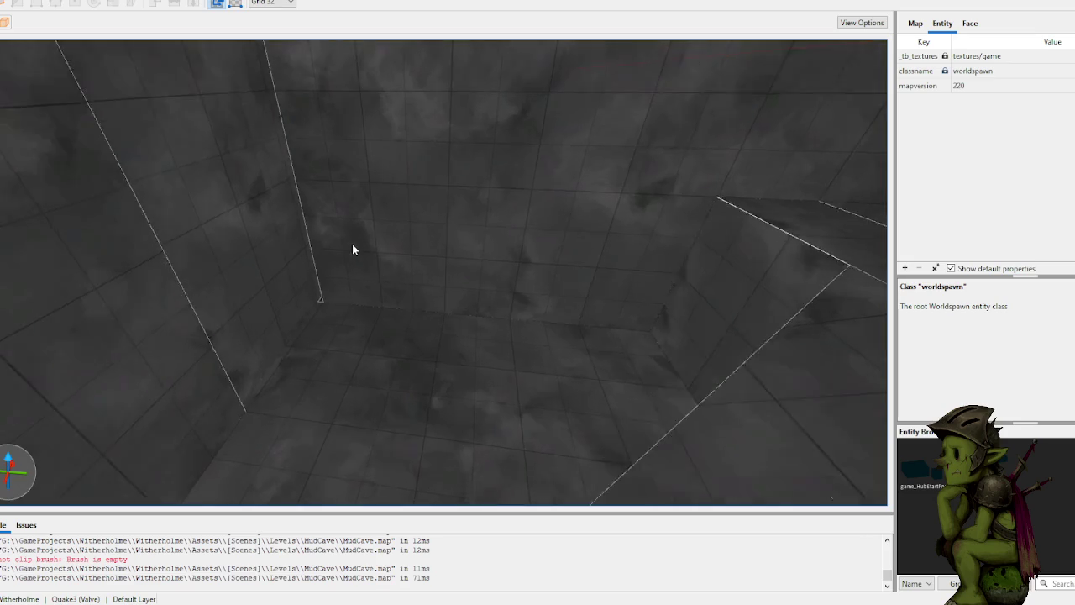
pyautogui.press('w')
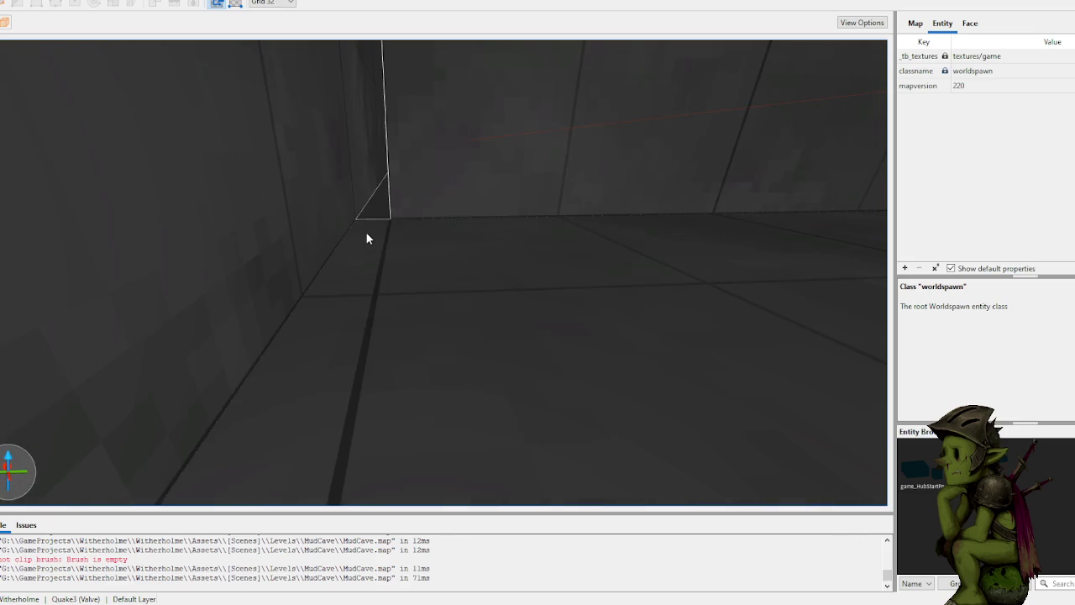
pyautogui.press('w')
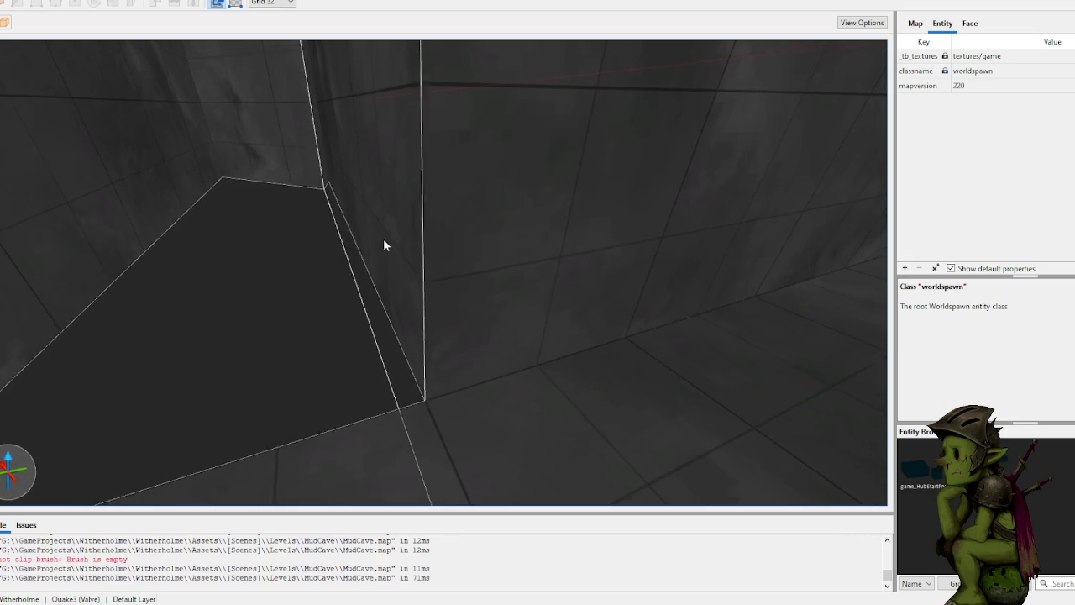
pyautogui.click(379, 252)
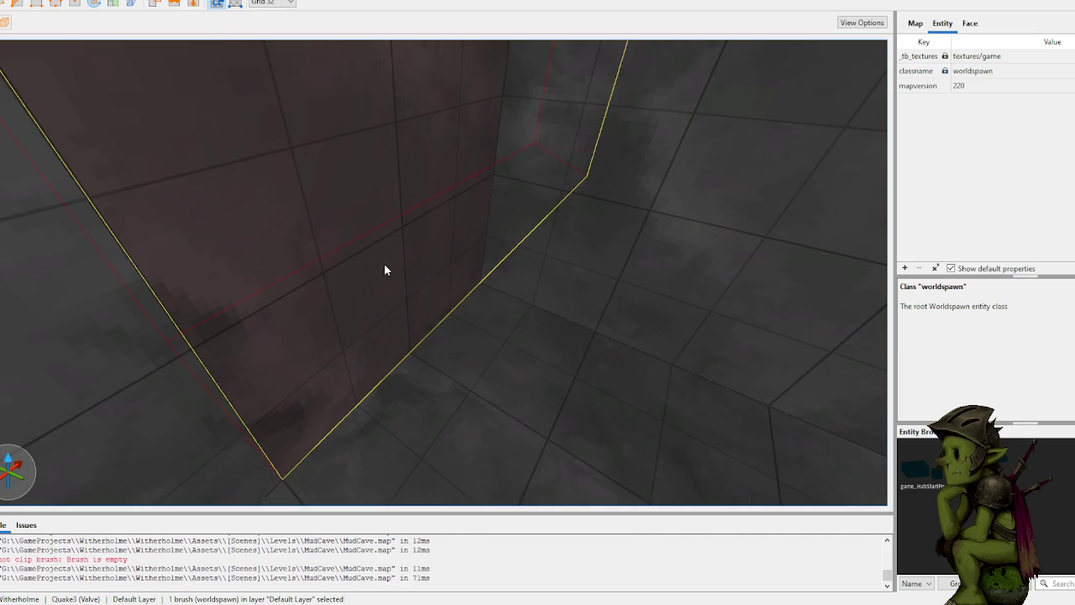
pyautogui.press('w')
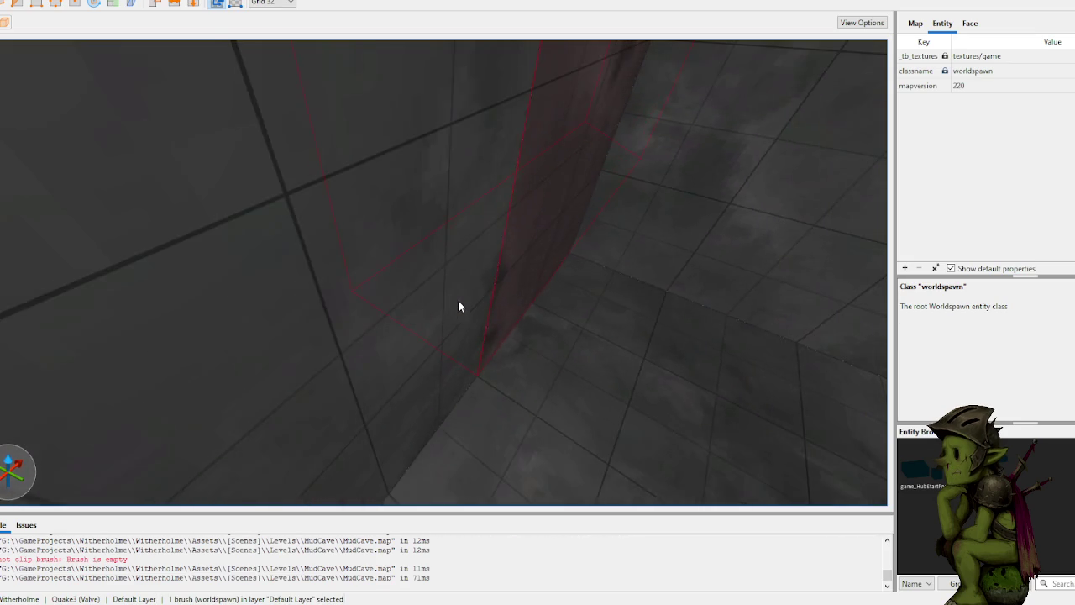
pyautogui.press('w')
pyautogui.press('Escape')
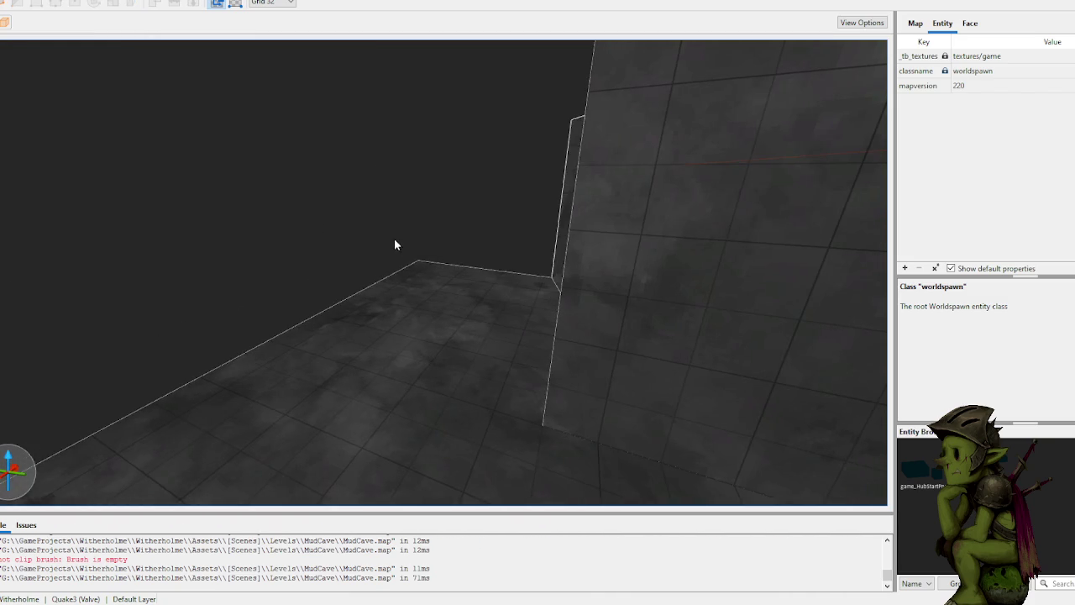
pyautogui.press('w')
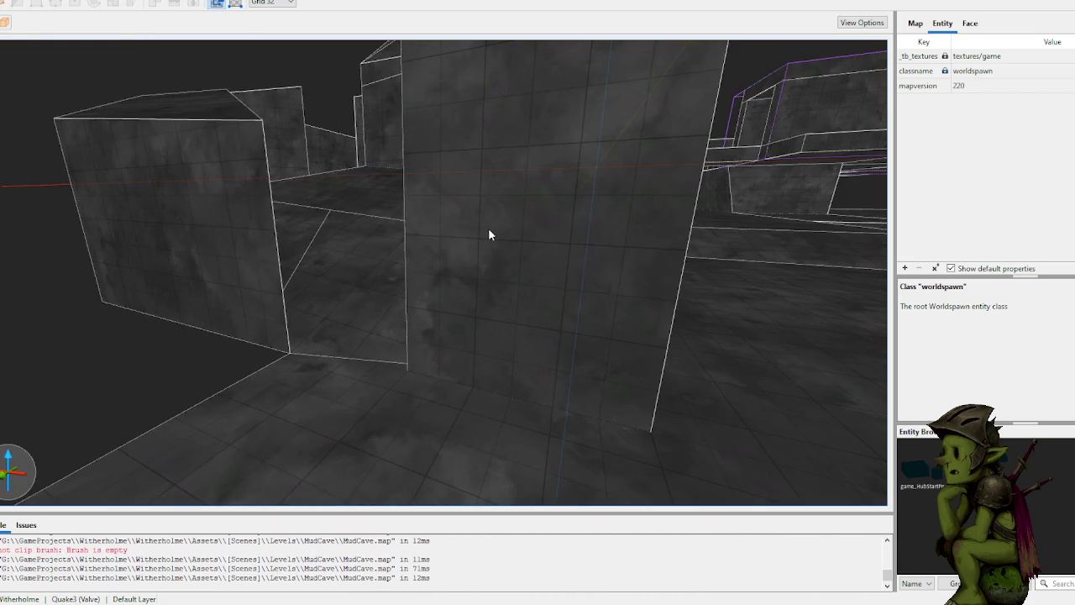
pyautogui.press('w')
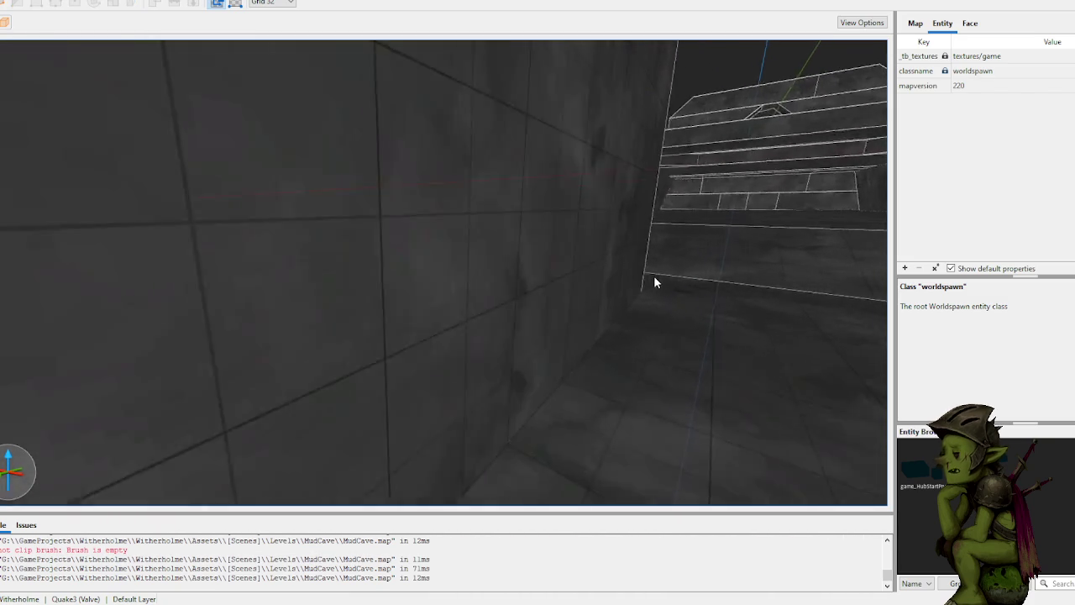
pyautogui.press('w')
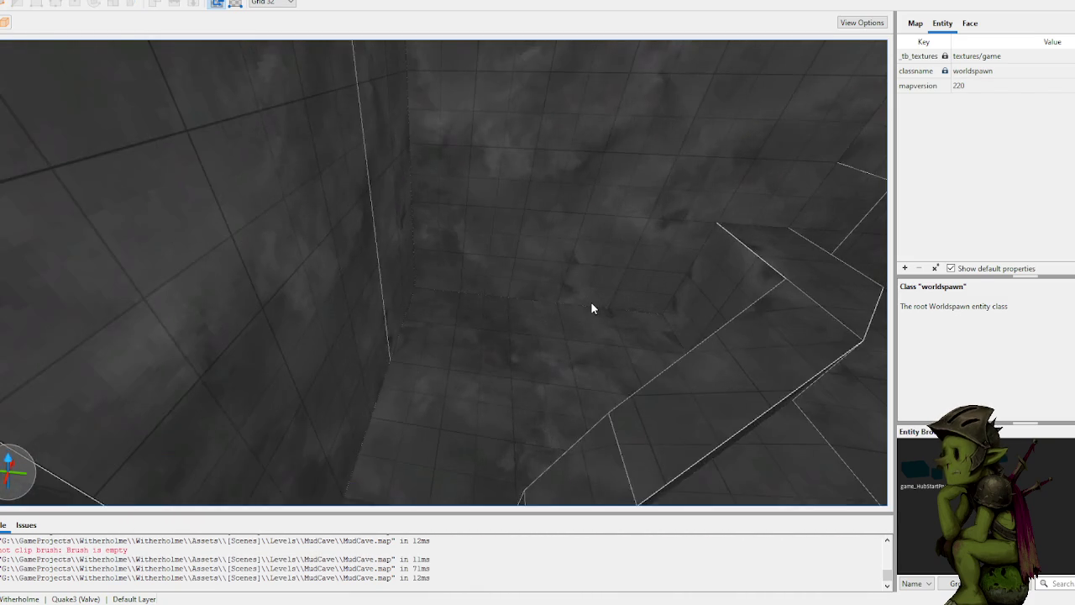
pyautogui.press('w')
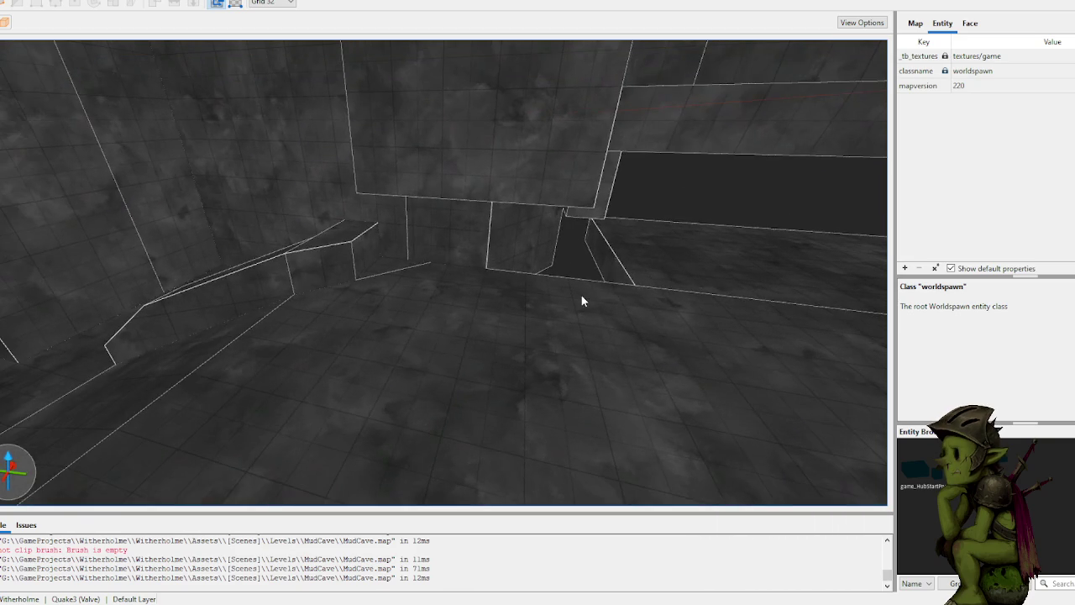
pyautogui.press('w')
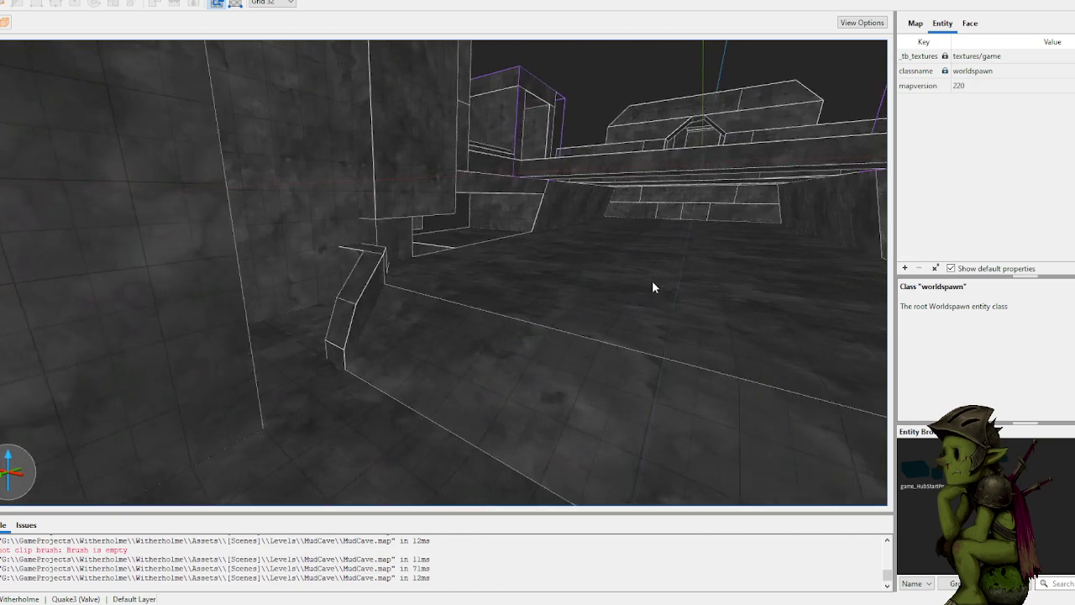
pyautogui.press('w')
pyautogui.click(485, 292)
pyautogui.press('w')
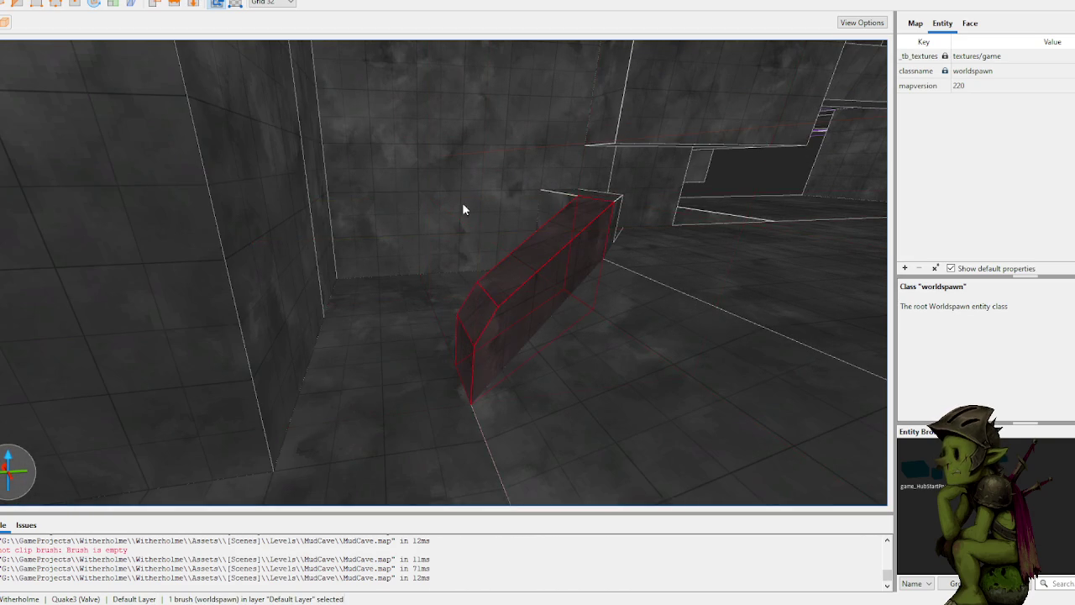
pyautogui.press('Escape')
pyautogui.press('w')
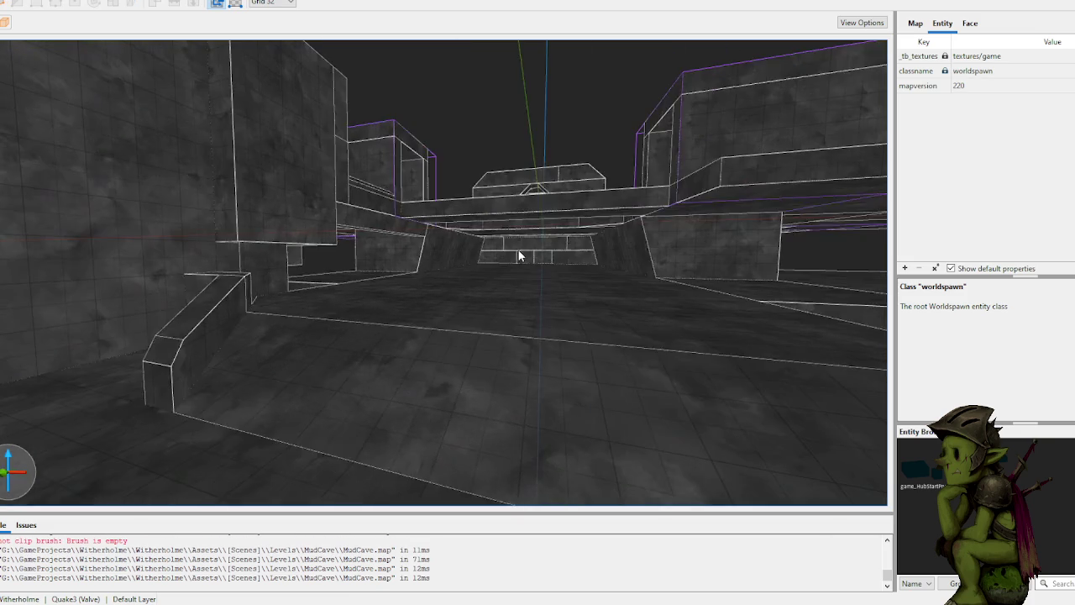
pyautogui.press('w')
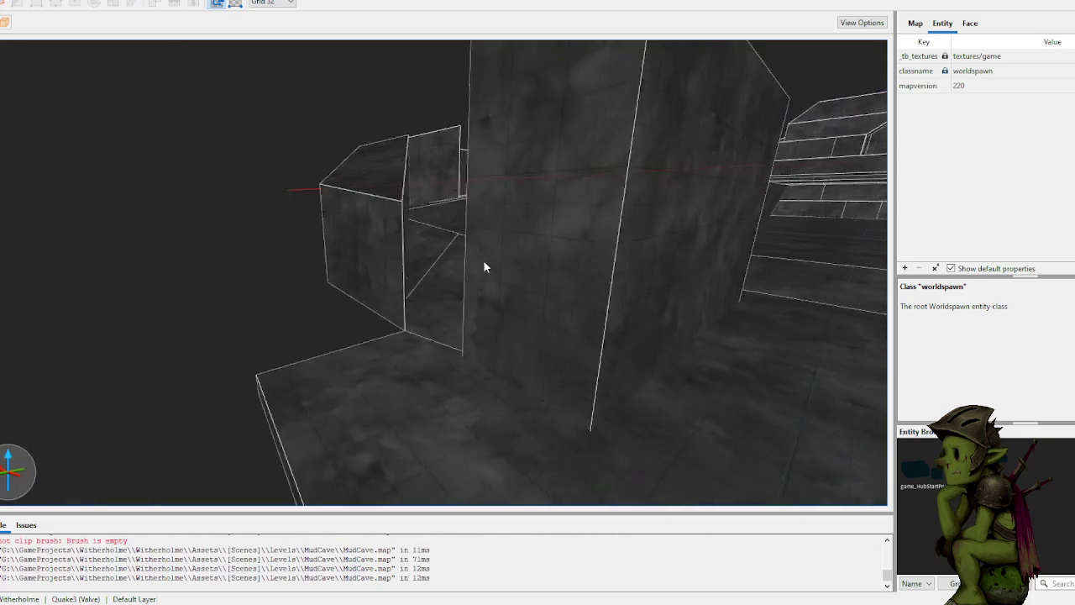
pyautogui.click(566, 303)
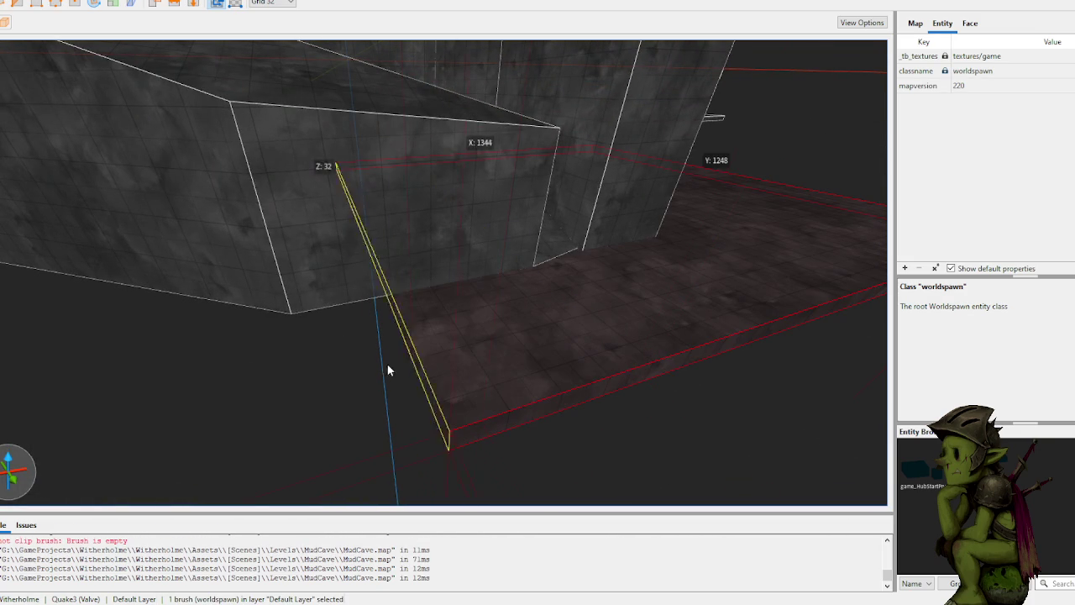
pyautogui.moveTo(271, 412)
pyautogui.mouseDown()
pyautogui.moveTo(391, 408)
pyautogui.moveTo(304, 413)
pyautogui.moveTo(294, 428)
pyautogui.moveTo(305, 411)
pyautogui.mouseUp()
pyautogui.scroll(-5, 305, 411)
pyautogui.press('w')
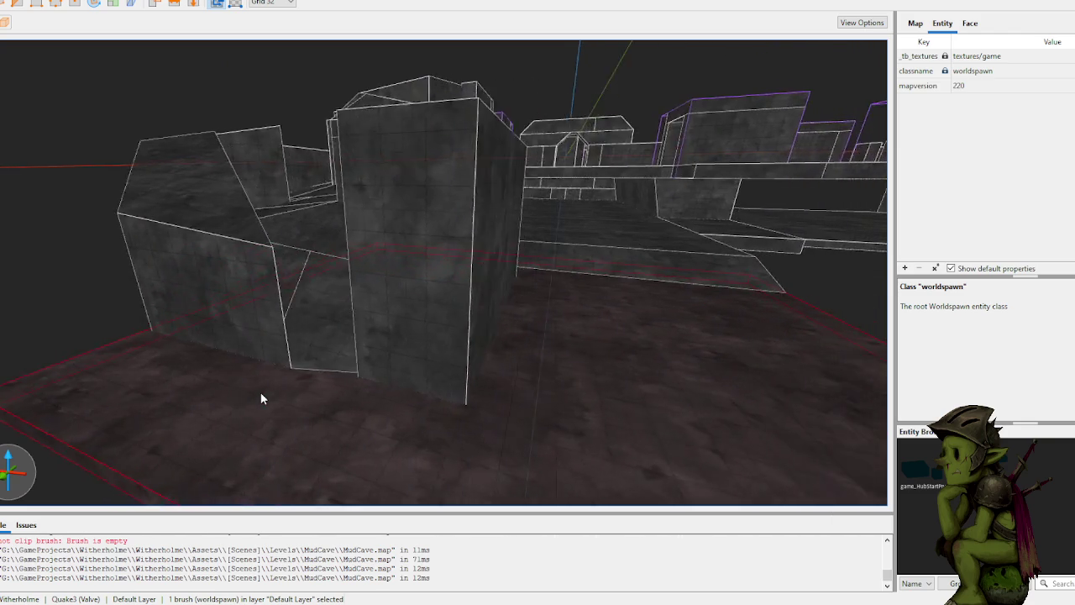
pyautogui.press('w')
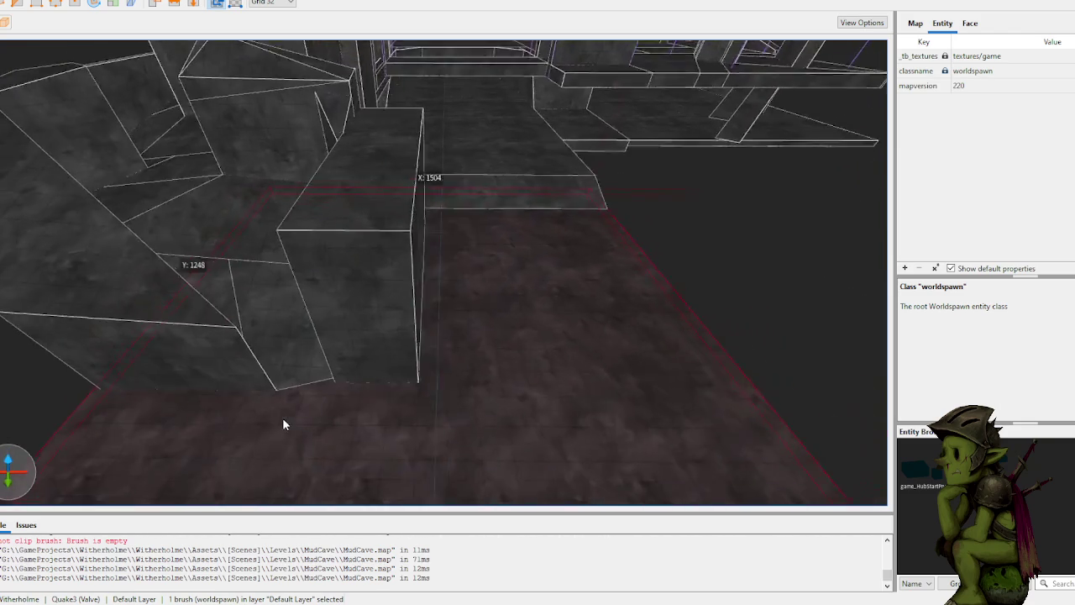
pyautogui.press('s')
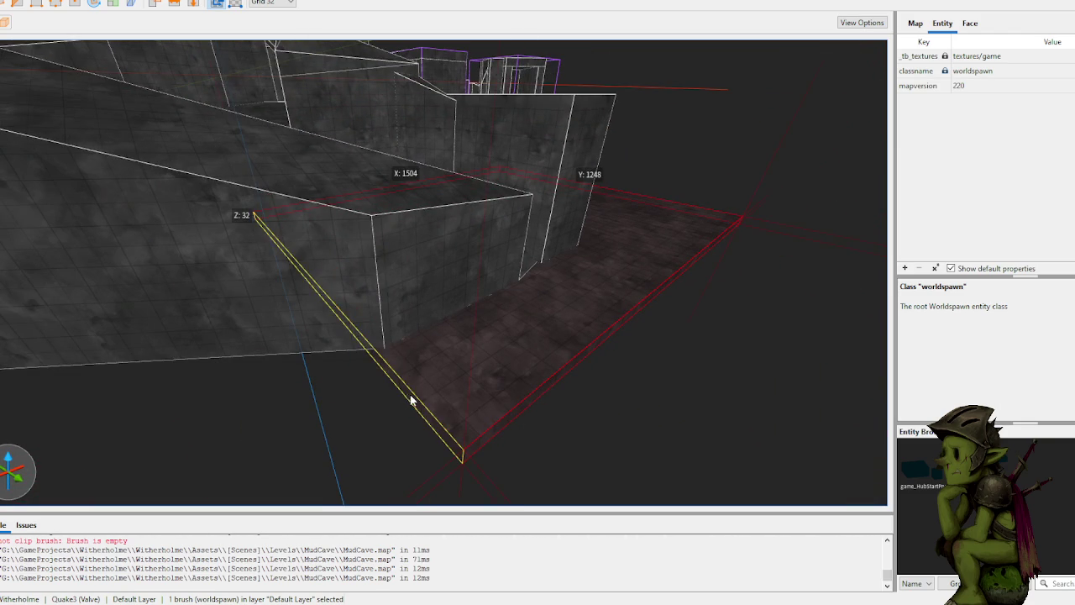
pyautogui.click(434, 421)
pyautogui.press('w')
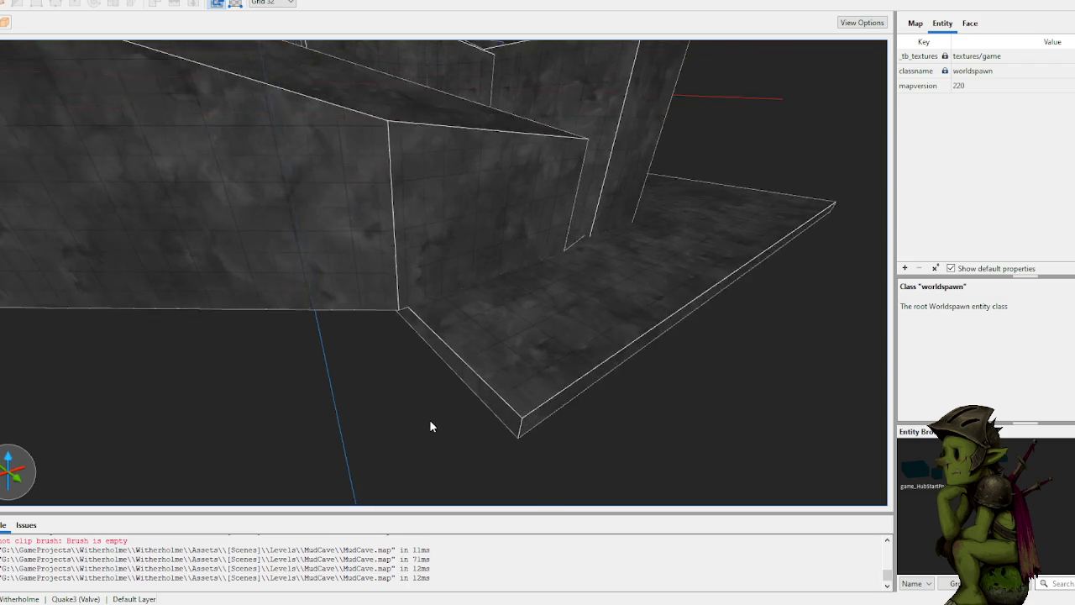
# Step: Draw a new brush at the wall corner and extend its top up to the ceiling
pyautogui.moveTo(383, 321)
pyautogui.mouseDown()
pyautogui.moveTo(467, 419)
pyautogui.moveTo(440, 388)
pyautogui.mouseUp()
pyautogui.press('s')
pyautogui.hotkey('ctrl', 'z')
pyautogui.moveTo(365, 295); pyautogui.dragTo(425, 366)
pyautogui.press('w')
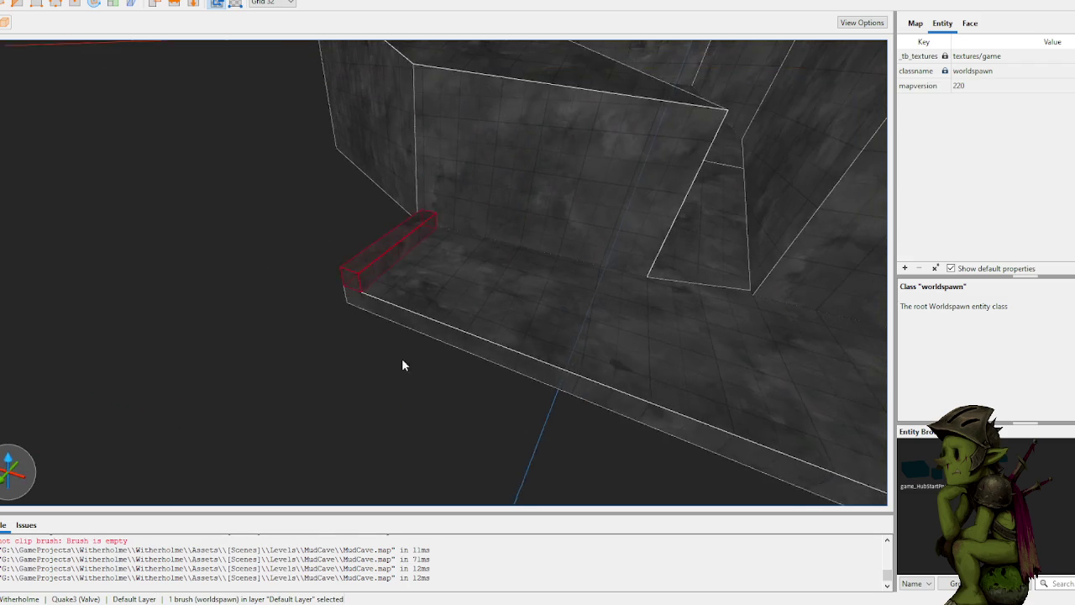
pyautogui.moveTo(374, 269); pyautogui.dragTo(370, 88)
pyautogui.click(341, 364)
pyautogui.press('s')
# Step: Draw a thin strip brush, about 1120 by 32 units, along the floor slab's edge
pyautogui.moveTo(374, 309); pyautogui.dragTo(566, 373)
pyautogui.press('w')
pyautogui.press('s')
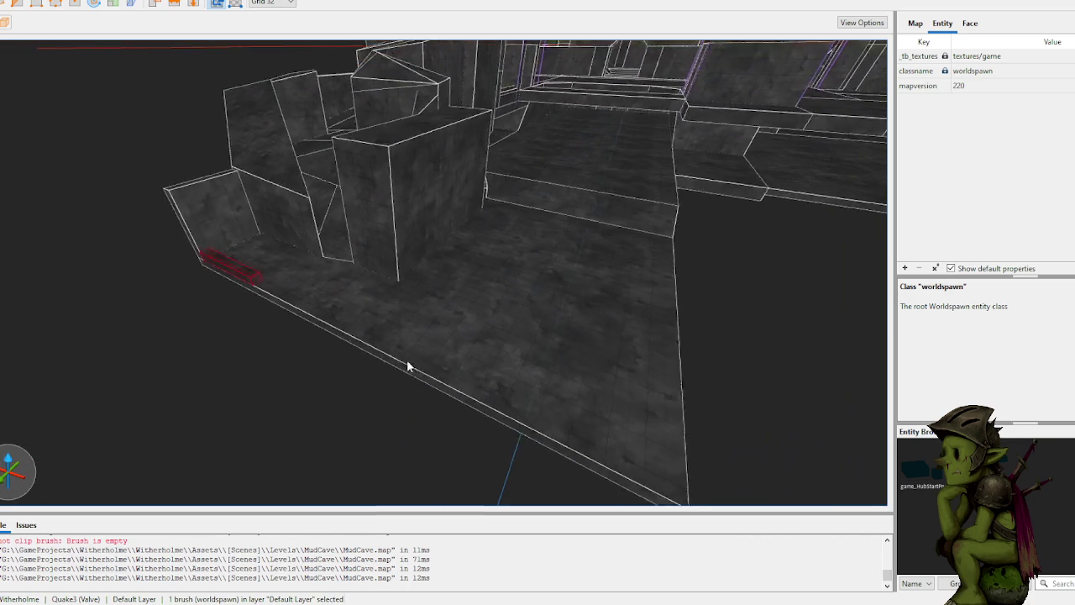
pyautogui.moveTo(249, 289)
pyautogui.mouseDown()
pyautogui.moveTo(245, 281)
pyautogui.moveTo(559, 432)
pyautogui.moveTo(458, 395)
pyautogui.moveTo(432, 233)
pyautogui.moveTo(437, 300)
pyautogui.moveTo(305, 332)
pyautogui.moveTo(399, 375)
pyautogui.mouseUp()
pyautogui.press('Escape')
# Step: Clip an angled corner off the cave wall brush with two clip points
pyautogui.press('w')
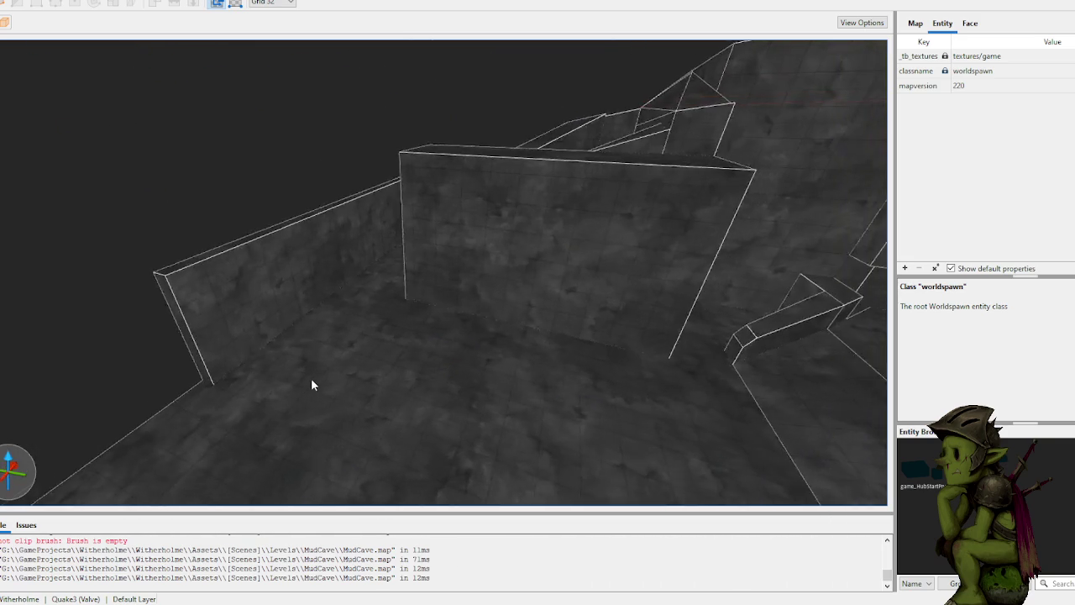
pyautogui.press('s')
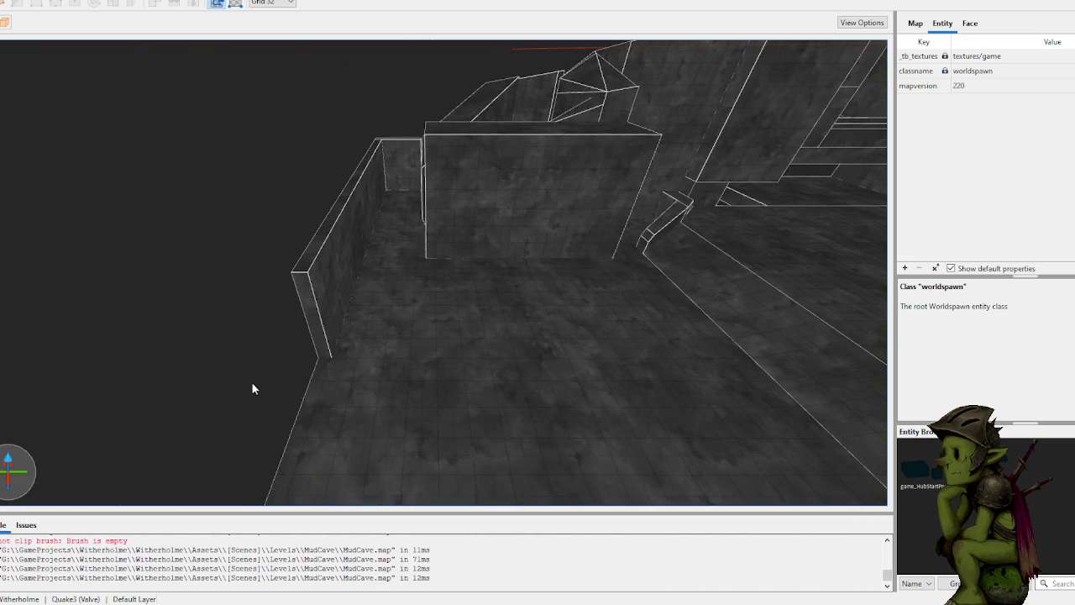
pyautogui.press('w')
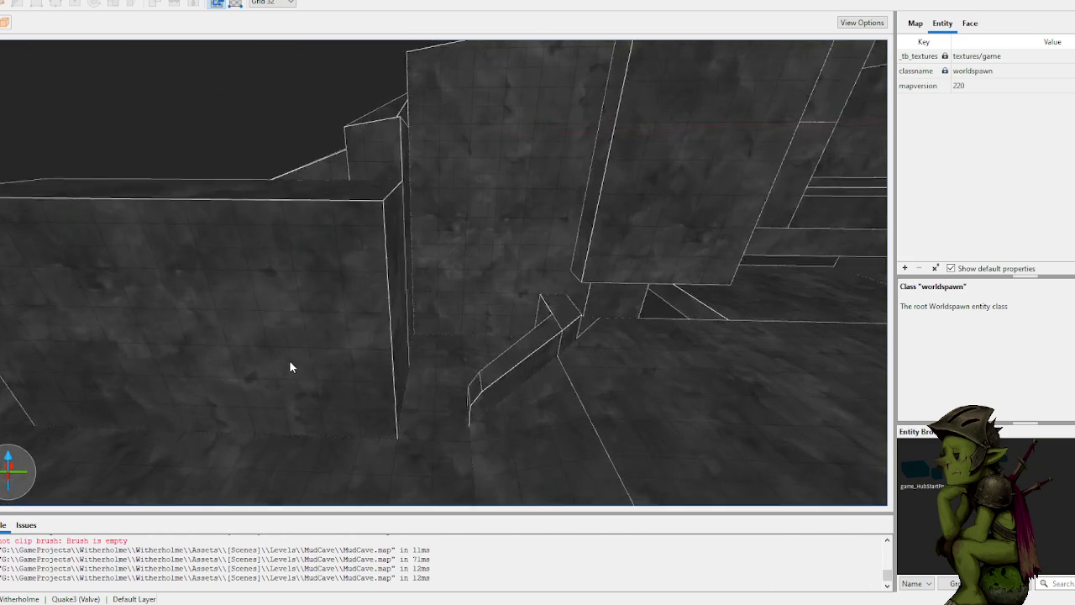
pyautogui.press('s')
pyautogui.click(388, 332)
pyautogui.press('c')
pyautogui.click(398, 283)
pyautogui.click(326, 372)
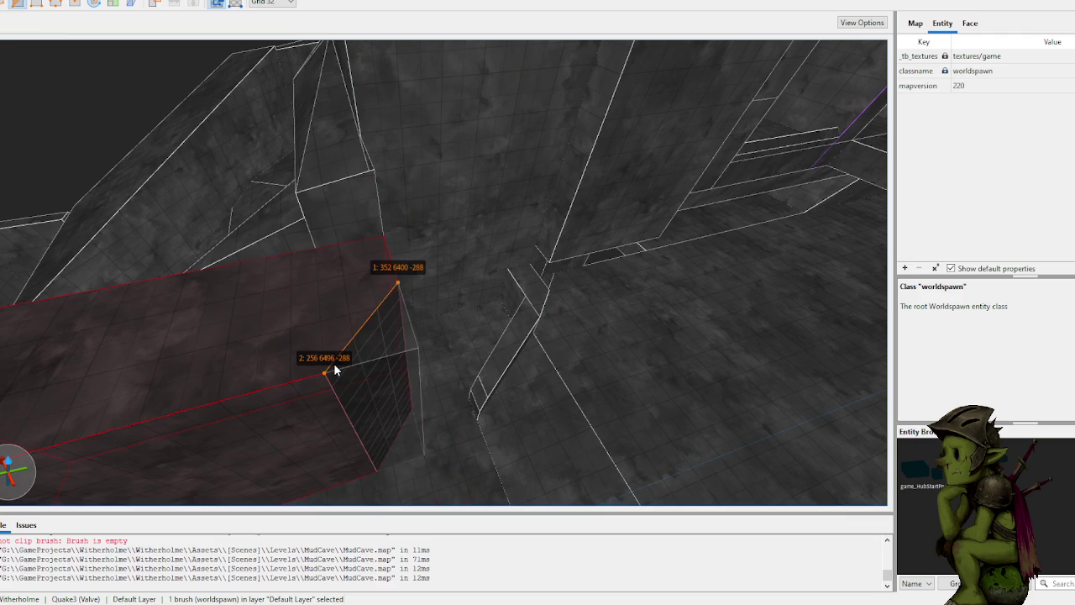
pyautogui.press('Return')
pyautogui.press('Escape')
# Step: Shorten the next wall brush from 672 to 608 in Y
pyautogui.press('s')
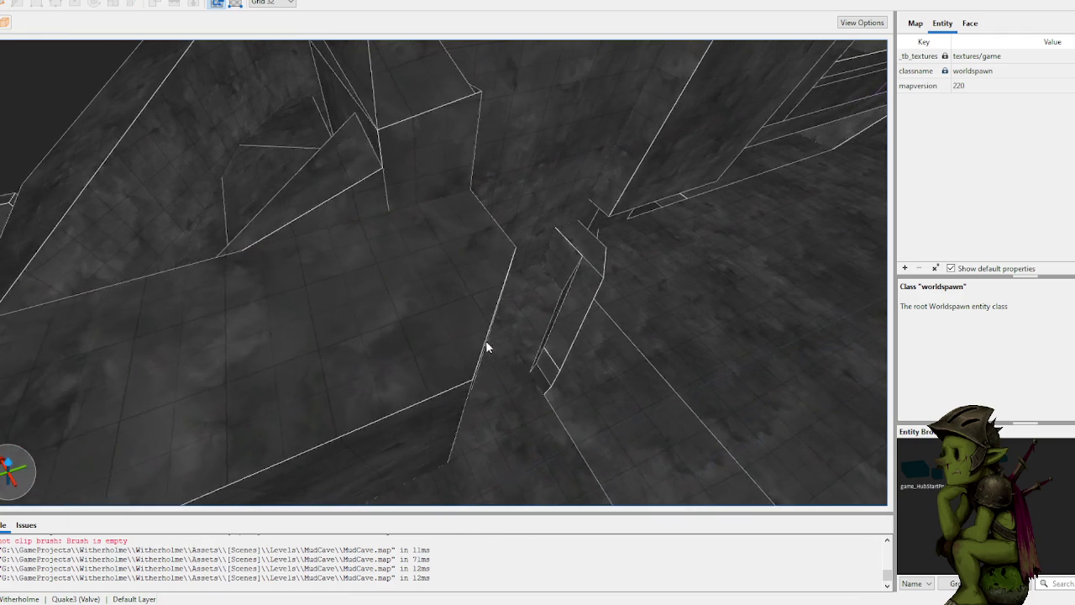
pyautogui.click(396, 327)
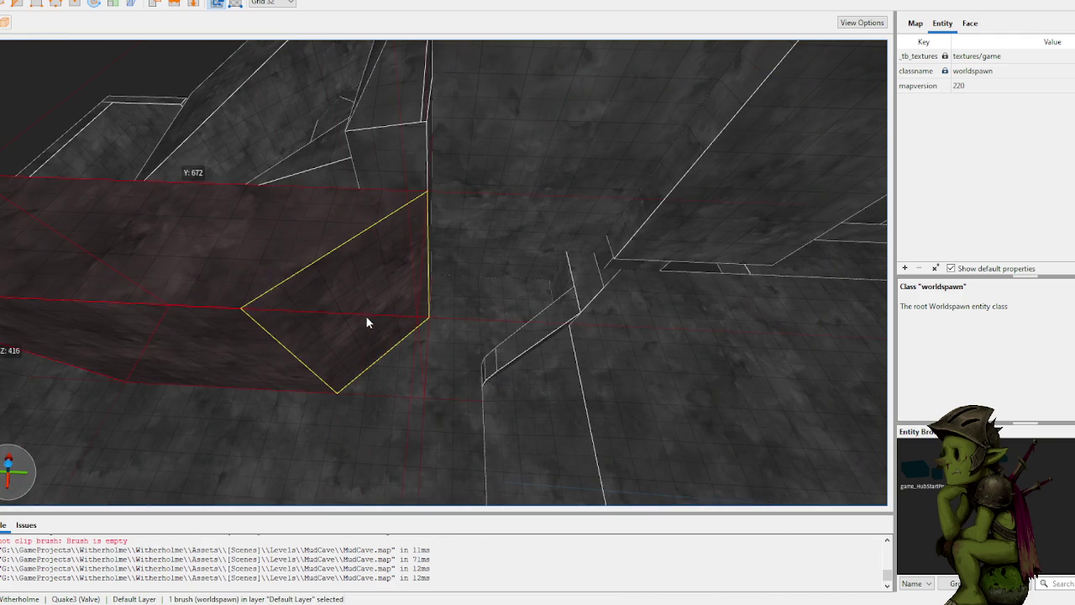
pyautogui.moveTo(365, 317)
pyautogui.mouseDown()
pyautogui.moveTo(377, 308)
pyautogui.moveTo(355, 302)
pyautogui.moveTo(365, 293)
pyautogui.mouseUp()
pyautogui.click(241, 185)
pyautogui.rightClick(351, 257)
pyautogui.press('Escape')
# Step: Zoom around the room and select the wall brush in the corner
pyautogui.scroll(10, 382, 351)
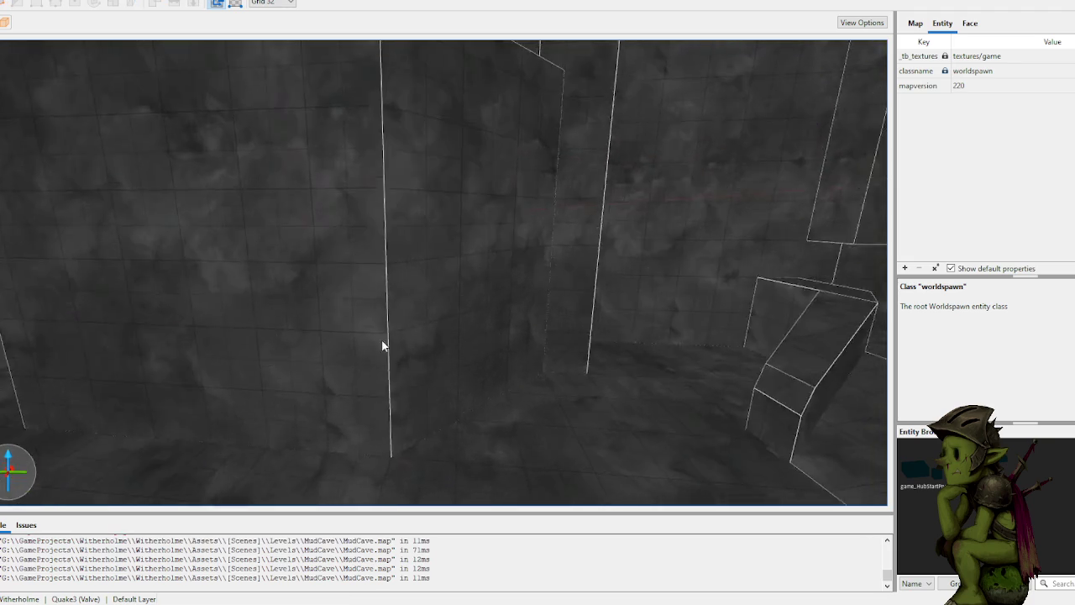
pyautogui.scroll(10, 423, 352)
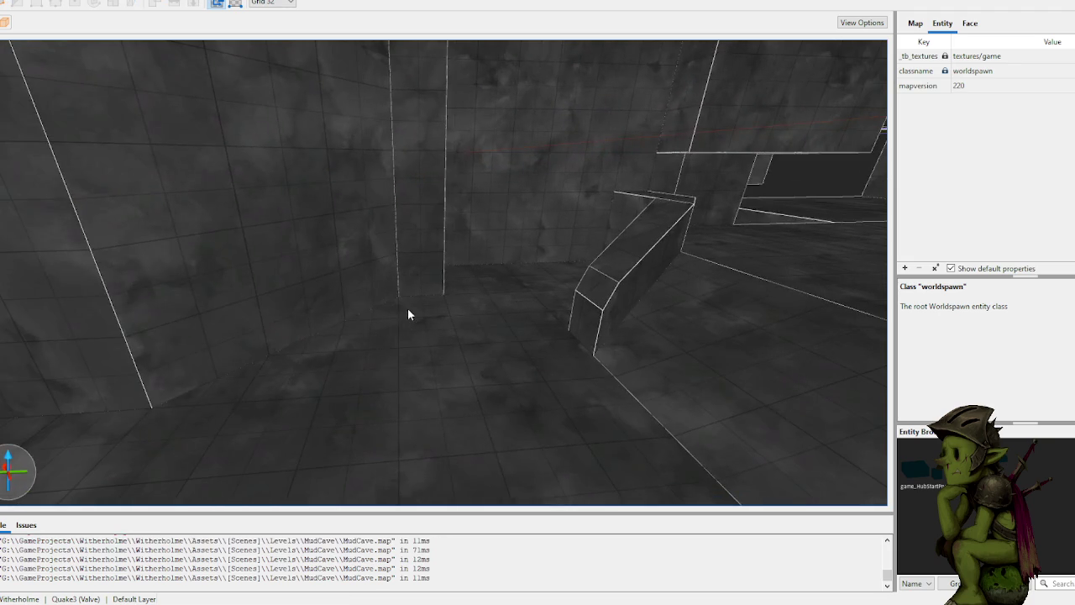
pyautogui.scroll(3, 393, 319)
pyautogui.click(393, 278)
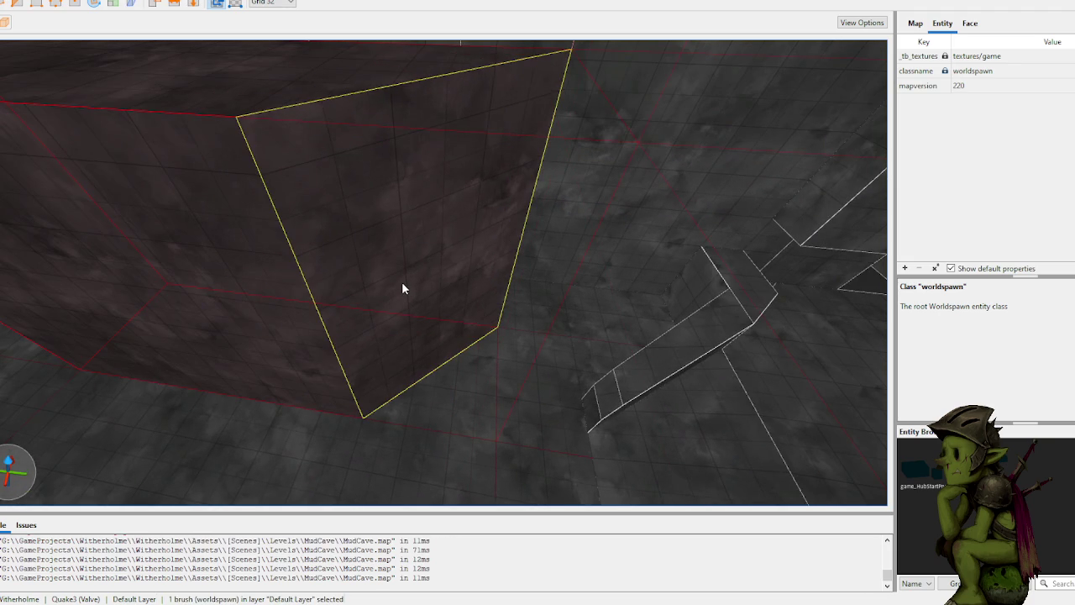
pyautogui.scroll(-5, 402, 281)
pyautogui.scroll(-3, 374, 249)
pyautogui.click(370, 218)
pyautogui.scroll(10, 442, 353)
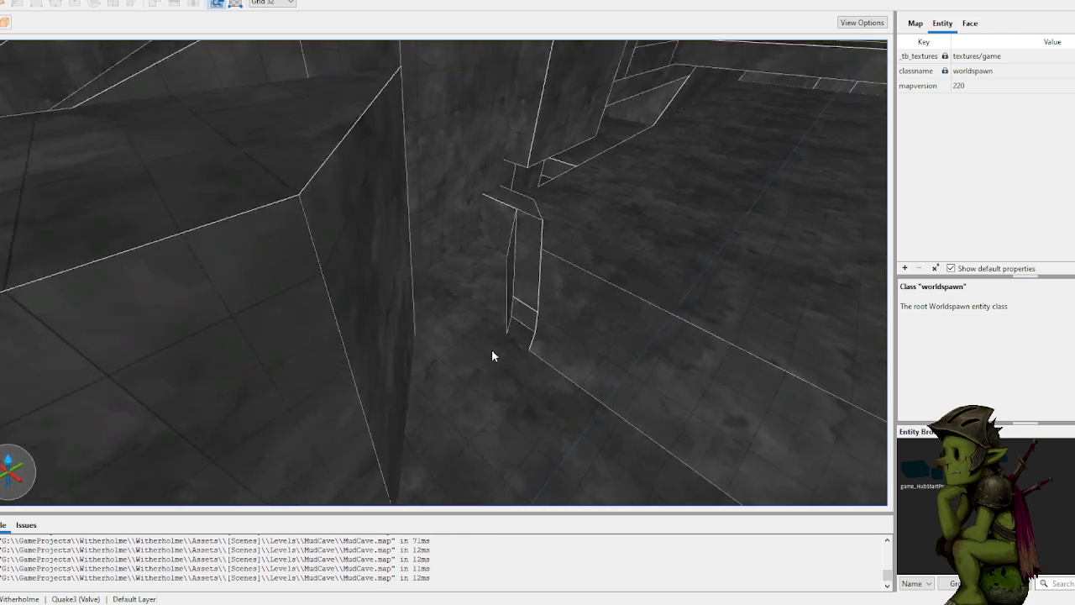
pyautogui.scroll(10, 495, 321)
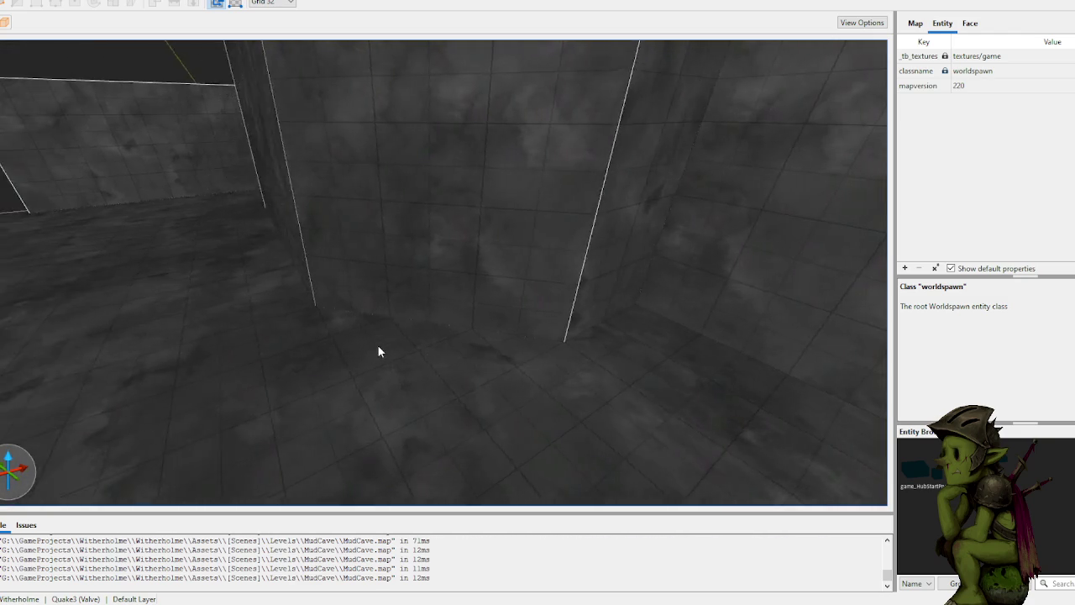
pyautogui.scroll(10, 415, 346)
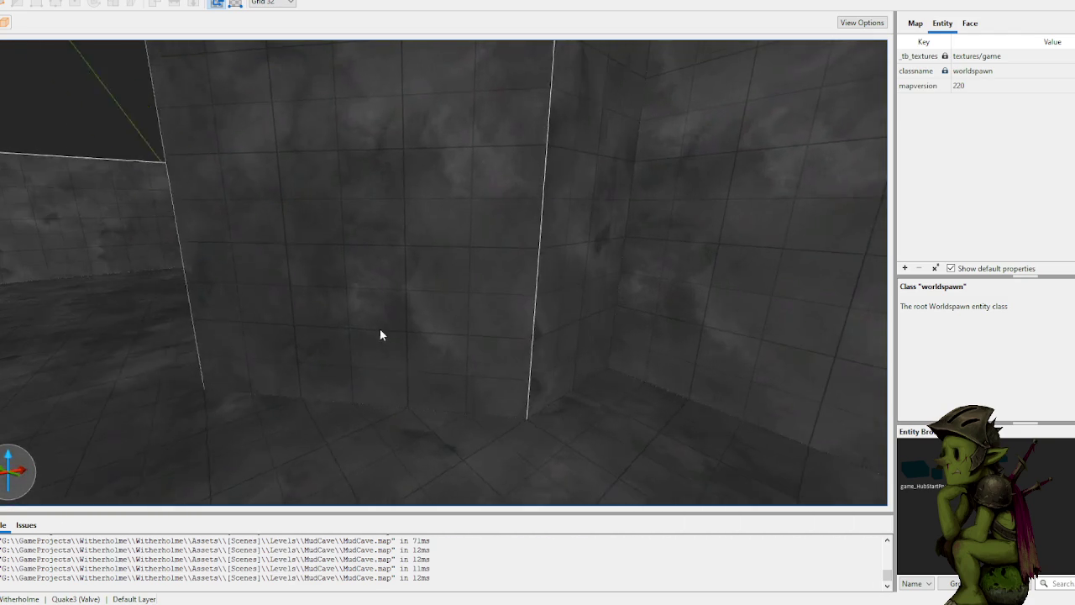
pyautogui.scroll(5, 383, 338)
pyautogui.click(422, 350)
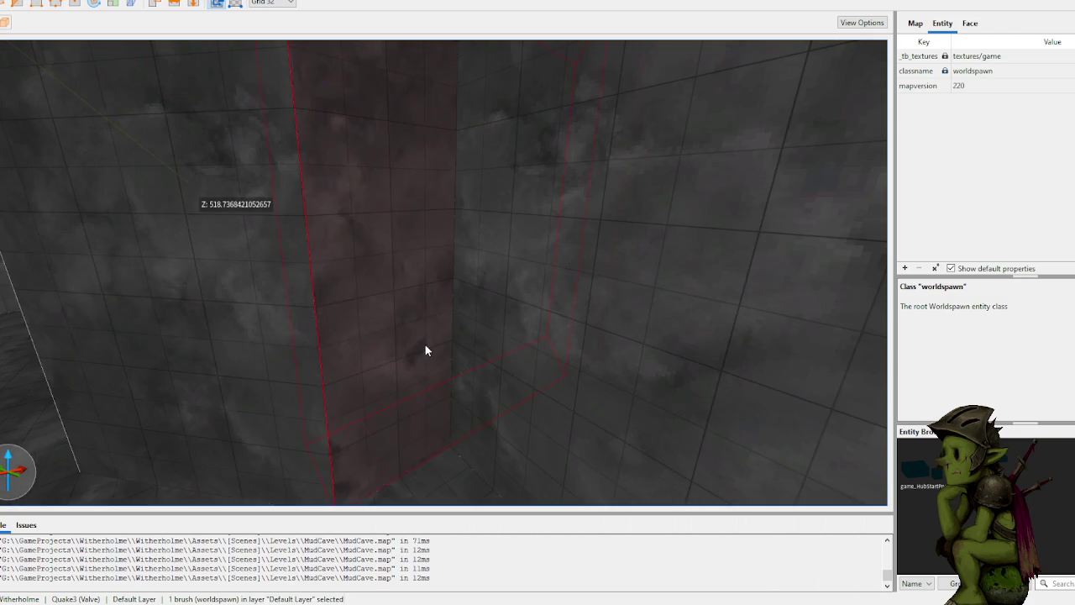
# Step: Draw a 64 by 64 brush in the corner and extend it to 256 tall
pyautogui.moveTo(387, 330)
pyautogui.mouseDown()
pyautogui.moveTo(414, 356)
pyautogui.moveTo(392, 360)
pyautogui.moveTo(396, 336)
pyautogui.mouseUp()
pyautogui.press('c')
pyautogui.click(382, 328)
pyautogui.click(421, 332)
pyautogui.moveTo(381, 344)
pyautogui.mouseDown()
pyautogui.moveTo(392, 313)
pyautogui.moveTo(384, 68)
pyautogui.moveTo(411, 200)
pyautogui.mouseUp()
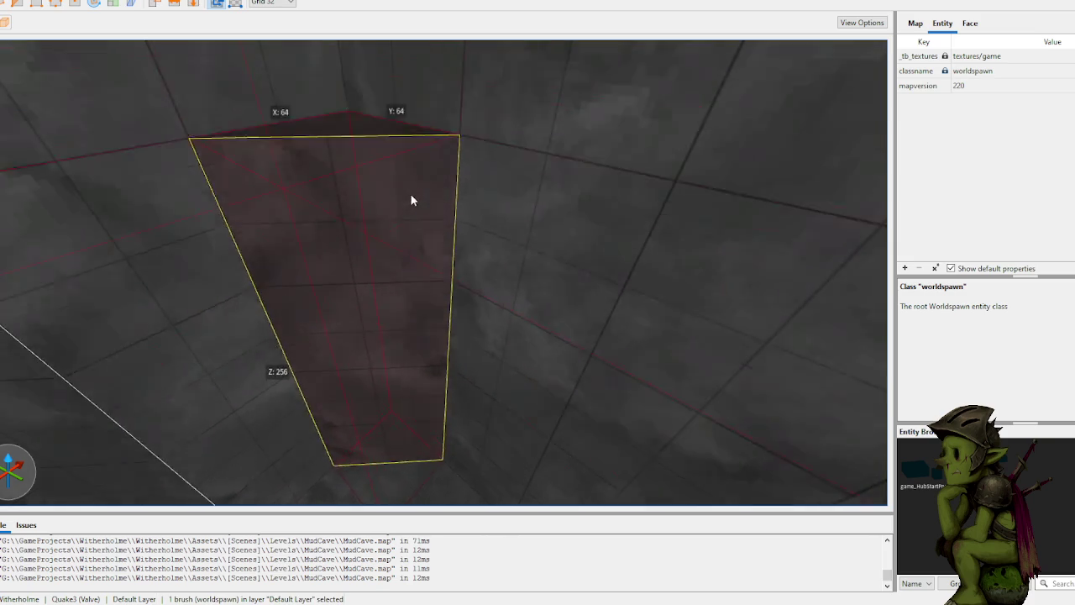
# Step: Place and adjust clip points along the slope edge of the new brush
pyautogui.scroll(-5, 411, 200)
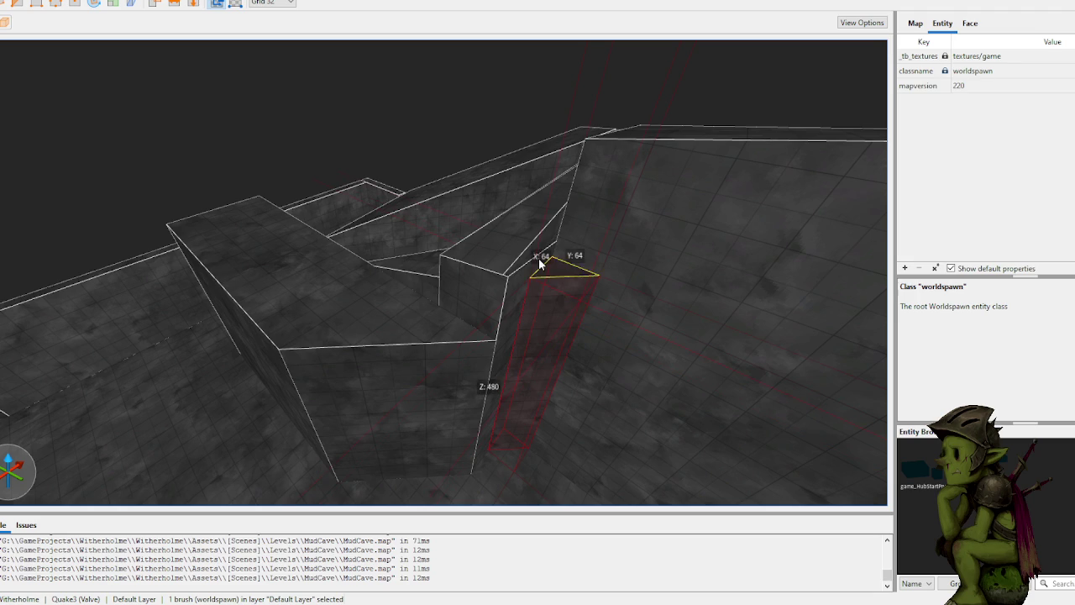
pyautogui.scroll(5, 531, 199)
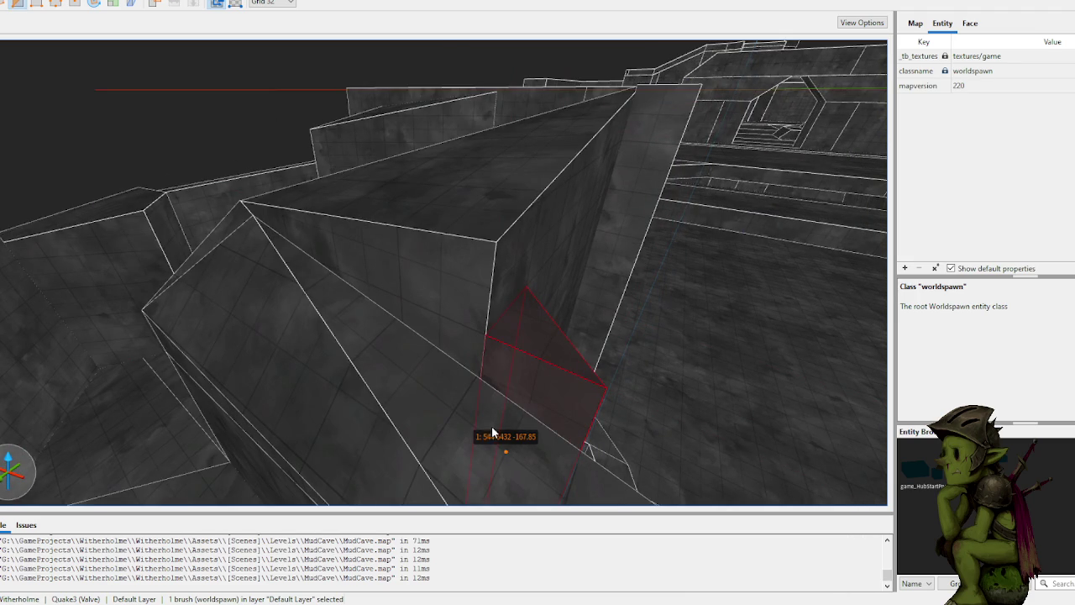
pyautogui.click(456, 409)
pyautogui.moveTo(456, 408)
pyautogui.mouseDown()
pyautogui.moveTo(495, 399)
pyautogui.moveTo(540, 359)
pyautogui.mouseUp()
pyautogui.scroll(5, 545, 395)
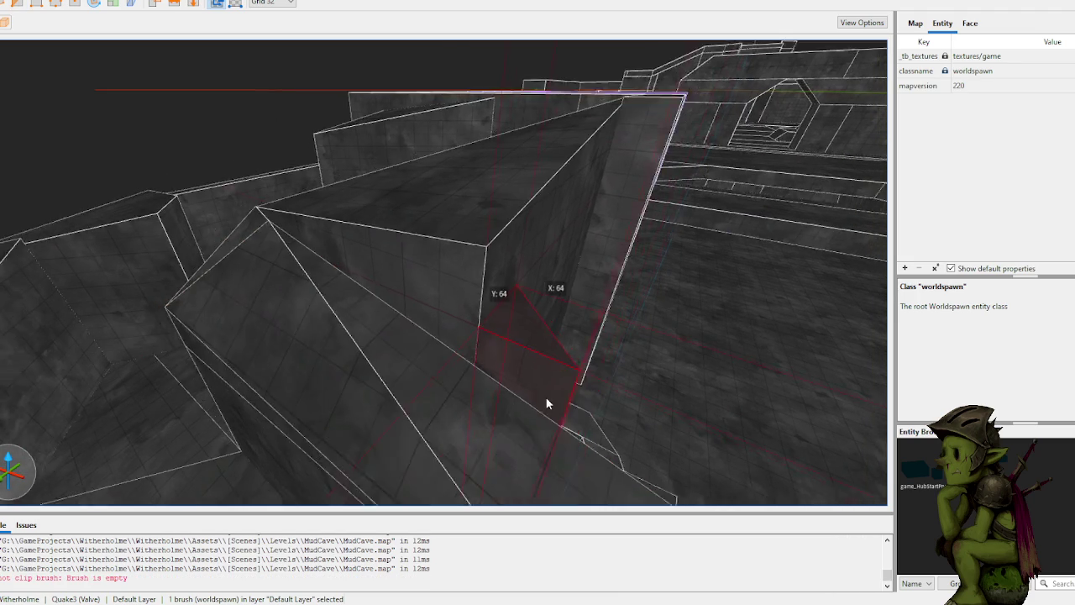
pyautogui.moveTo(487, 425); pyautogui.dragTo(476, 348)
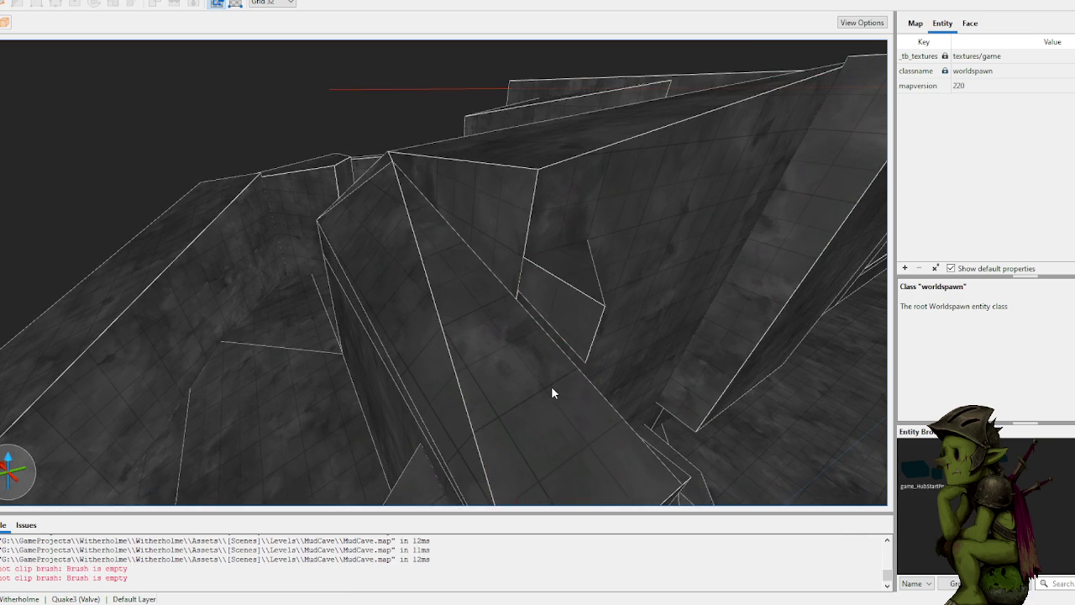
pyautogui.scroll(8, 538, 386)
# Step: Extend the small wedge brush down to the floor
pyautogui.click(407, 311)
pyautogui.click(406, 306)
pyautogui.scroll(5, 378, 308)
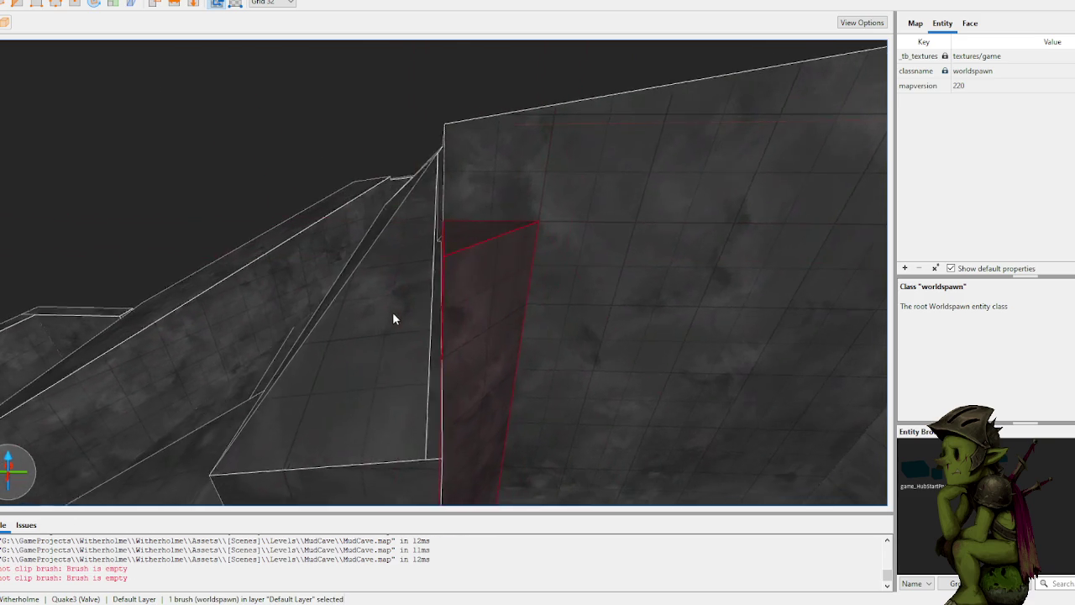
pyautogui.scroll(6, 391, 311)
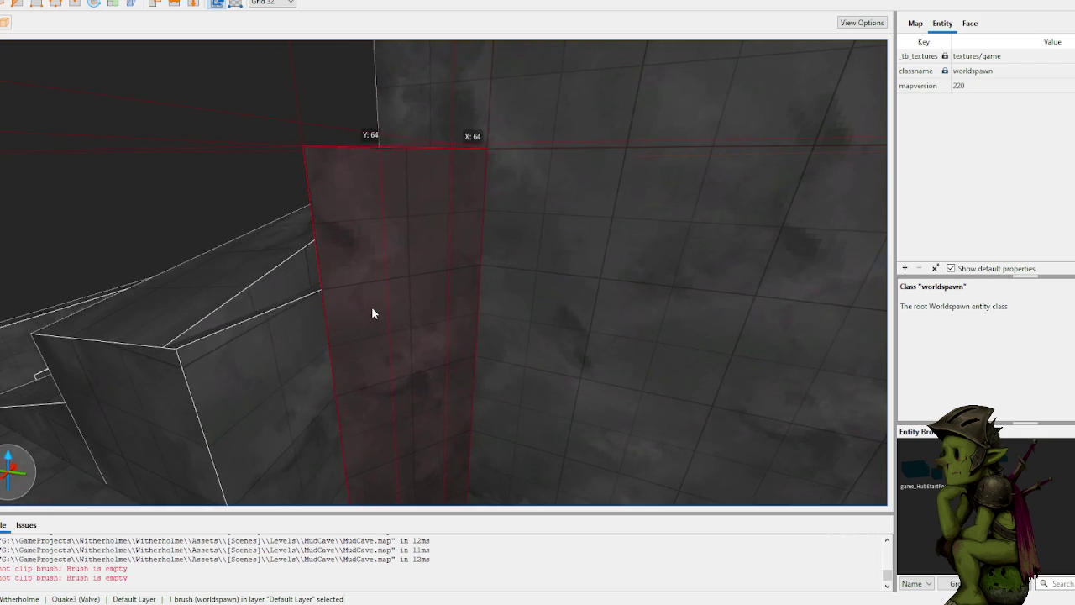
pyautogui.scroll(-8, 373, 313)
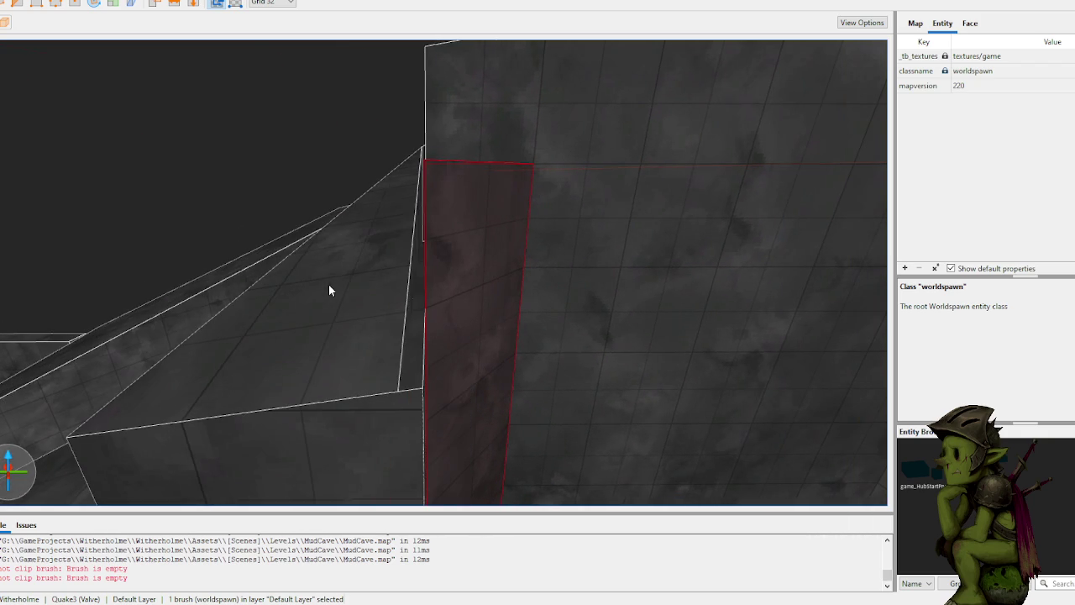
# Step: Select the sloped wall and neighbouring wall brushes, starting then cancelling a clip
pyautogui.press('d')
pyautogui.click(389, 277)
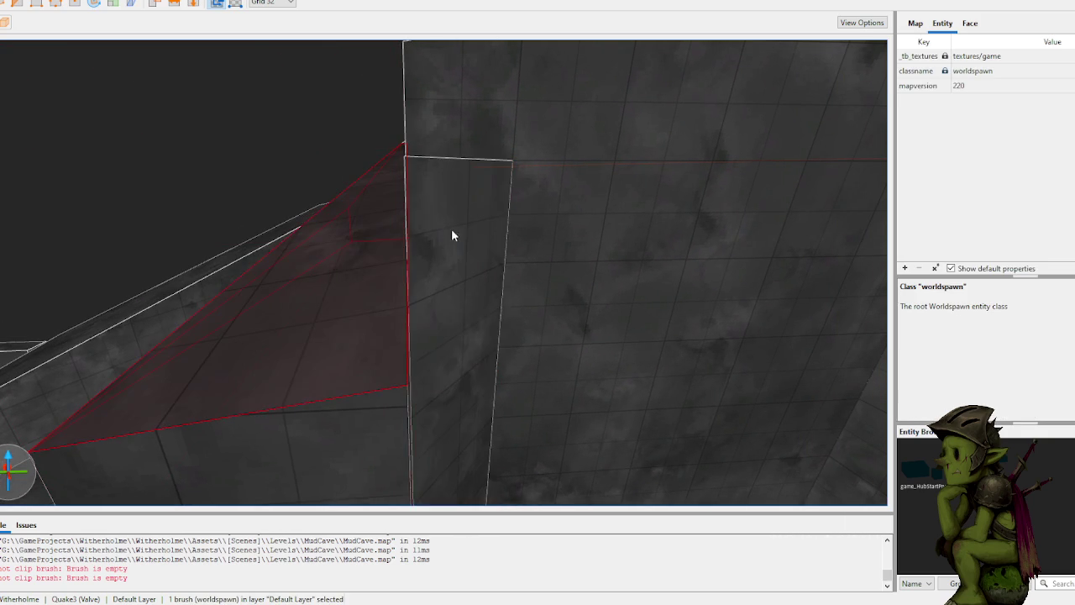
pyautogui.click(334, 270)
pyautogui.click(345, 318)
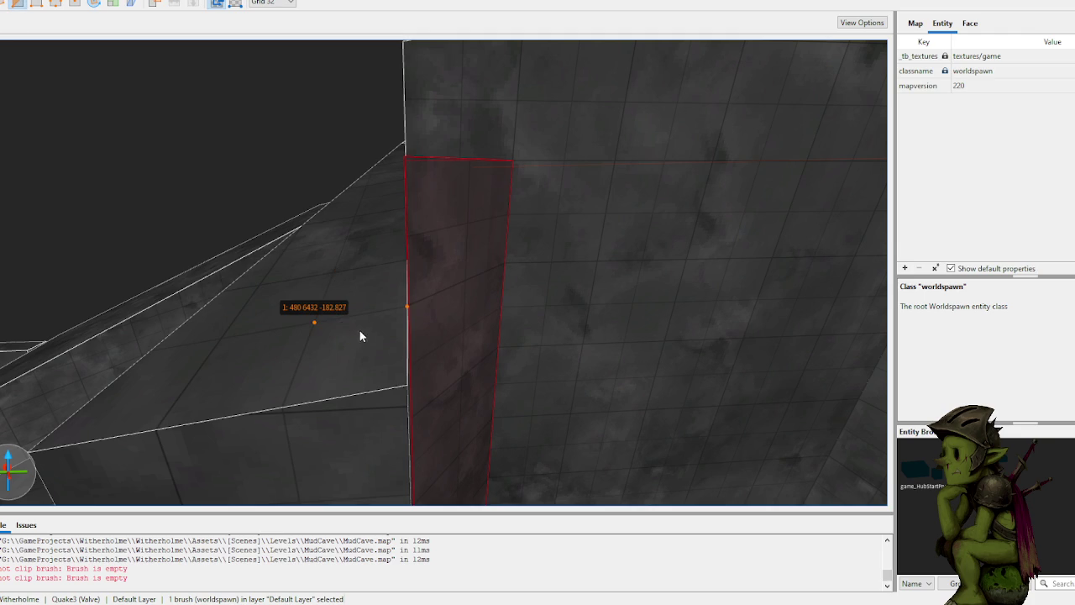
pyautogui.press('Escape')
pyautogui.press('Escape')
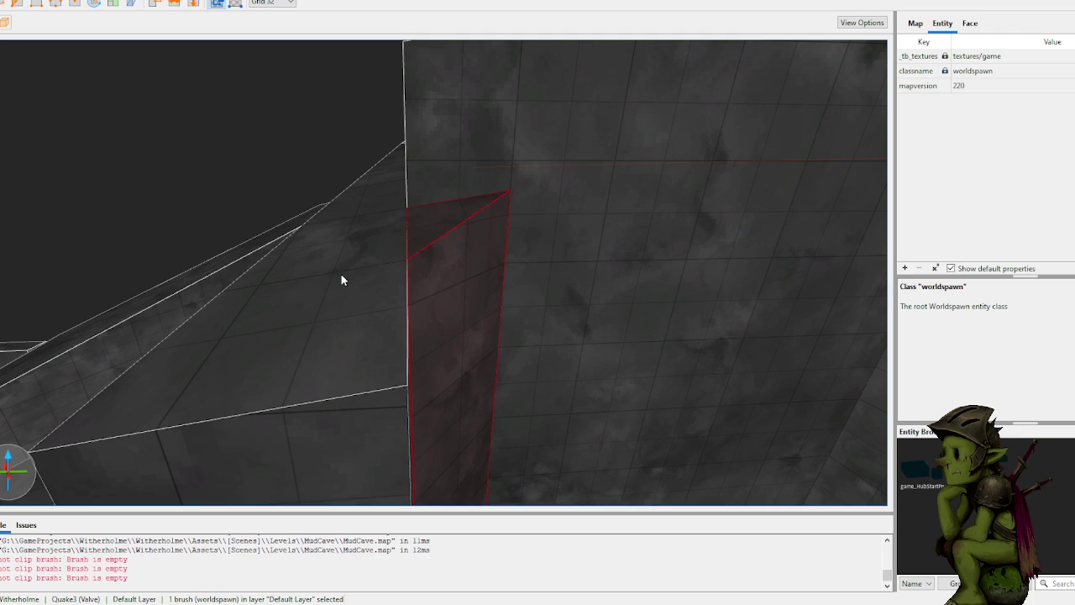
pyautogui.scroll(10, 458, 227)
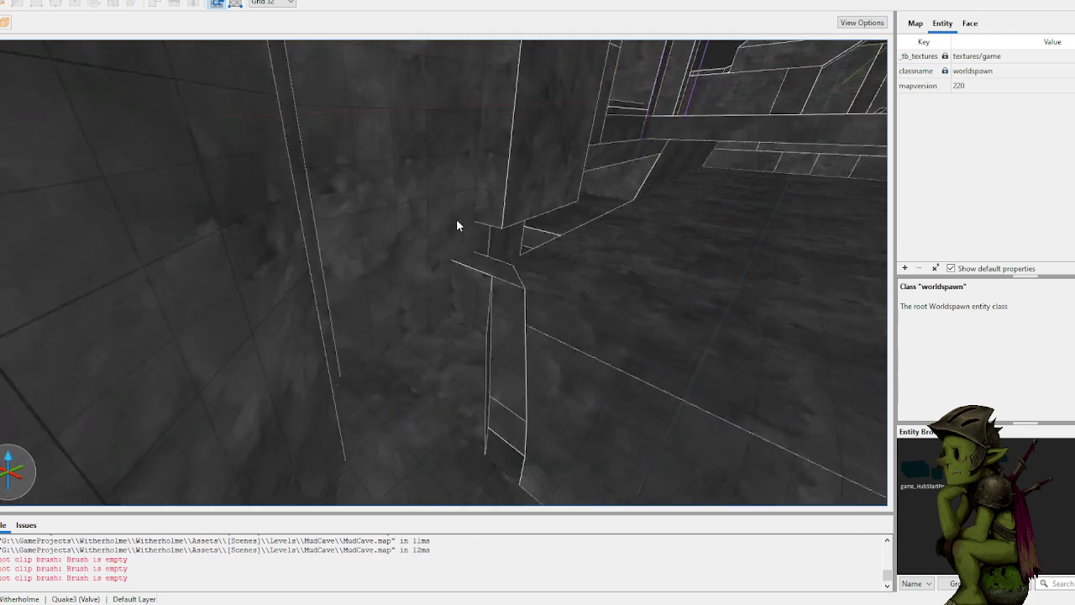
pyautogui.click(370, 261)
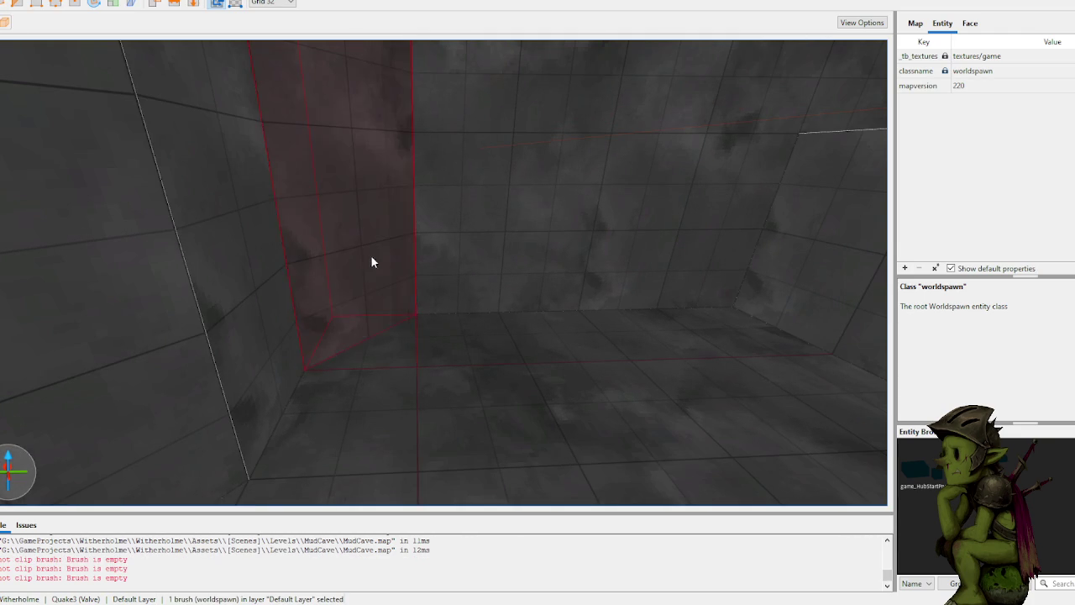
pyautogui.scroll(5, 359, 262)
pyautogui.press('Escape')
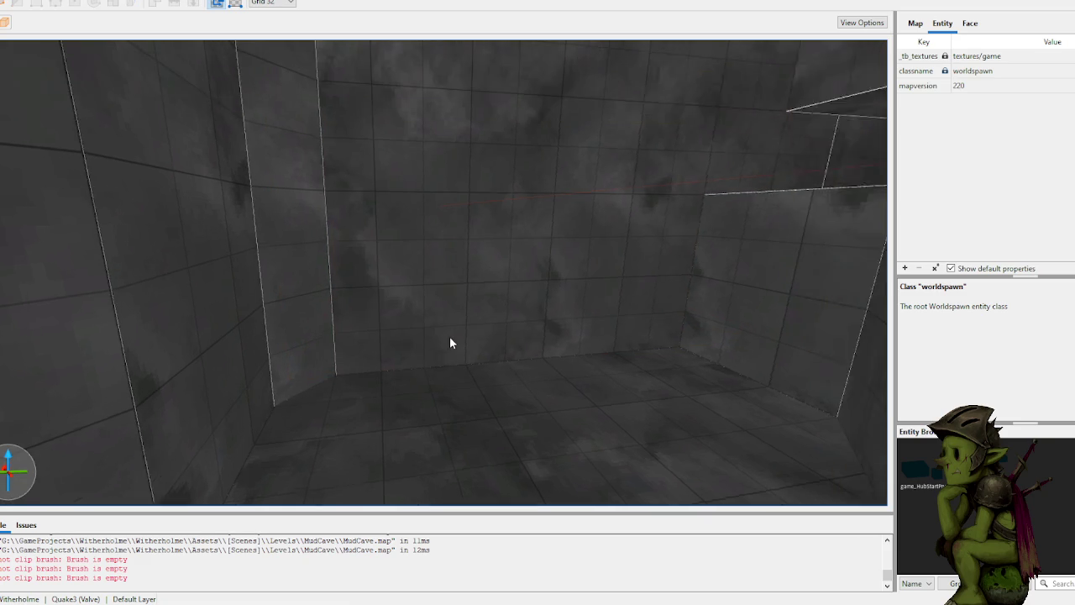
pyautogui.scroll(10, 450, 332)
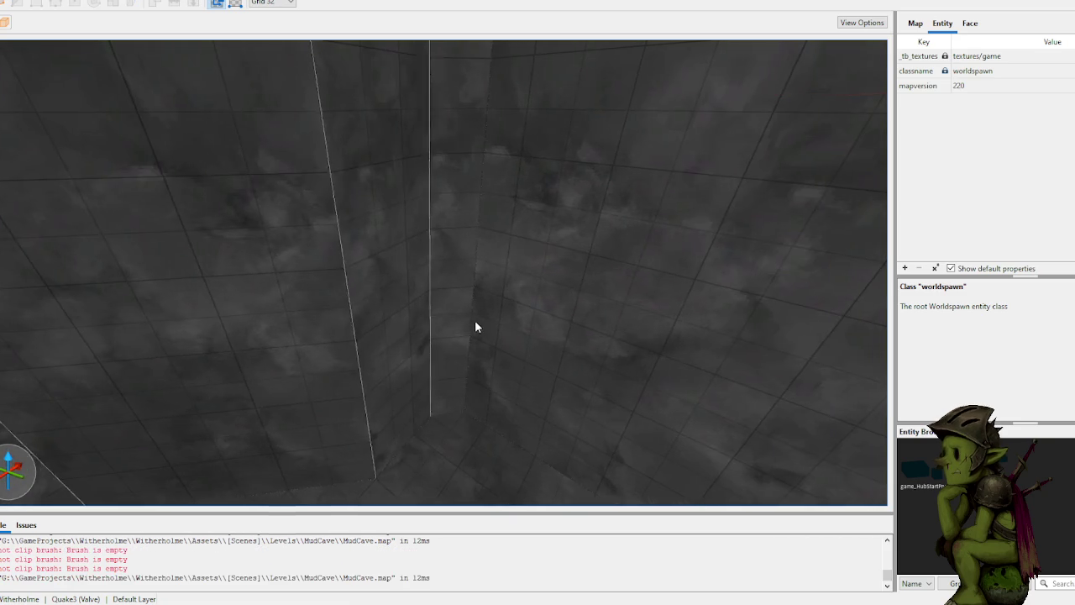
pyautogui.scroll(-8, 474, 321)
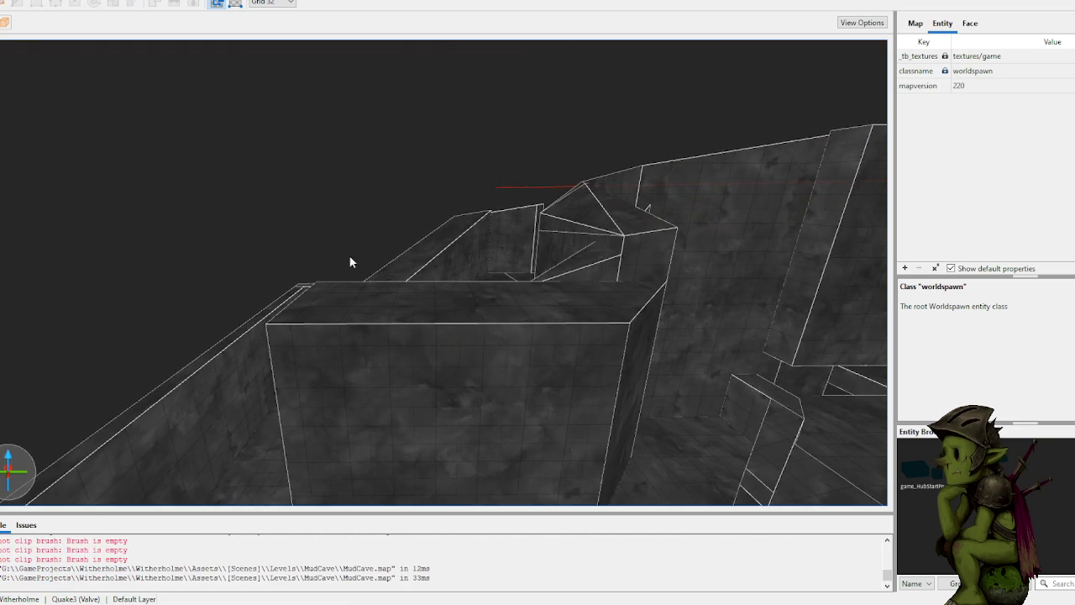
# Step: Clip the selected wall brush at an angle from its top, then deselect it
pyautogui.scroll(10, 363, 264)
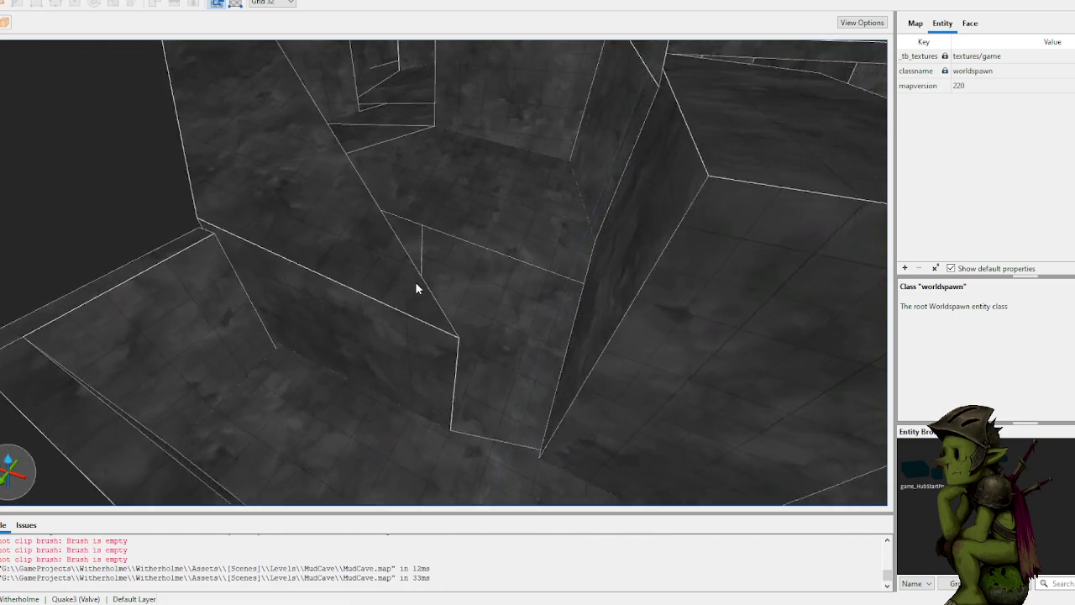
pyautogui.scroll(8, 415, 285)
pyautogui.click(437, 148)
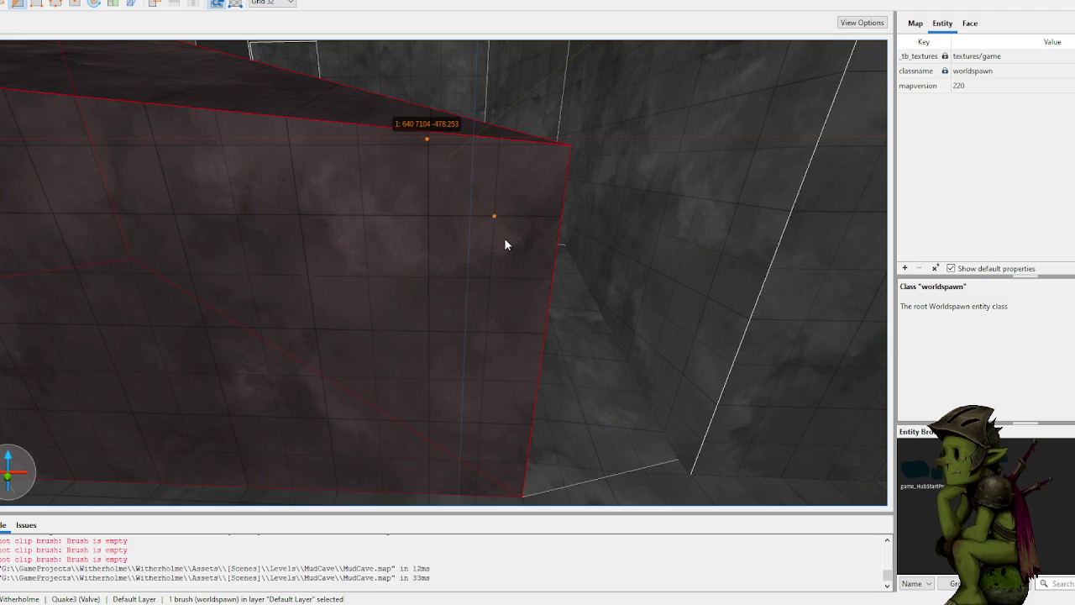
pyautogui.moveTo(331, 176)
pyautogui.mouseDown()
pyautogui.moveTo(349, 141)
pyautogui.moveTo(307, 157)
pyautogui.mouseUp()
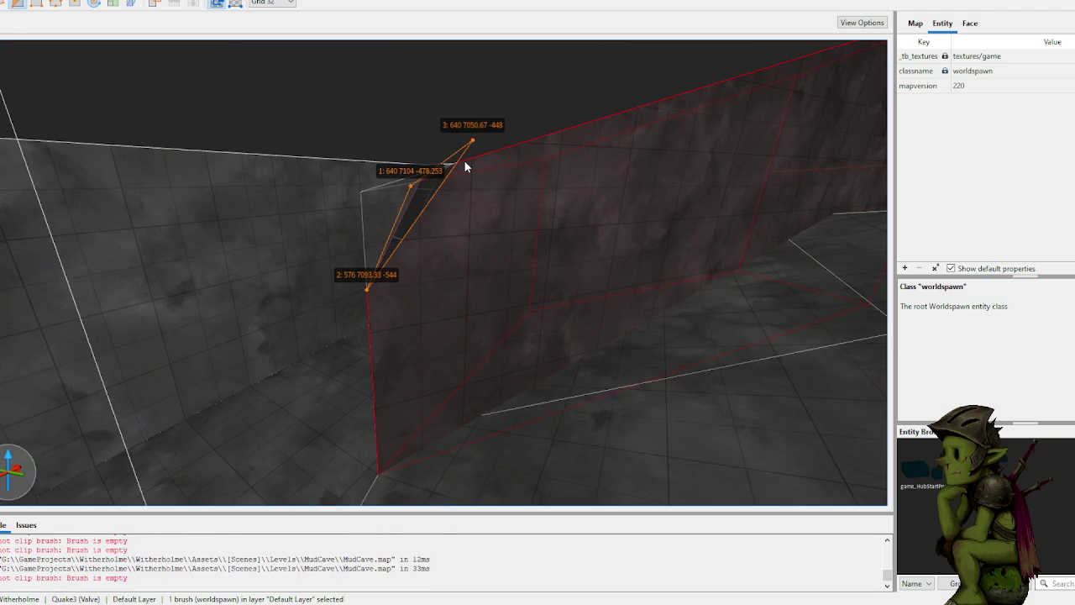
pyautogui.press('Return')
pyautogui.press('Escape')
pyautogui.moveTo(407, 173)
pyautogui.mouseDown()
pyautogui.moveTo(423, 155)
pyautogui.moveTo(475, 148)
pyautogui.moveTo(343, 154)
pyautogui.moveTo(389, 232)
pyautogui.moveTo(418, 243)
pyautogui.moveTo(419, 201)
pyautogui.moveTo(402, 251)
pyautogui.moveTo(328, 202)
pyautogui.mouseUp()
# Step: Make the small brush on the wall top taller and move it higher over the wall
pyautogui.click(315, 295)
pyautogui.keyDown('ctrl'); pyautogui.click(316, 295); pyautogui.keyUp('ctrl')
pyautogui.click(315, 300)
pyautogui.click(292, 210)
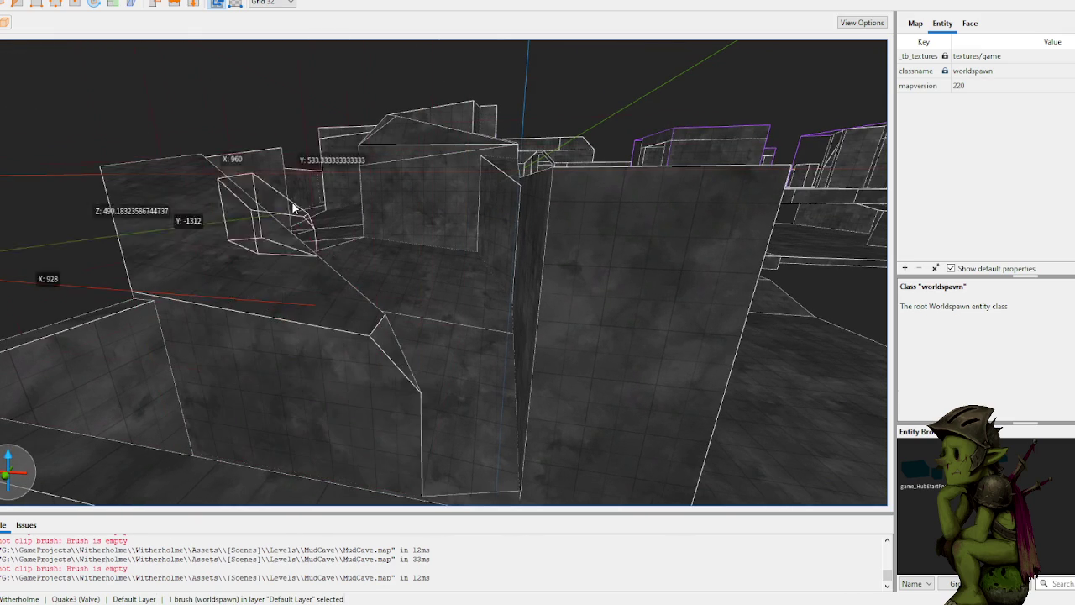
pyautogui.moveTo(320, 310)
pyautogui.mouseDown()
pyautogui.moveTo(295, 207)
pyautogui.moveTo(296, 222)
pyautogui.mouseUp()
pyautogui.hotkey('ctrl', 'z')
pyautogui.moveTo(312, 288)
pyautogui.mouseDown()
pyautogui.moveTo(297, 92)
pyautogui.moveTo(303, 150)
pyautogui.mouseUp()
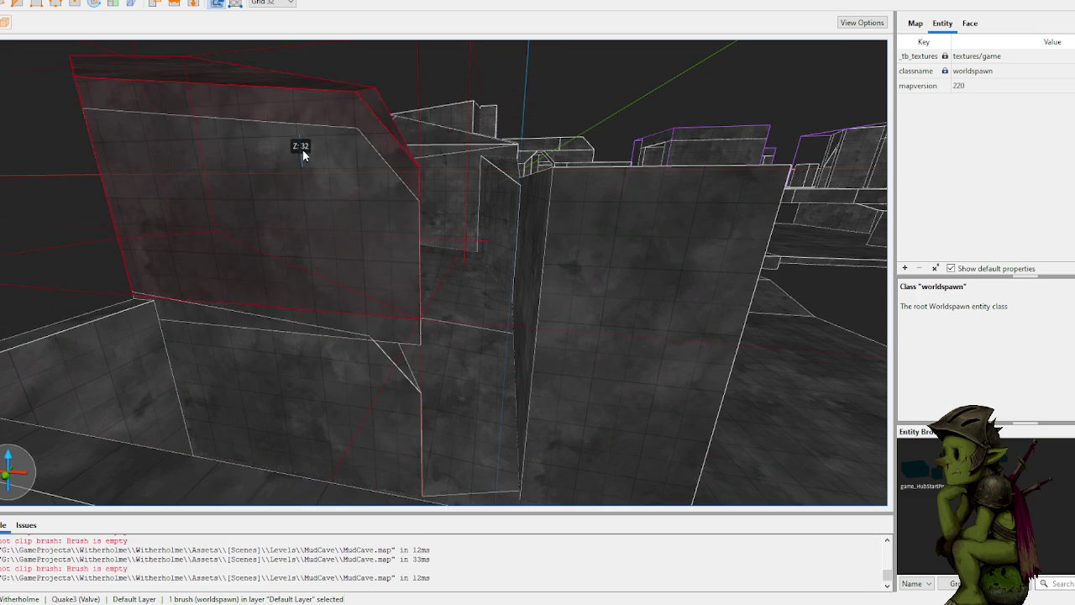
pyautogui.moveTo(344, 229); pyautogui.dragTo(347, 326)
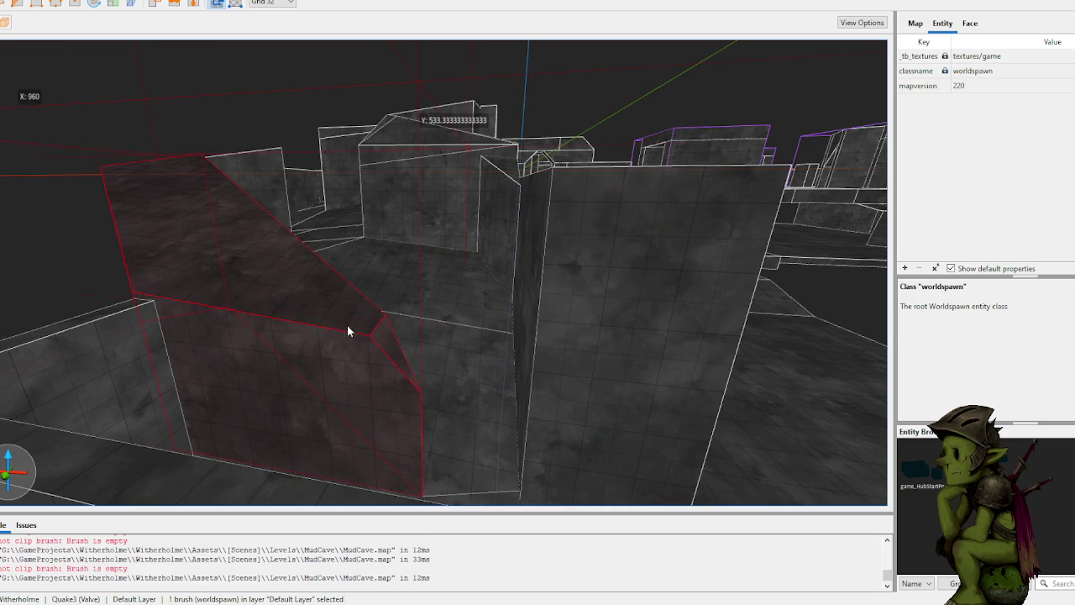
pyautogui.moveTo(341, 367); pyautogui.dragTo(333, 181)
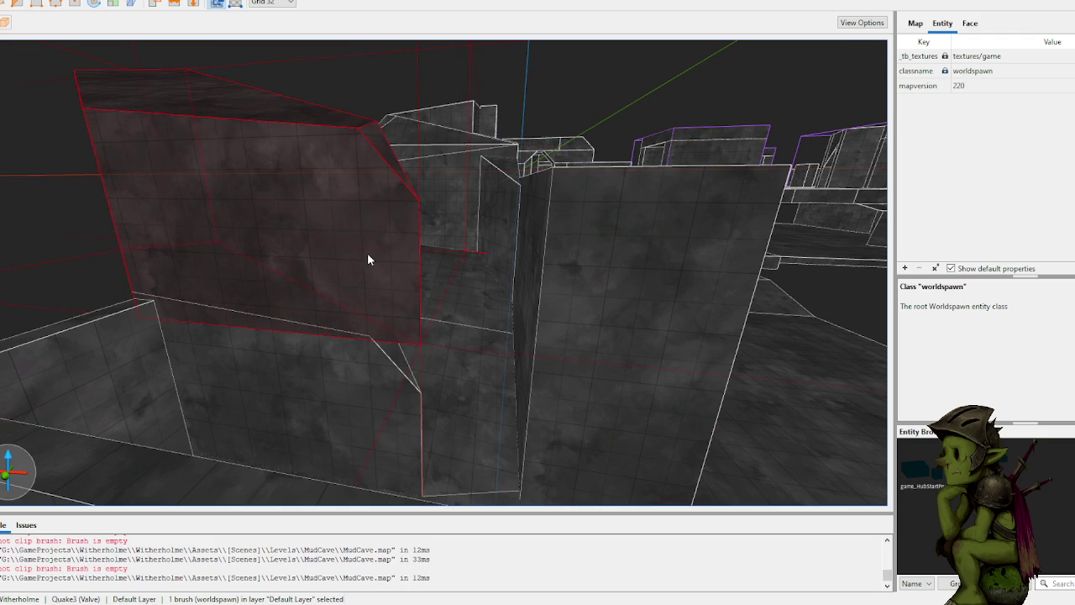
# Step: Clip the raised brush's underside with three clip points, keeping the flipped side
pyautogui.scroll(3, 367, 252)
pyautogui.scroll(3, 370, 274)
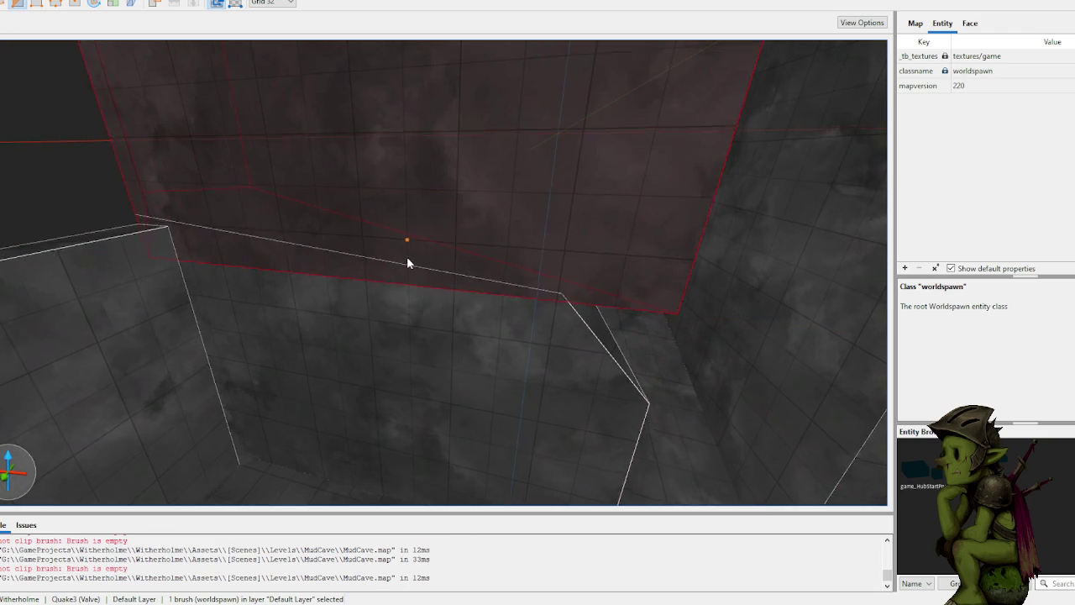
pyautogui.scroll(3, 408, 257)
pyautogui.scroll(-10, 408, 257)
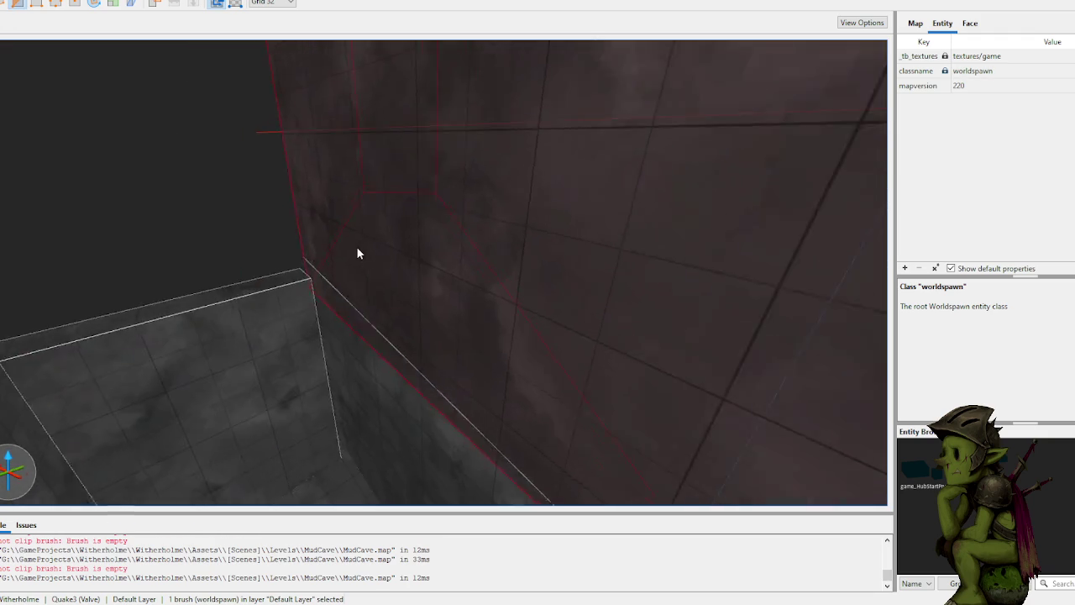
pyautogui.click(336, 242)
pyautogui.click(287, 350)
pyautogui.click(395, 269)
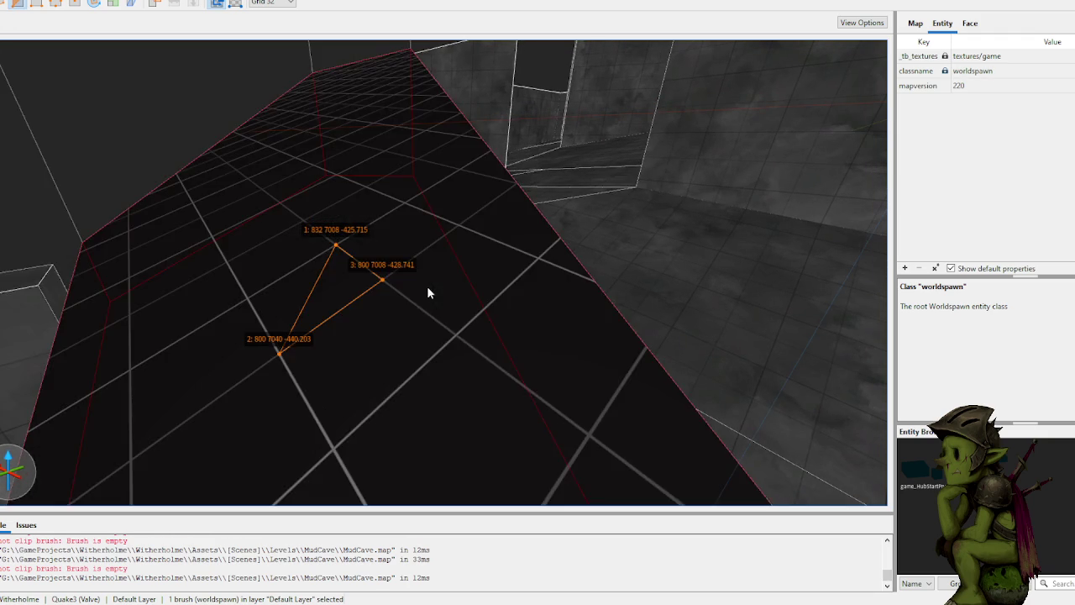
pyautogui.scroll(-5, 388, 320)
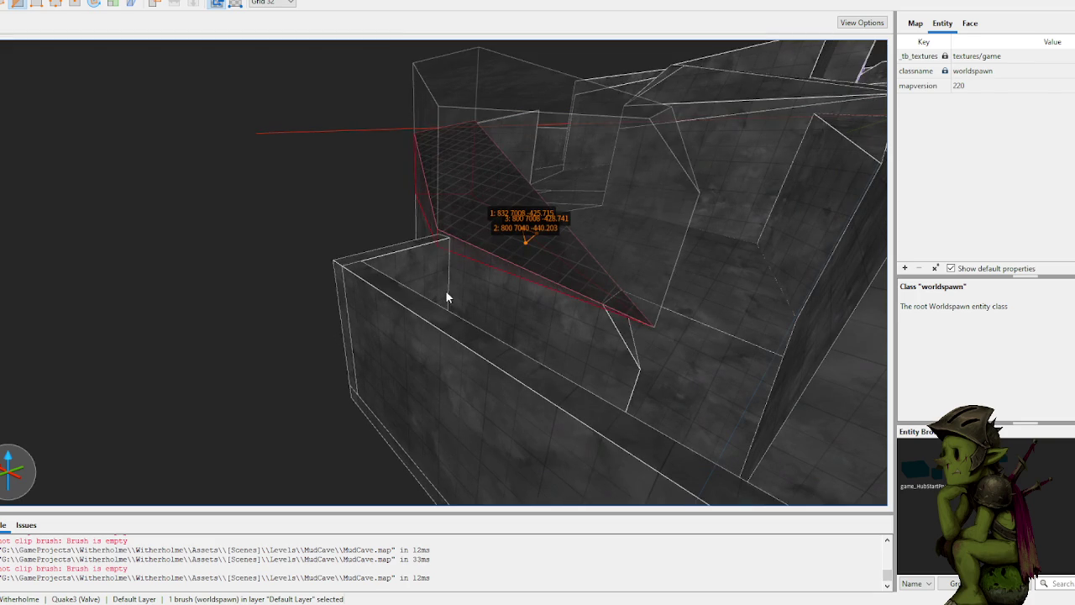
pyautogui.press('Tab')
pyautogui.press('Return')
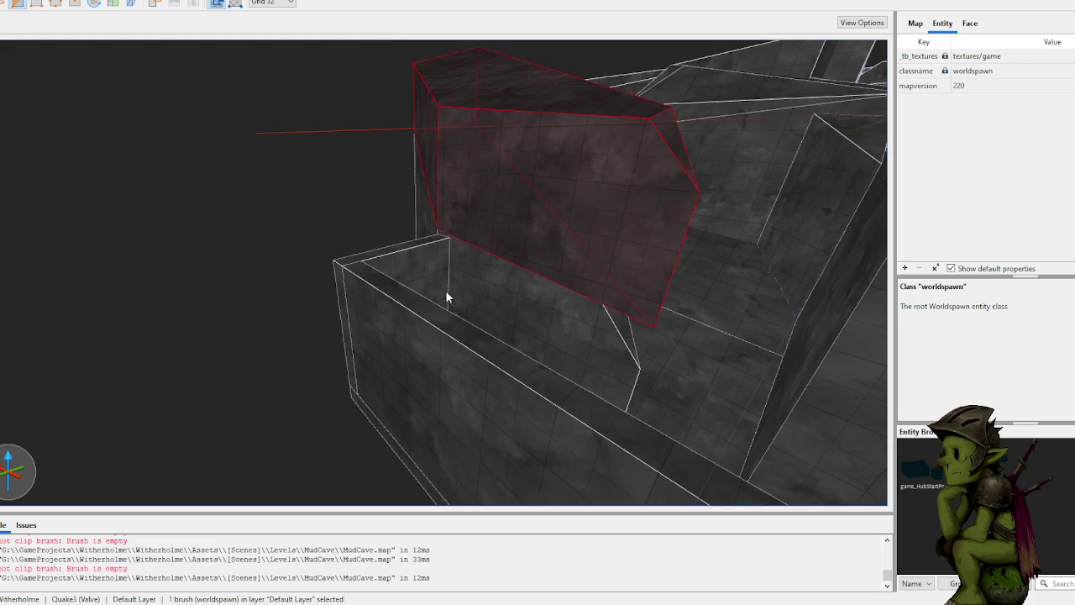
# Step: Clip another cave wall with a new clip point, flipping the kept side
pyautogui.scroll(5, 588, 235)
pyautogui.scroll(3, 593, 232)
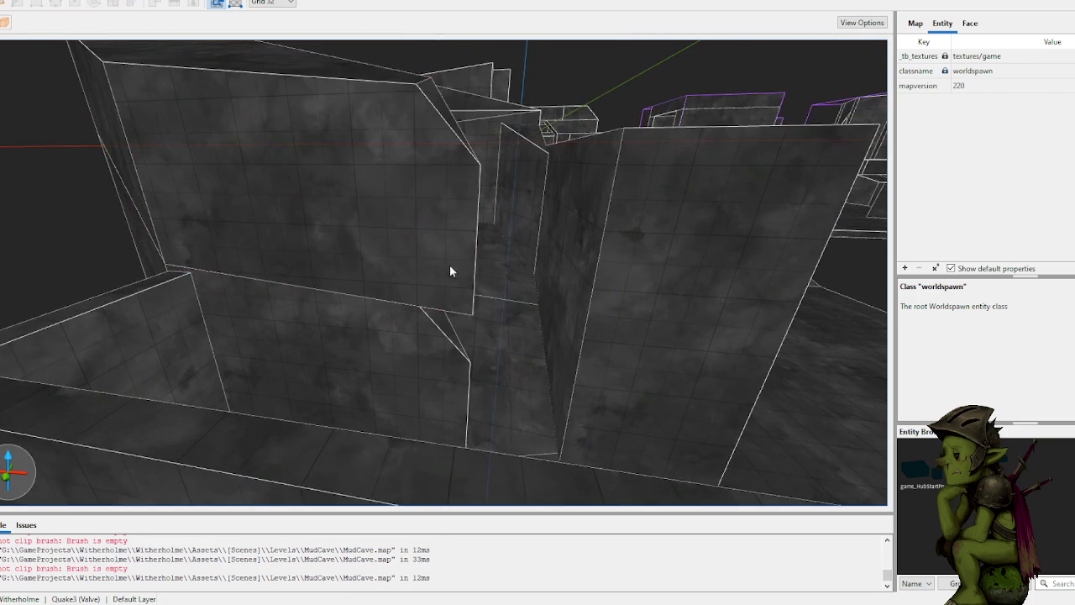
pyautogui.scroll(4, 447, 272)
pyautogui.scroll(5, 471, 260)
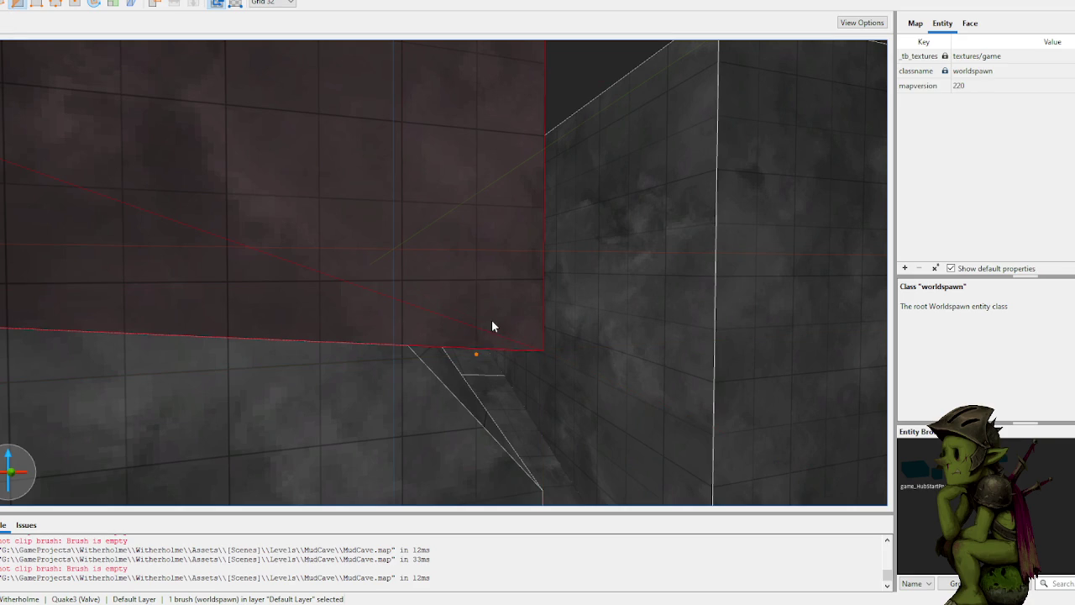
pyautogui.click(530, 274)
pyautogui.press('Tab')
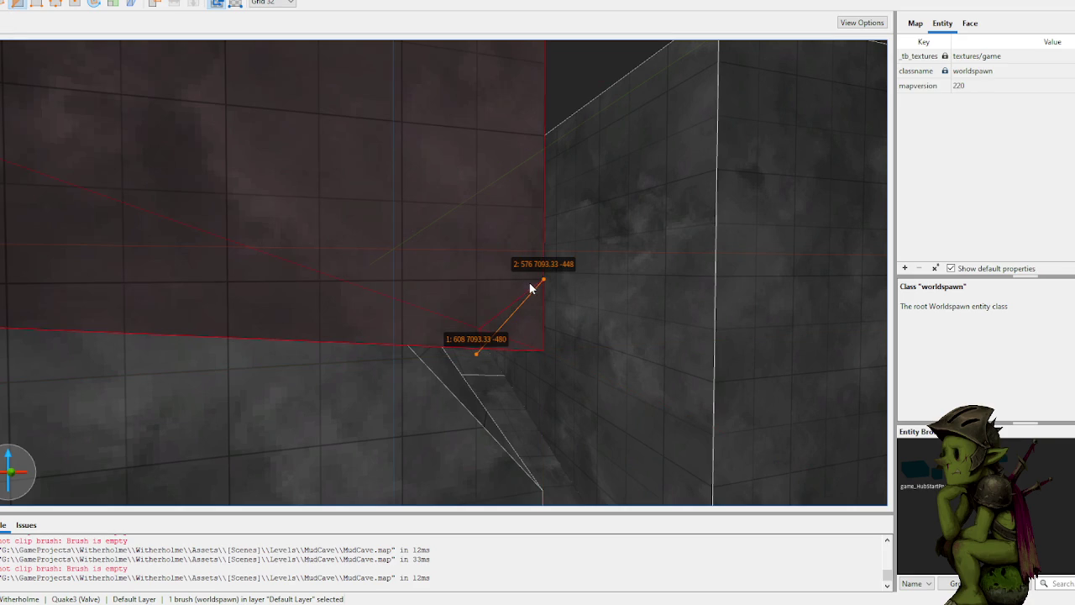
# Step: Inspect the newly angled cave walls, then preview the updated cave in Unity
pyautogui.moveTo(530, 289)
pyautogui.mouseDown()
pyautogui.moveTo(465, 314)
pyautogui.moveTo(302, 310)
pyautogui.moveTo(381, 196)
pyautogui.moveTo(556, 224)
pyautogui.mouseUp()
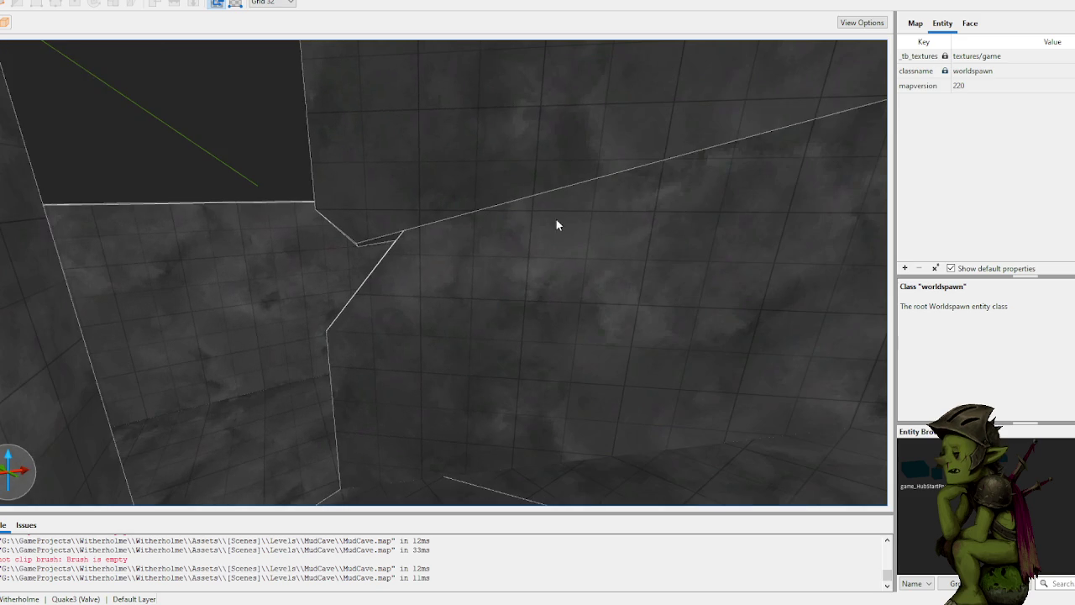
pyautogui.moveTo(381, 168)
pyautogui.mouseDown()
pyautogui.moveTo(403, 218)
pyautogui.moveTo(516, 223)
pyautogui.moveTo(456, 228)
pyautogui.moveTo(481, 234)
pyautogui.mouseUp()
pyautogui.scroll(10, 515, 226)
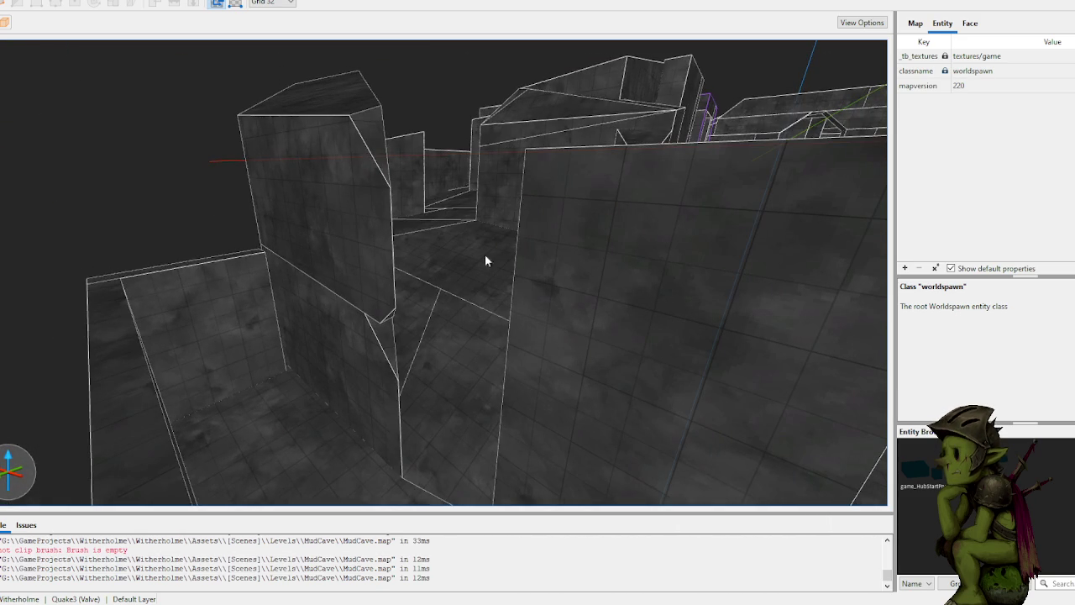
pyautogui.click(745, 588)
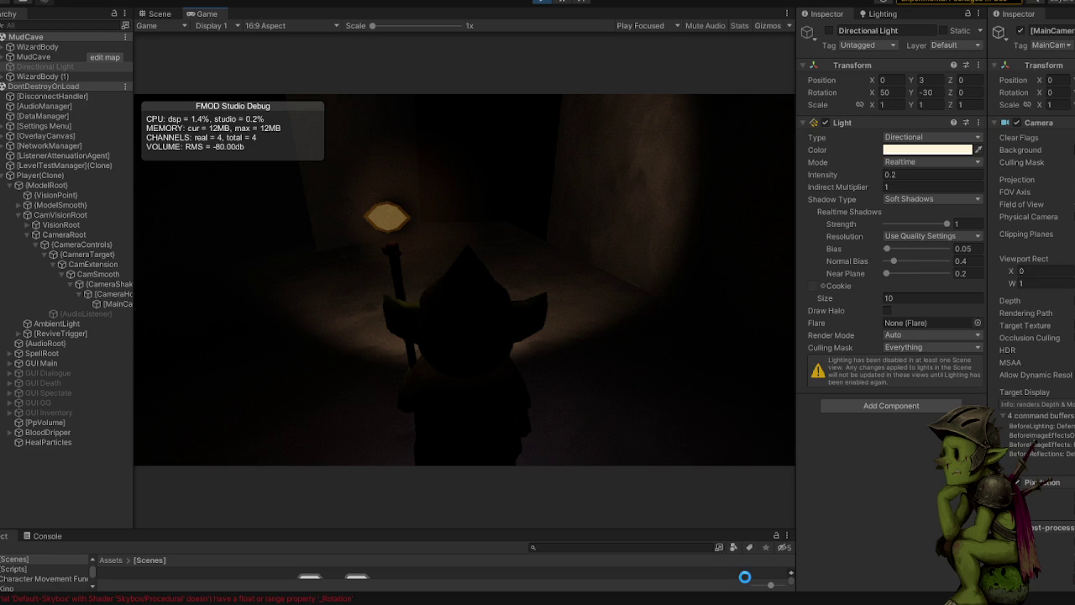
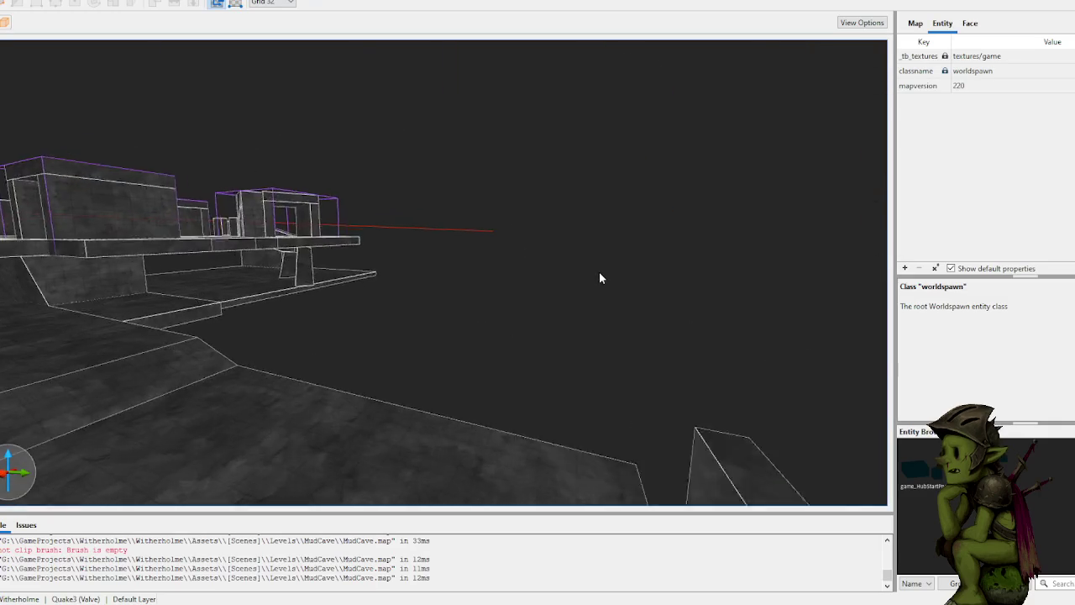
# Step: Select the Room group and add several more brushes to the selection
pyautogui.scroll(10, 549, 270)
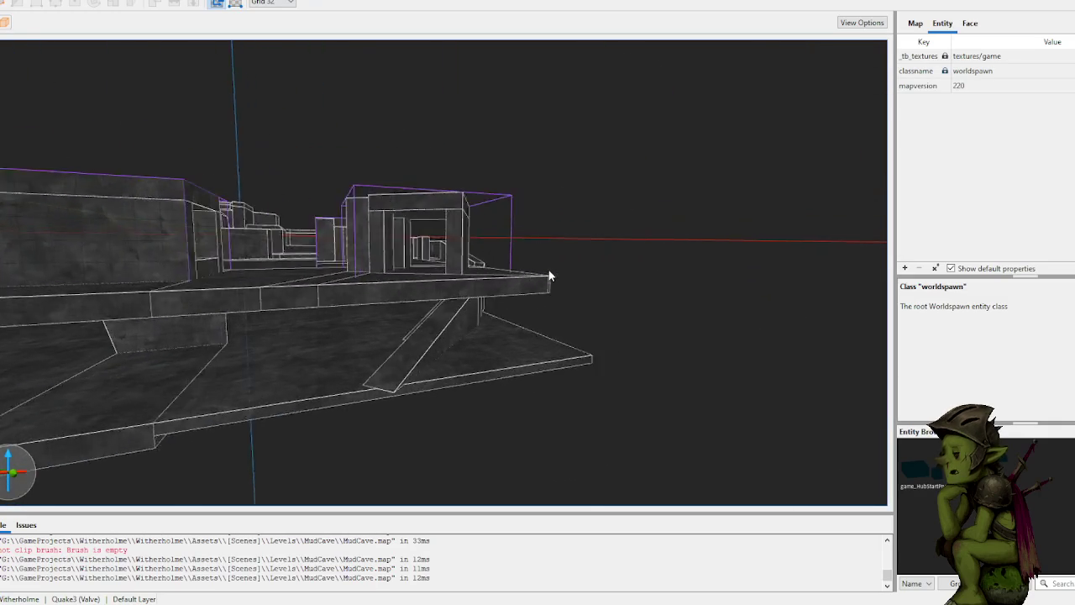
pyautogui.scroll(-15, 488, 279)
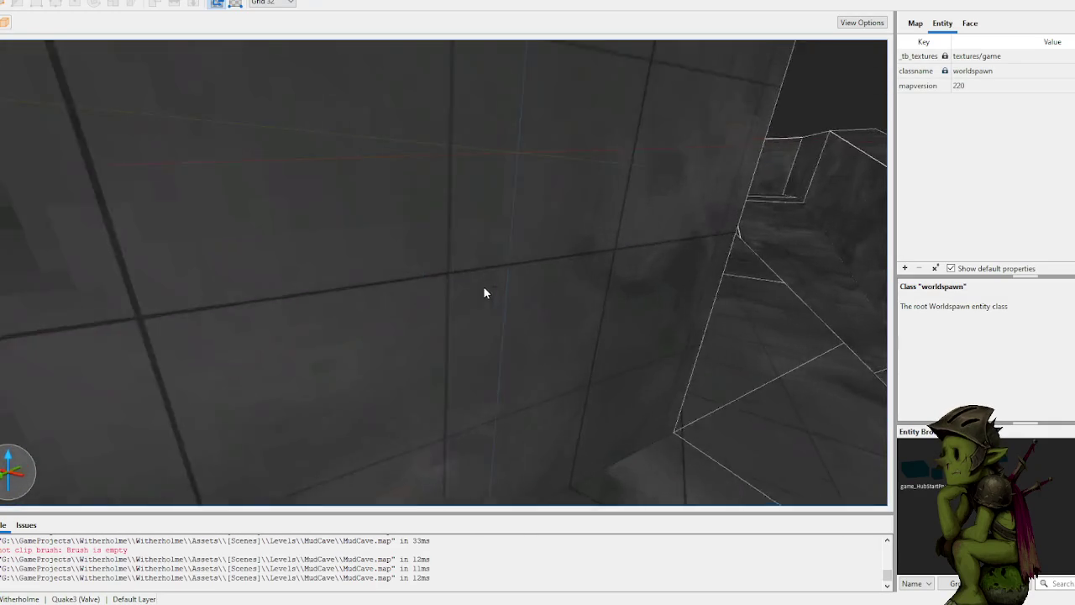
pyautogui.scroll(10, 455, 313)
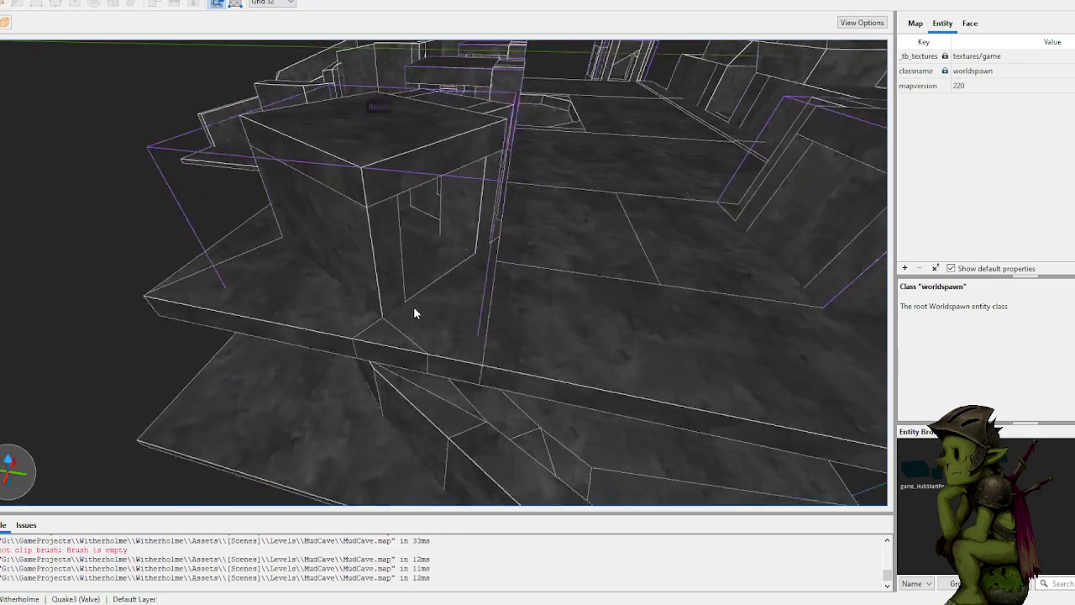
pyautogui.scroll(10, 411, 318)
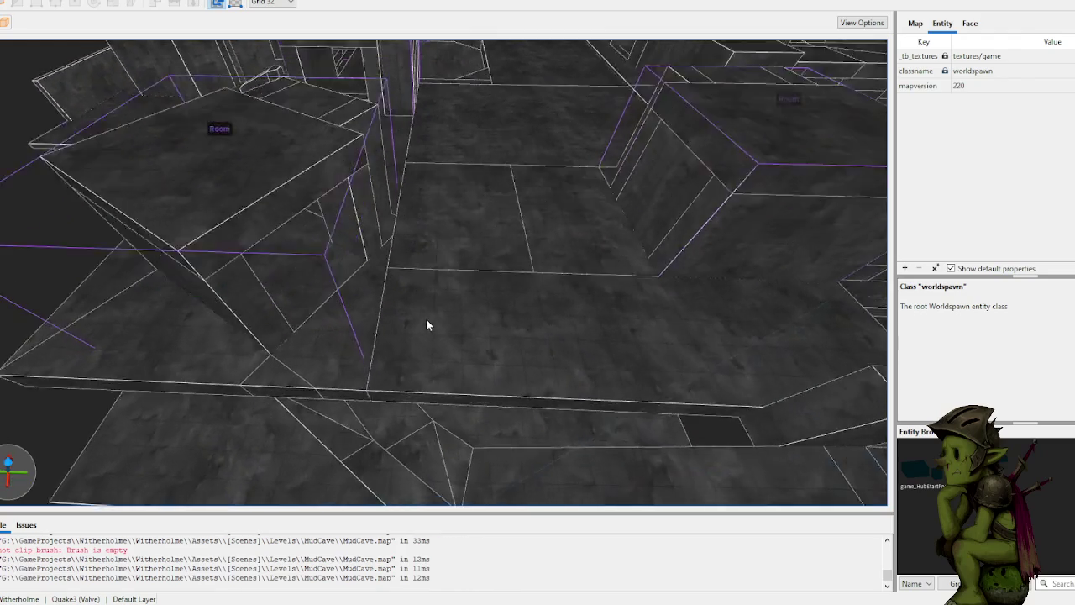
pyautogui.scroll(10, 325, 309)
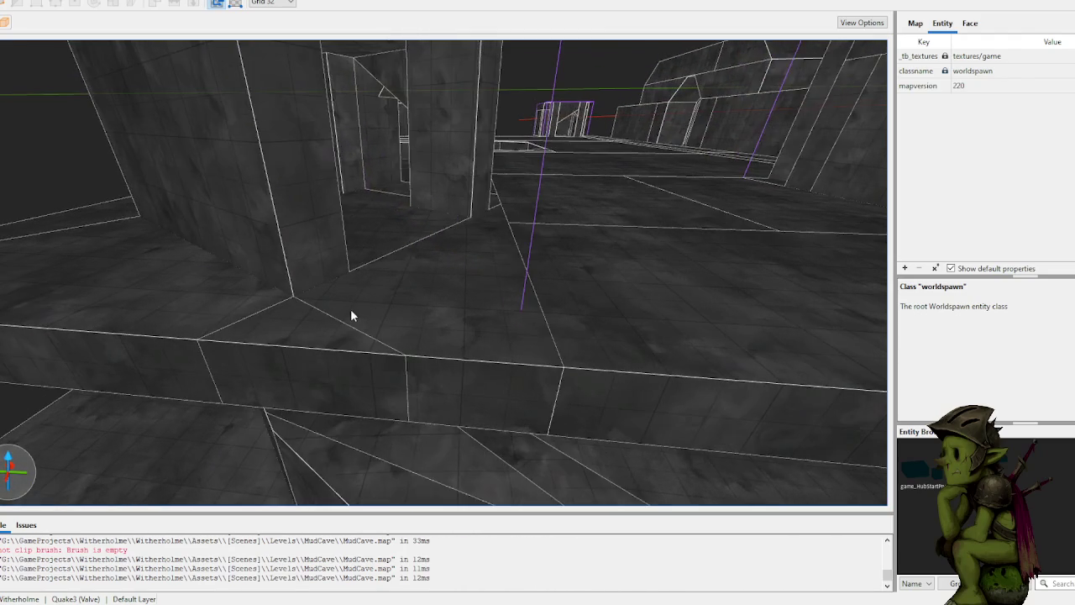
pyautogui.scroll(-3, 369, 346)
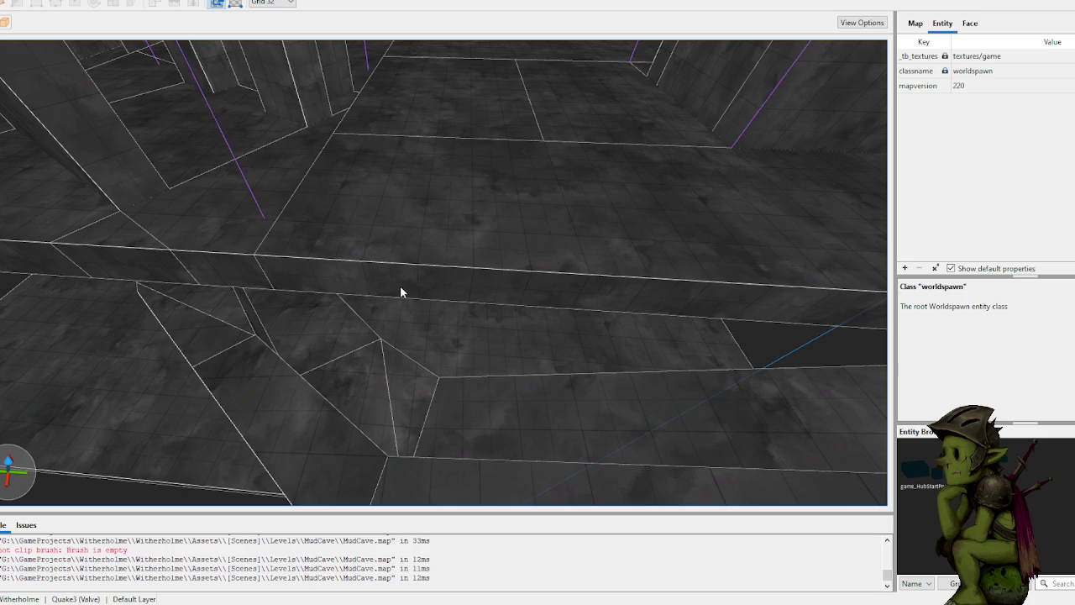
pyautogui.scroll(-3, 437, 281)
pyautogui.scroll(3, 429, 290)
pyautogui.moveTo(413, 301)
pyautogui.mouseDown()
pyautogui.moveTo(374, 294)
pyautogui.moveTo(304, 252)
pyautogui.moveTo(267, 254)
pyautogui.mouseUp()
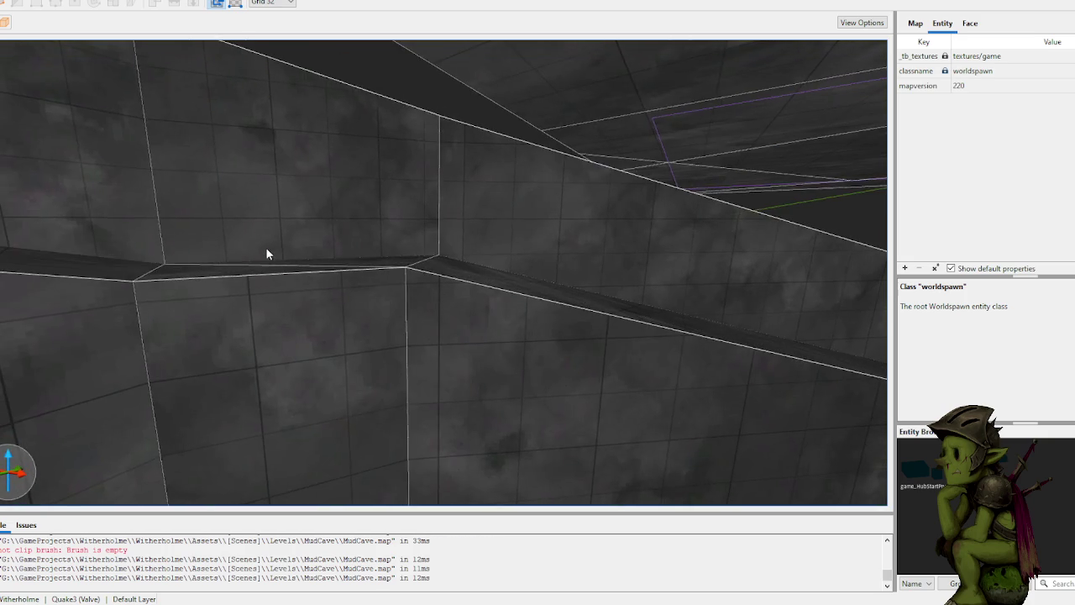
pyautogui.scroll(-5, 265, 247)
pyautogui.moveTo(366, 286)
pyautogui.mouseDown()
pyautogui.moveTo(334, 286)
pyautogui.moveTo(444, 312)
pyautogui.moveTo(381, 309)
pyautogui.moveTo(367, 343)
pyautogui.moveTo(347, 351)
pyautogui.moveTo(432, 341)
pyautogui.moveTo(479, 325)
pyautogui.moveTo(485, 301)
pyautogui.moveTo(527, 295)
pyautogui.moveTo(647, 334)
pyautogui.moveTo(622, 333)
pyautogui.moveTo(460, 396)
pyautogui.moveTo(461, 343)
pyautogui.moveTo(468, 364)
pyautogui.moveTo(355, 342)
pyautogui.moveTo(442, 336)
pyautogui.moveTo(403, 375)
pyautogui.moveTo(388, 306)
pyautogui.moveTo(441, 365)
pyautogui.mouseUp()
pyautogui.scroll(-5, 478, 320)
pyautogui.keyDown('ctrl'); pyautogui.click(348, 335); pyautogui.keyUp('ctrl')
pyautogui.keyDown('ctrl'); pyautogui.click(403, 375); pyautogui.keyUp('ctrl')
pyautogui.keyDown('ctrl'); pyautogui.click(364, 333); pyautogui.keyUp('ctrl')
# Step: Select the corridor floor brush and fly along the corridor to the ledge
pyautogui.moveTo(364, 334)
pyautogui.mouseDown()
pyautogui.moveTo(437, 274)
pyautogui.moveTo(587, 283)
pyautogui.mouseUp()
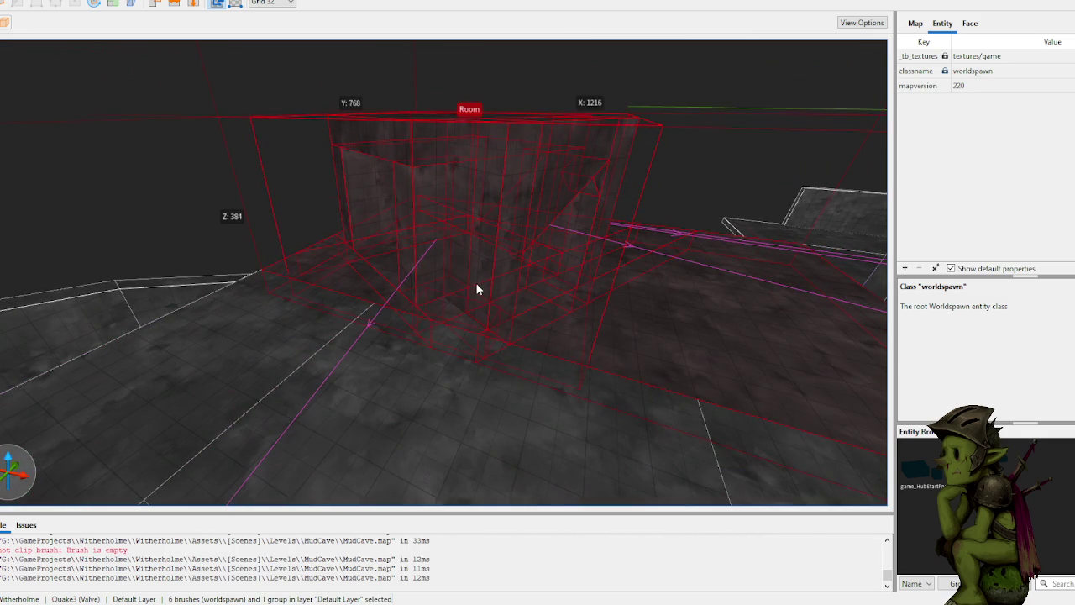
pyautogui.scroll(3, 476, 289)
pyautogui.moveTo(512, 287)
pyautogui.mouseDown()
pyautogui.moveTo(375, 236)
pyautogui.moveTo(446, 254)
pyautogui.moveTo(465, 233)
pyautogui.moveTo(422, 230)
pyautogui.moveTo(413, 245)
pyautogui.mouseUp()
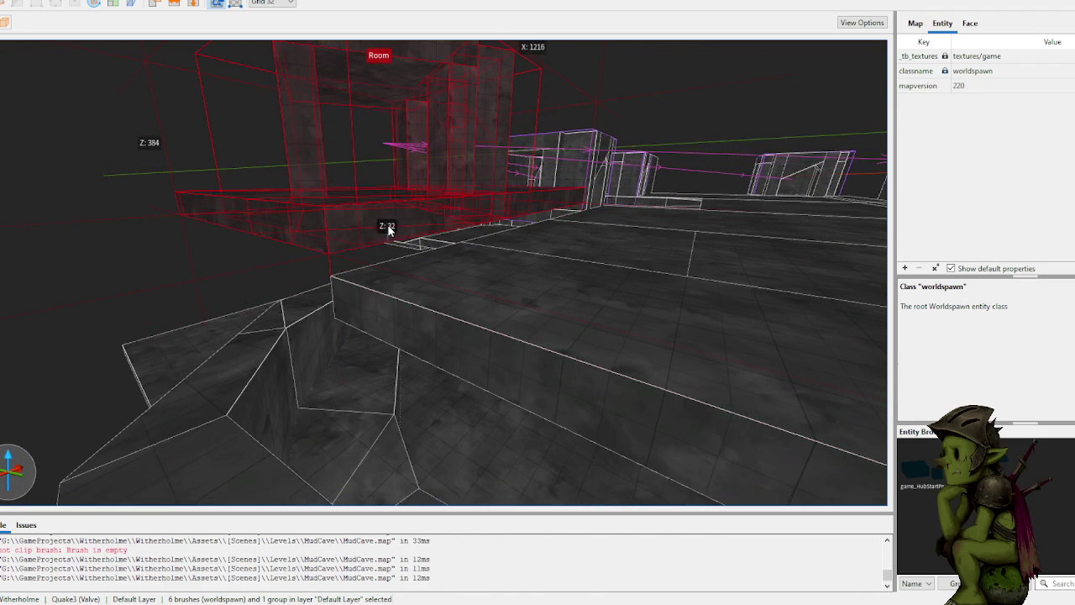
pyautogui.press('w')
pyautogui.click(405, 297)
pyautogui.press('w')
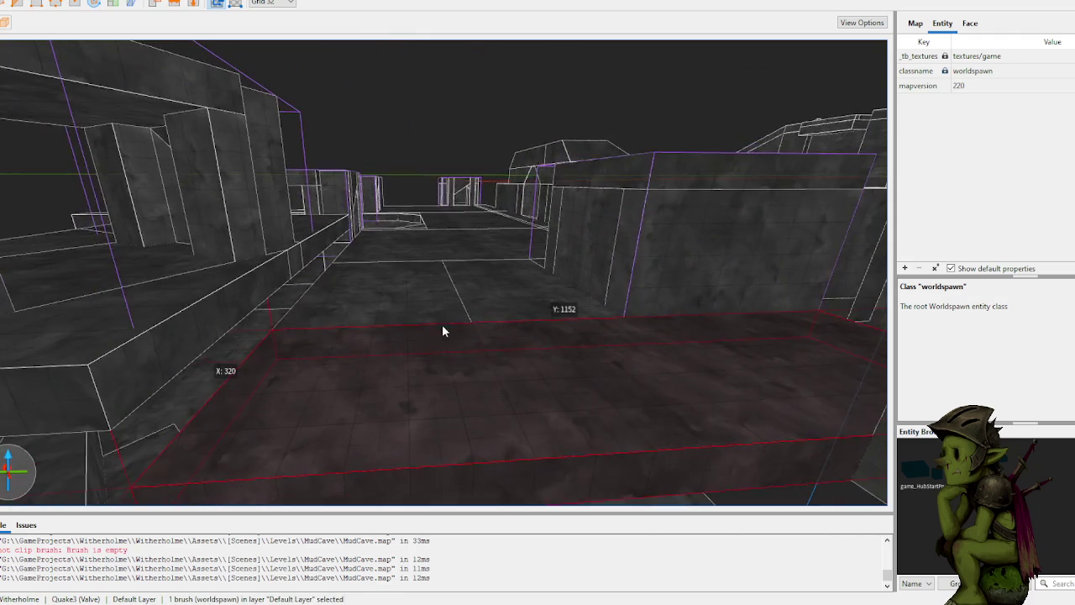
pyautogui.press('w')
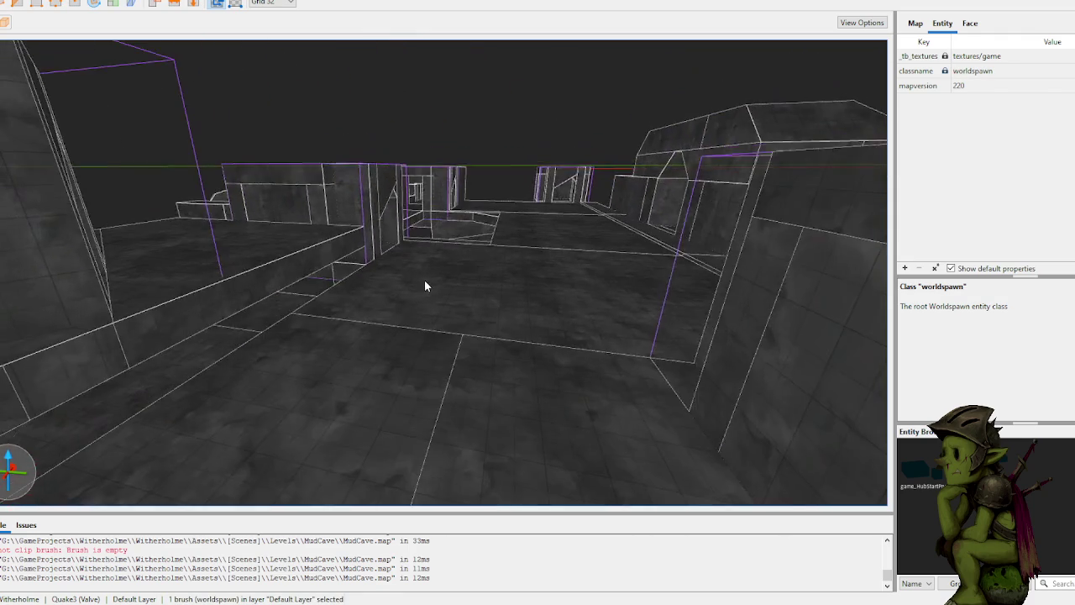
pyautogui.press('w')
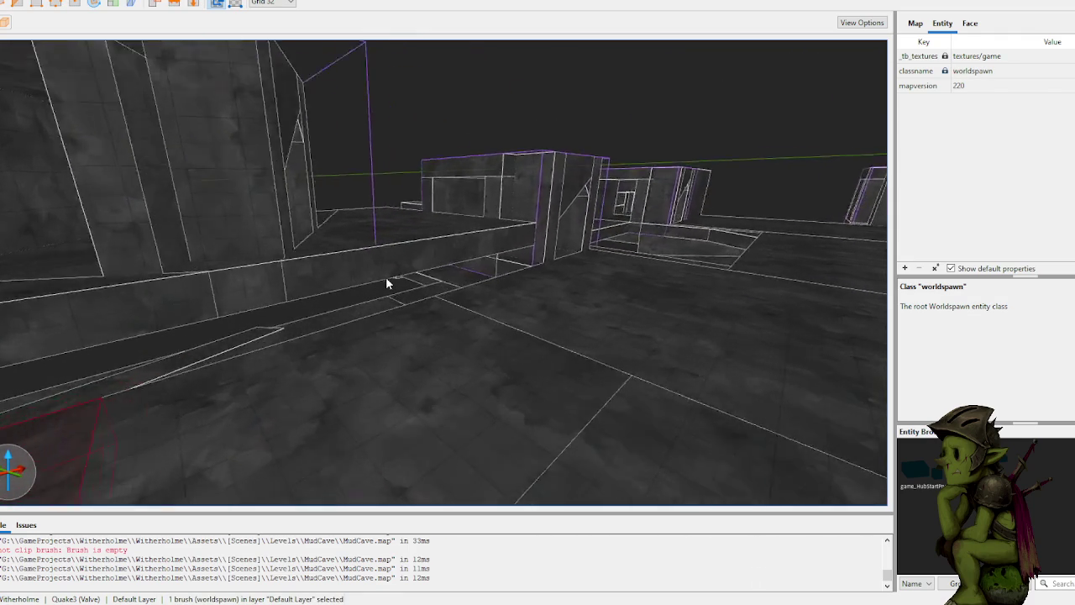
pyautogui.press('w')
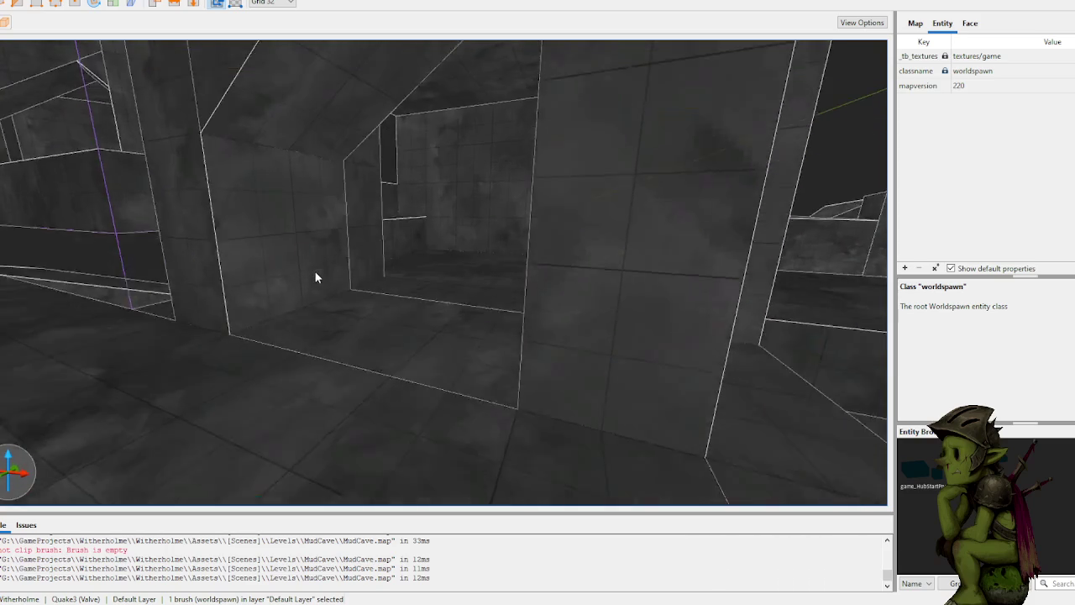
pyautogui.press('w')
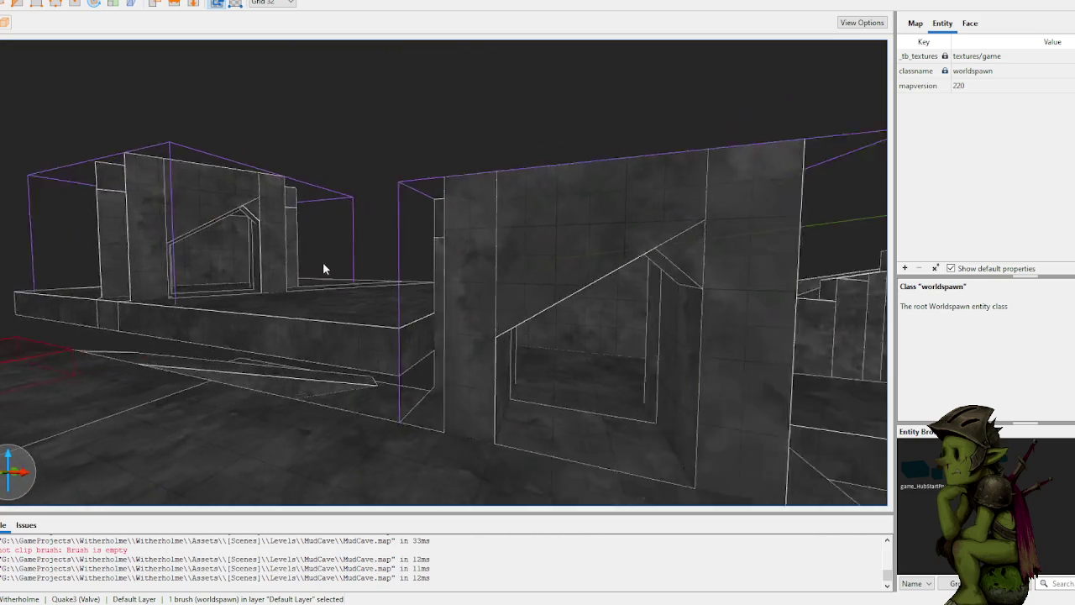
pyautogui.press('w')
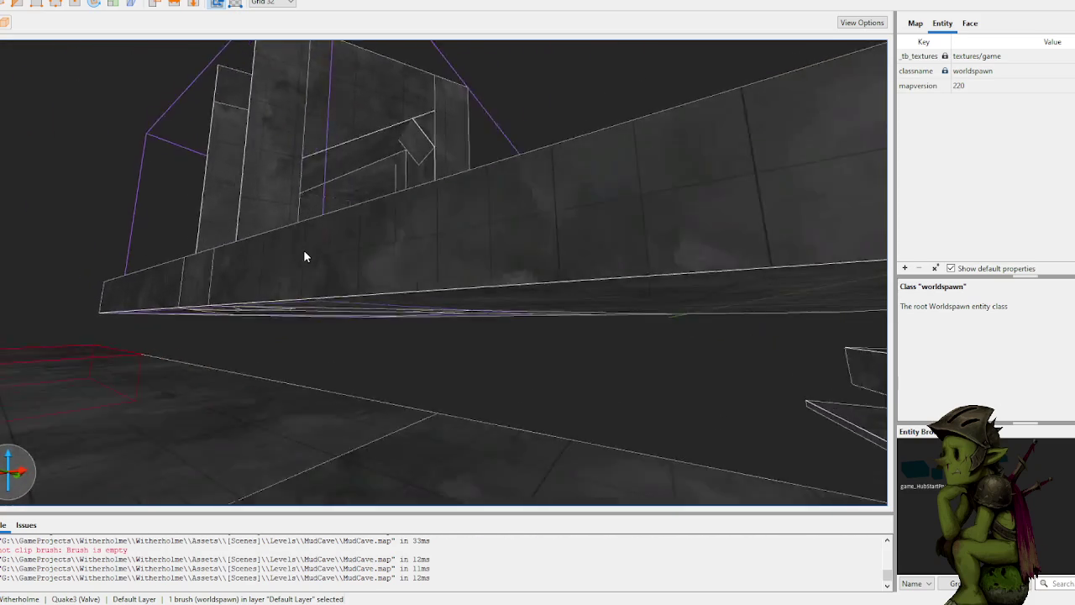
pyautogui.press('w')
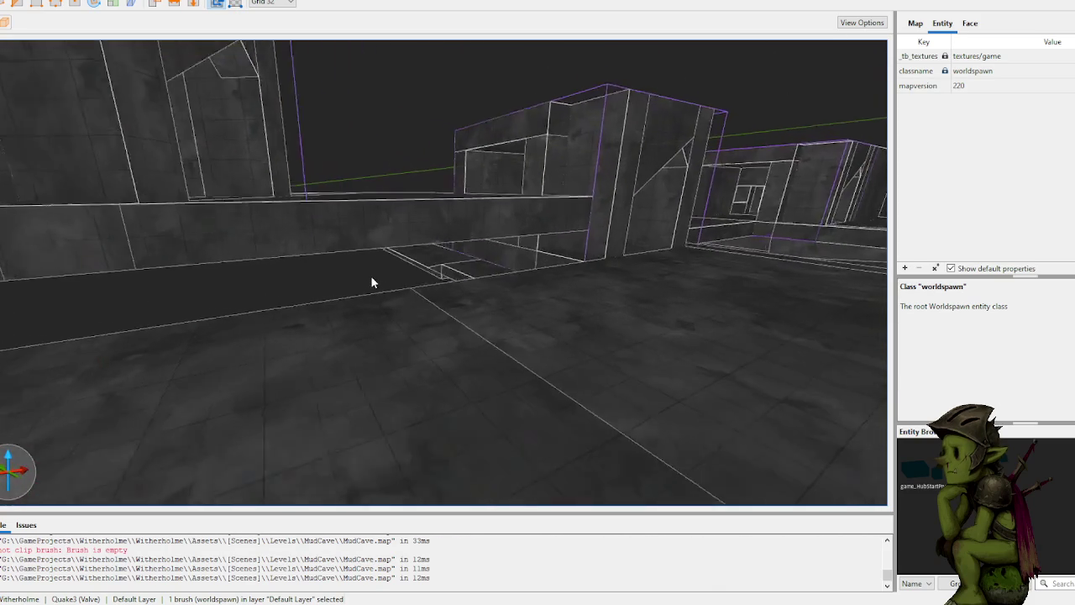
# Step: Draw a new small step block on the ledge
pyautogui.moveTo(336, 195)
pyautogui.mouseDown()
pyautogui.moveTo(372, 211)
pyautogui.moveTo(333, 194)
pyautogui.moveTo(657, 197)
pyautogui.mouseUp()
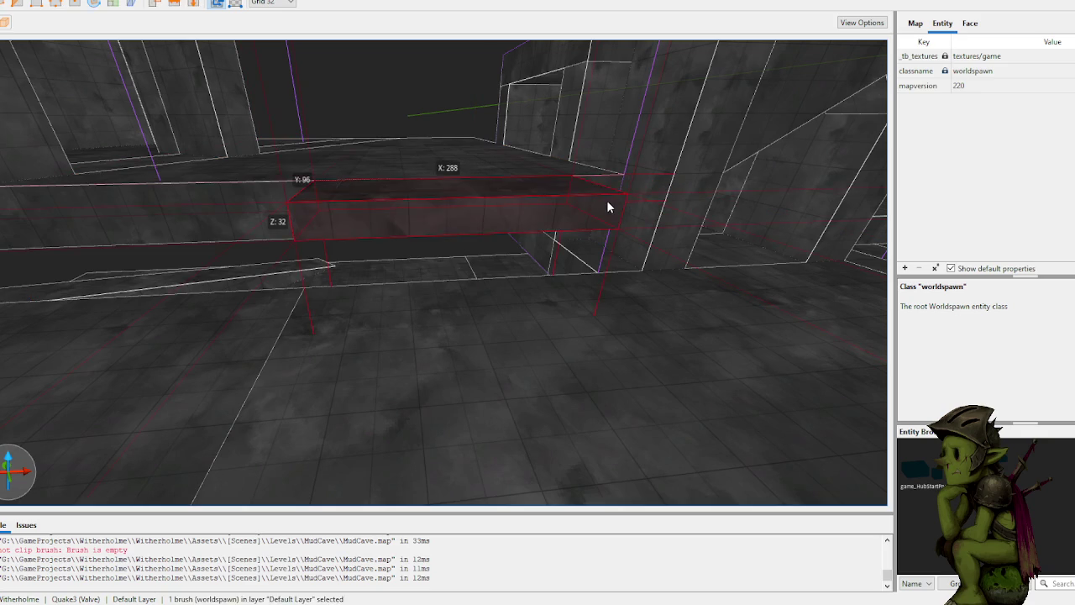
pyautogui.press('w')
pyautogui.press('w')
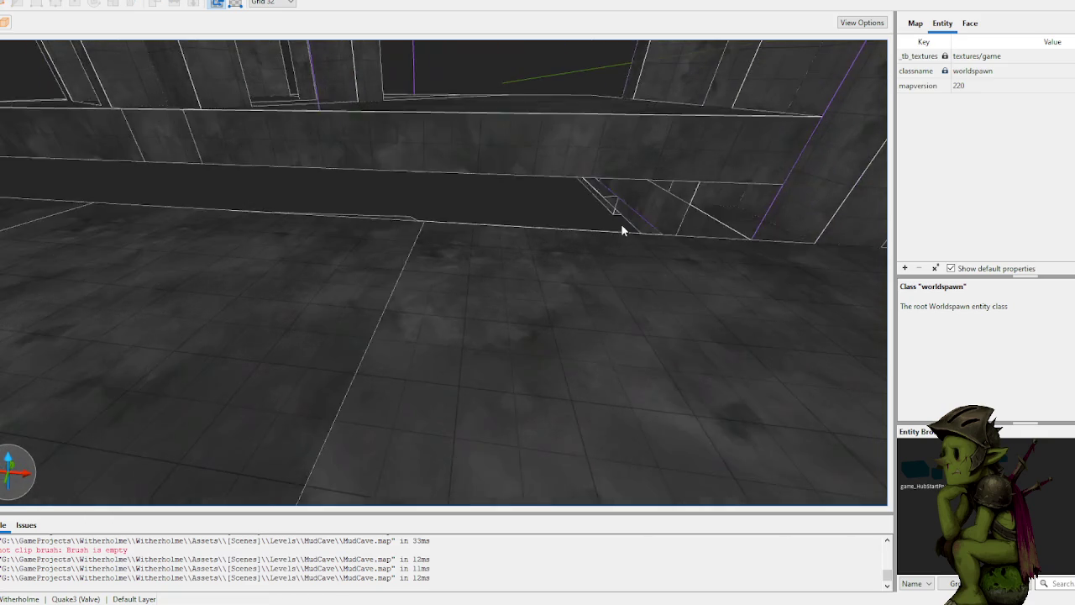
pyautogui.press('s')
# Step: Draw a floor slab across the room and clip it into an angled wedge
pyautogui.moveTo(610, 229); pyautogui.dragTo(542, 262)
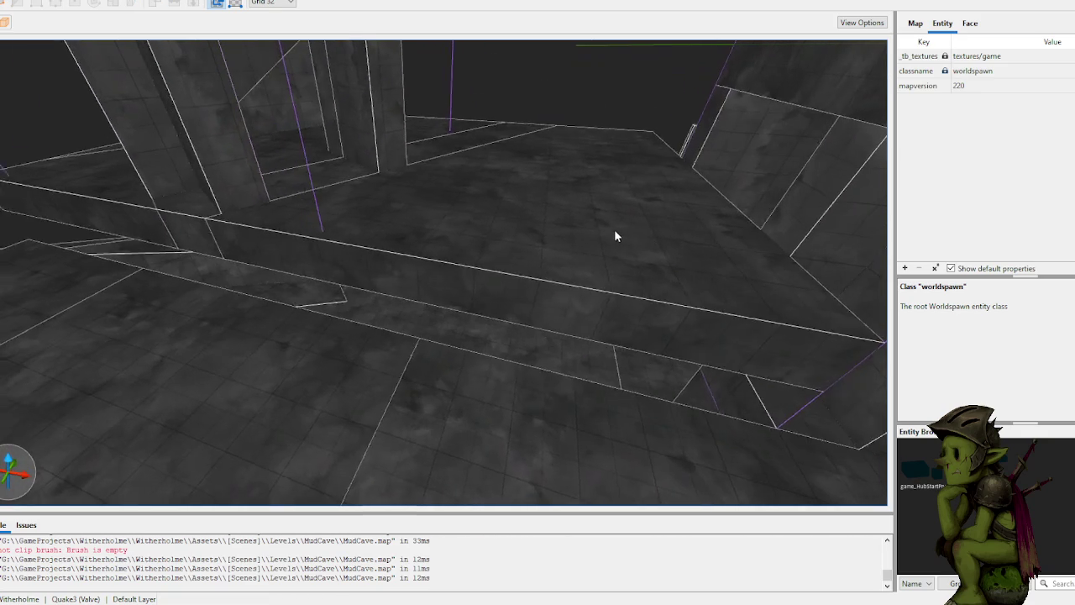
pyautogui.click(473, 266)
pyautogui.click(493, 218)
pyautogui.press('Tab')
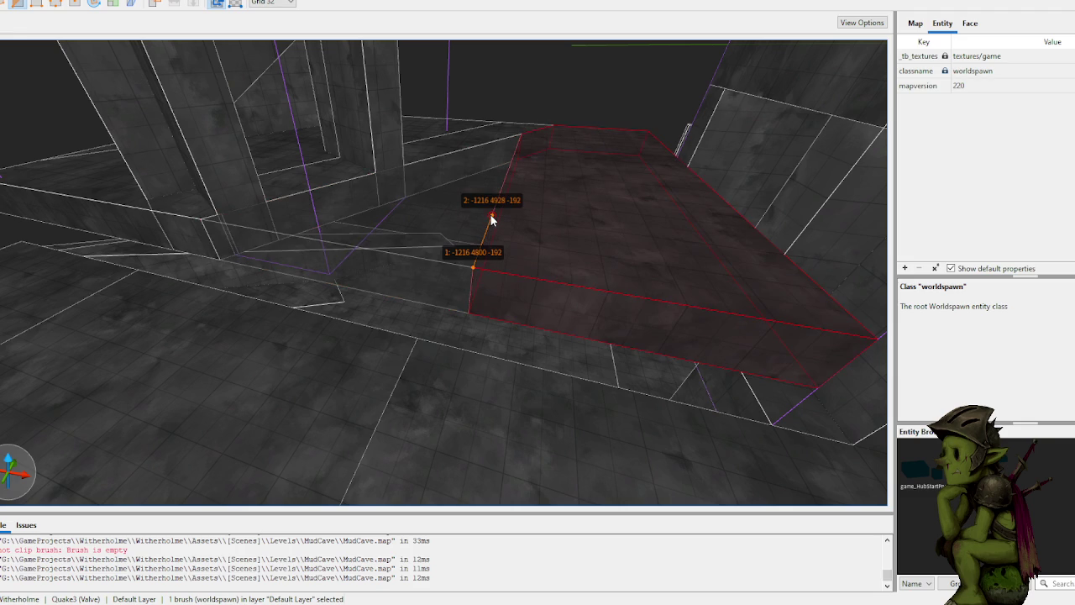
pyautogui.press('Return')
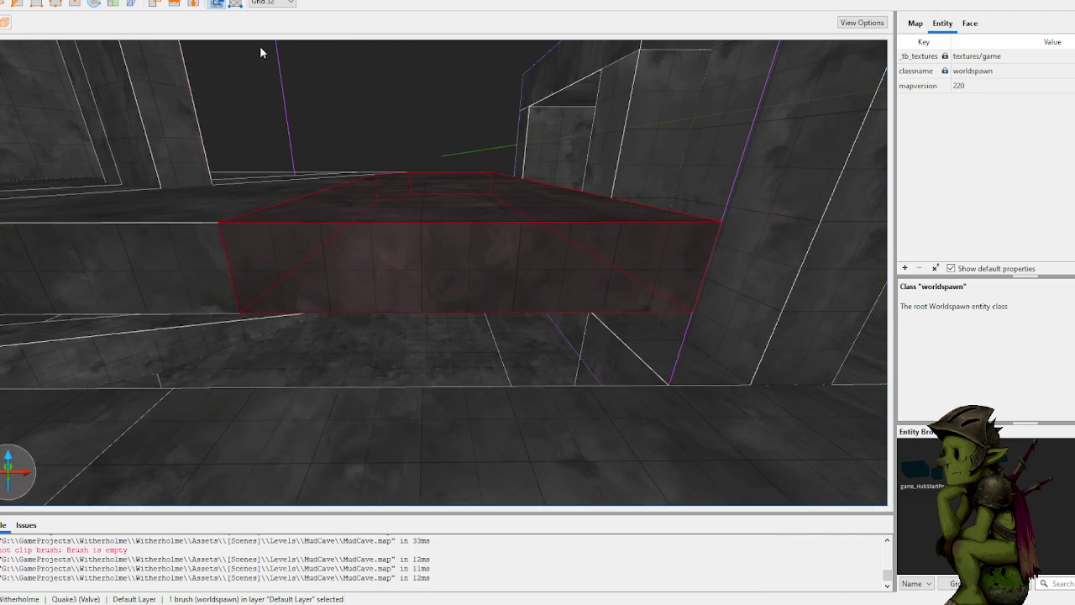
# Step: Extend the wedge slab's front face outward with the Resize tool
pyautogui.press('f')
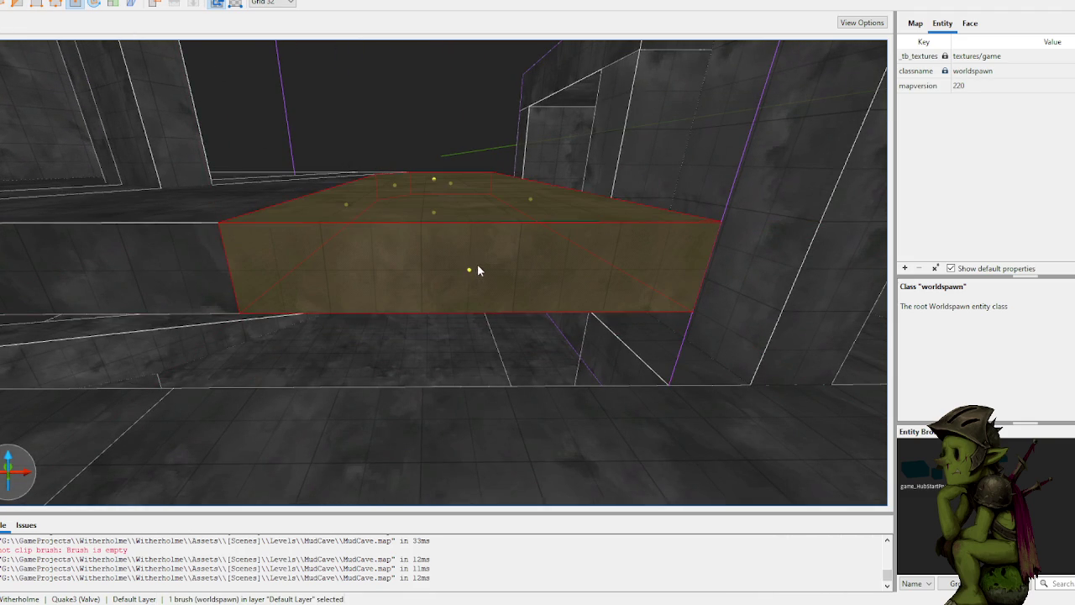
pyautogui.moveTo(471, 280); pyautogui.dragTo(460, 415)
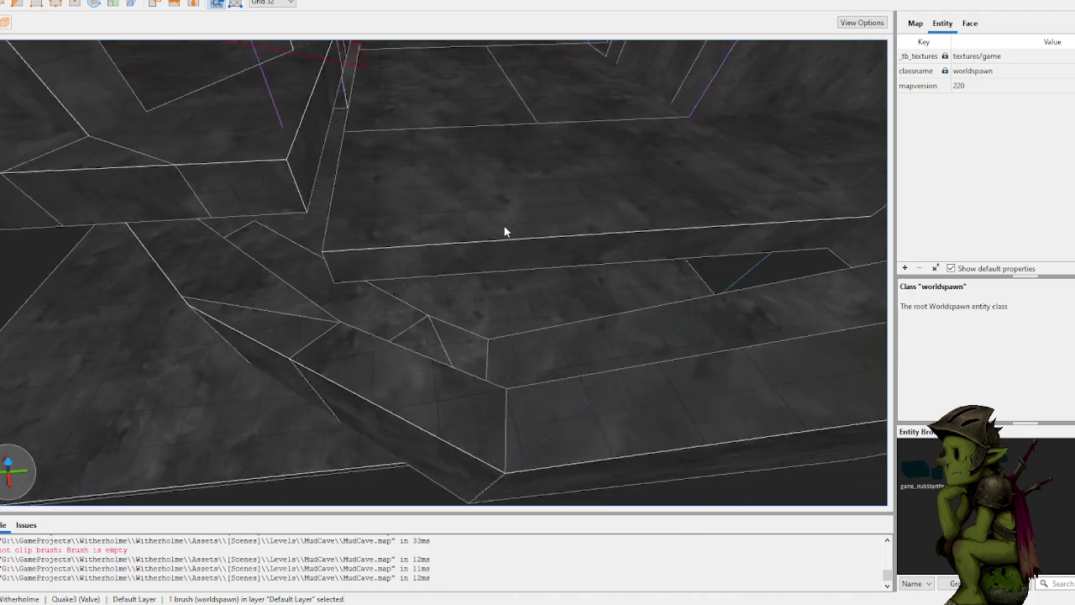
pyautogui.scroll(2, 500, 254)
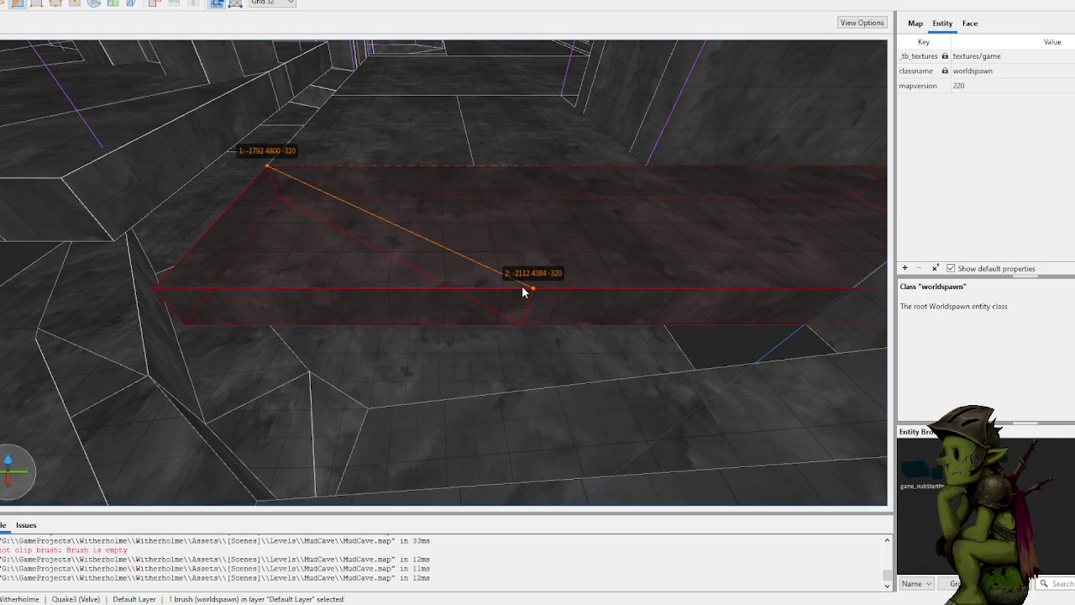
pyautogui.hotkey('shift', 'Return')
# Step: Apply the clip and raise the opening's floor brush top from 64 to 96
pyautogui.press('Return')
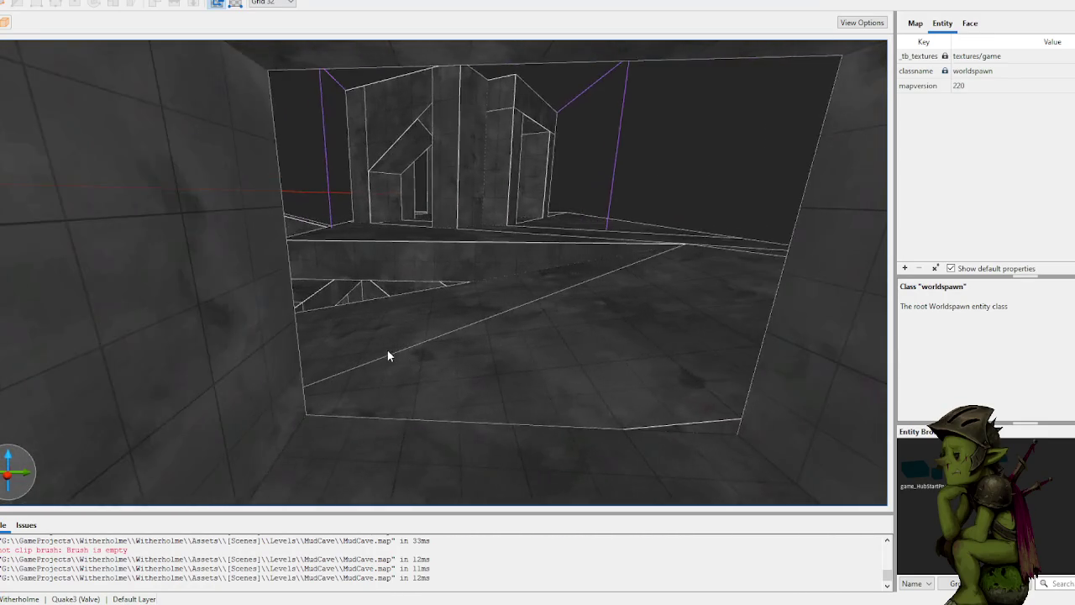
pyautogui.click(430, 379)
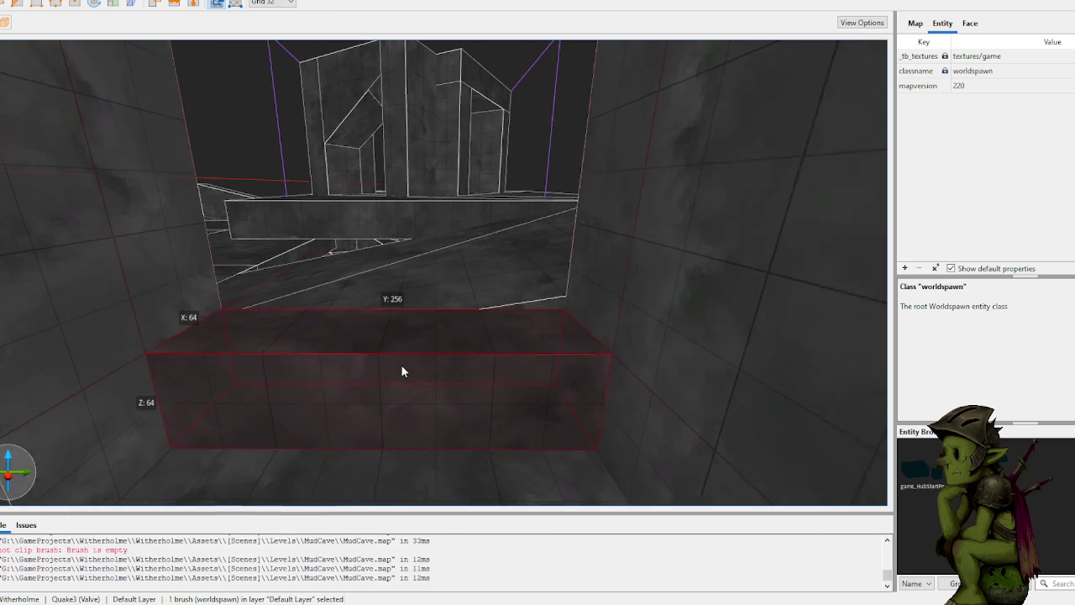
pyautogui.moveTo(447, 332); pyautogui.dragTo(455, 296)
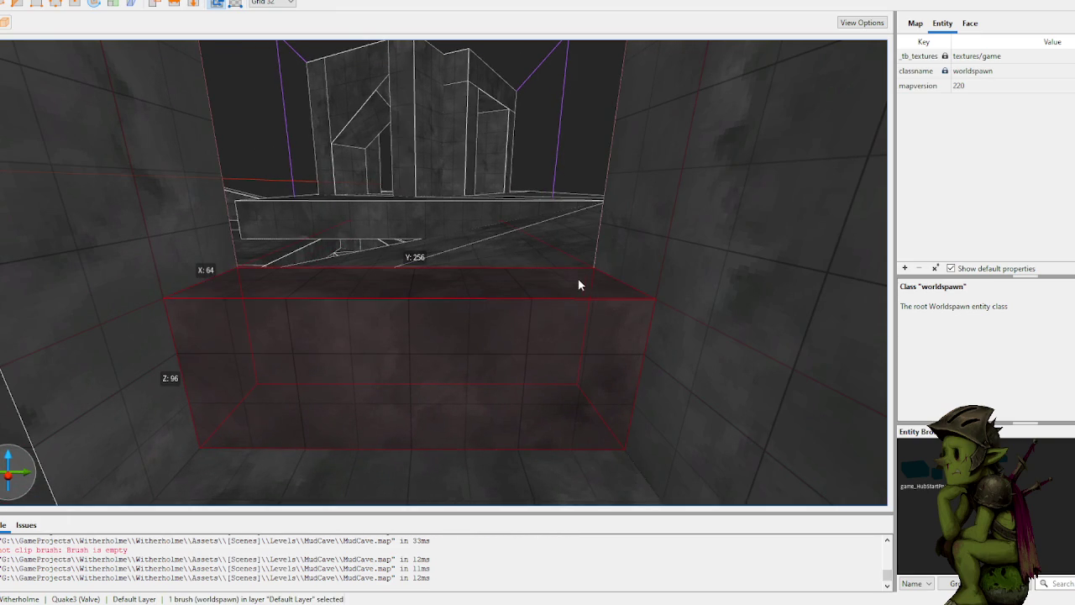
pyautogui.click(186, 354)
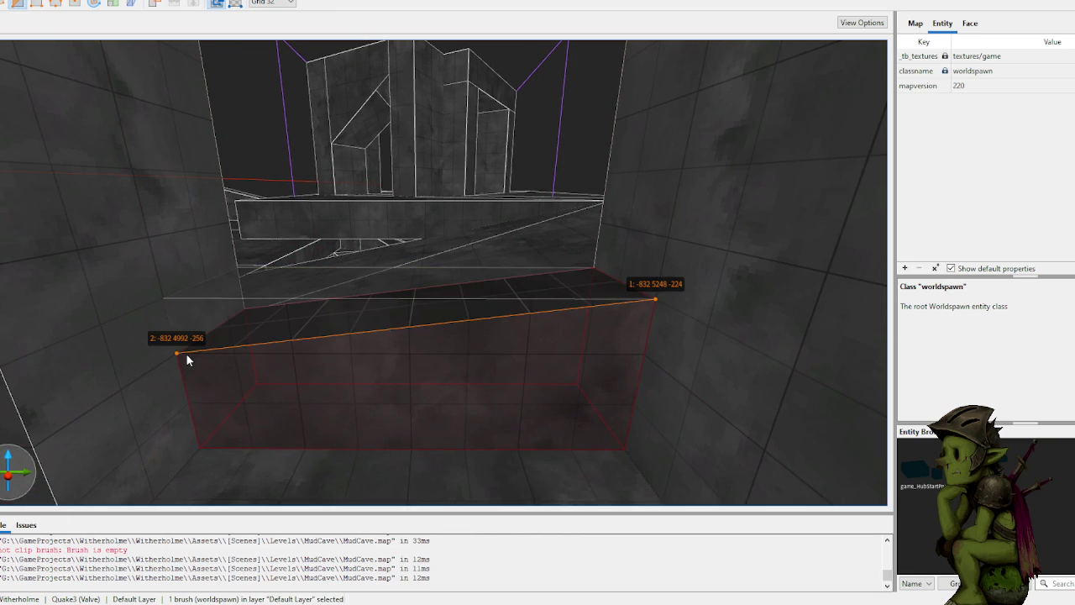
pyautogui.press('Escape')
pyautogui.press('Escape')
pyautogui.press('Escape')
# Step: Select the 64×256×96 ledge brush along the corridor wall base
pyautogui.moveTo(158, 354)
pyautogui.mouseDown()
pyautogui.moveTo(258, 311)
pyautogui.moveTo(412, 311)
pyautogui.mouseUp()
pyautogui.click(410, 307)
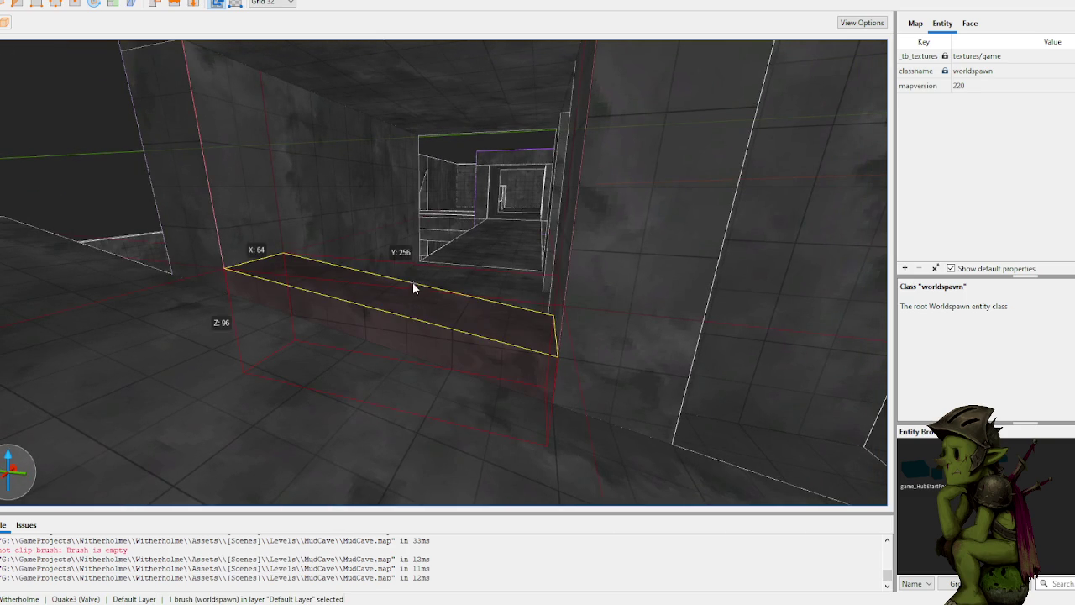
pyautogui.press('Delete')
pyautogui.moveTo(355, 312)
pyautogui.mouseDown()
pyautogui.moveTo(315, 233)
pyautogui.moveTo(336, 276)
pyautogui.moveTo(327, 305)
pyautogui.mouseUp()
pyautogui.click(298, 313)
pyautogui.rightClick(298, 314)
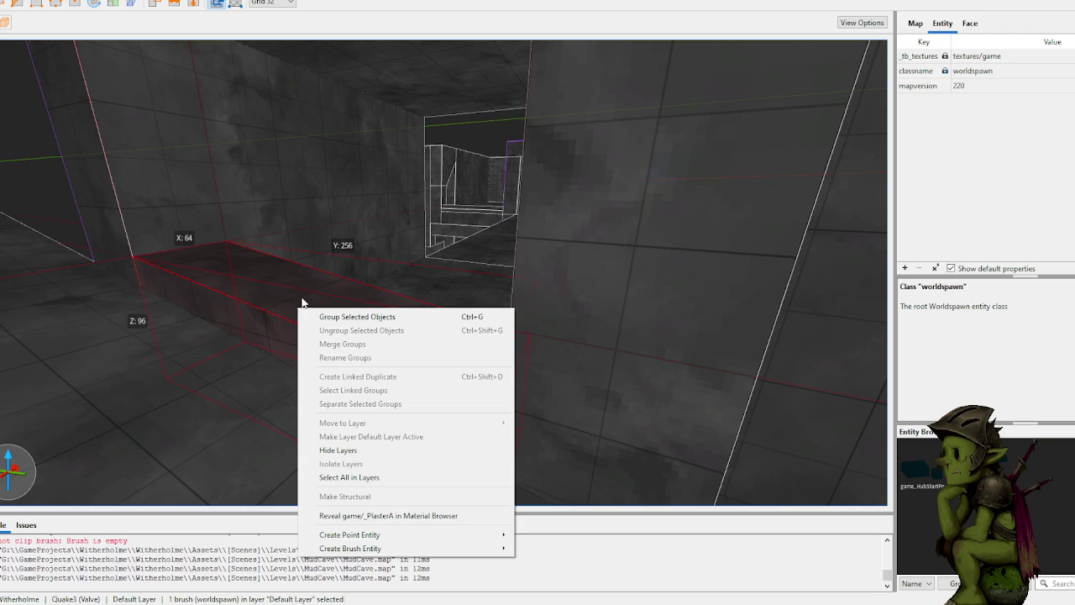
# Step: Raise the ledge's front top edge 32 units with the Edge tool so it slopes
pyautogui.click(288, 304)
pyautogui.press('e')
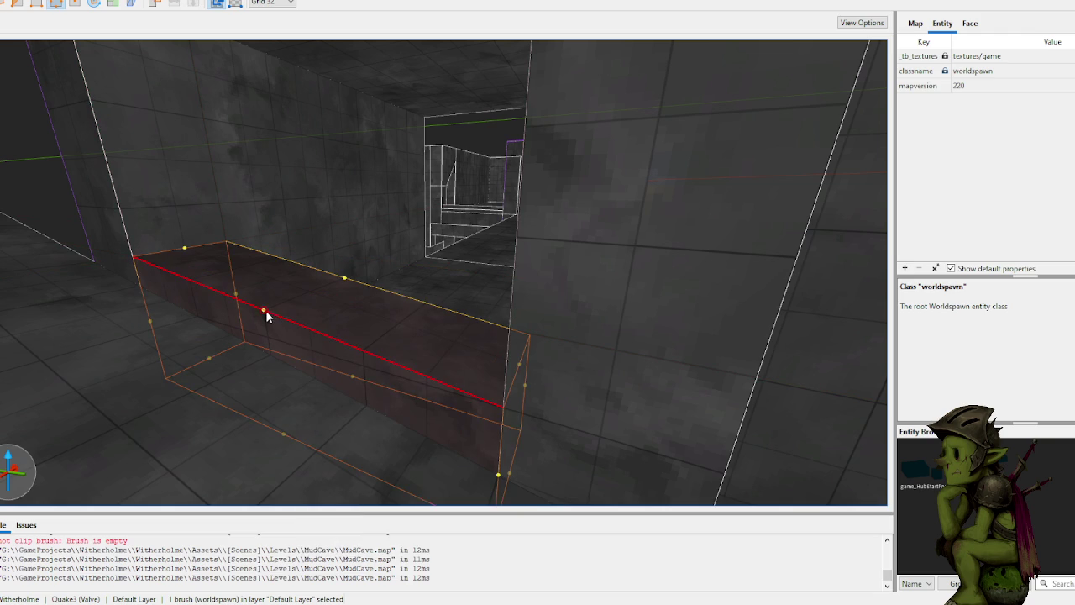
pyautogui.moveTo(264, 288); pyautogui.dragTo(262, 277)
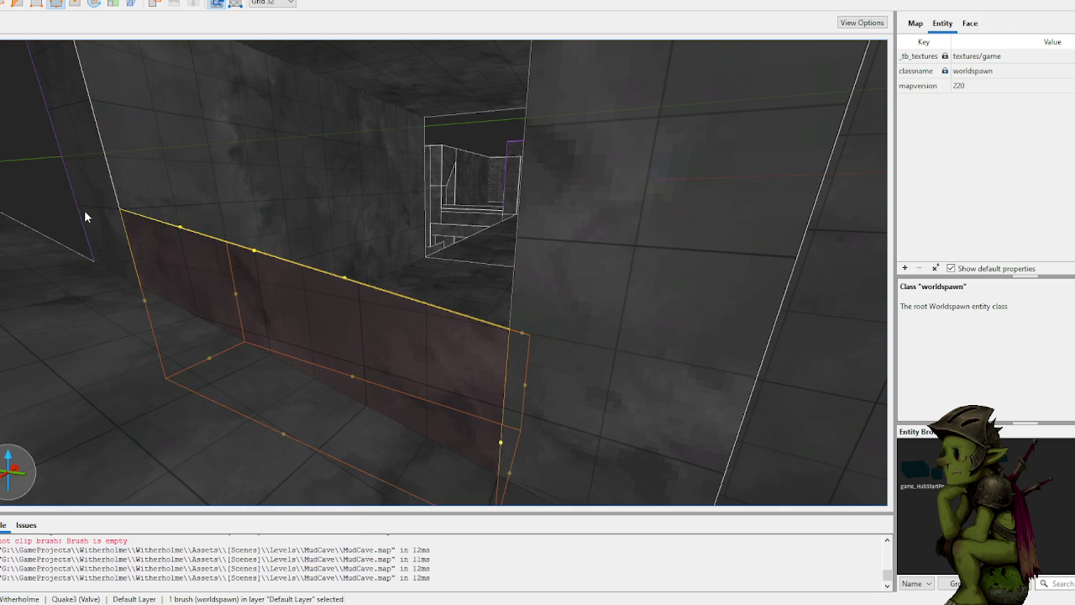
pyautogui.scroll(-3, 84, 210)
pyautogui.click(98, 185)
# Step: Lower the ceiling slab into the corridor down to wall height
pyautogui.scroll(2, 229, 210)
pyautogui.scroll(10, 228, 210)
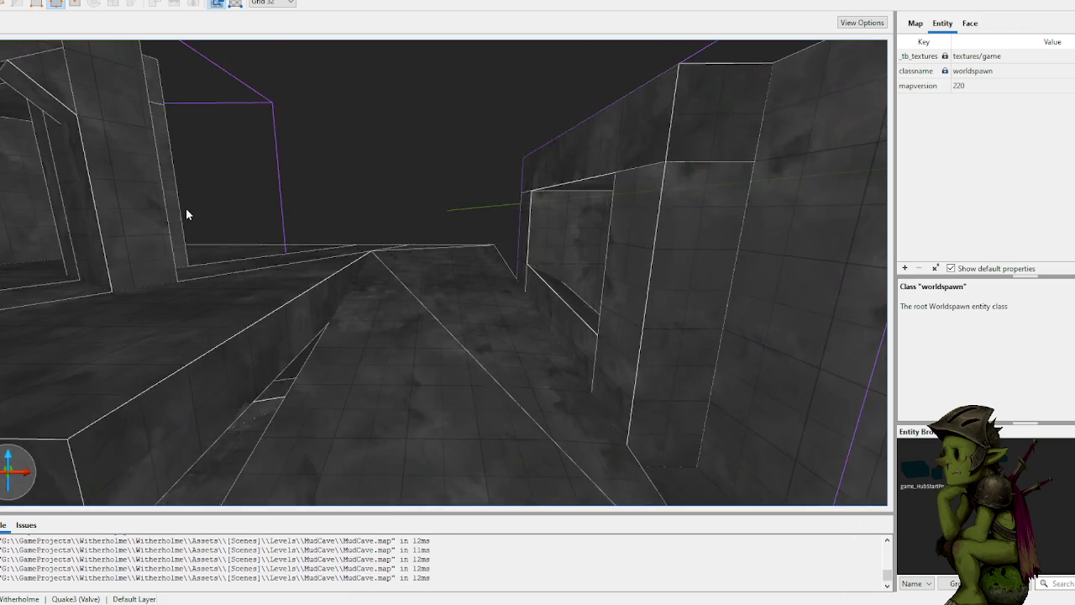
pyautogui.scroll(8, 144, 218)
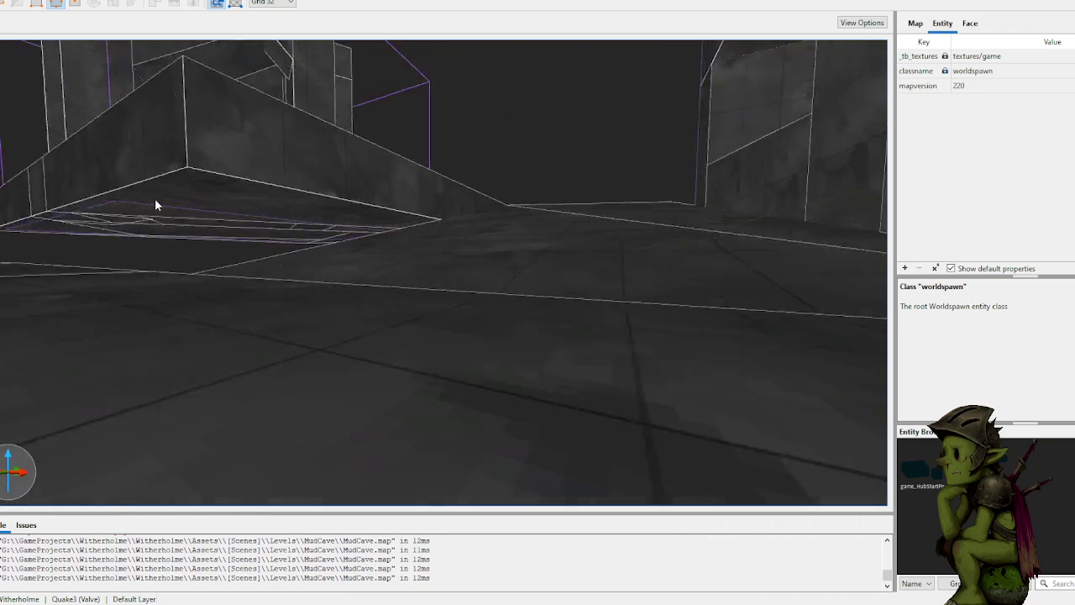
pyautogui.scroll(5, 304, 202)
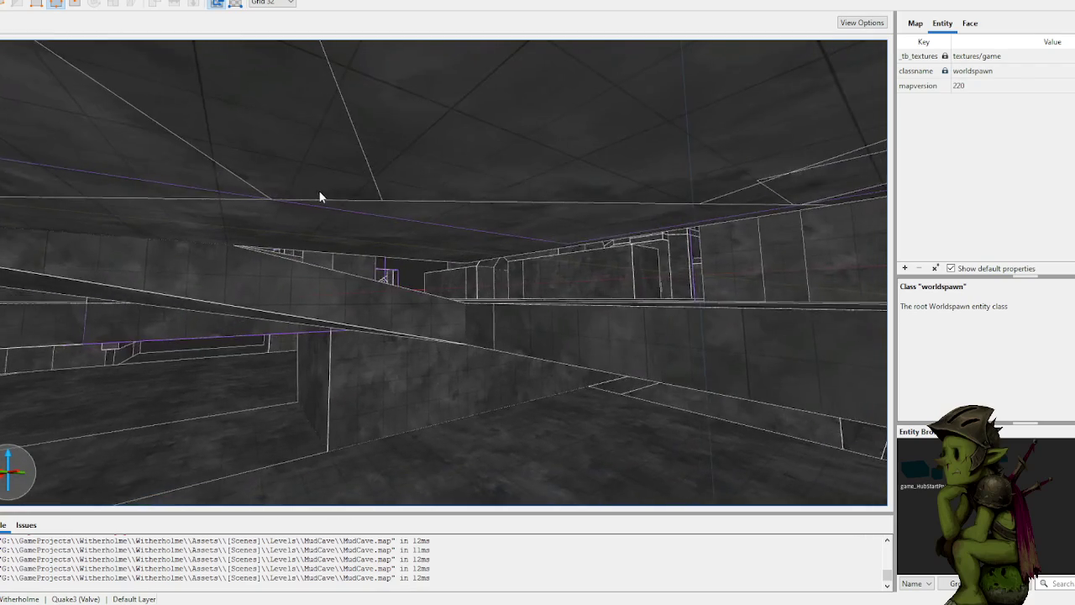
pyautogui.click(393, 226)
pyautogui.scroll(3, 427, 246)
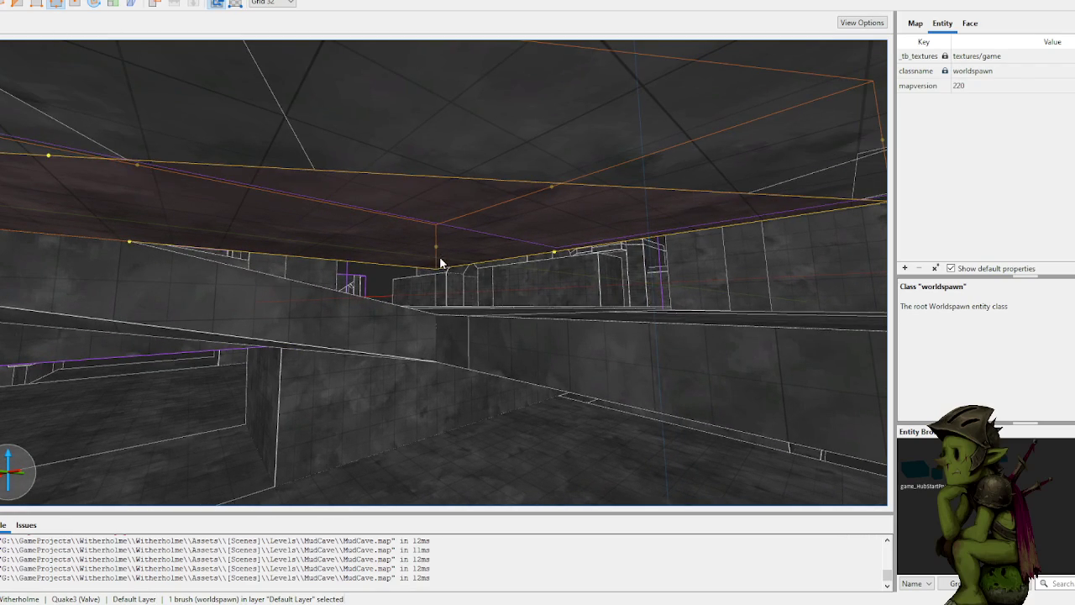
pyautogui.press('v')
pyautogui.moveTo(433, 245); pyautogui.dragTo(424, 368)
pyautogui.hotkey('ctrl', 'z')
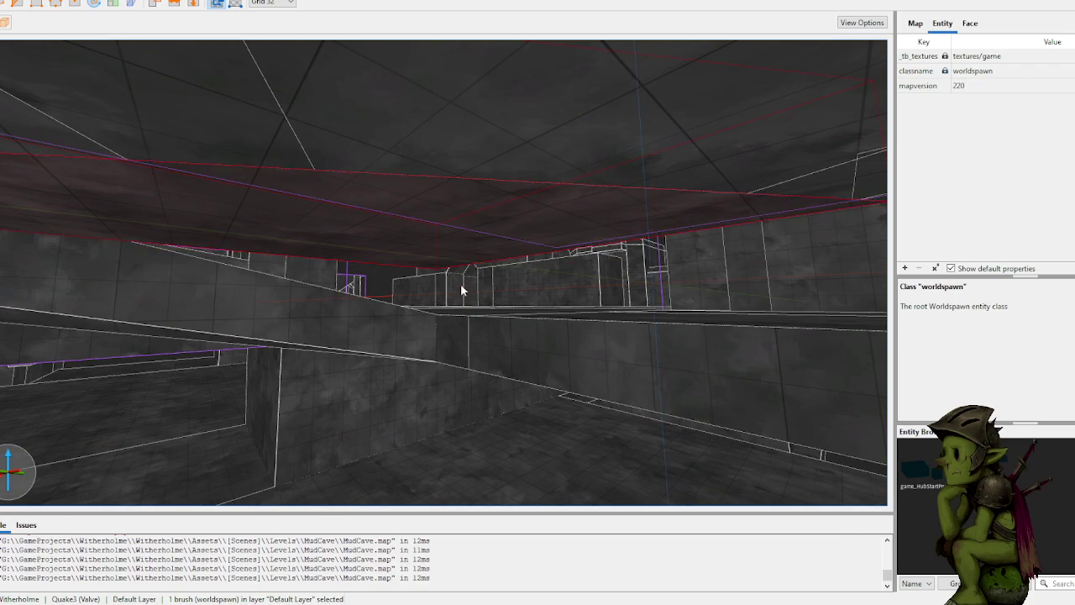
pyautogui.moveTo(445, 231); pyautogui.dragTo(439, 320)
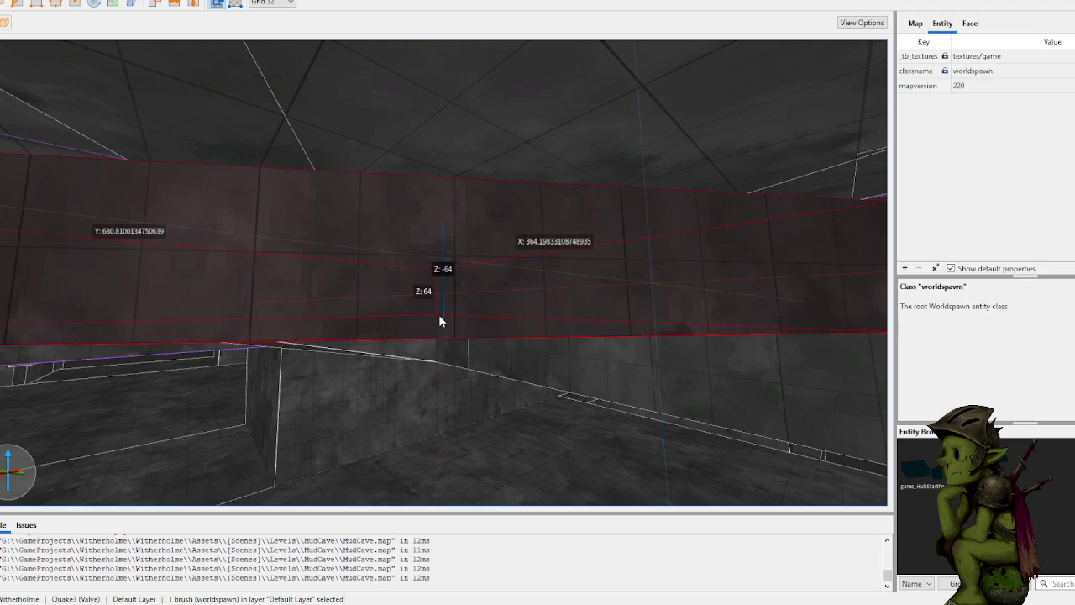
pyautogui.scroll(-5, 439, 327)
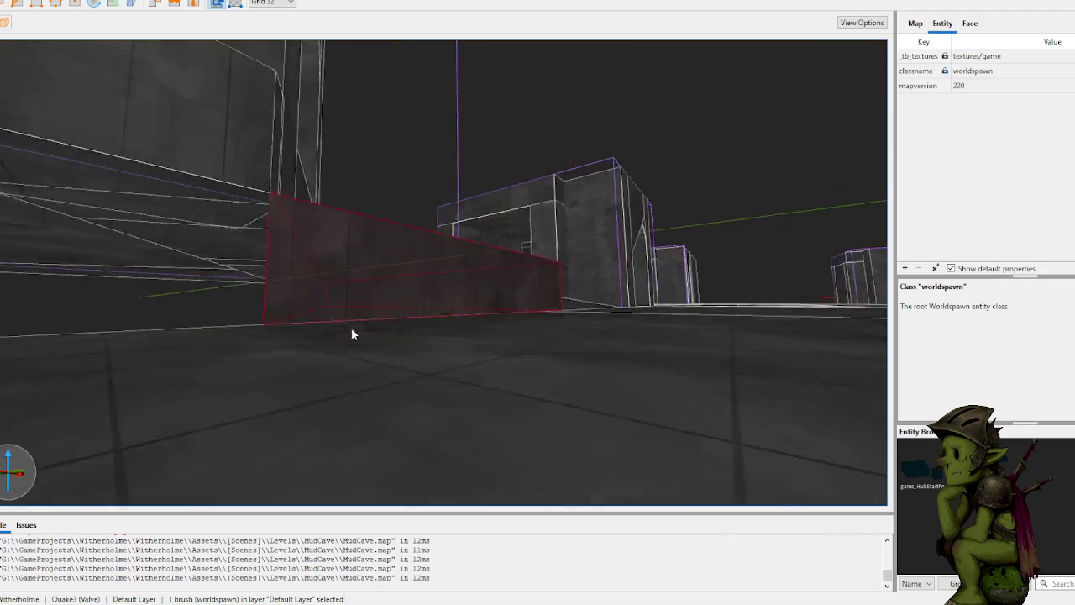
# Step: Deselect the lowered slab, then pick the wedge brush inside the Room group
pyautogui.scroll(-10, 352, 334)
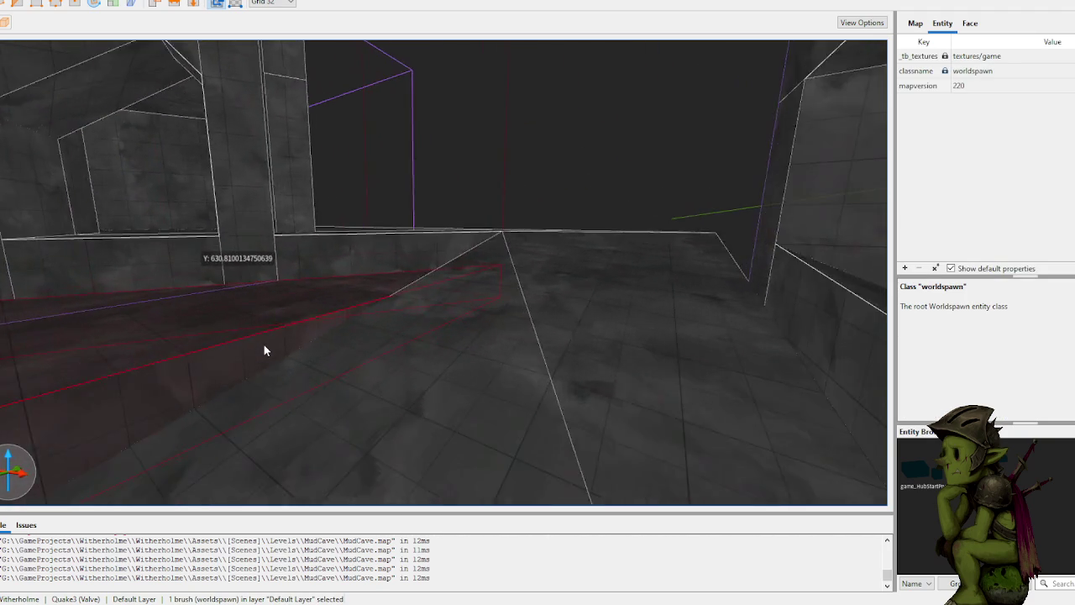
pyautogui.scroll(-10, 262, 357)
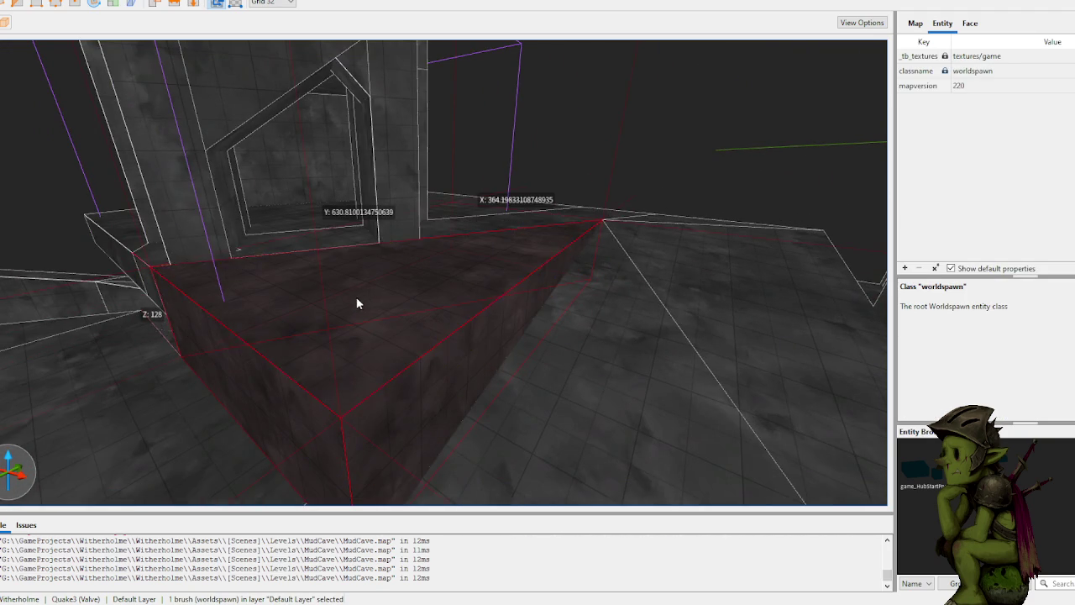
pyautogui.scroll(-10, 357, 304)
pyautogui.click(406, 287)
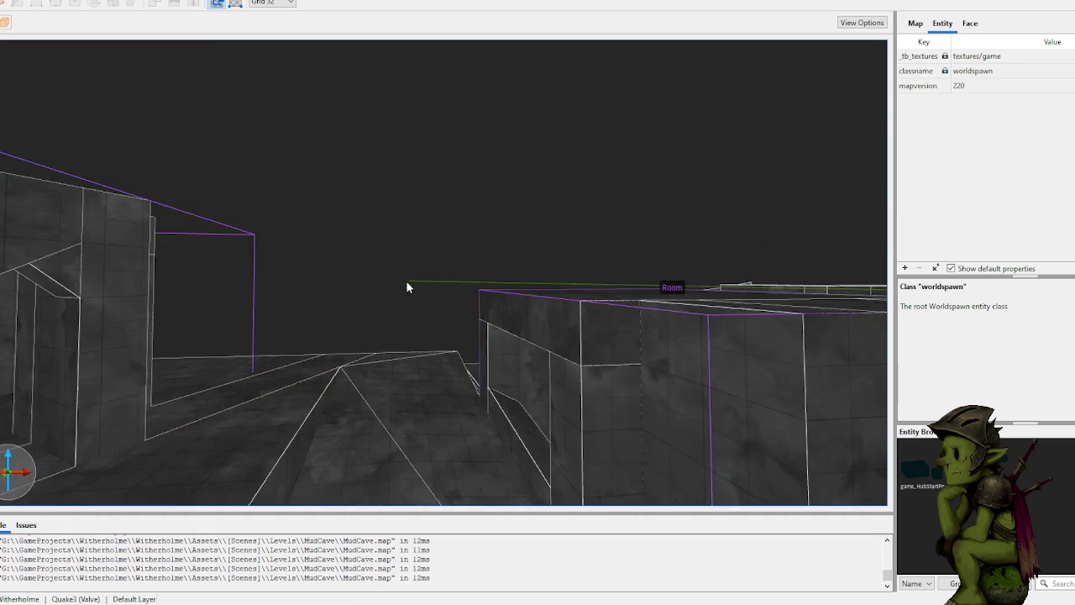
pyautogui.scroll(-15, 377, 293)
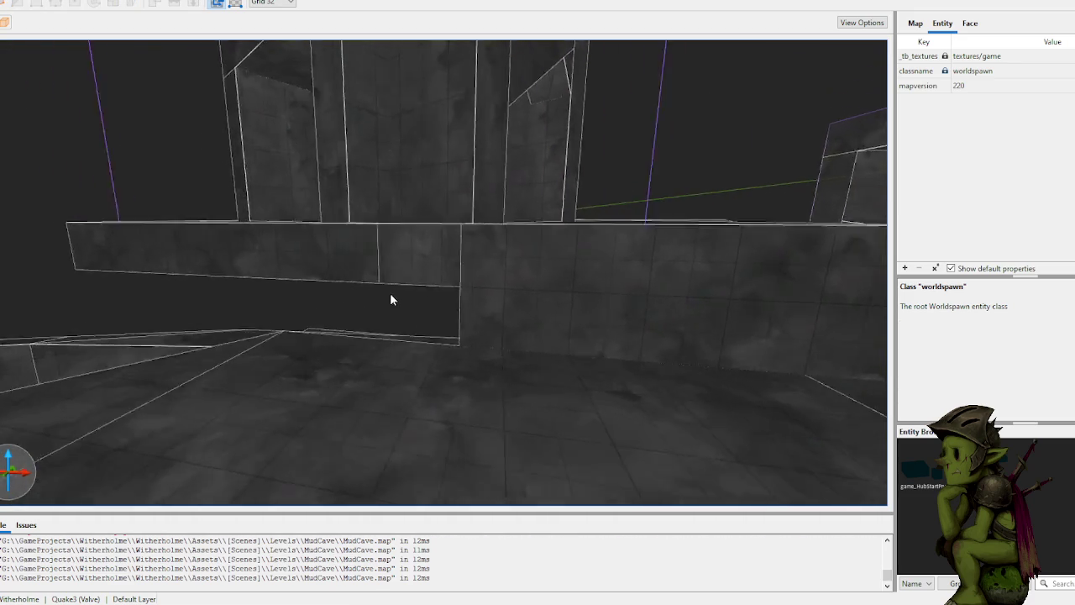
pyautogui.scroll(-15, 386, 293)
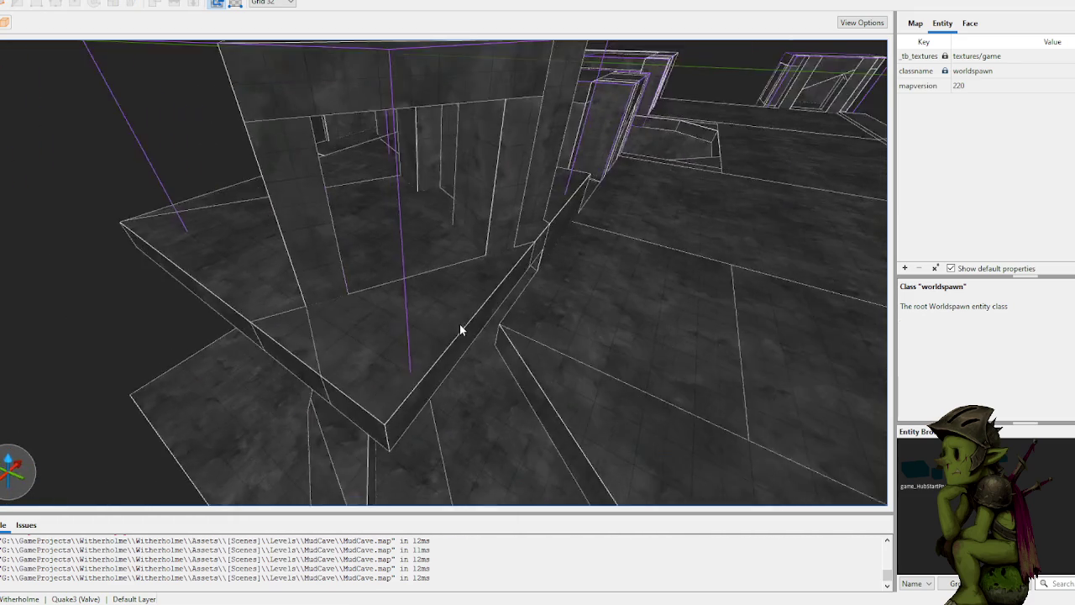
pyautogui.scroll(10, 437, 323)
pyautogui.click(378, 319)
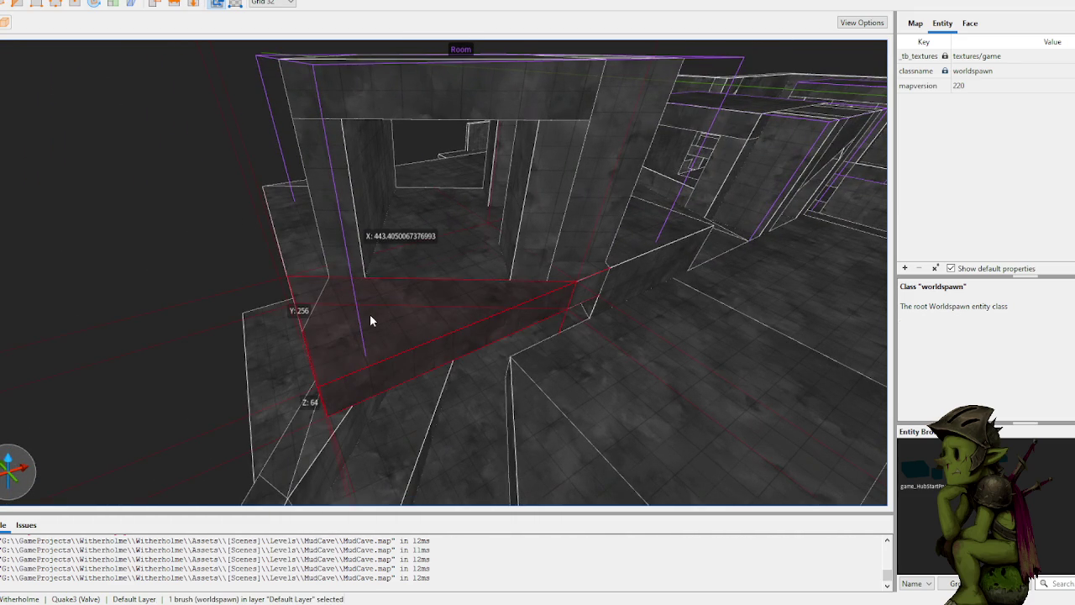
pyautogui.press('Escape')
pyautogui.scroll(-10, 369, 313)
pyautogui.click(483, 288)
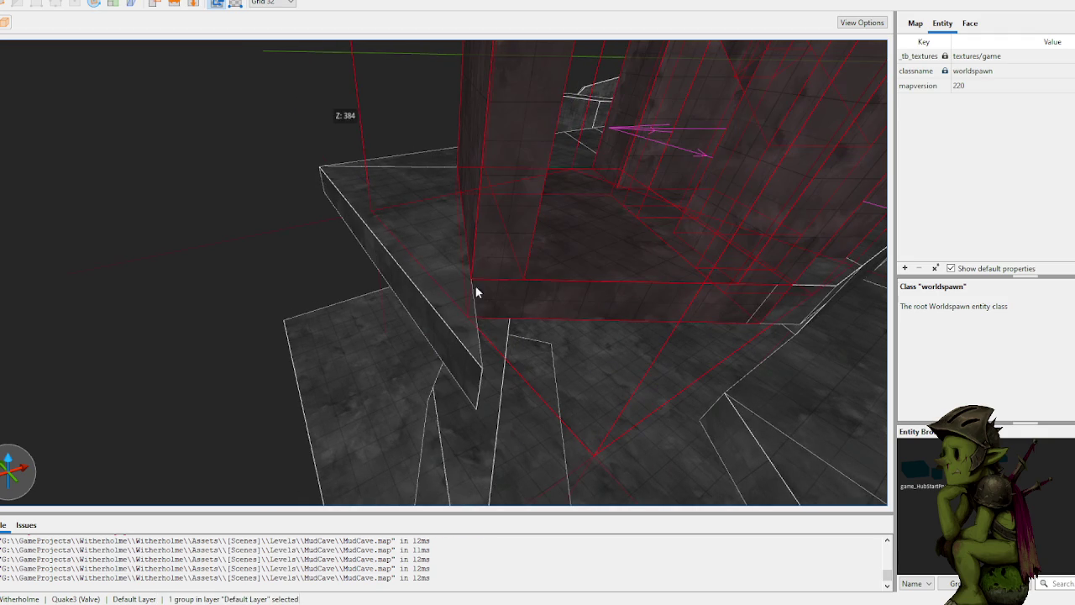
pyautogui.click(440, 294)
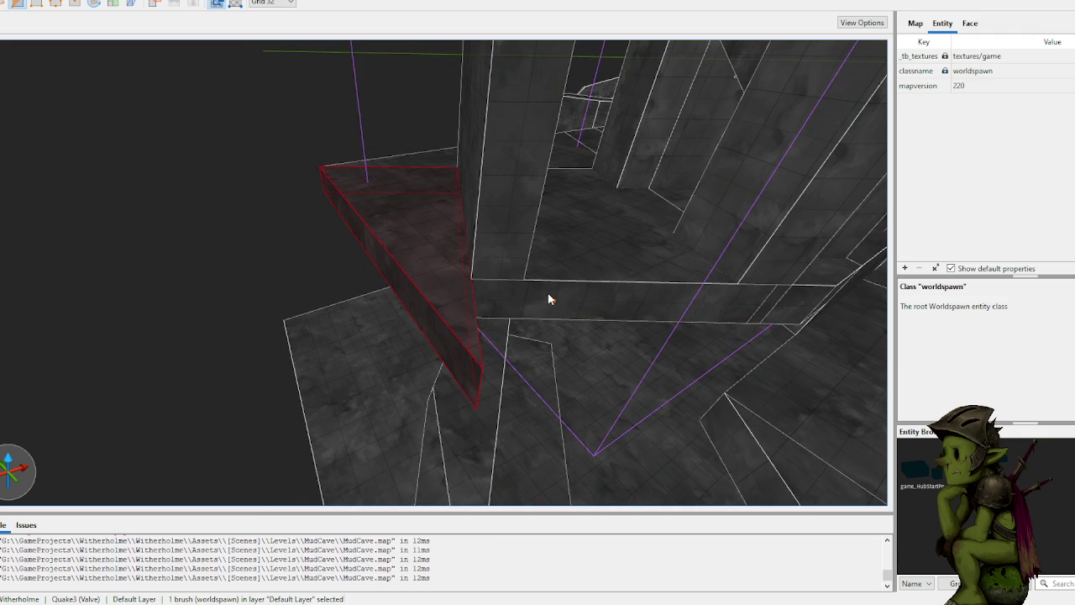
# Step: Place clip points on the wedge, then cancel the clip
pyautogui.click(610, 302)
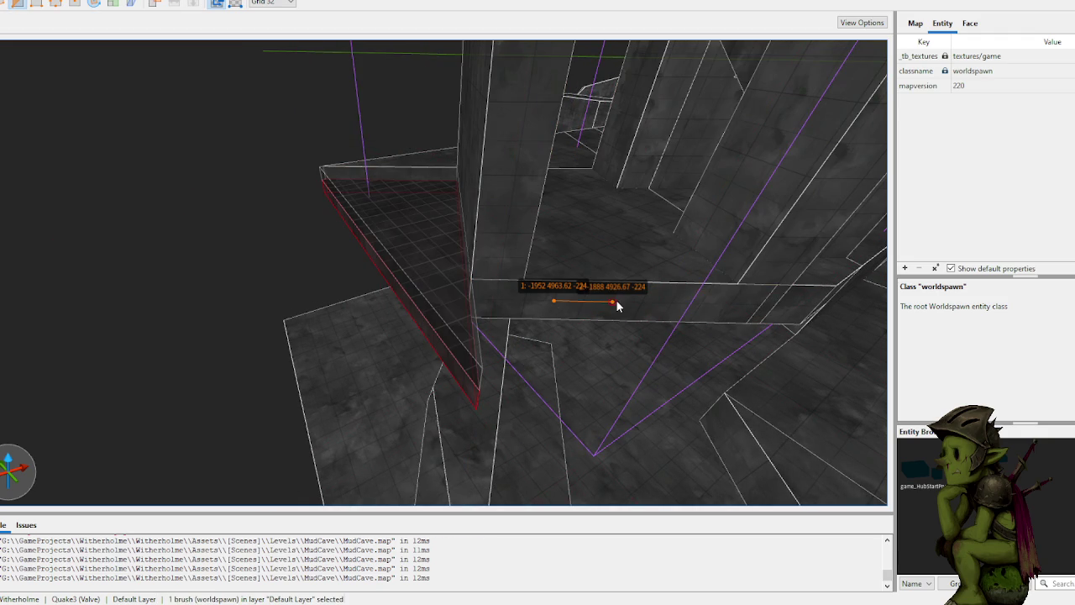
pyautogui.click(529, 292)
pyautogui.press('Escape')
pyautogui.scroll(10, 546, 294)
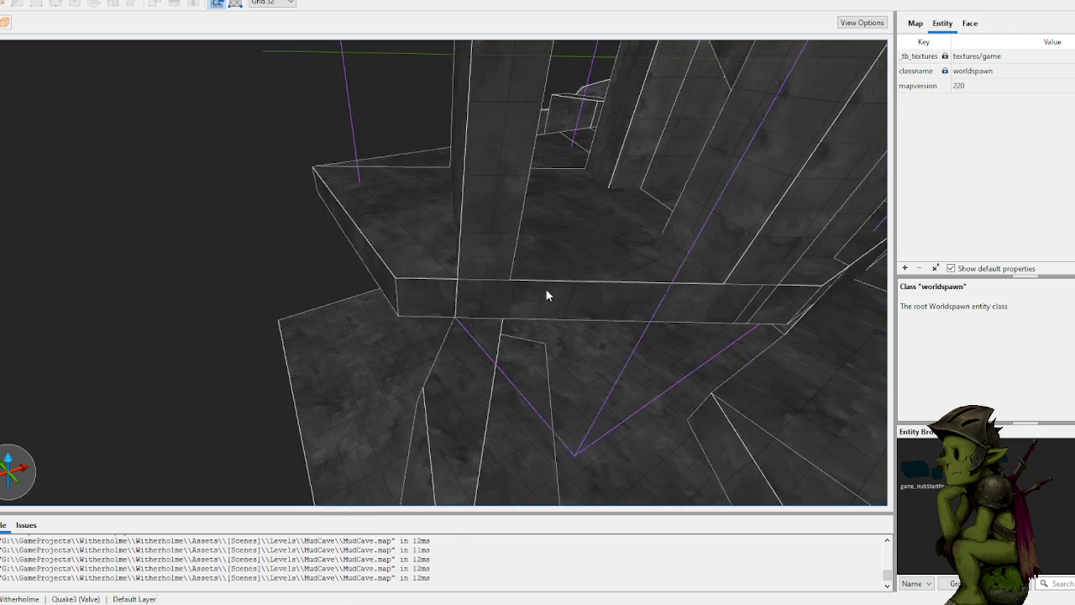
pyautogui.scroll(-8, 374, 337)
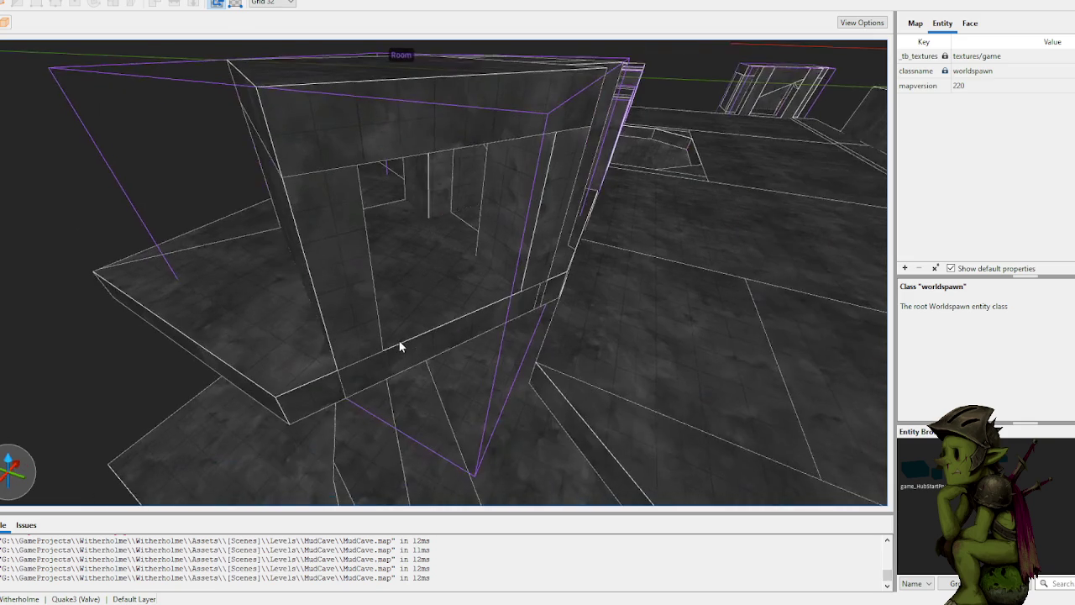
# Step: Select the small wedge inside the Room group and lengthen its end face
pyautogui.click(483, 331)
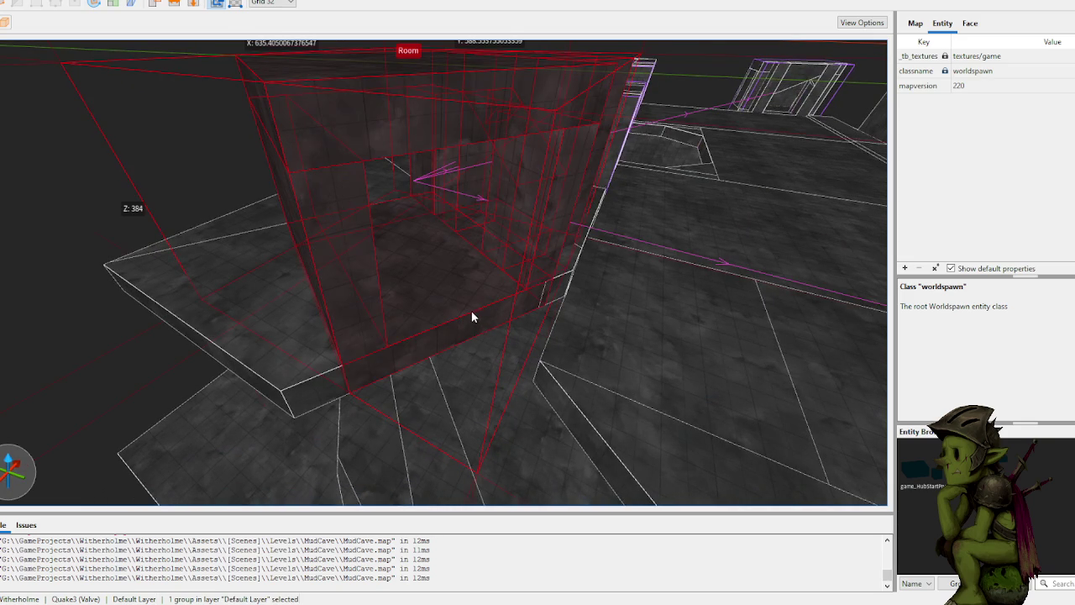
pyautogui.click(351, 341)
pyautogui.moveTo(355, 384)
pyautogui.mouseDown()
pyautogui.moveTo(385, 413)
pyautogui.moveTo(378, 393)
pyautogui.mouseUp()
pyautogui.scroll(5, 386, 378)
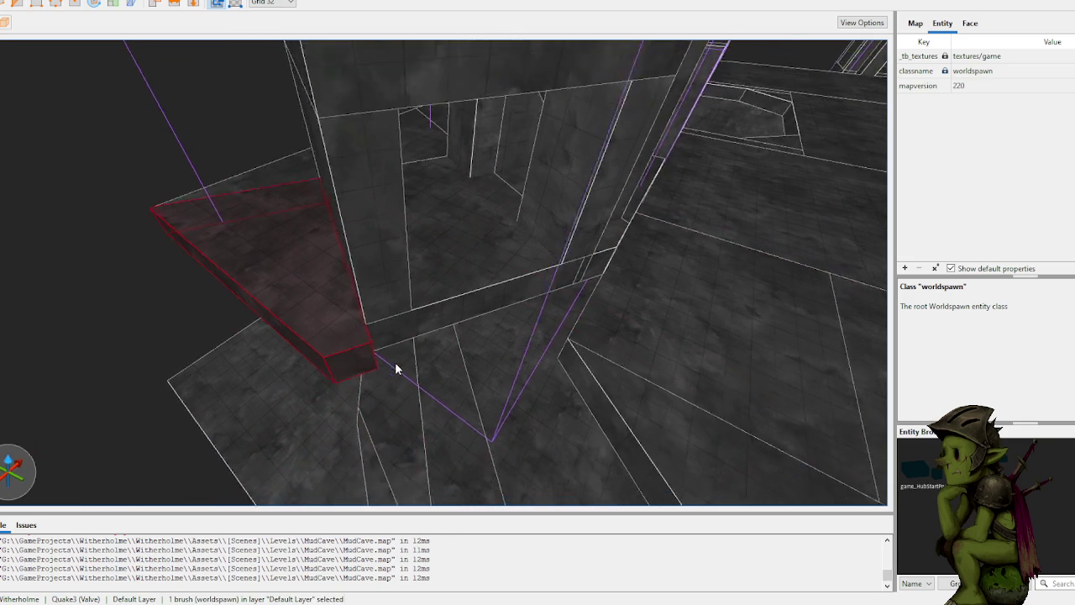
# Step: Re-place clip points, apply and undo the clip, then select the small clipped piece
pyautogui.click(400, 334)
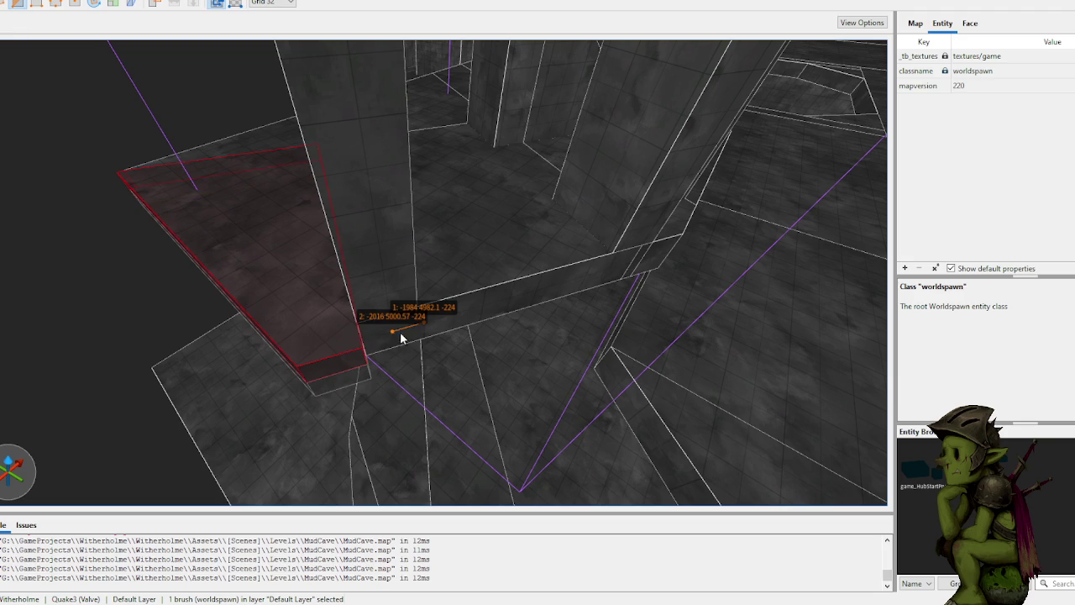
pyautogui.click(396, 345)
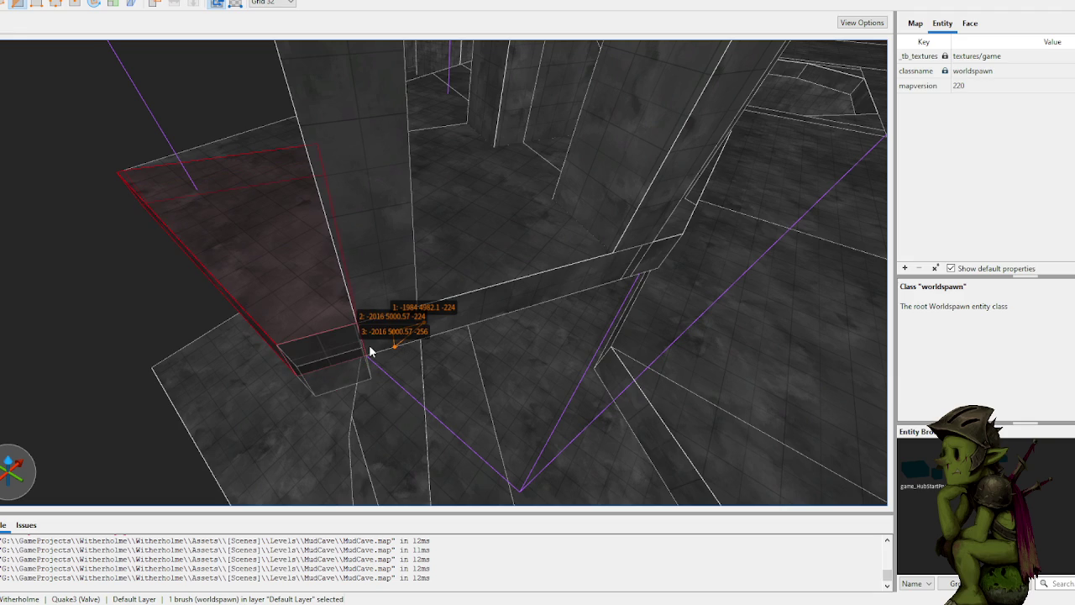
pyautogui.press('Delete')
pyautogui.press('Delete')
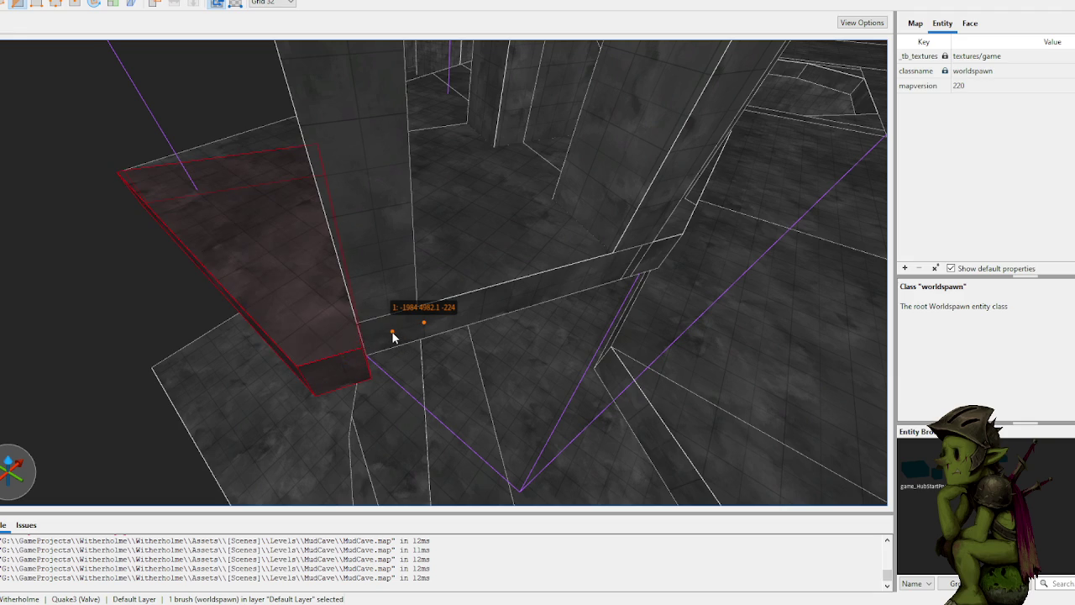
pyautogui.click(392, 336)
pyautogui.click(396, 344)
pyautogui.press('Return')
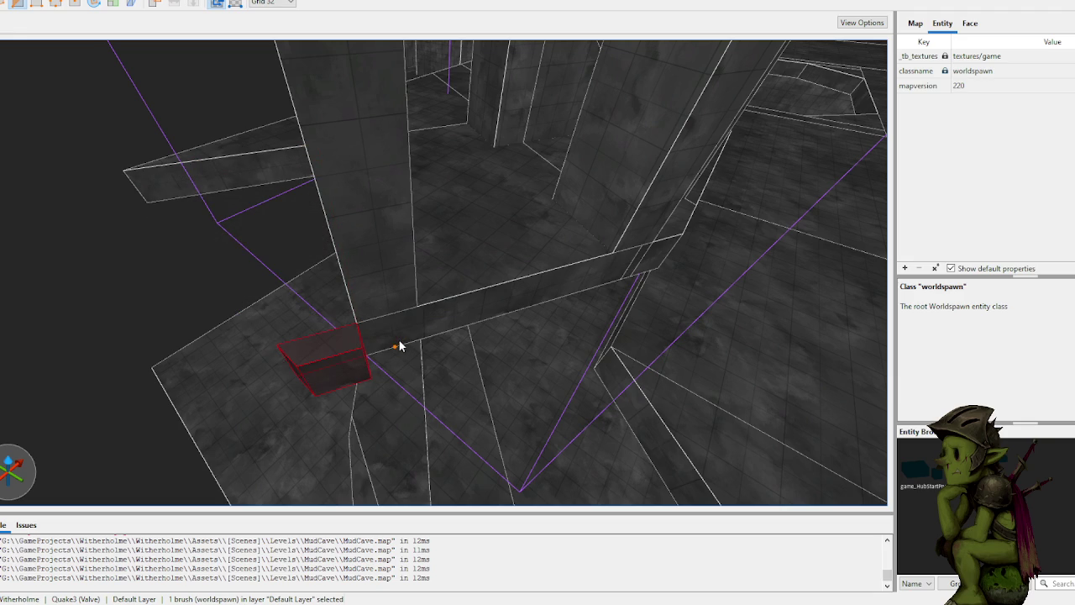
pyautogui.hotkey('ctrl', 'z')
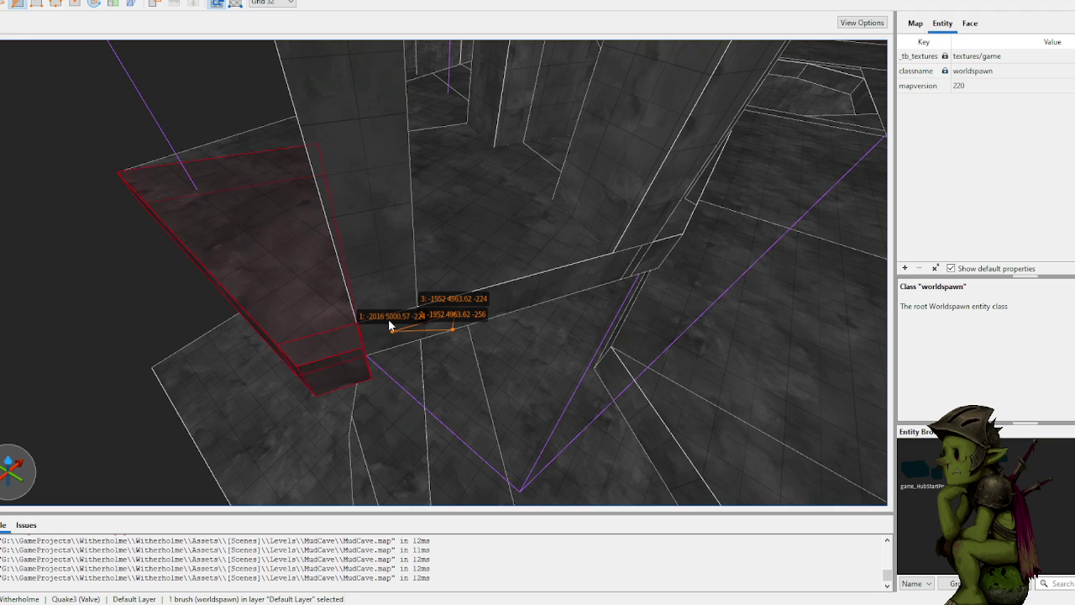
pyautogui.press('Escape')
pyautogui.click(370, 351)
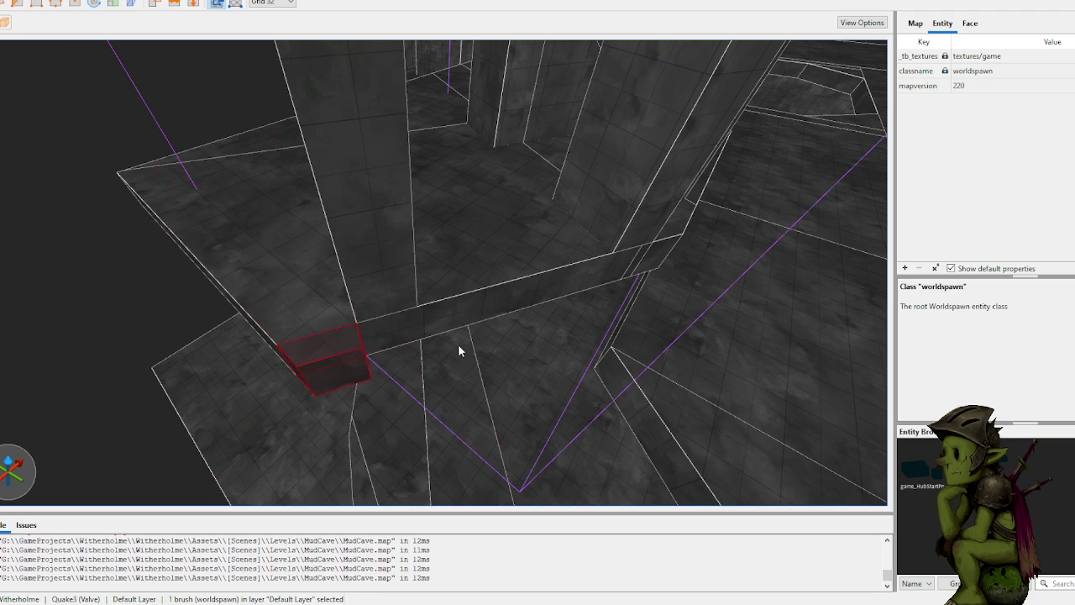
pyautogui.scroll(3, 461, 346)
# Step: Stretch the small brush into a long bar 128 units tall reaching the wall corner
pyautogui.moveTo(263, 334); pyautogui.dragTo(739, 338)
pyautogui.moveTo(641, 338)
pyautogui.mouseDown()
pyautogui.moveTo(549, 322)
pyautogui.moveTo(562, 262)
pyautogui.mouseUp()
pyautogui.moveTo(406, 285)
pyautogui.mouseDown()
pyautogui.moveTo(364, 278)
pyautogui.moveTo(400, 378)
pyautogui.moveTo(264, 240)
pyautogui.moveTo(290, 256)
pyautogui.moveTo(314, 250)
pyautogui.moveTo(404, 294)
pyautogui.moveTo(458, 338)
pyautogui.moveTo(411, 355)
pyautogui.mouseUp()
pyautogui.press('Escape')
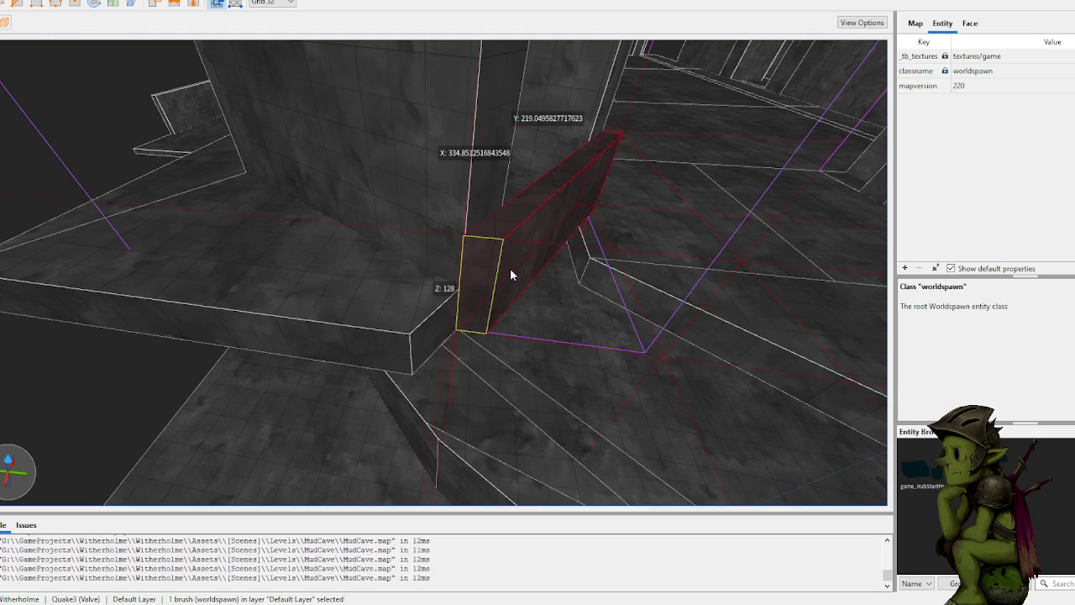
pyautogui.moveTo(517, 262); pyautogui.dragTo(470, 291)
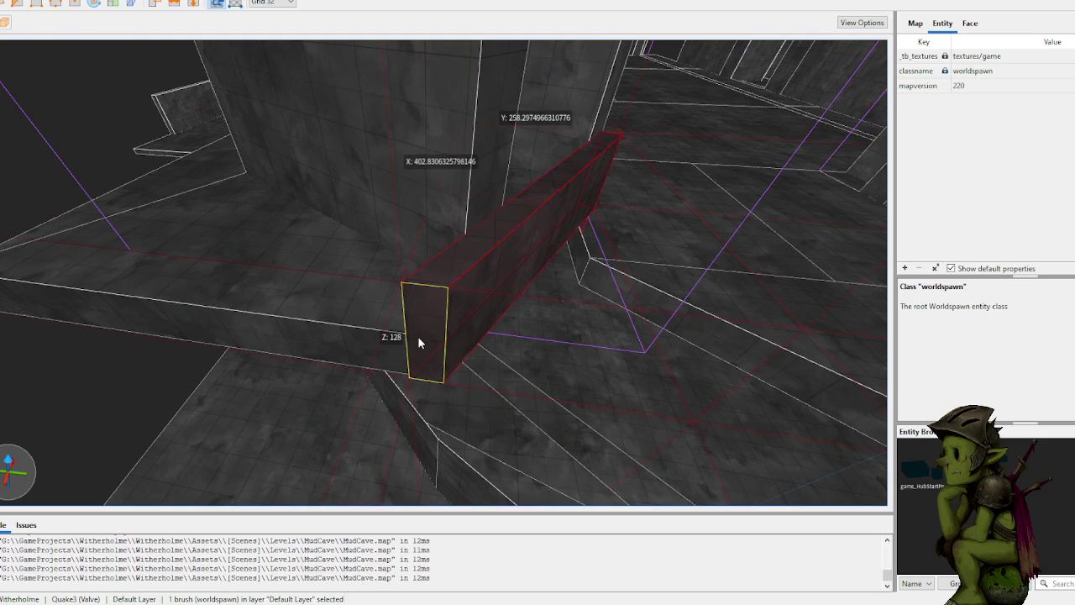
# Step: Draw a new brush along the ledge edge and extrude it up into a wall
pyautogui.moveTo(314, 392)
pyautogui.mouseDown()
pyautogui.moveTo(333, 387)
pyautogui.moveTo(167, 329)
pyautogui.moveTo(463, 341)
pyautogui.moveTo(521, 329)
pyautogui.moveTo(529, 284)
pyautogui.moveTo(491, 292)
pyautogui.moveTo(540, 283)
pyautogui.moveTo(468, 276)
pyautogui.moveTo(471, 81)
pyautogui.moveTo(423, 172)
pyautogui.moveTo(525, 184)
pyautogui.moveTo(567, 203)
pyautogui.moveTo(543, 212)
pyautogui.mouseUp()
pyautogui.press('Escape')
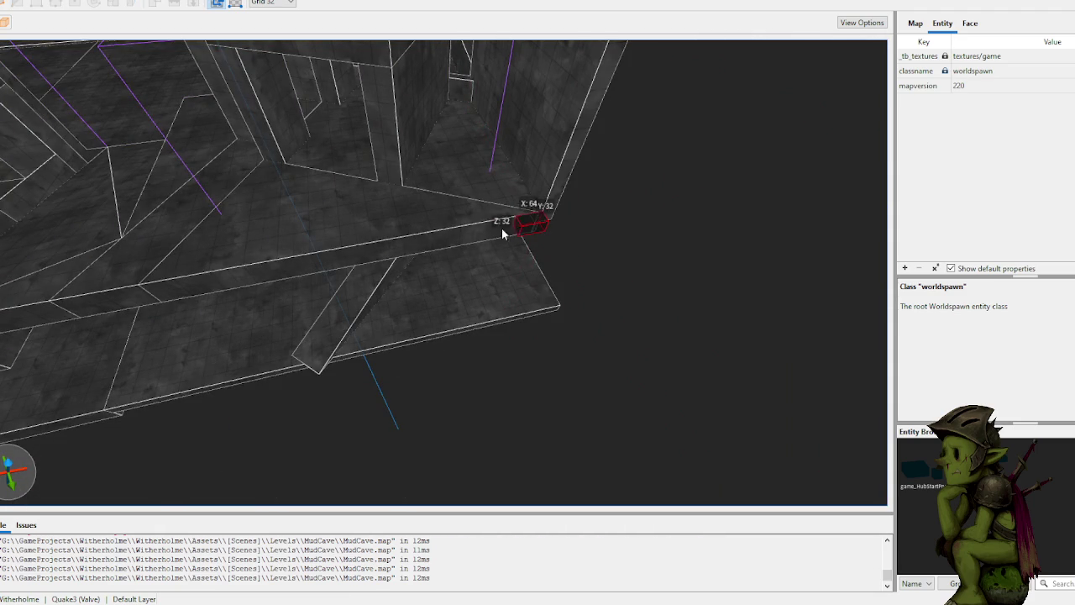
pyautogui.moveTo(143, 309); pyautogui.dragTo(145, 307)
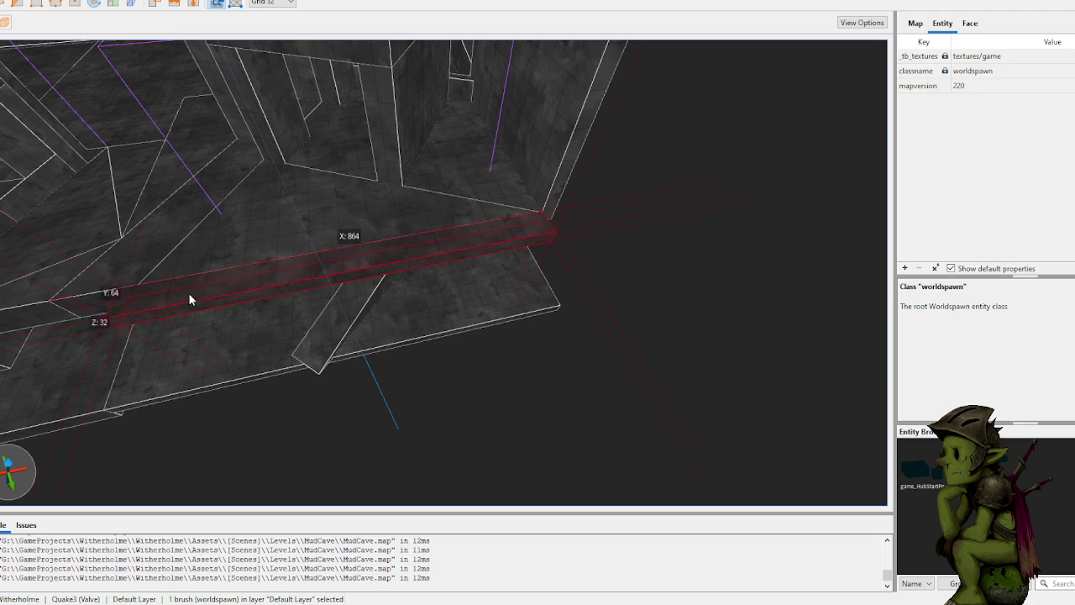
pyautogui.moveTo(475, 246)
pyautogui.mouseDown()
pyautogui.moveTo(487, 64)
pyautogui.moveTo(468, 141)
pyautogui.moveTo(481, 137)
pyautogui.moveTo(595, 197)
pyautogui.moveTo(334, 262)
pyautogui.moveTo(361, 232)
pyautogui.moveTo(392, 232)
pyautogui.moveTo(381, 255)
pyautogui.moveTo(287, 255)
pyautogui.moveTo(394, 240)
pyautogui.moveTo(347, 252)
pyautogui.moveTo(357, 252)
pyautogui.mouseUp()
# Step: Lower the new ledge wall to 192 units high
pyautogui.scroll(3, 405, 247)
pyautogui.scroll(-3, 425, 262)
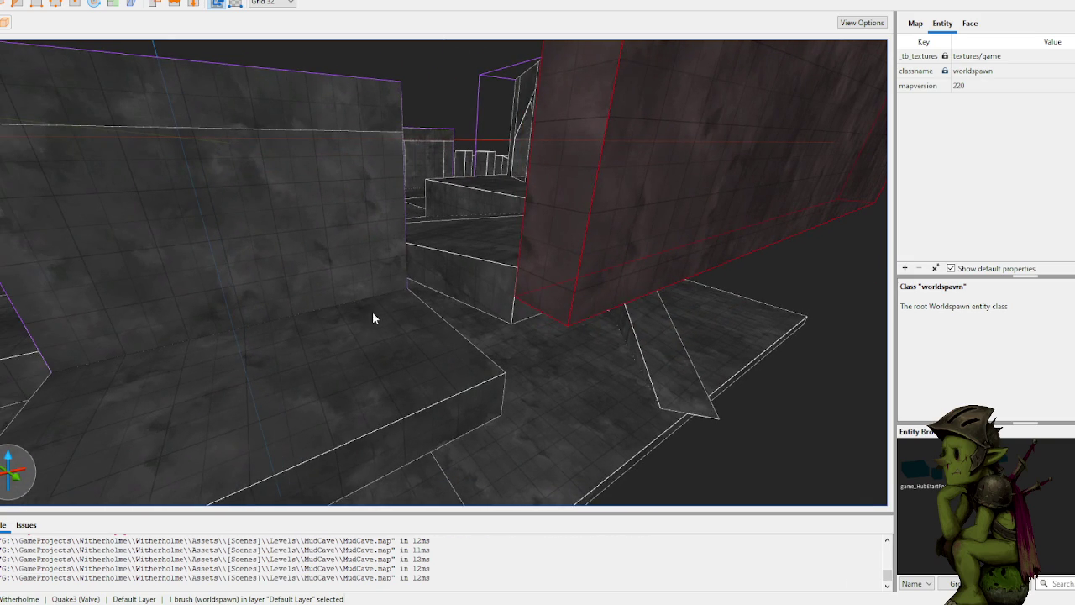
pyautogui.scroll(2, 411, 307)
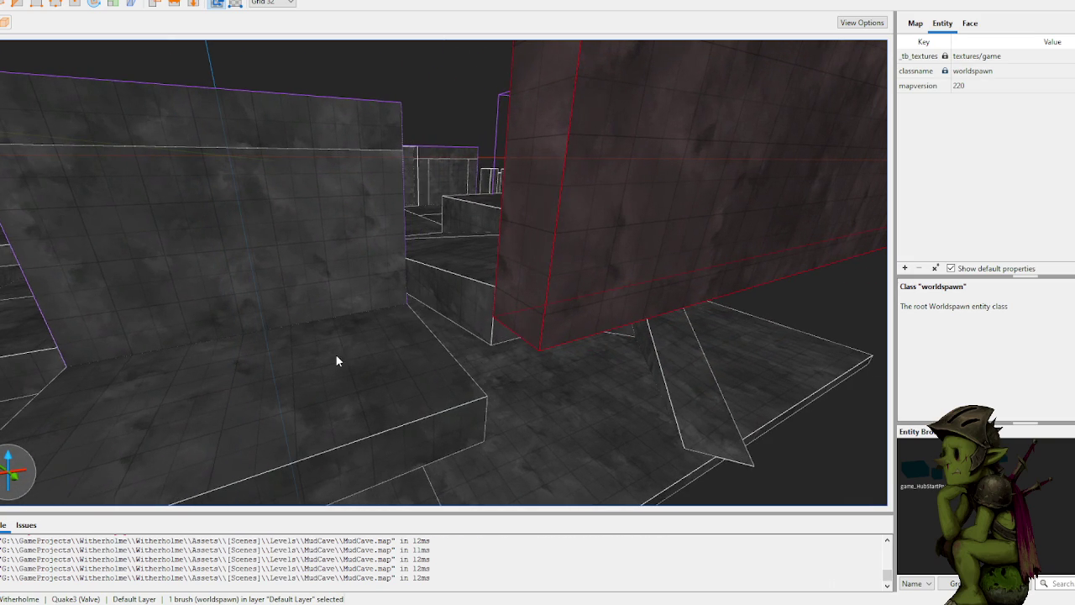
pyautogui.scroll(2, 336, 365)
pyautogui.moveTo(339, 371); pyautogui.dragTo(345, 355)
pyautogui.scroll(8, 343, 368)
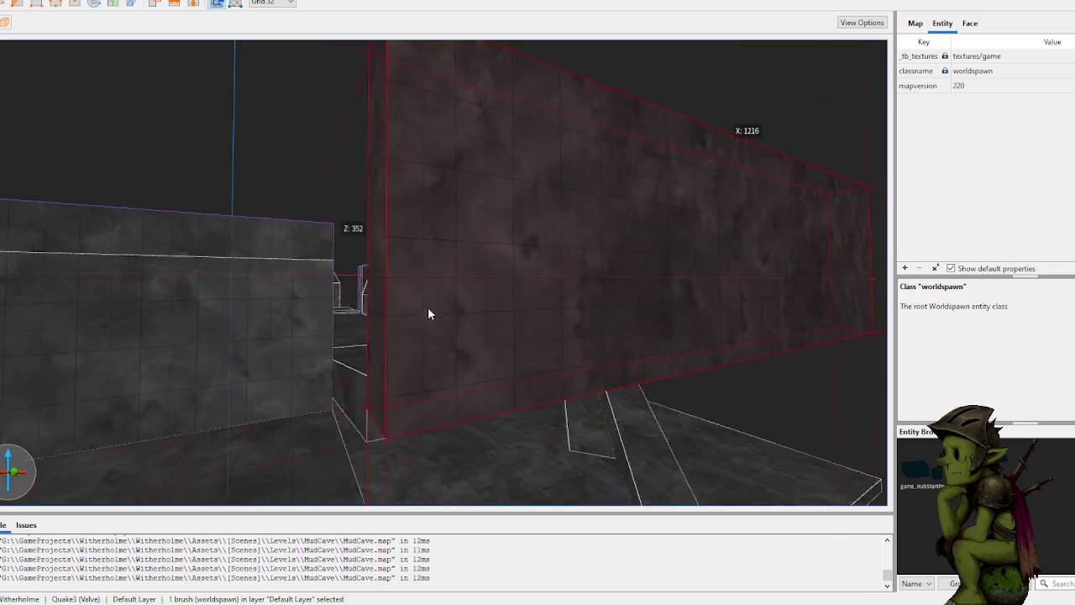
pyautogui.scroll(-8, 424, 302)
pyautogui.moveTo(411, 358)
pyautogui.mouseDown()
pyautogui.moveTo(392, 299)
pyautogui.moveTo(331, 291)
pyautogui.moveTo(376, 332)
pyautogui.mouseUp()
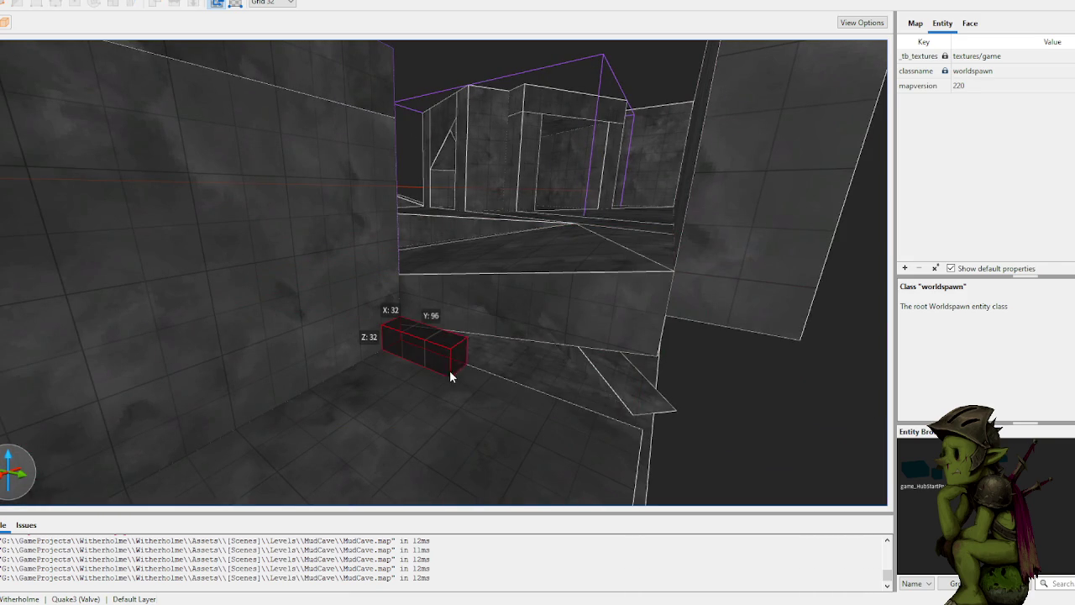
pyautogui.moveTo(622, 434)
pyautogui.mouseDown()
pyautogui.moveTo(580, 389)
pyautogui.moveTo(586, 409)
pyautogui.moveTo(540, 424)
pyautogui.moveTo(379, 427)
pyautogui.moveTo(380, 405)
pyautogui.mouseUp()
# Step: Nudge the selected brush two grid steps to the left
pyautogui.keyDown('shift'); pyautogui.click(621, 408); pyautogui.keyUp('shift')
pyautogui.click(616, 414)
pyautogui.scroll(3, 338, 410)
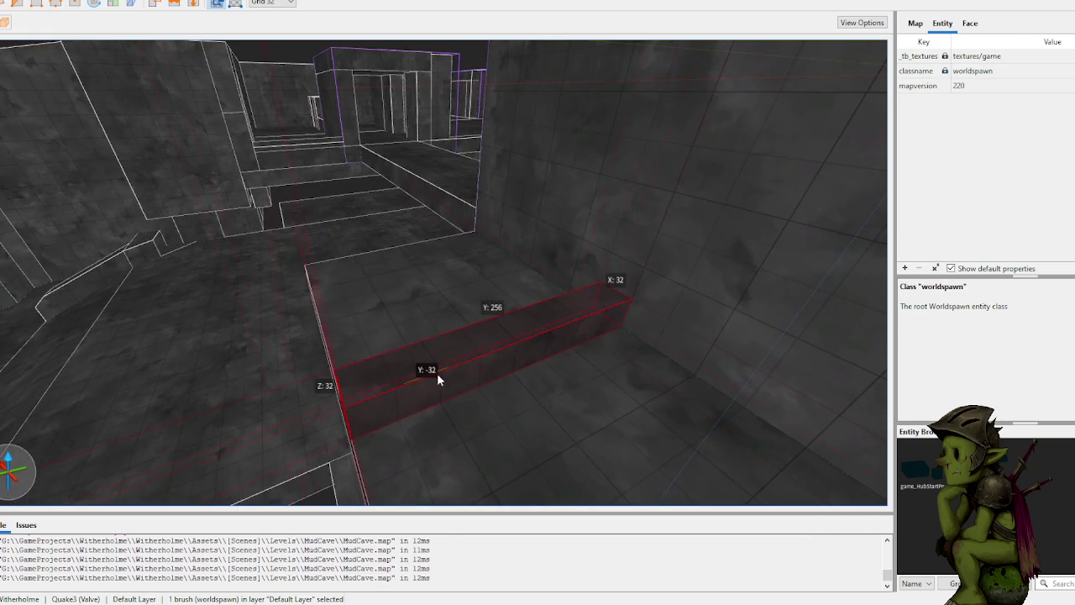
# Step: Clip the large right-hand wall brush at its near corner with two clip points
pyautogui.moveTo(443, 372); pyautogui.dragTo(519, 375)
pyautogui.click(596, 340)
pyautogui.moveTo(535, 300)
pyautogui.mouseDown()
pyautogui.moveTo(600, 268)
pyautogui.moveTo(598, 308)
pyautogui.moveTo(584, 264)
pyautogui.mouseUp()
pyautogui.click(529, 219)
pyautogui.click(580, 199)
pyautogui.press('Return')
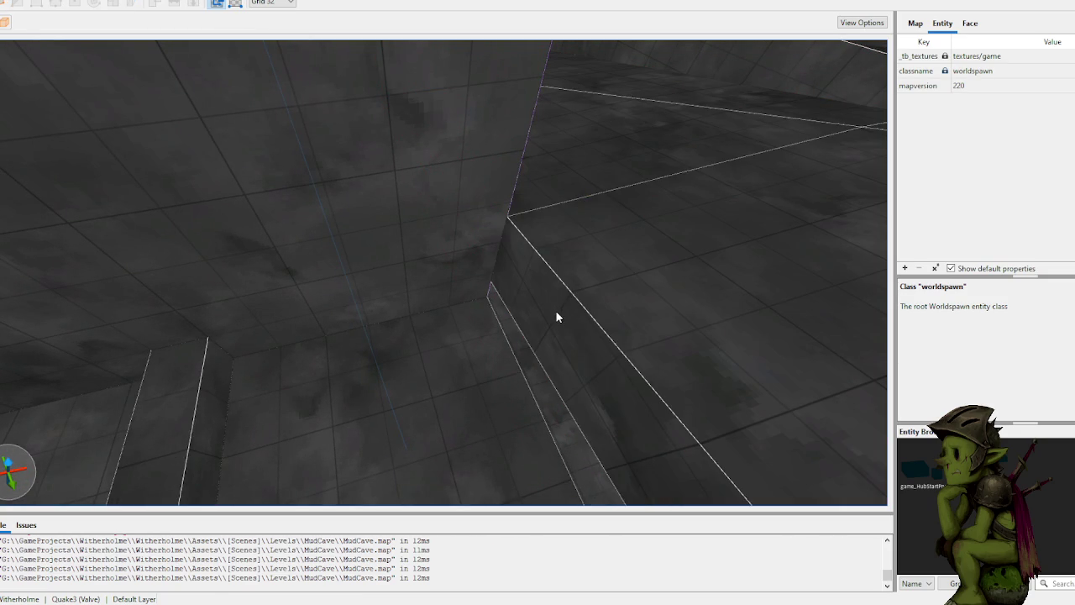
pyautogui.keyDown('shift'); pyautogui.click(517, 315); pyautogui.keyUp('shift')
pyautogui.moveTo(516, 316)
pyautogui.mouseDown()
pyautogui.moveTo(368, 330)
pyautogui.moveTo(335, 345)
pyautogui.moveTo(313, 336)
pyautogui.moveTo(491, 365)
pyautogui.mouseUp()
pyautogui.click(310, 338)
pyautogui.press('s')
pyautogui.press('s')
pyautogui.press('s')
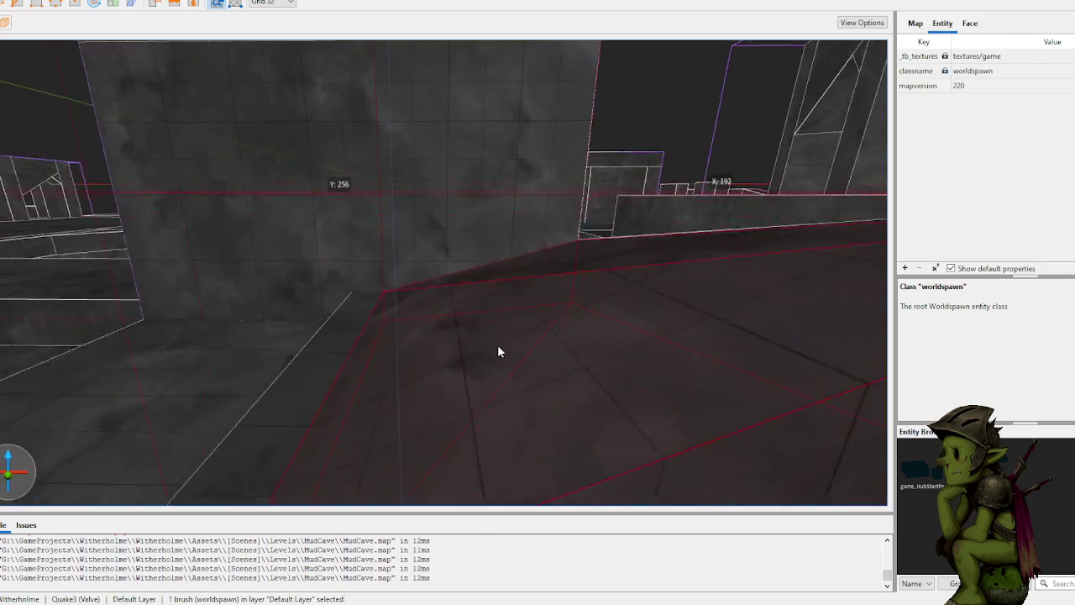
pyautogui.press('s')
pyautogui.press('s')
# Step: Split the small box by the ramp into two wedges and delete the unwanted piece
pyautogui.click(530, 274)
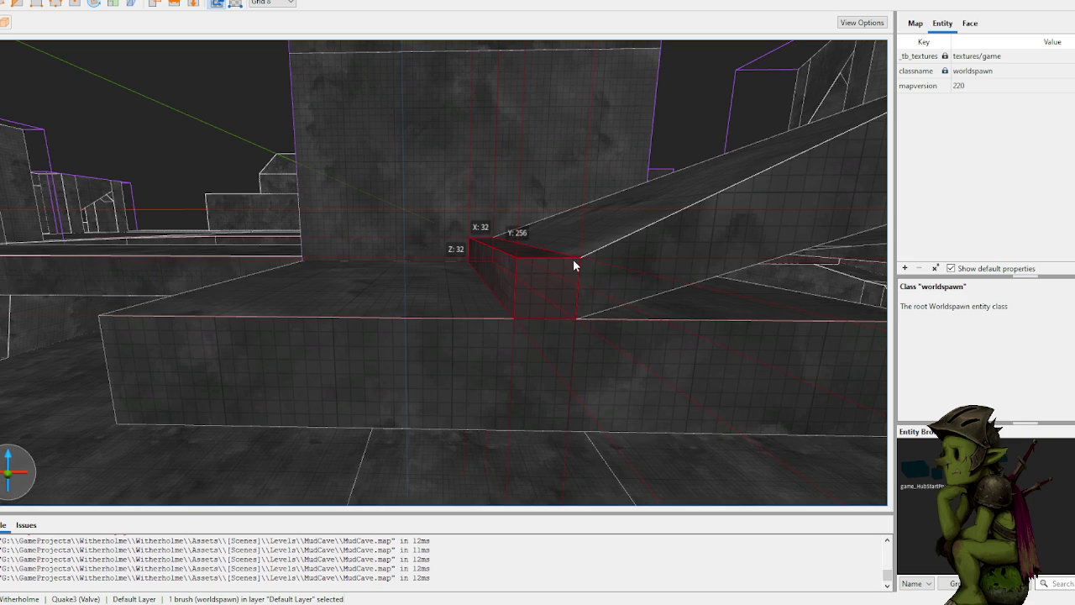
pyautogui.press('c')
pyautogui.click(579, 259)
pyautogui.click(515, 289)
pyautogui.press('Return')
pyautogui.press('Escape')
pyautogui.click(511, 271)
pyautogui.press('Delete')
# Step: Rotate the remaining wedge to face the ramp and pull its edge out 88 units
pyautogui.click(503, 274)
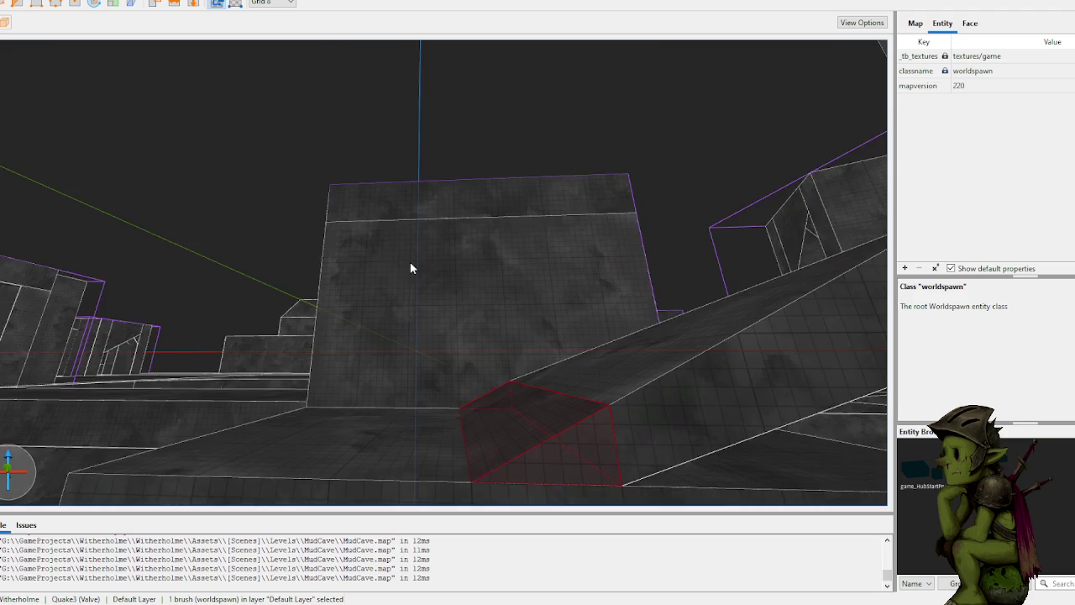
pyautogui.moveTo(476, 373)
pyautogui.mouseDown()
pyautogui.moveTo(488, 393)
pyautogui.moveTo(487, 369)
pyautogui.moveTo(319, 399)
pyautogui.moveTo(351, 404)
pyautogui.mouseUp()
pyautogui.hotkey('ctrl', 'f')
pyautogui.press('e')
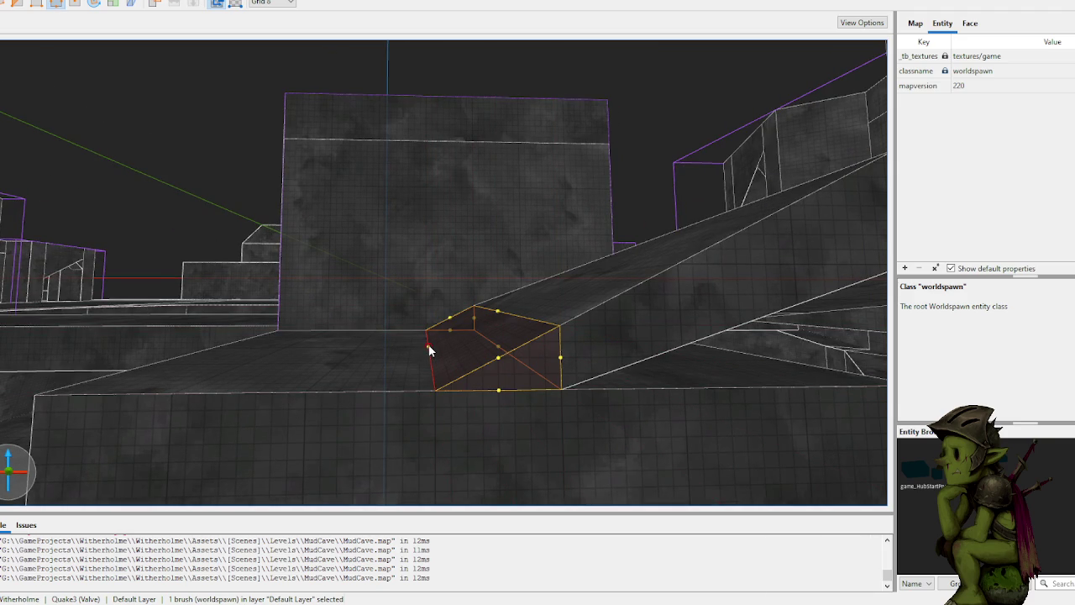
pyautogui.moveTo(424, 345); pyautogui.dragTo(328, 350)
pyautogui.click(210, 180)
# Step: Resize the wedge brush beside the raised block to 128 units high by dragging its faces
pyautogui.scroll(5, 242, 175)
pyautogui.scroll(-10, 236, 208)
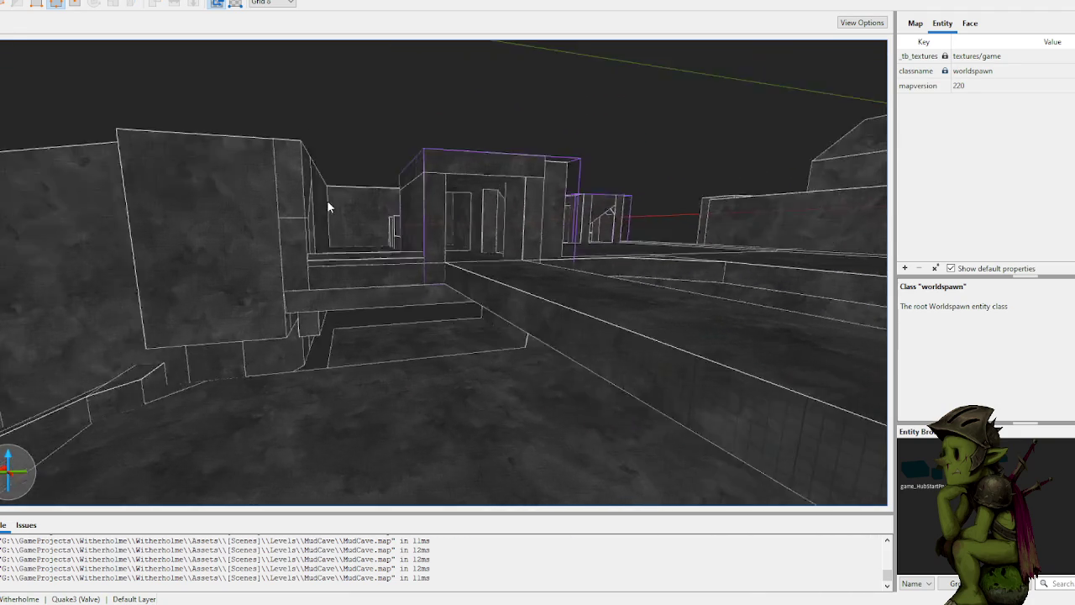
pyautogui.scroll(10, 318, 206)
pyautogui.scroll(10, 491, 217)
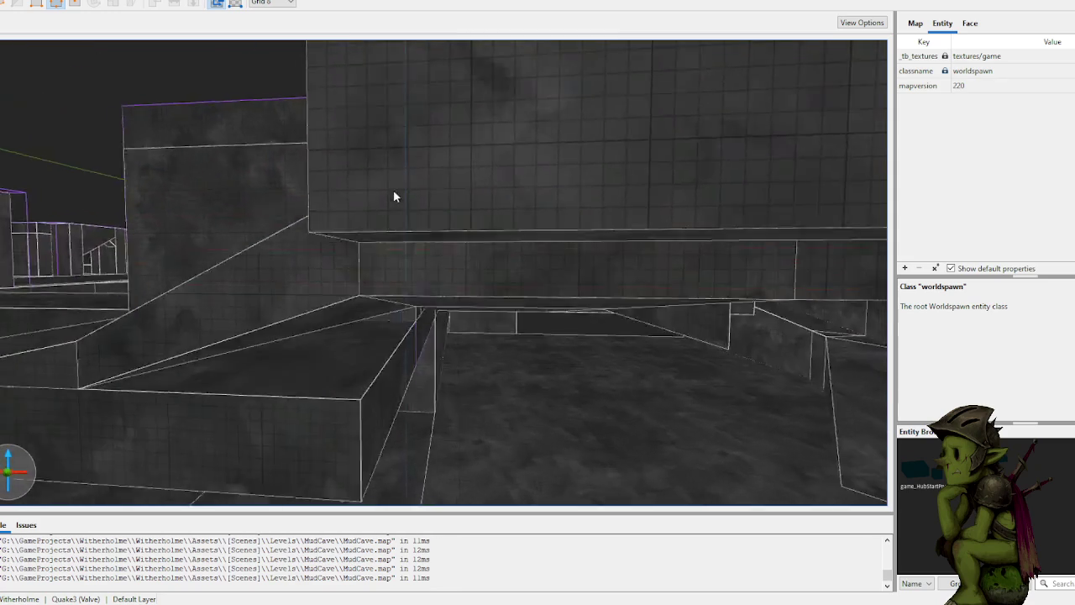
pyautogui.scroll(-5, 393, 192)
pyautogui.click(390, 216)
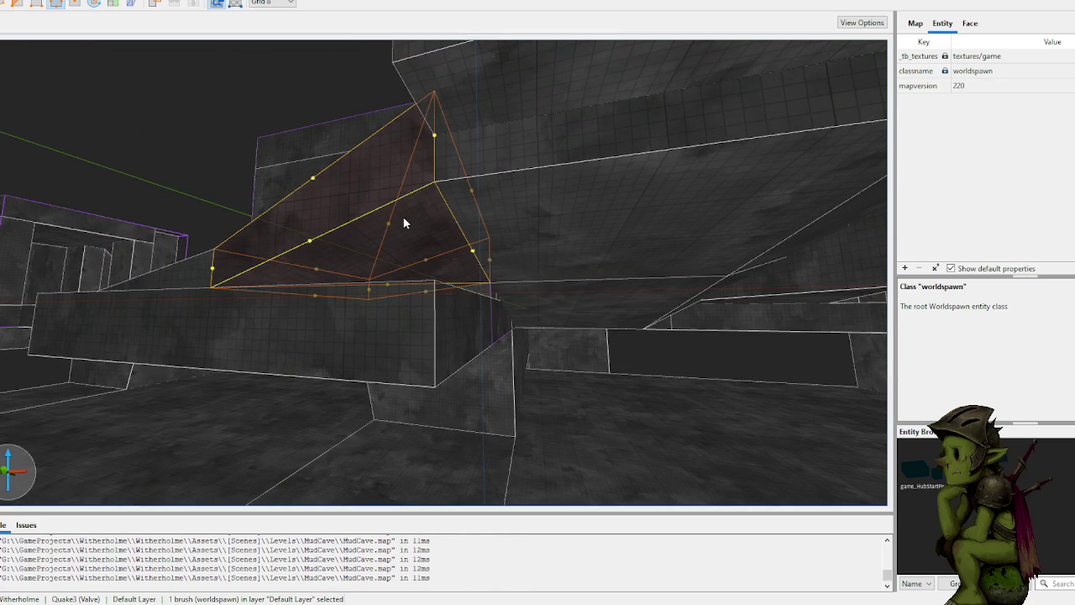
pyautogui.moveTo(412, 238)
pyautogui.mouseDown()
pyautogui.moveTo(412, 215)
pyautogui.moveTo(411, 291)
pyautogui.mouseUp()
pyautogui.press('w')
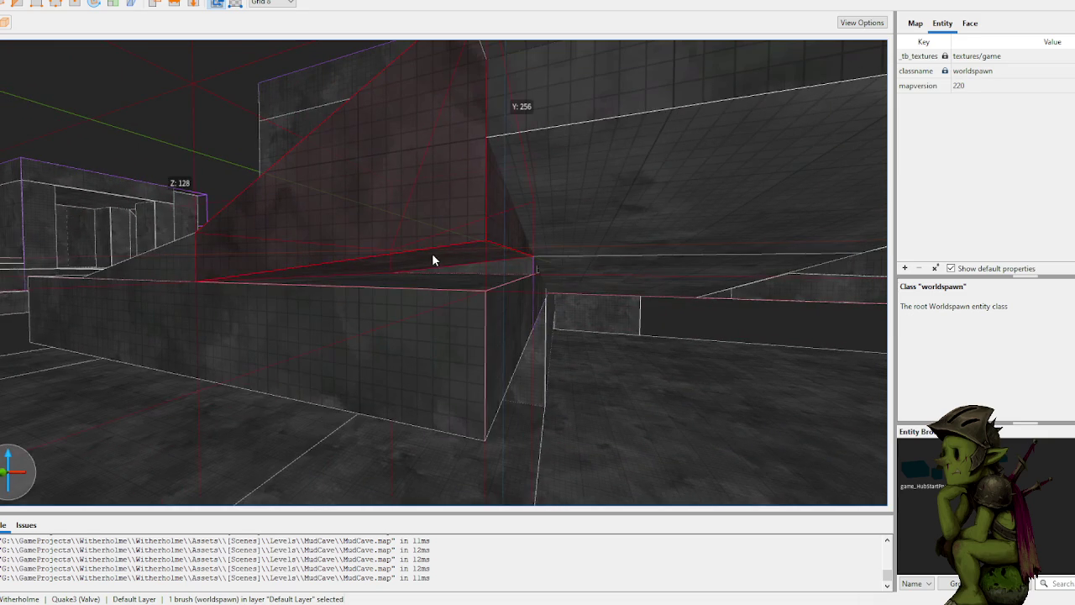
pyautogui.moveTo(439, 273)
pyautogui.mouseDown()
pyautogui.moveTo(445, 311)
pyautogui.moveTo(418, 331)
pyautogui.mouseUp()
# Step: Cut the wedge brush along two clip points marked on it
pyautogui.press('c')
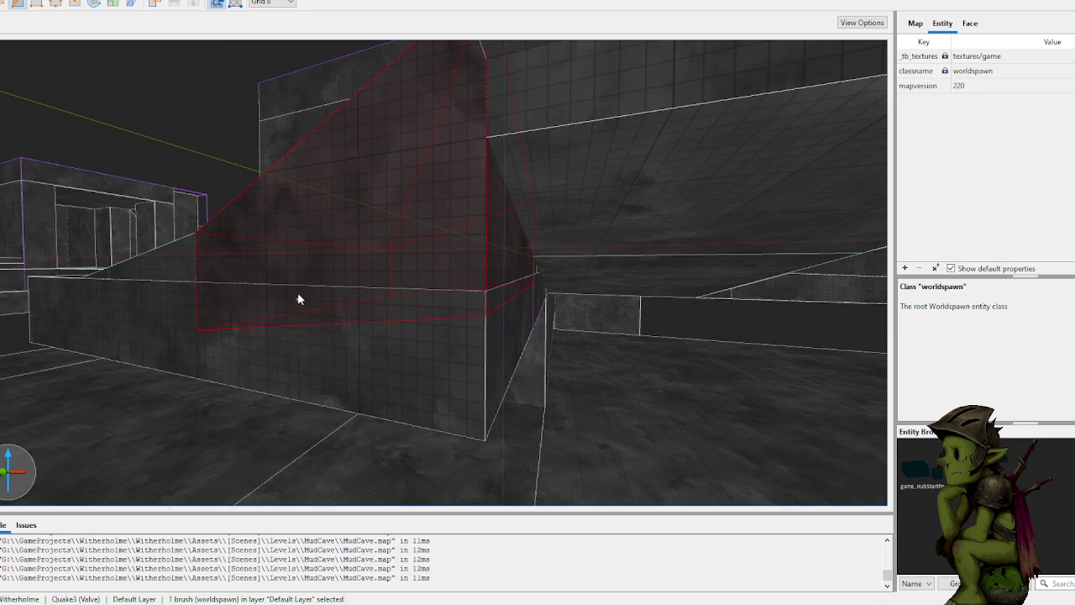
pyautogui.click(299, 287)
pyautogui.click(391, 292)
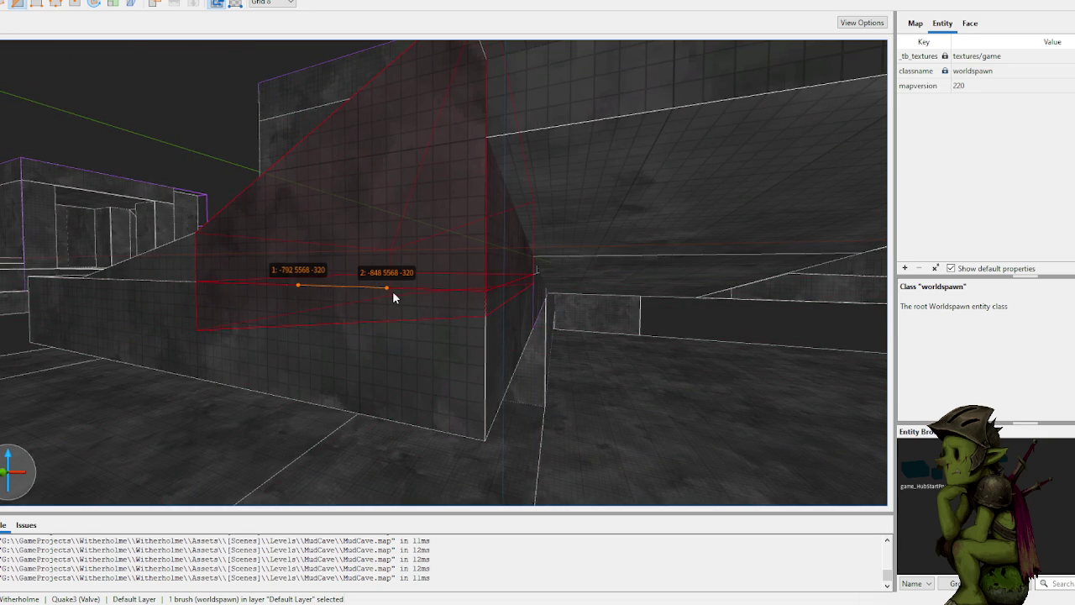
pyautogui.press('Return')
# Step: Drag the slanted brush's top face upward to extrude it into a tall wall
pyautogui.press('Escape')
pyautogui.scroll(5, 393, 291)
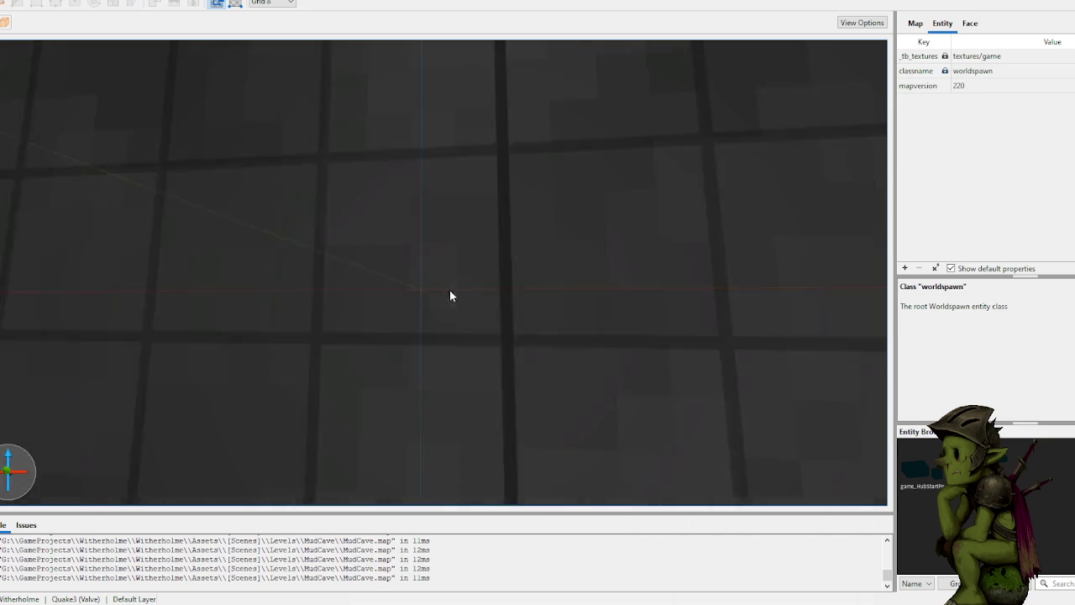
pyautogui.scroll(-5, 446, 295)
pyautogui.scroll(5, 521, 136)
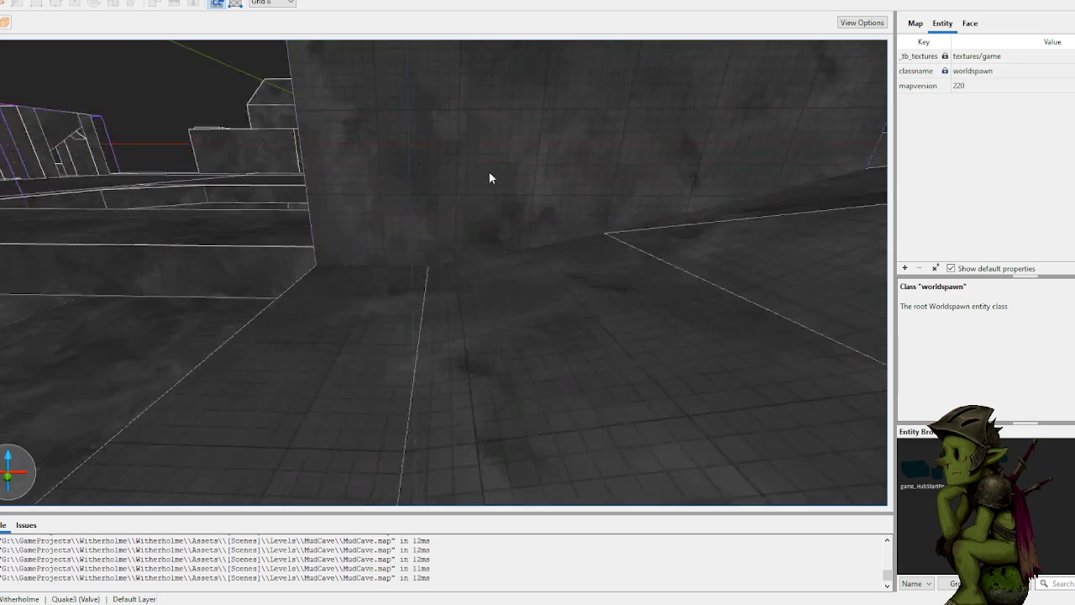
pyautogui.scroll(10, 538, 181)
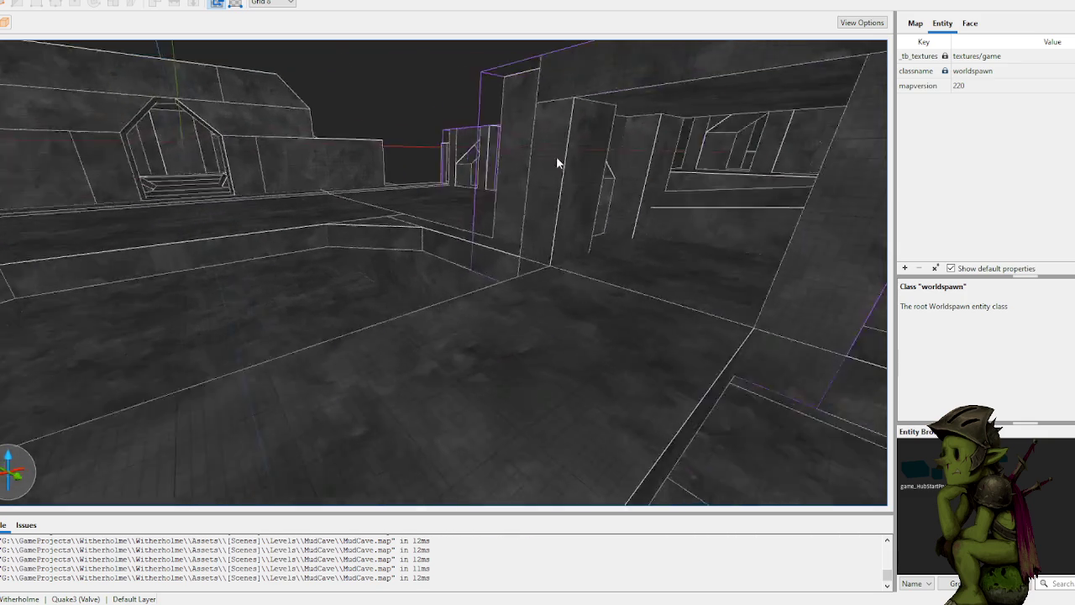
pyautogui.scroll(10, 574, 152)
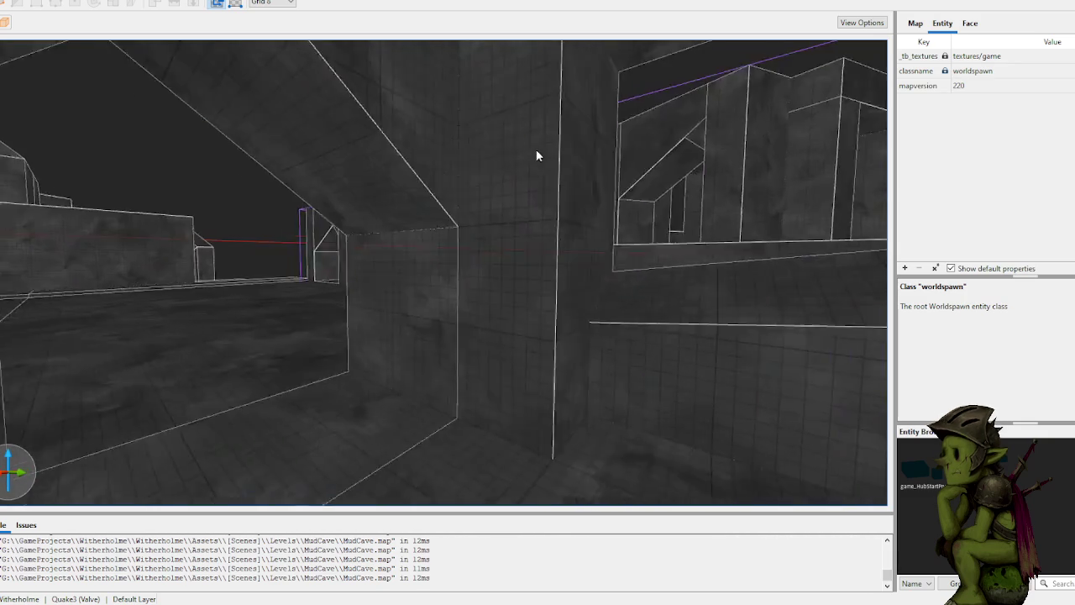
pyautogui.scroll(10, 602, 170)
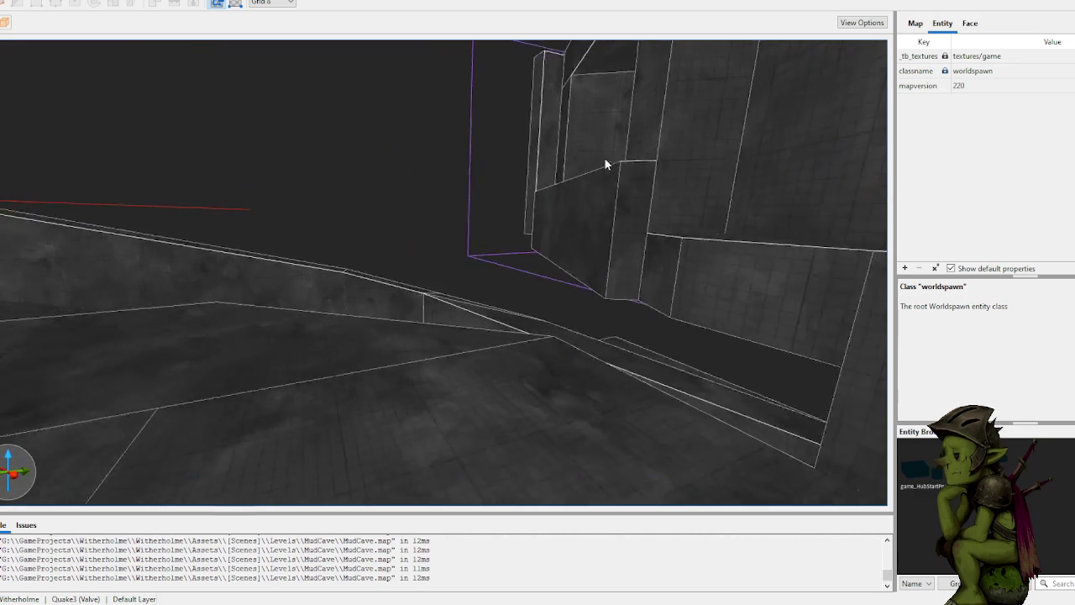
pyautogui.scroll(10, 718, 162)
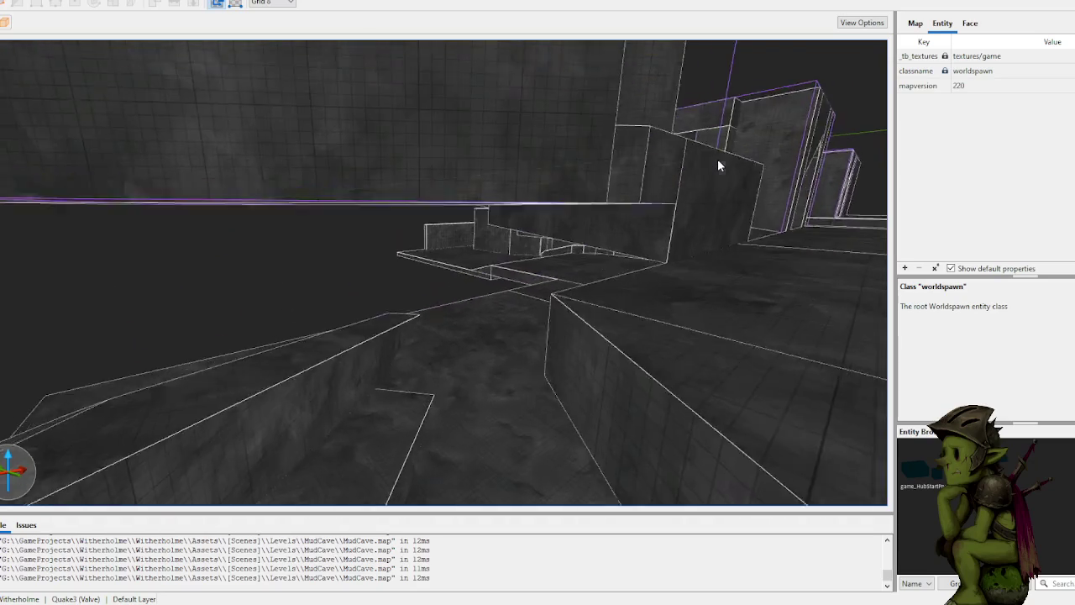
pyautogui.scroll(10, 770, 164)
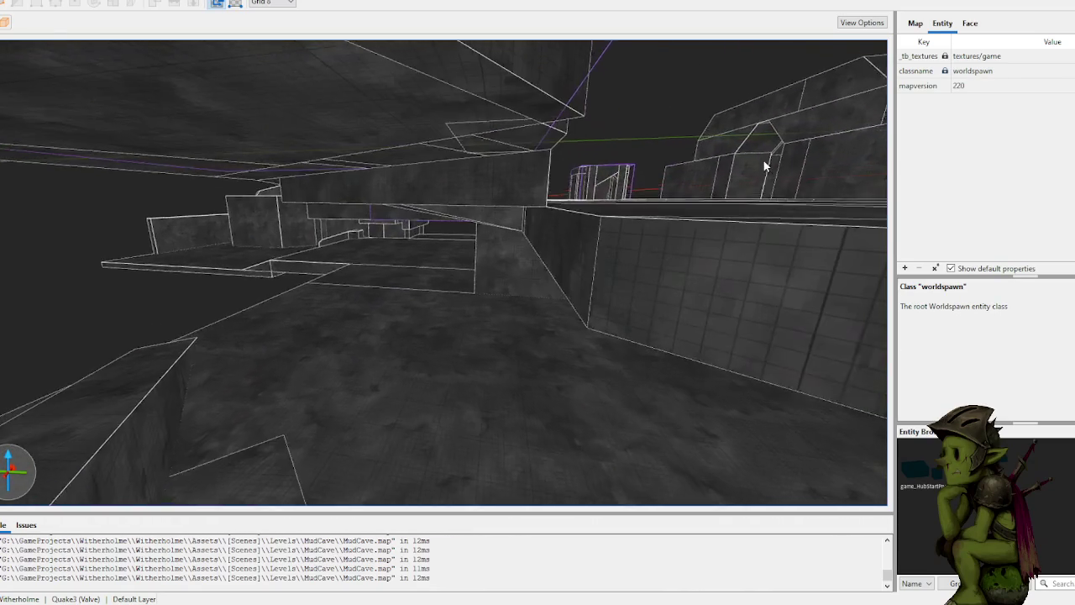
pyautogui.scroll(10, 563, 210)
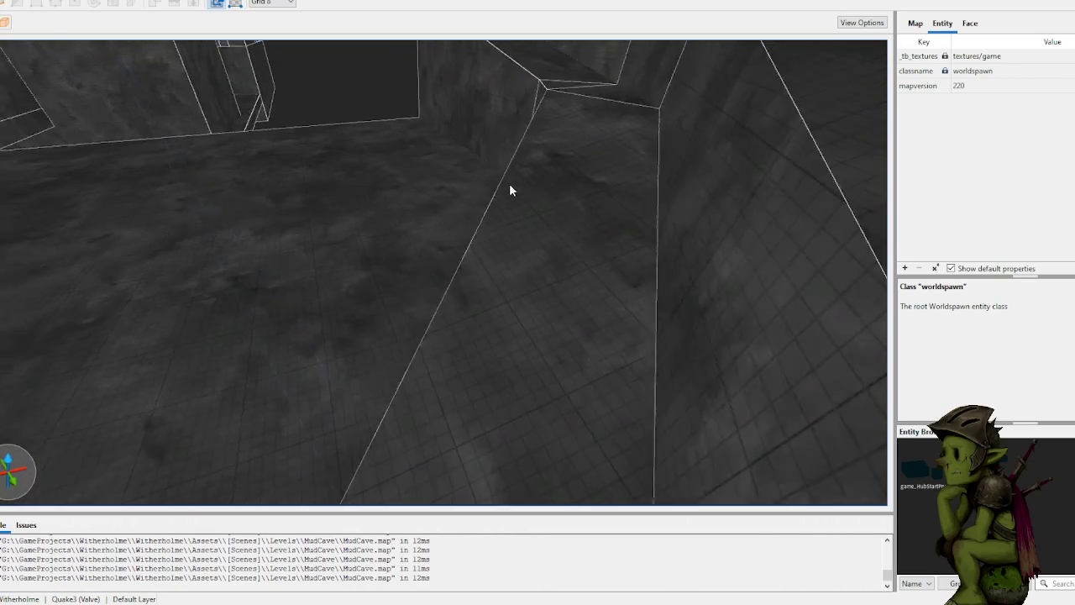
pyautogui.scroll(10, 663, 143)
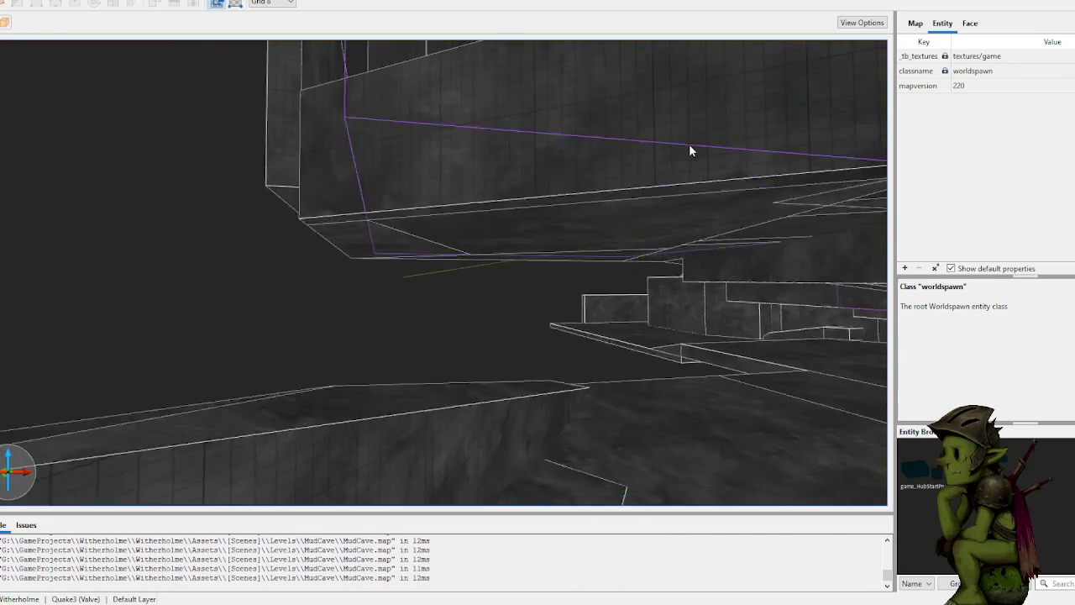
pyautogui.scroll(10, 747, 158)
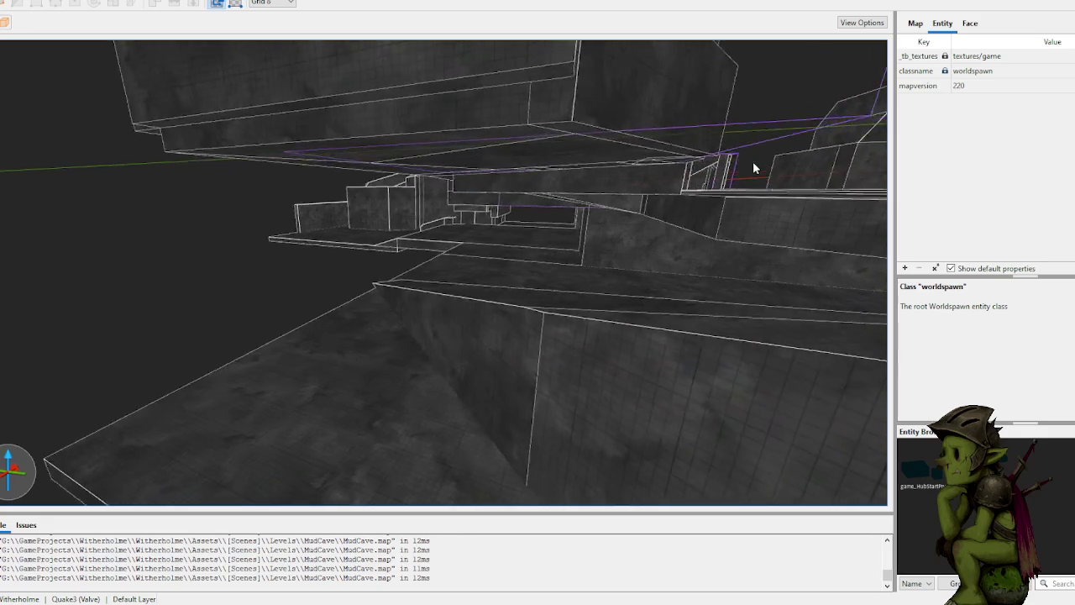
pyautogui.scroll(10, 577, 269)
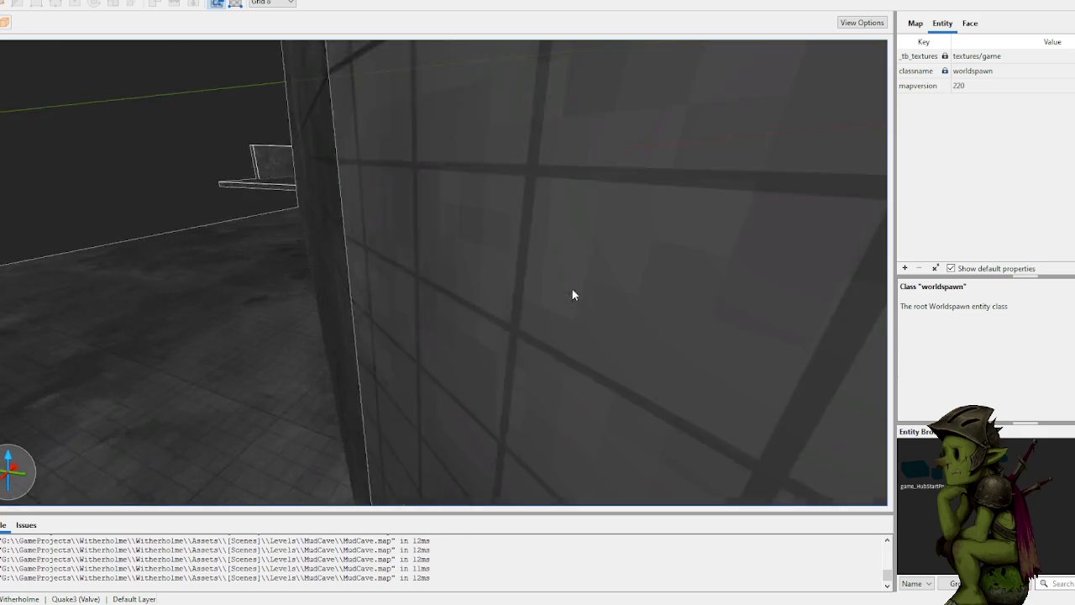
pyautogui.click(486, 309)
pyautogui.scroll(-5, 487, 304)
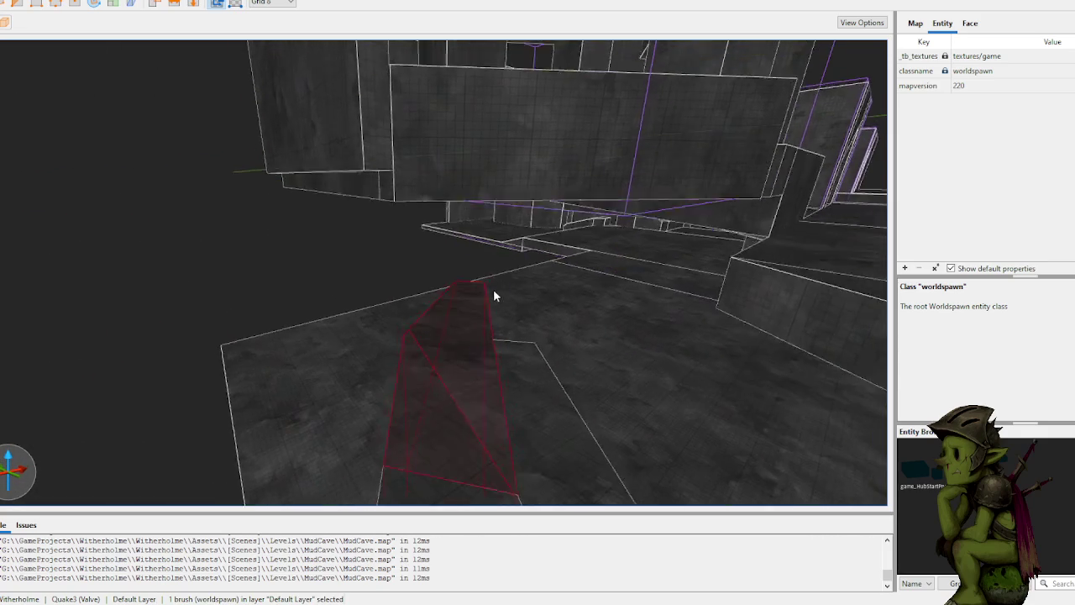
pyautogui.press('d')
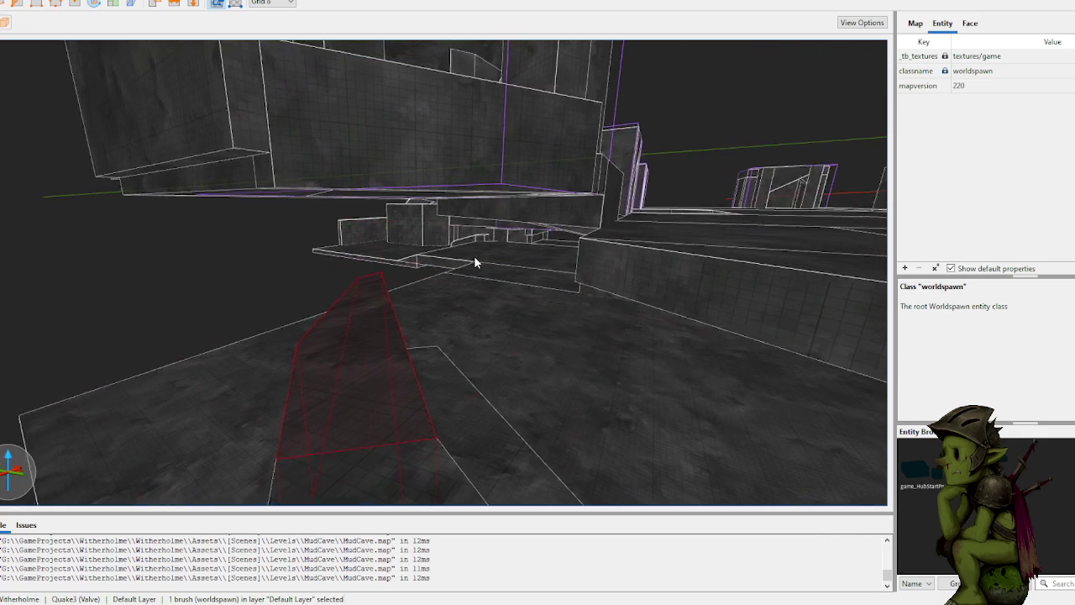
pyautogui.scroll(5, 366, 245)
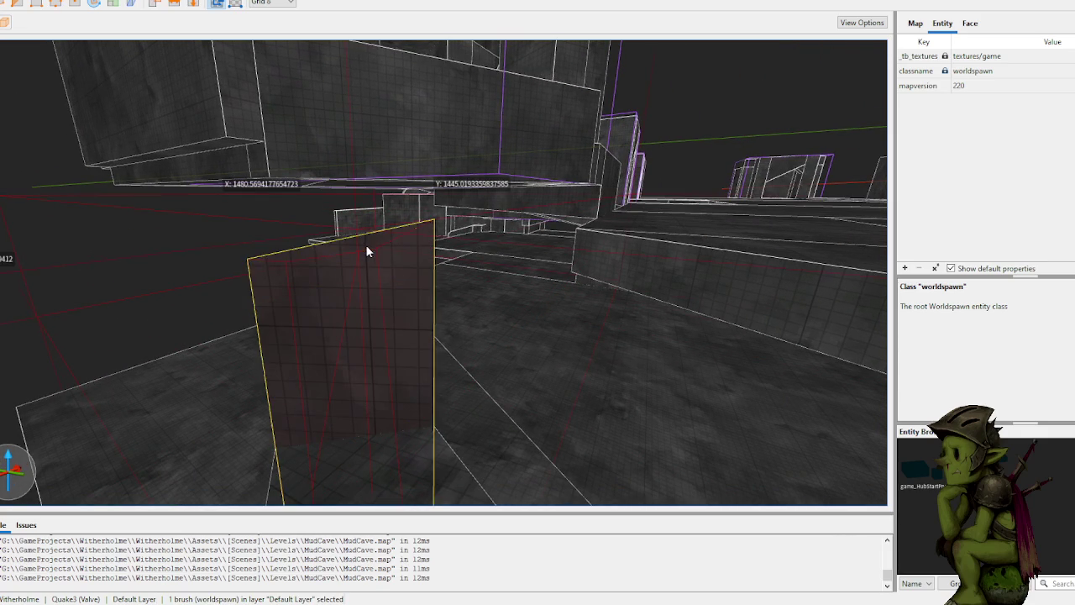
pyautogui.moveTo(401, 270)
pyautogui.mouseDown()
pyautogui.moveTo(416, 123)
pyautogui.moveTo(401, 142)
pyautogui.mouseUp()
pyautogui.scroll(5, 352, 164)
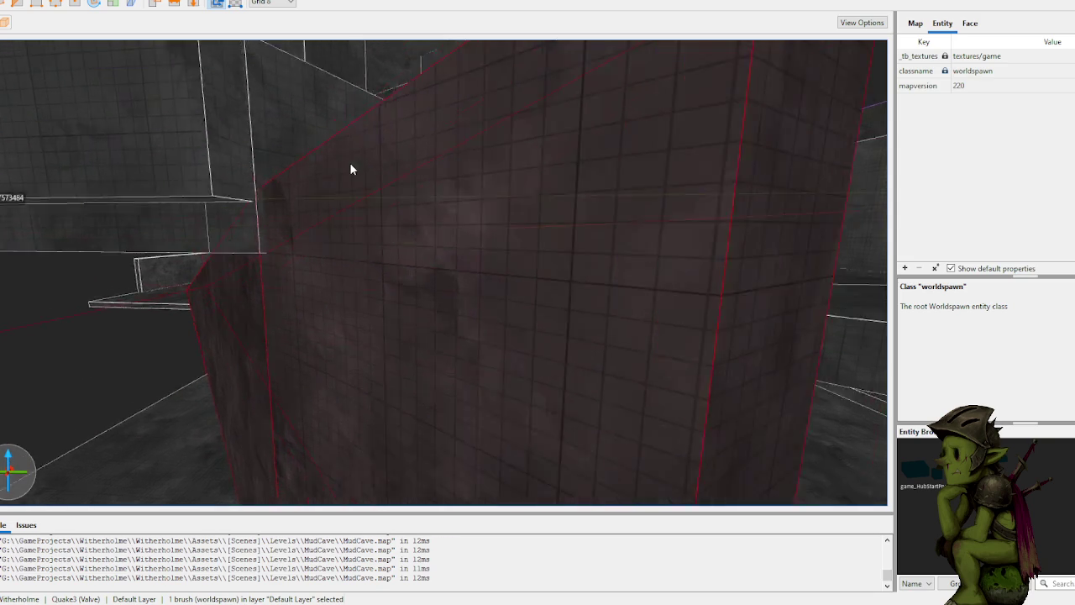
pyautogui.press('d')
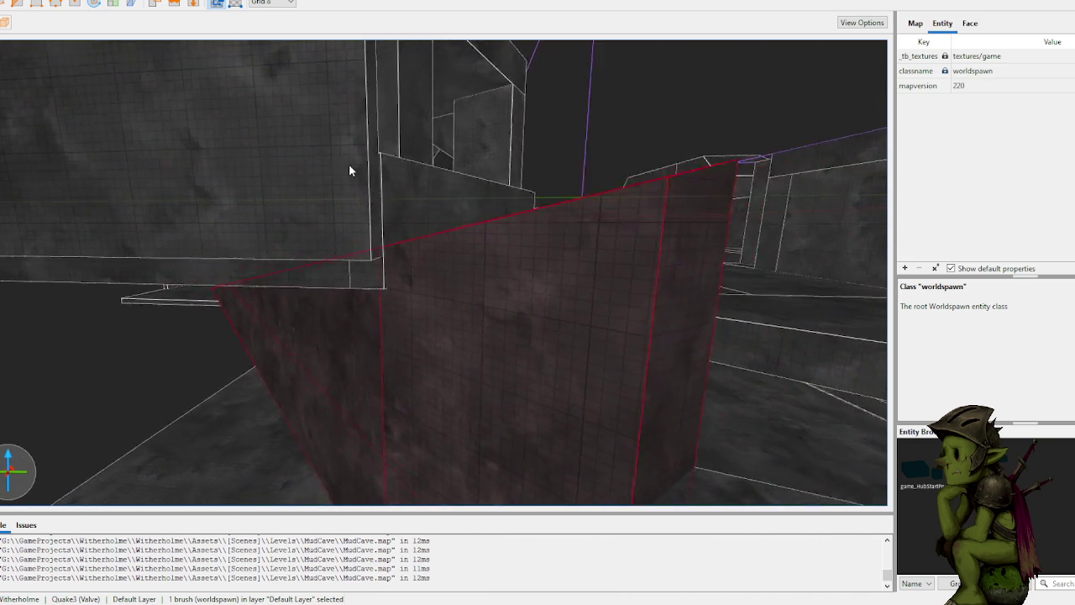
pyautogui.scroll(3, 403, 186)
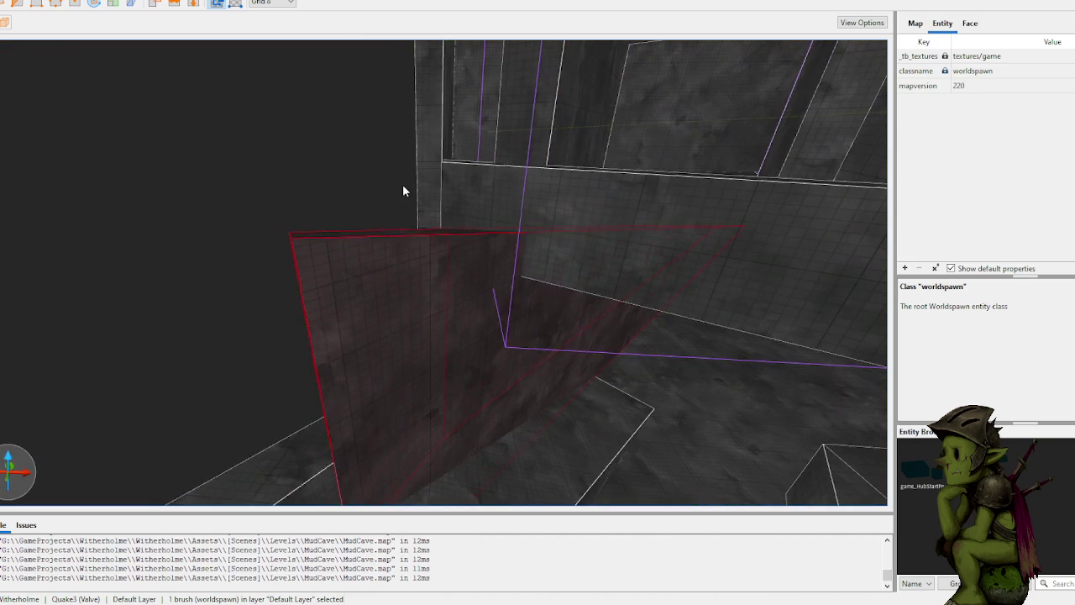
pyautogui.scroll(3, 411, 217)
pyautogui.moveTo(493, 283)
pyautogui.mouseDown()
pyautogui.moveTo(514, 142)
pyautogui.moveTo(509, 176)
pyautogui.mouseUp()
# Step: Slant-cut the wall at its corner with a three-point clip
pyautogui.press('w')
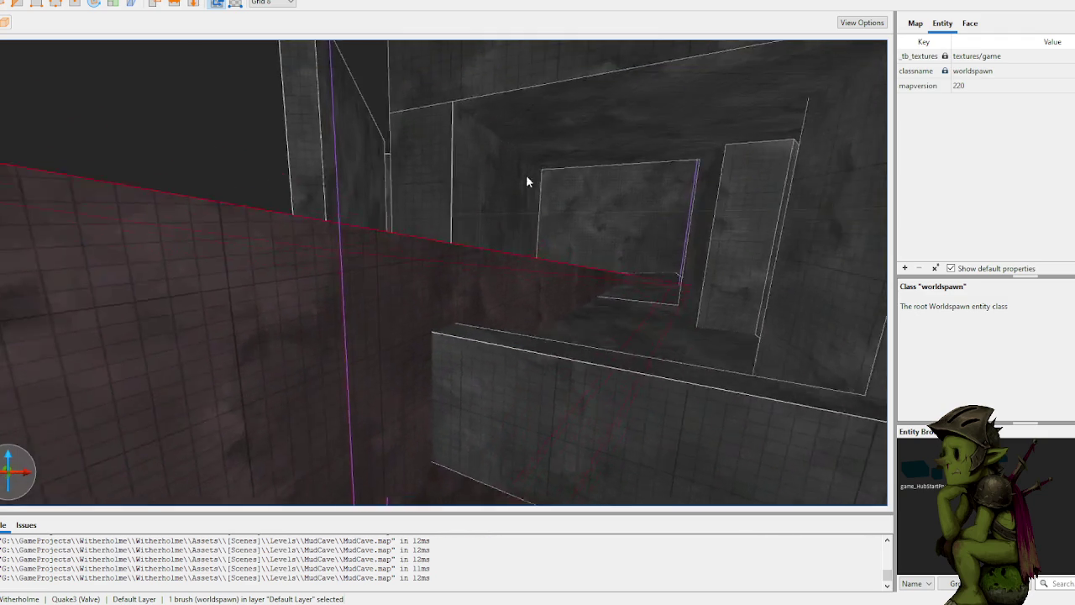
pyautogui.press('w')
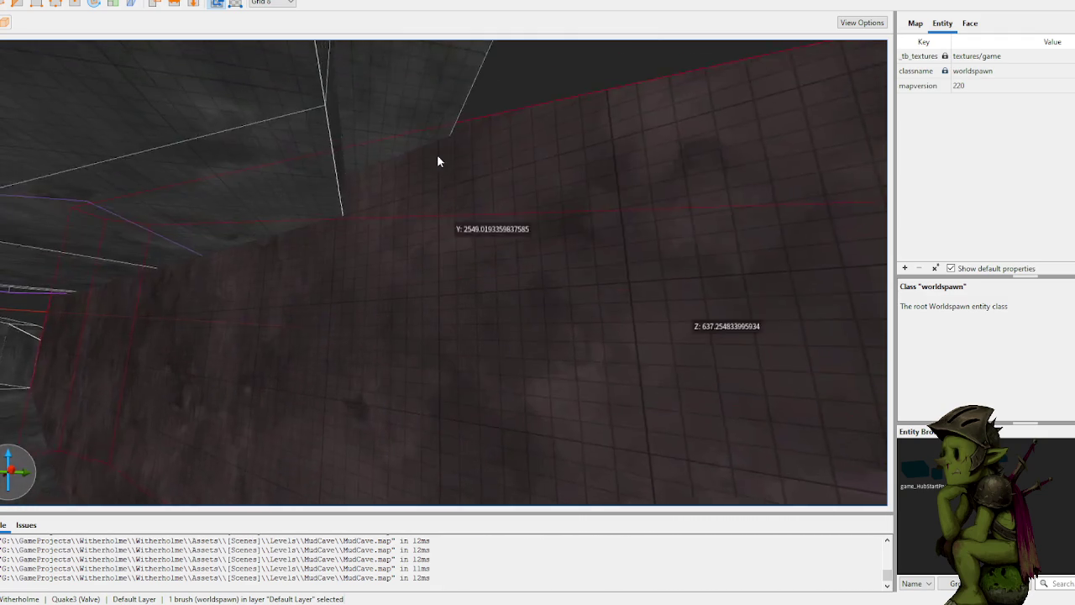
pyautogui.click(422, 239)
pyautogui.click(387, 263)
pyautogui.click(465, 260)
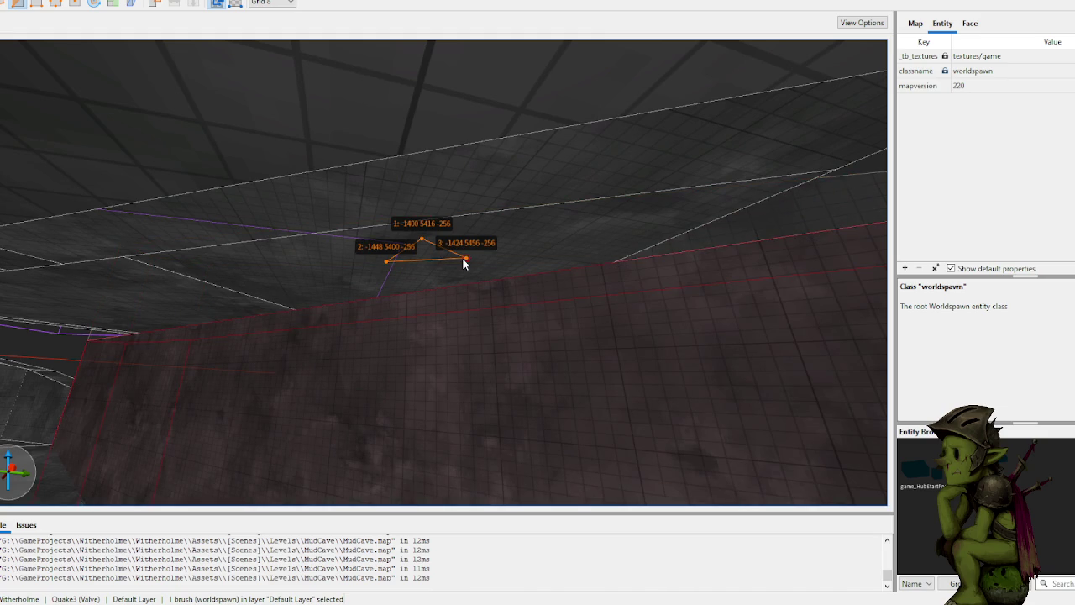
pyautogui.press('Return')
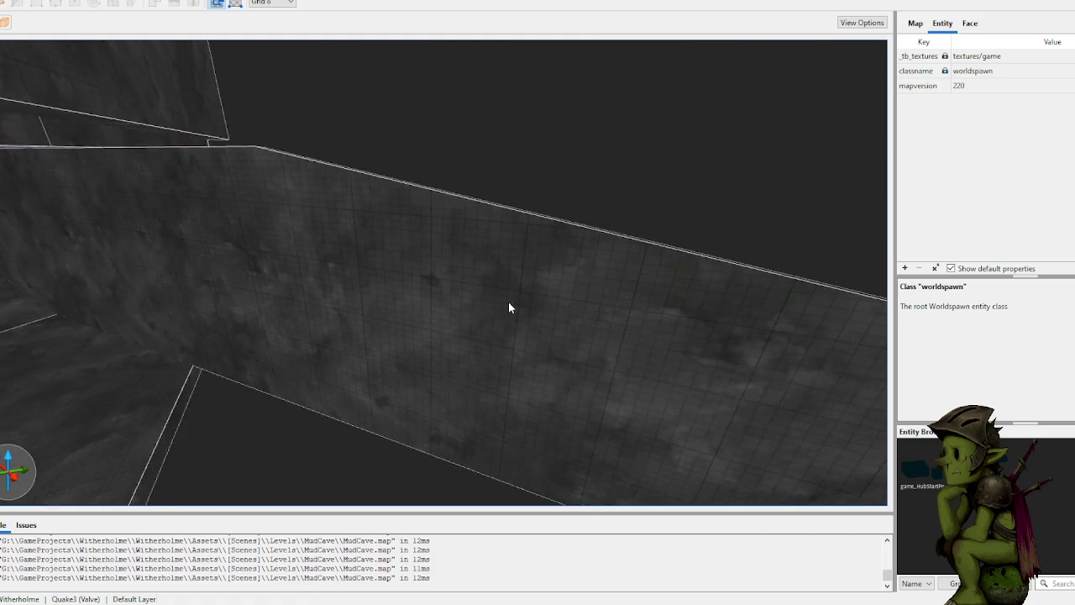
# Step: Trim a second wall brush with three clip points placed above it
pyautogui.click(454, 274)
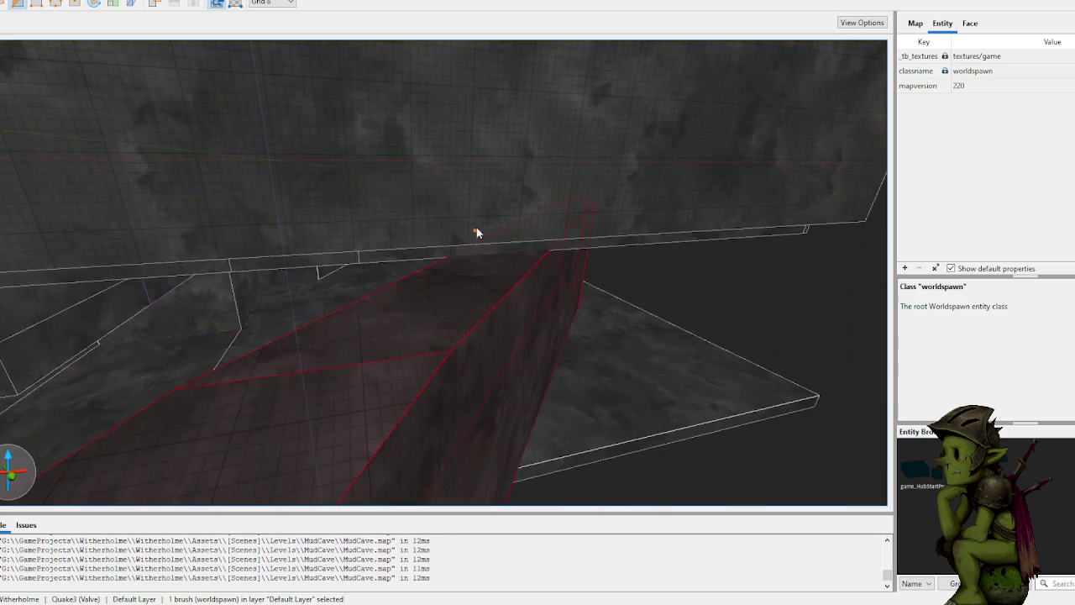
pyautogui.click(405, 188)
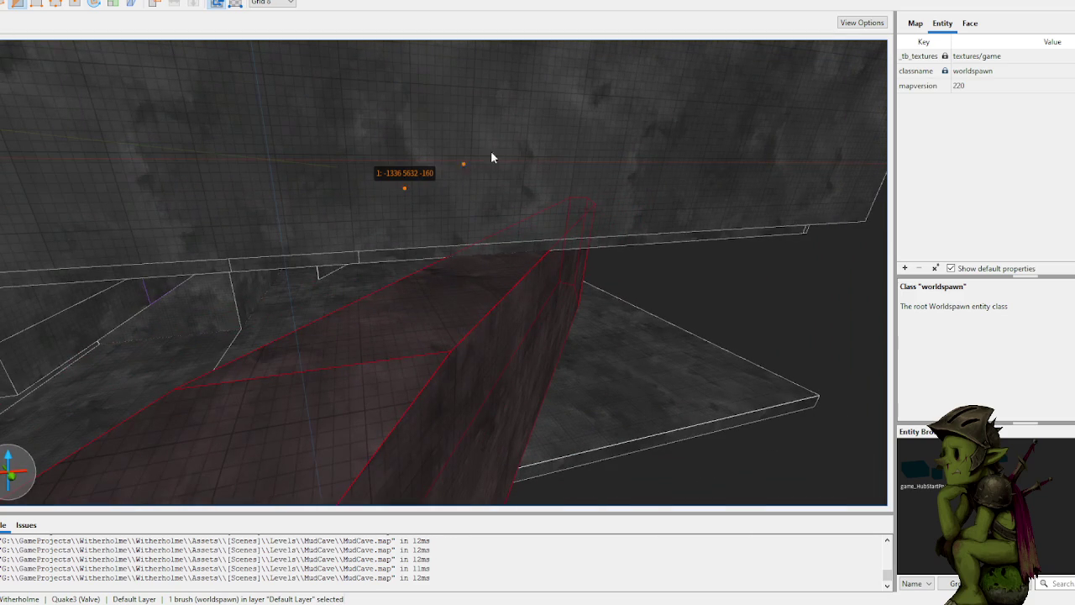
pyautogui.click(499, 149)
pyautogui.click(490, 195)
pyautogui.press('Return')
pyautogui.press('Escape')
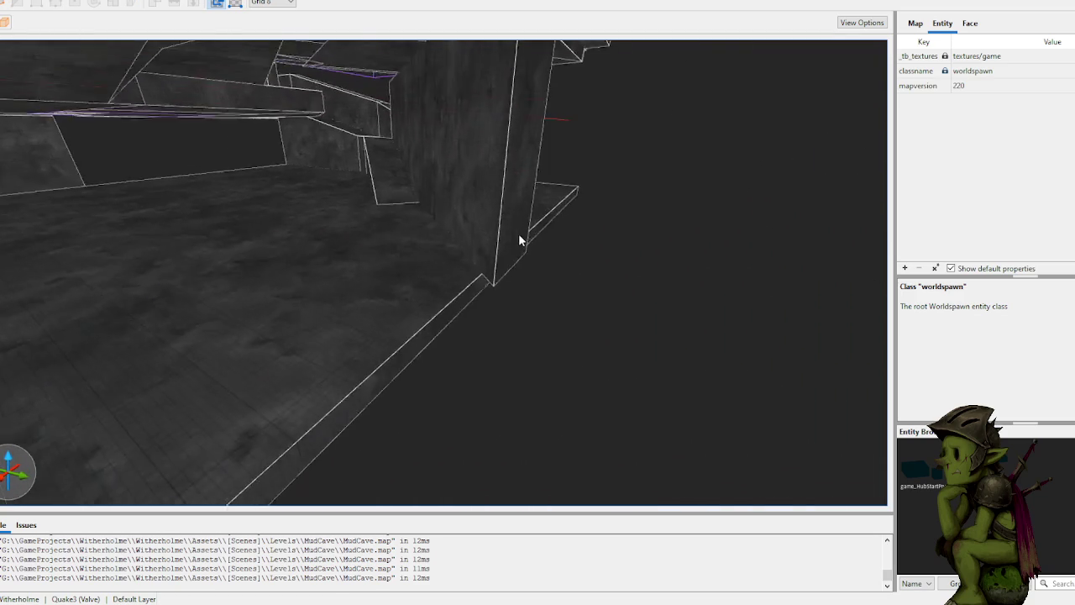
pyautogui.click(443, 268)
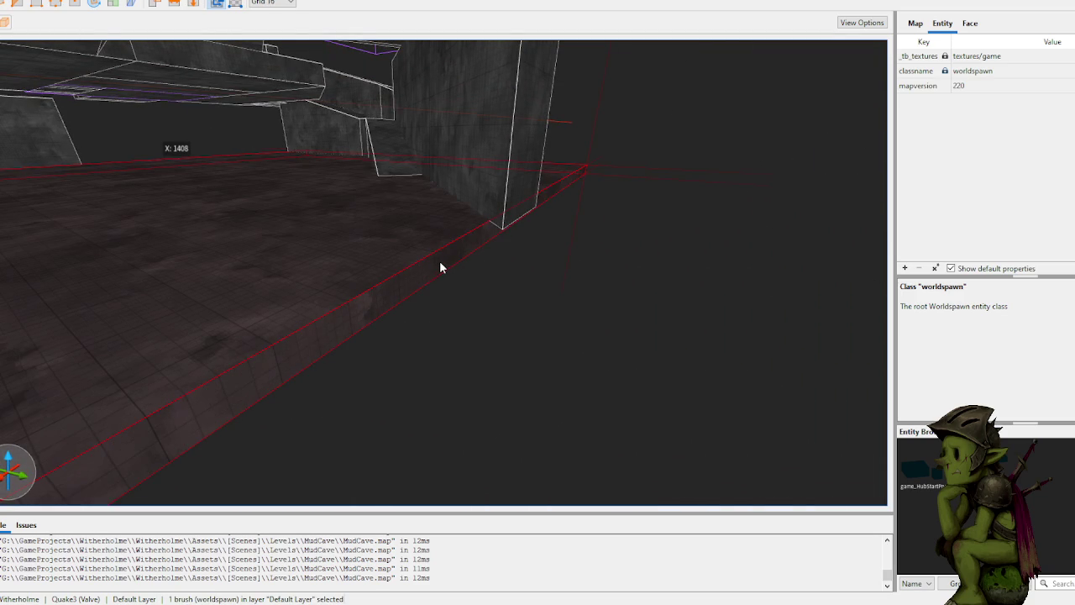
# Step: Select the small brush in the corner and bring the view close to it
pyautogui.click(600, 312)
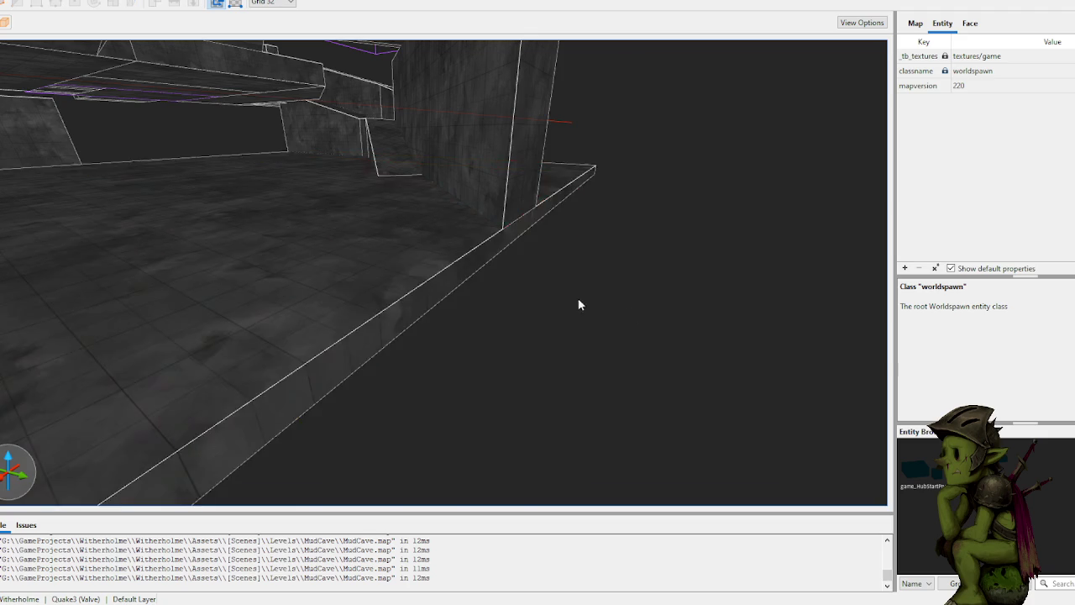
pyautogui.press('w')
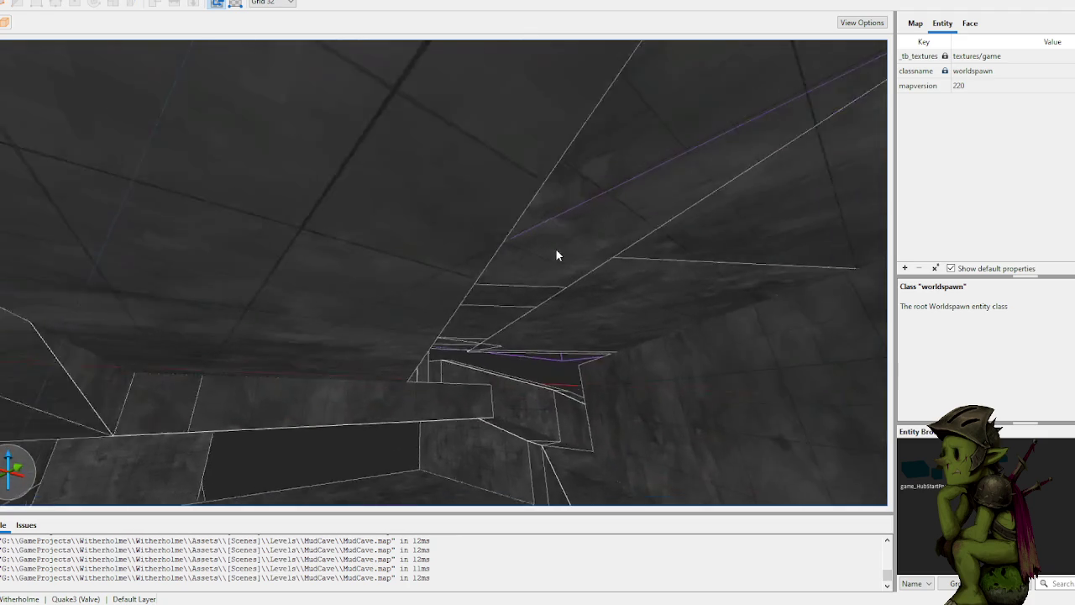
pyautogui.press('s')
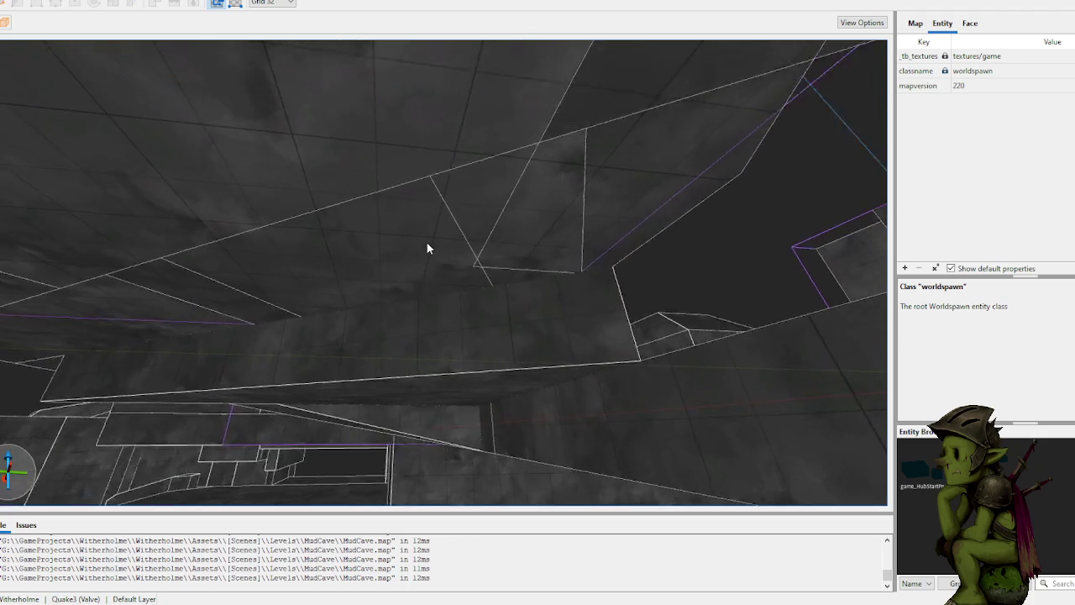
pyautogui.click(530, 300)
pyautogui.press('w')
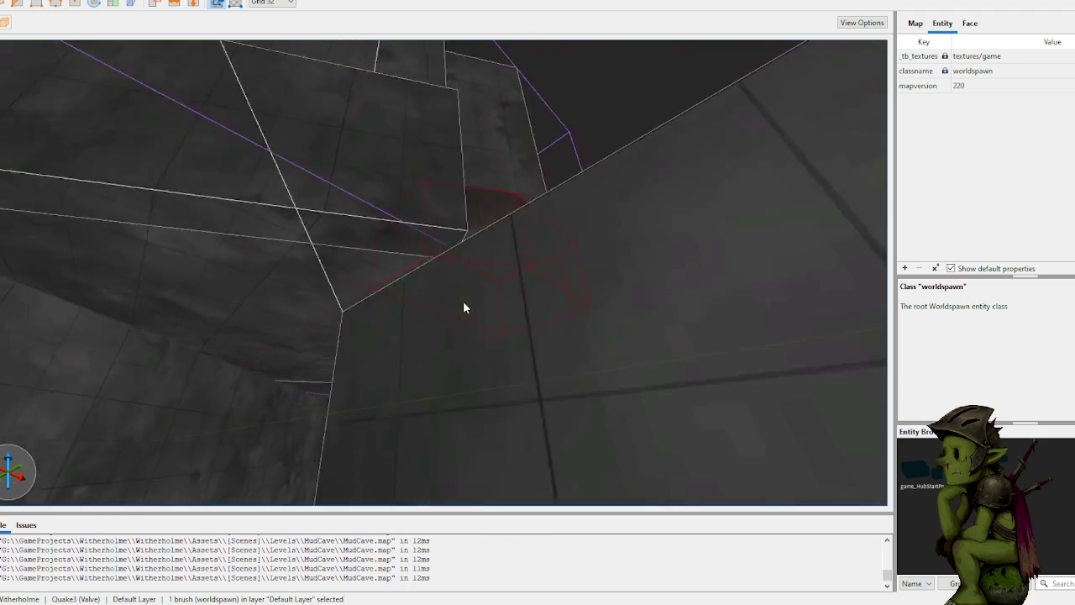
pyautogui.moveTo(467, 305); pyautogui.dragTo(419, 352)
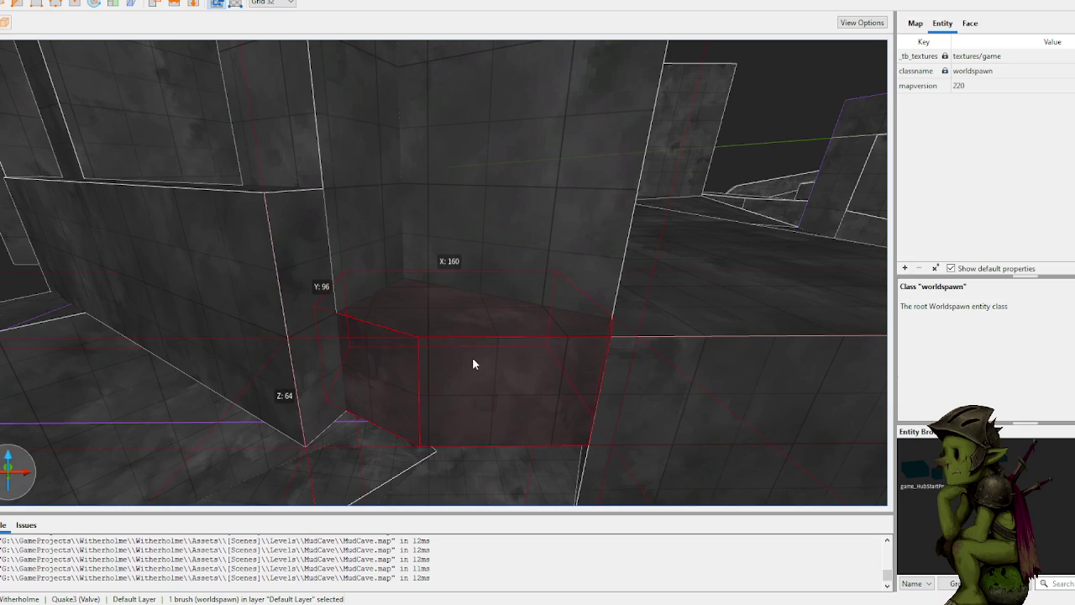
pyautogui.press('w')
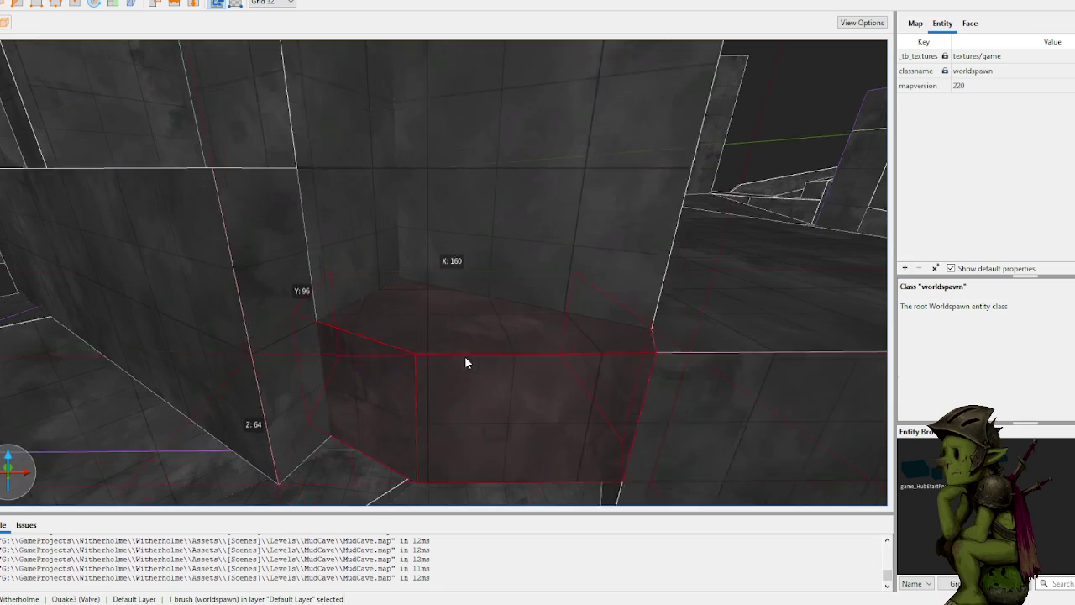
# Step: Attempt three-point clips on the corner brush, then discard the failed cuts
pyautogui.press('s')
pyautogui.press('c')
pyautogui.click(407, 154)
pyautogui.click(410, 203)
pyautogui.click(367, 239)
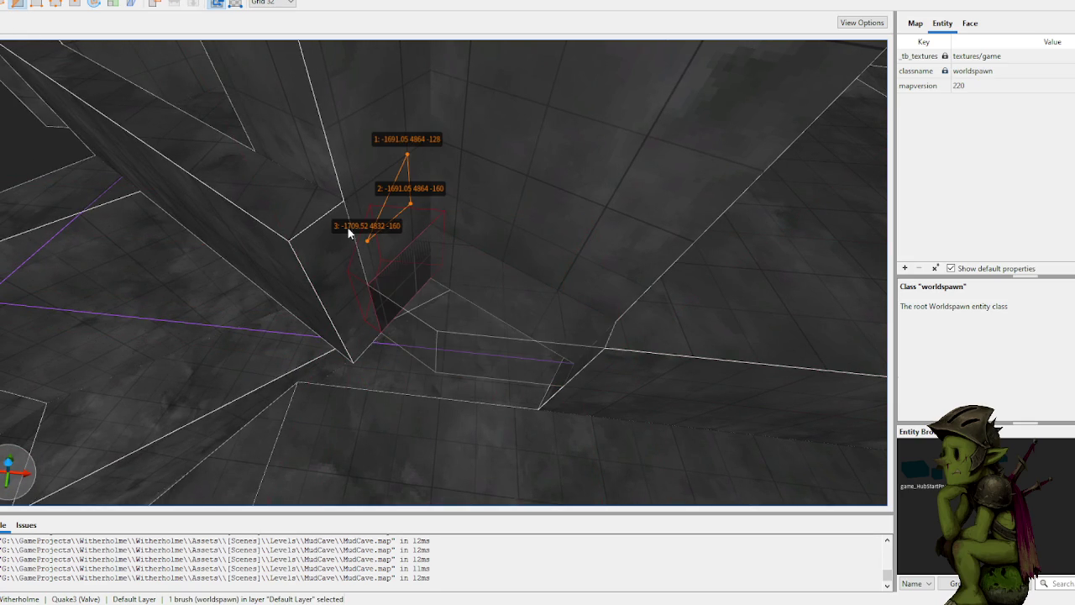
pyautogui.press('Escape')
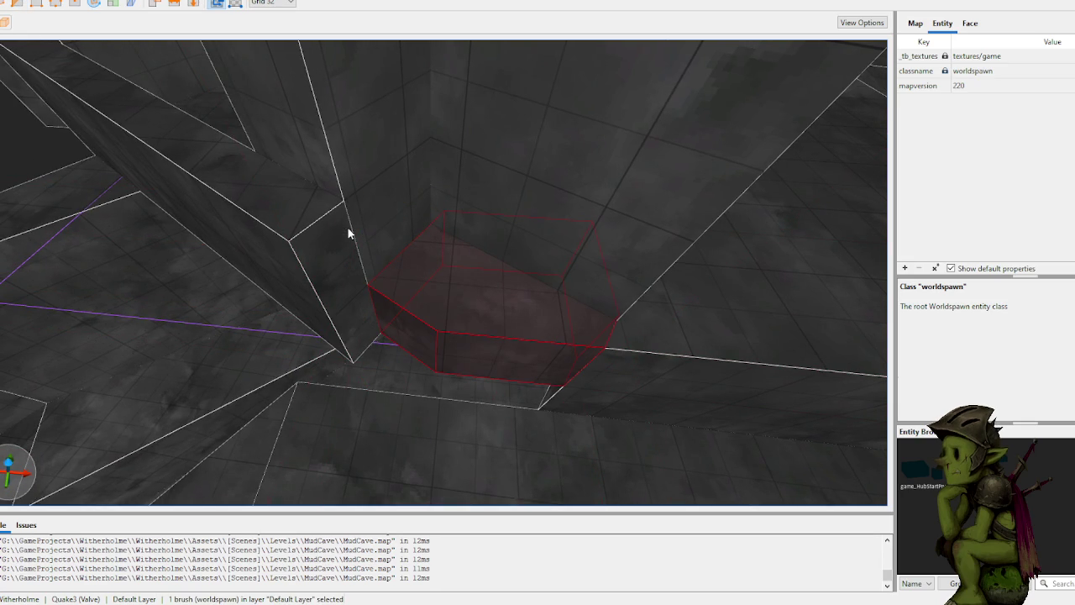
pyautogui.click(509, 154)
pyautogui.click(592, 189)
pyautogui.press('Return')
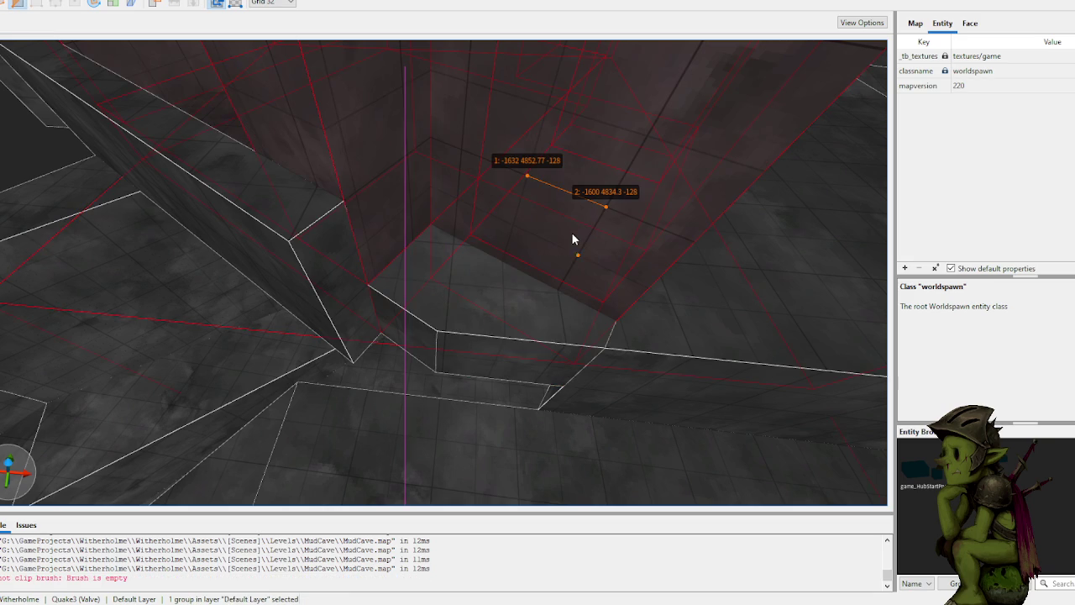
pyautogui.click(566, 239)
pyautogui.press('Delete')
pyautogui.press('Escape')
pyautogui.press('Escape')
# Step: Clip the corner brush with three points into a narrower wedge
pyautogui.click(481, 312)
pyautogui.press('c')
pyautogui.click(546, 106)
pyautogui.click(604, 205)
pyautogui.click(510, 224)
pyautogui.press('Return')
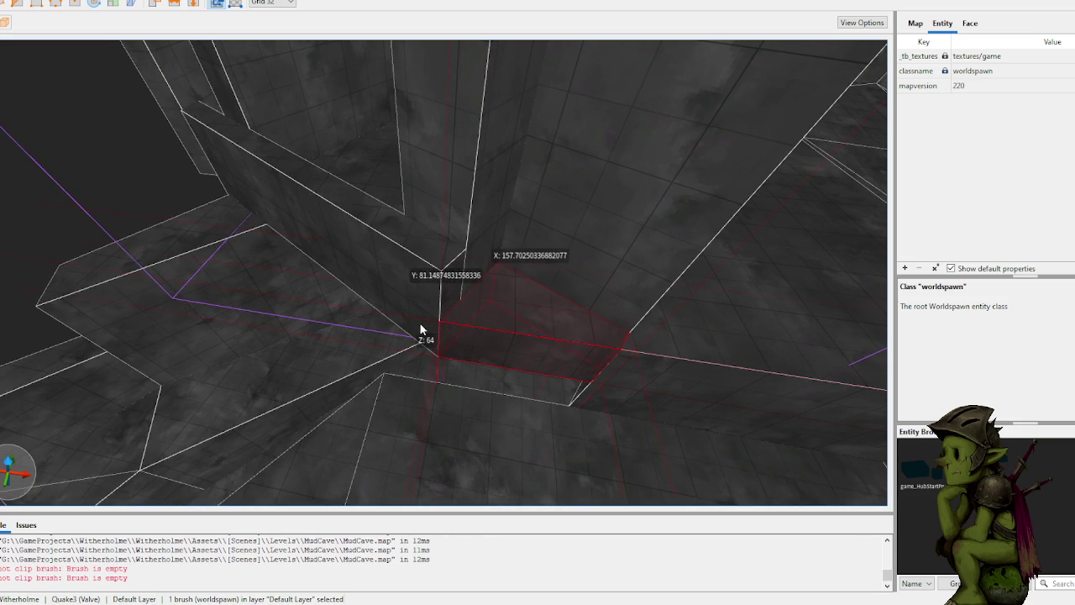
pyautogui.press('Escape')
# Step: Draw a new box brush on the floor in the corner
pyautogui.press('w')
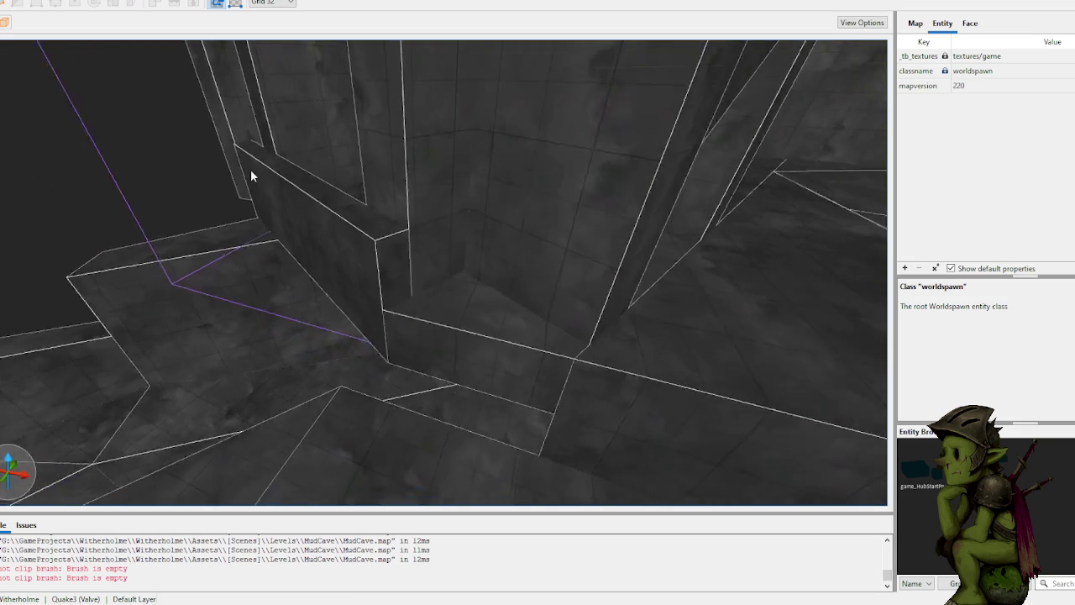
pyautogui.click(419, 309)
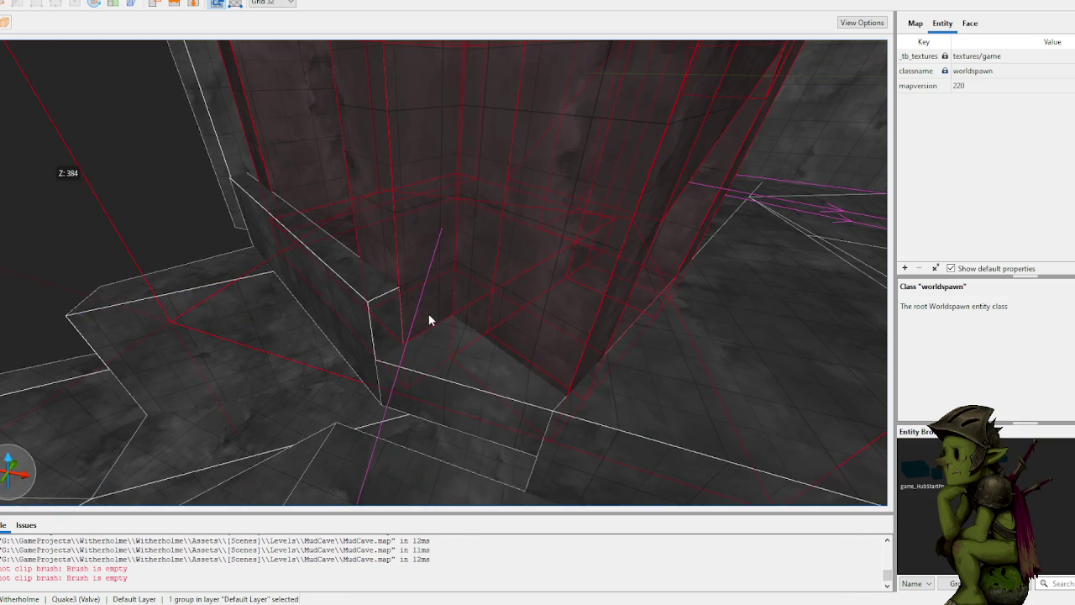
pyautogui.click(420, 329)
pyautogui.click(420, 328)
pyautogui.moveTo(419, 324)
pyautogui.mouseDown()
pyautogui.moveTo(436, 361)
pyautogui.moveTo(409, 280)
pyautogui.mouseUp()
# Step: Deselect the new brush and save the MudCave map
pyautogui.scroll(2, 184, 221)
pyautogui.hotkey('ctrl', 's')
pyautogui.click(186, 223)
pyautogui.hotkey('ctrl', 's')
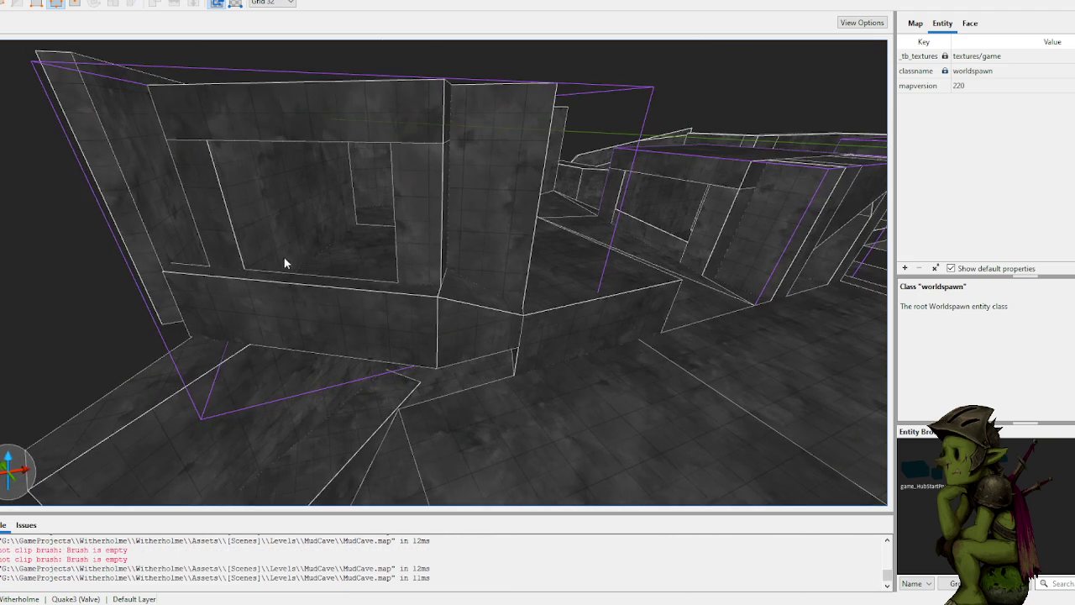
# Step: Draw a 224×64×128 block brush upright against the corridor wall, then begin clipping it
pyautogui.scroll(5, 278, 255)
pyautogui.scroll(5, 326, 251)
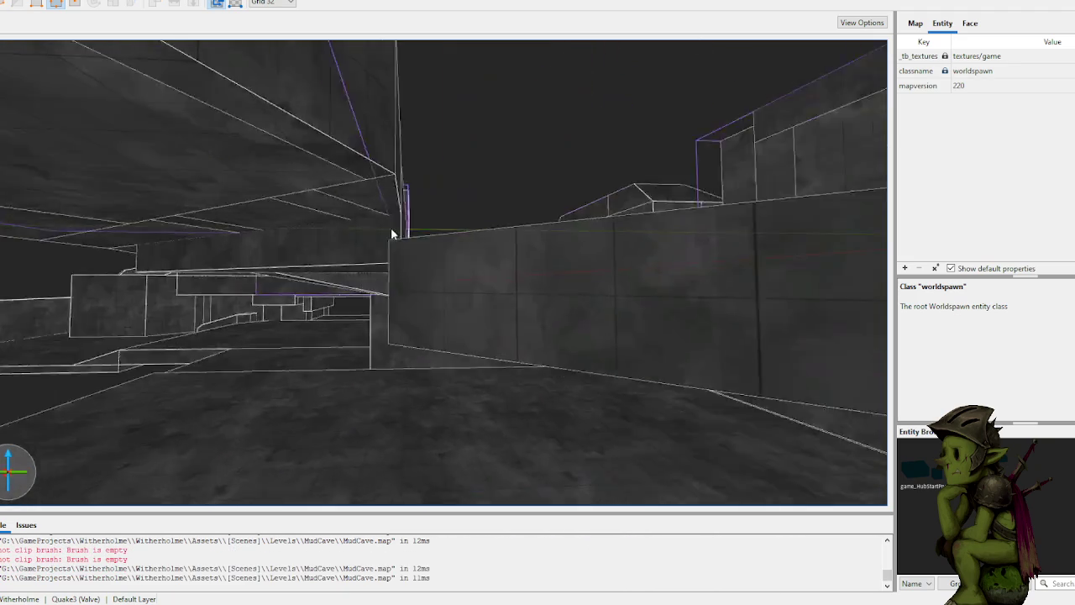
pyautogui.scroll(5, 468, 216)
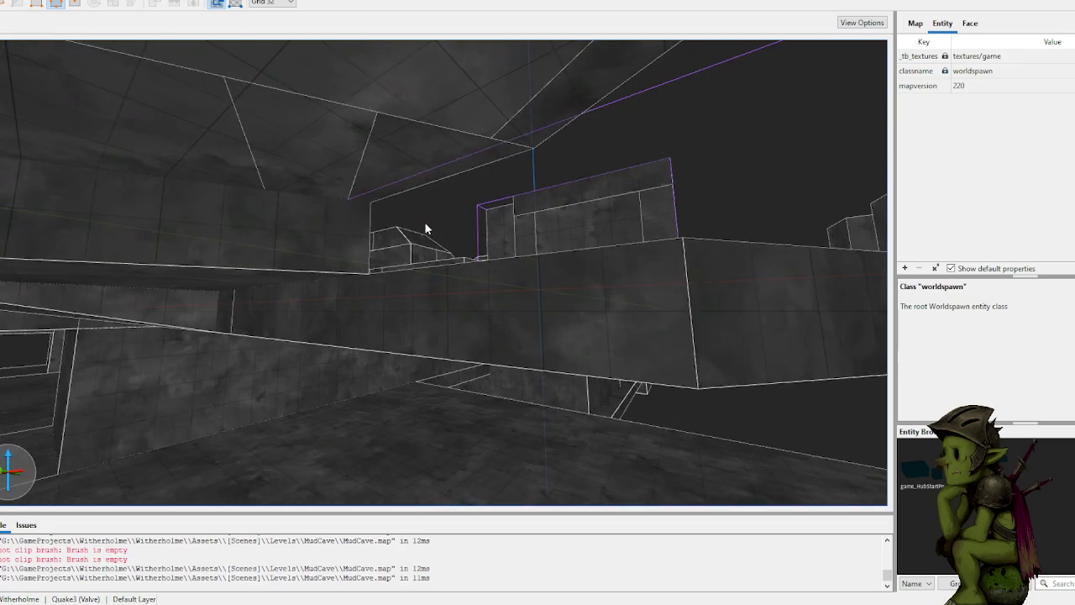
pyautogui.scroll(-2, 379, 174)
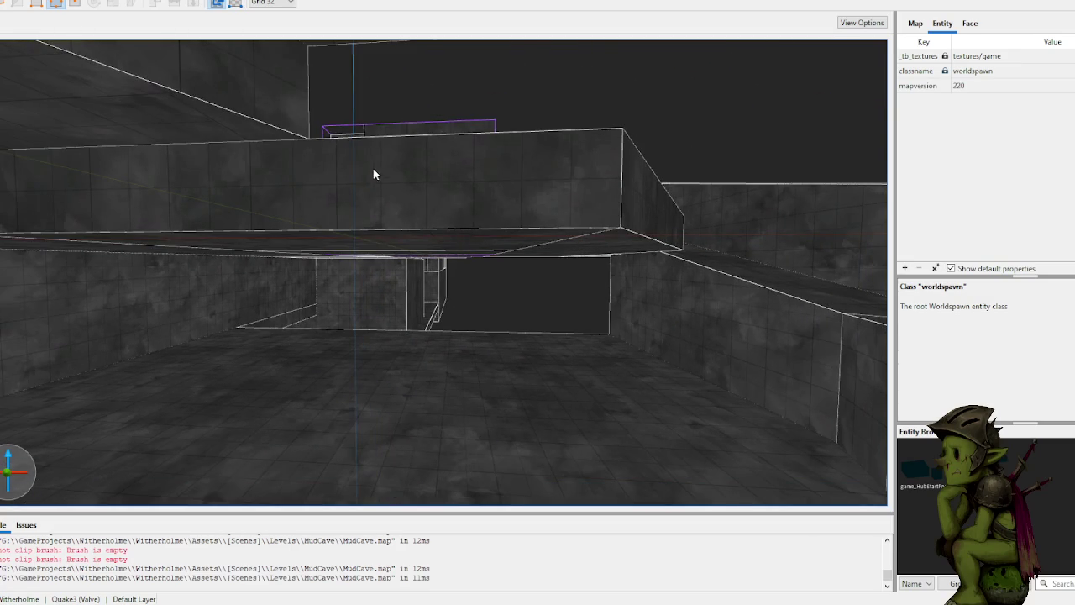
pyautogui.moveTo(384, 173)
pyautogui.mouseDown()
pyautogui.moveTo(542, 205)
pyautogui.moveTo(549, 151)
pyautogui.moveTo(590, 145)
pyautogui.mouseUp()
pyautogui.scroll(3, 586, 188)
pyautogui.moveTo(567, 194)
pyautogui.mouseDown()
pyautogui.moveTo(495, 192)
pyautogui.moveTo(475, 207)
pyautogui.moveTo(487, 210)
pyautogui.moveTo(493, 252)
pyautogui.moveTo(499, 214)
pyautogui.moveTo(516, 197)
pyautogui.moveTo(493, 232)
pyautogui.moveTo(464, 234)
pyautogui.moveTo(546, 209)
pyautogui.moveTo(532, 246)
pyautogui.moveTo(466, 257)
pyautogui.moveTo(501, 251)
pyautogui.moveTo(412, 288)
pyautogui.moveTo(491, 289)
pyautogui.moveTo(422, 295)
pyautogui.moveTo(435, 310)
pyautogui.moveTo(487, 283)
pyautogui.moveTo(512, 293)
pyautogui.moveTo(563, 280)
pyautogui.mouseUp()
pyautogui.scroll(3, 464, 234)
pyautogui.press('c')
pyautogui.click(548, 297)
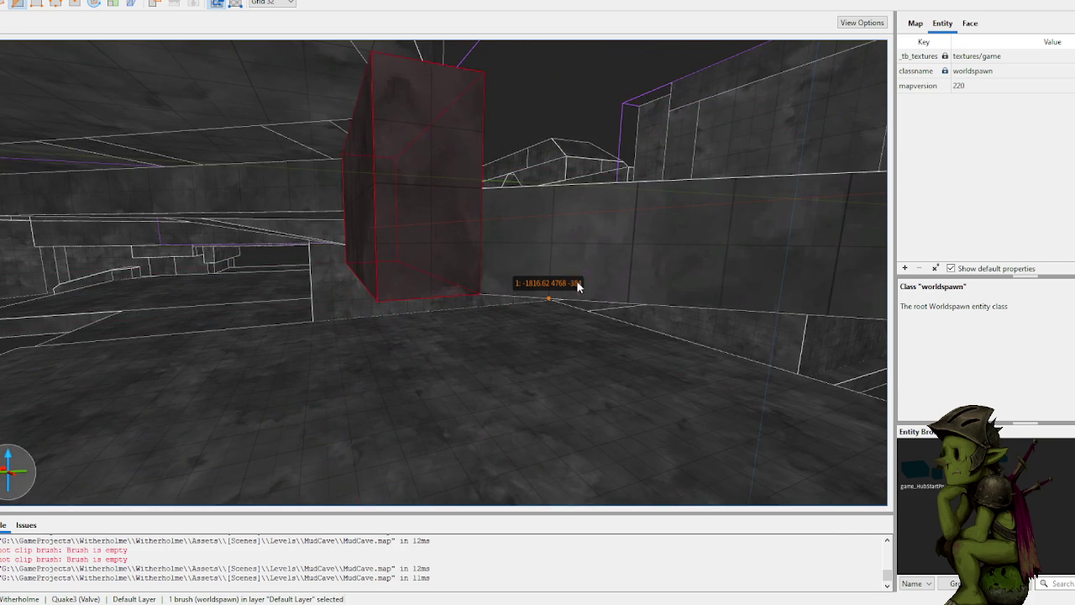
# Step: Finish the three-point clip on the new block against the wall and deselect it
pyautogui.click(632, 243)
pyautogui.click(564, 210)
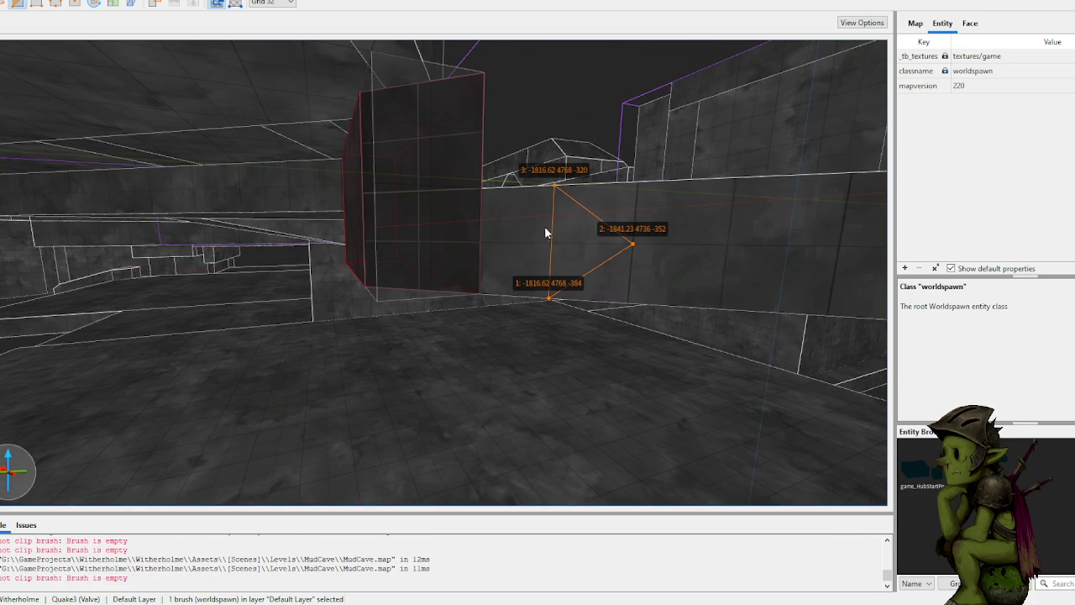
pyautogui.press('Return')
pyautogui.press('Escape')
# Step: Cut the nearby wall brush into a wedge with a three-point clip
pyautogui.moveTo(531, 223)
pyautogui.mouseDown()
pyautogui.moveTo(487, 252)
pyautogui.moveTo(507, 228)
pyautogui.moveTo(463, 250)
pyautogui.moveTo(475, 216)
pyautogui.mouseUp()
pyautogui.click(476, 286)
pyautogui.click(380, 223)
pyautogui.click(459, 223)
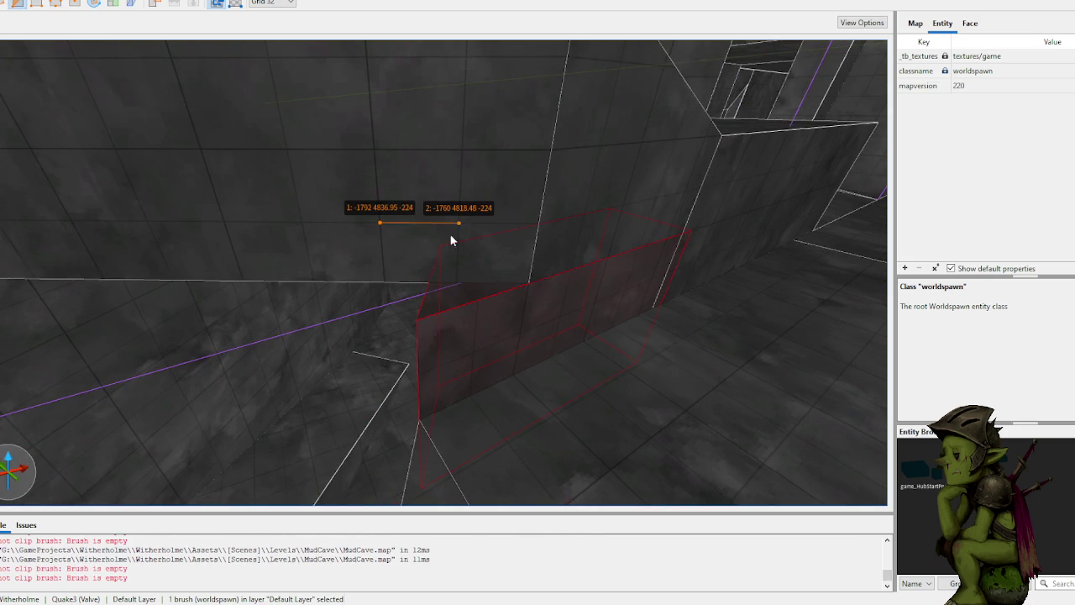
pyautogui.click(383, 279)
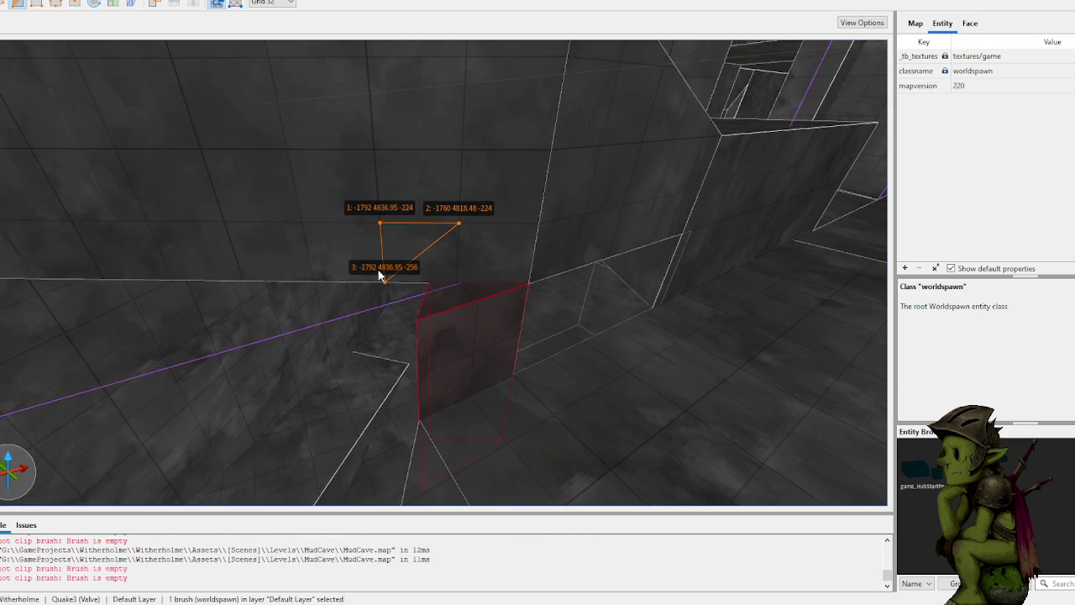
pyautogui.press('Return')
pyautogui.press('Escape')
pyautogui.press('Escape')
# Step: Select the wall brush at the corner for clipping instead of the floor brush
pyautogui.moveTo(378, 270)
pyautogui.mouseDown()
pyautogui.moveTo(507, 316)
pyautogui.moveTo(538, 309)
pyautogui.moveTo(483, 311)
pyautogui.mouseUp()
pyautogui.click(513, 353)
pyautogui.scroll(5, 564, 288)
pyautogui.moveTo(572, 317)
pyautogui.mouseDown()
pyautogui.moveTo(549, 319)
pyautogui.moveTo(543, 307)
pyautogui.moveTo(425, 318)
pyautogui.mouseUp()
pyautogui.click(425, 317)
pyautogui.scroll(-5, 480, 321)
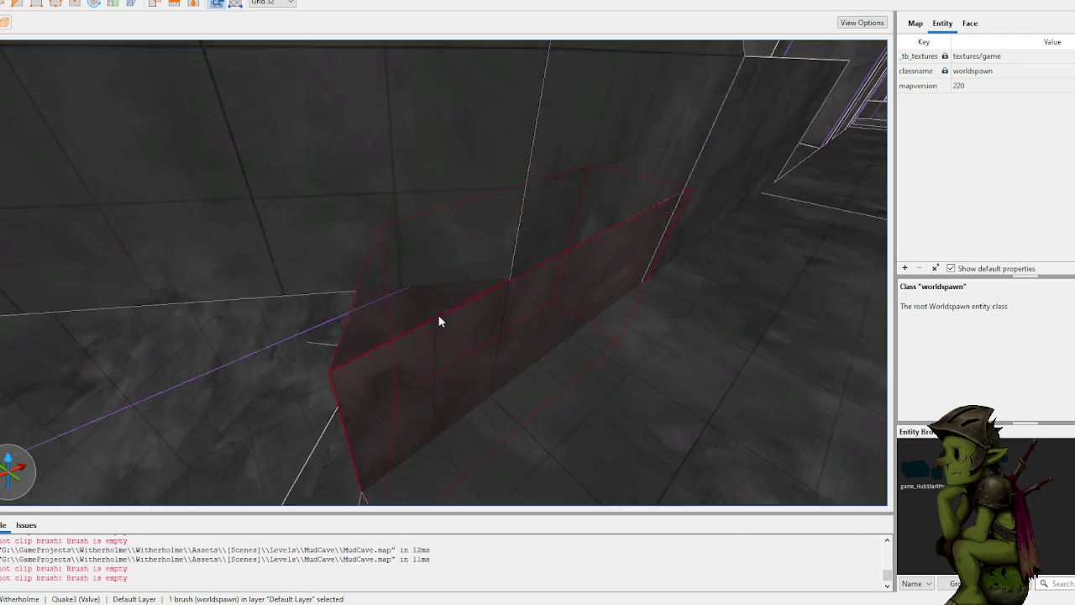
pyautogui.press('c')
# Step: Clip the corner wall brush with three points on a 16-unit grid, then save MudCave
pyautogui.click(483, 428)
pyautogui.scroll(5, 431, 266)
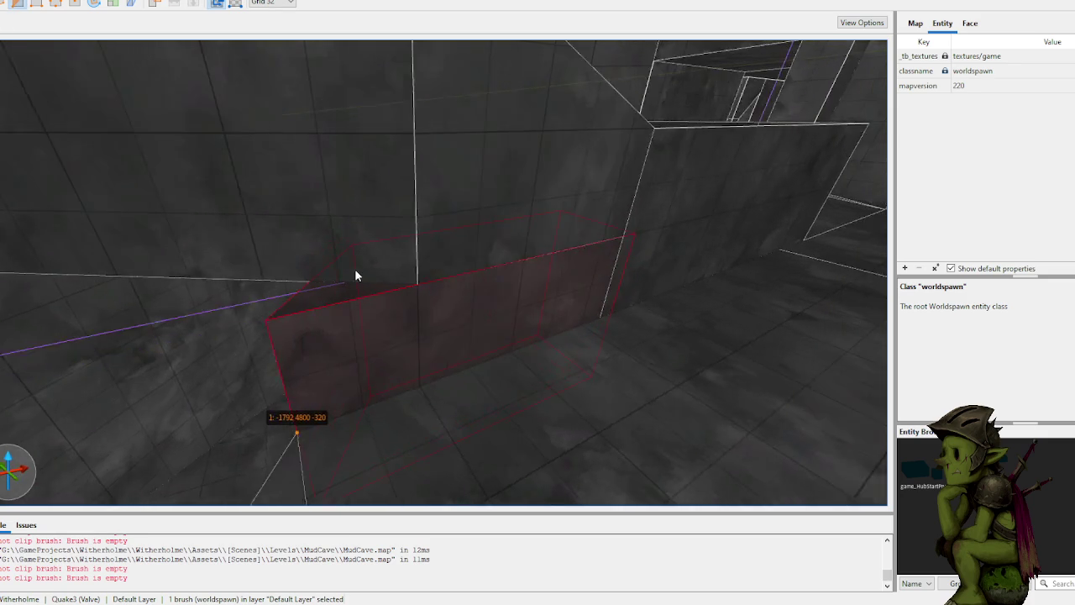
pyautogui.scroll(-2, 315, 282)
pyautogui.click(434, 257)
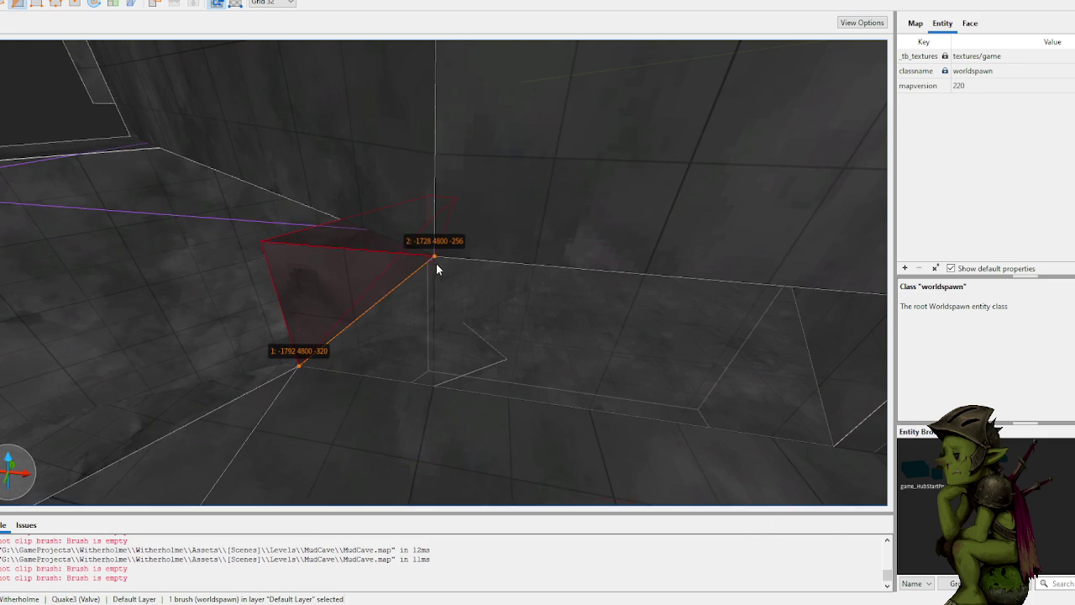
pyautogui.moveTo(341, 216)
pyautogui.mouseDown()
pyautogui.moveTo(369, 203)
pyautogui.moveTo(343, 258)
pyautogui.mouseUp()
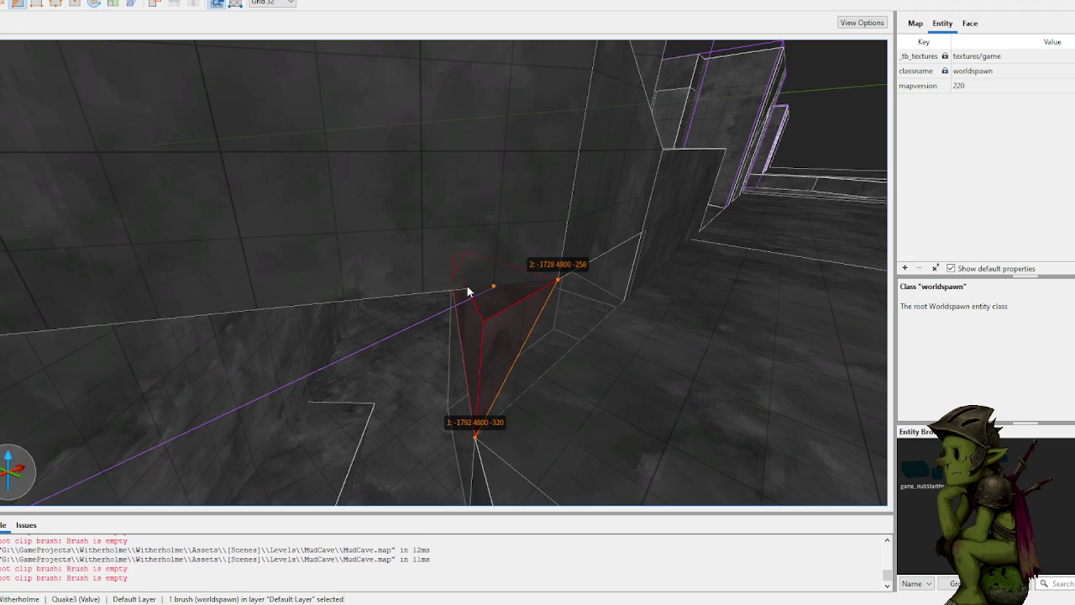
pyautogui.press('[')
pyautogui.press('[')
pyautogui.press(']')
pyautogui.click(482, 287)
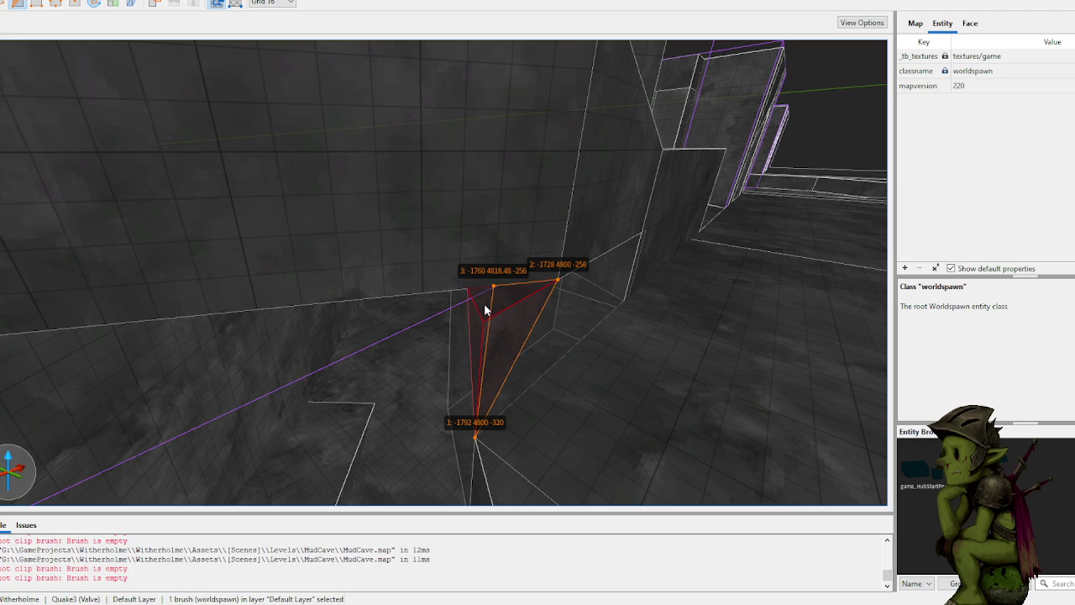
pyautogui.press('Return')
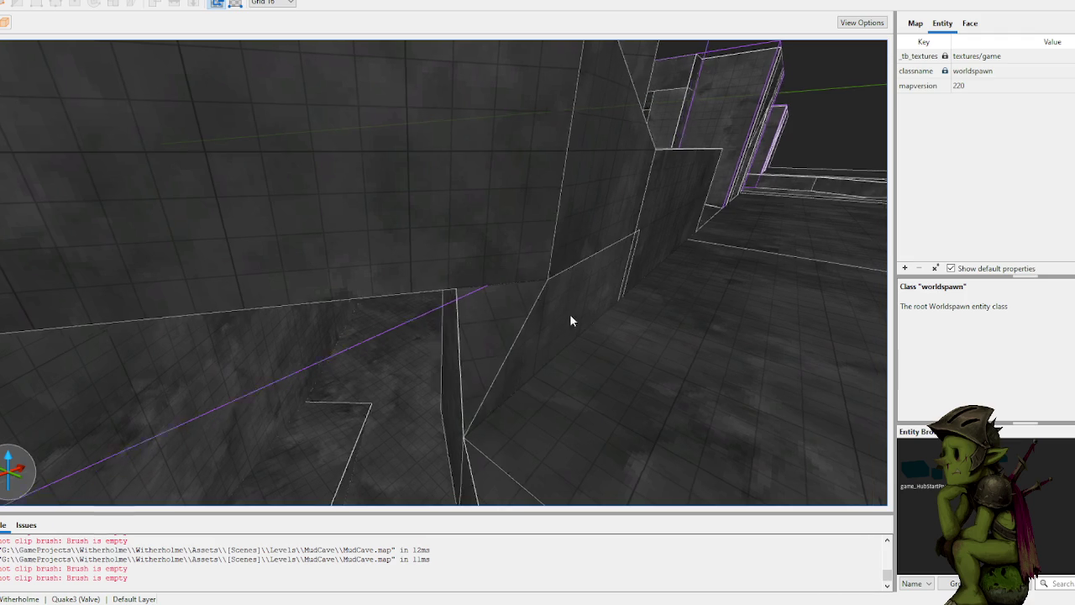
pyautogui.scroll(-5, 571, 322)
pyautogui.hotkey('ctrl', 's')
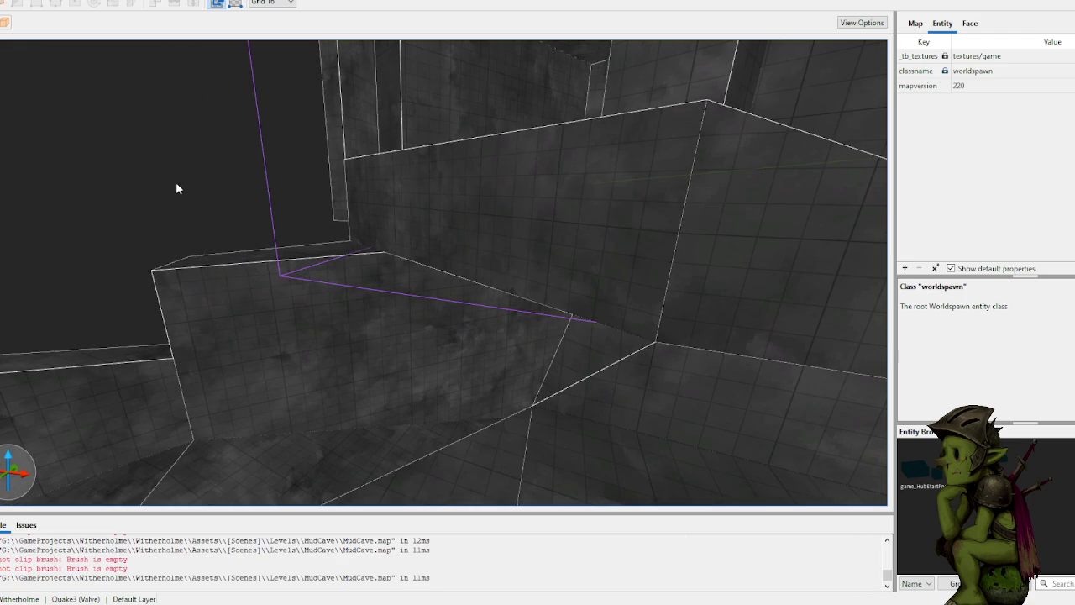
# Step: Select the ledge brush and pull its face upward to make it taller
pyautogui.scroll(-10, 226, 189)
pyautogui.scroll(-5, 239, 183)
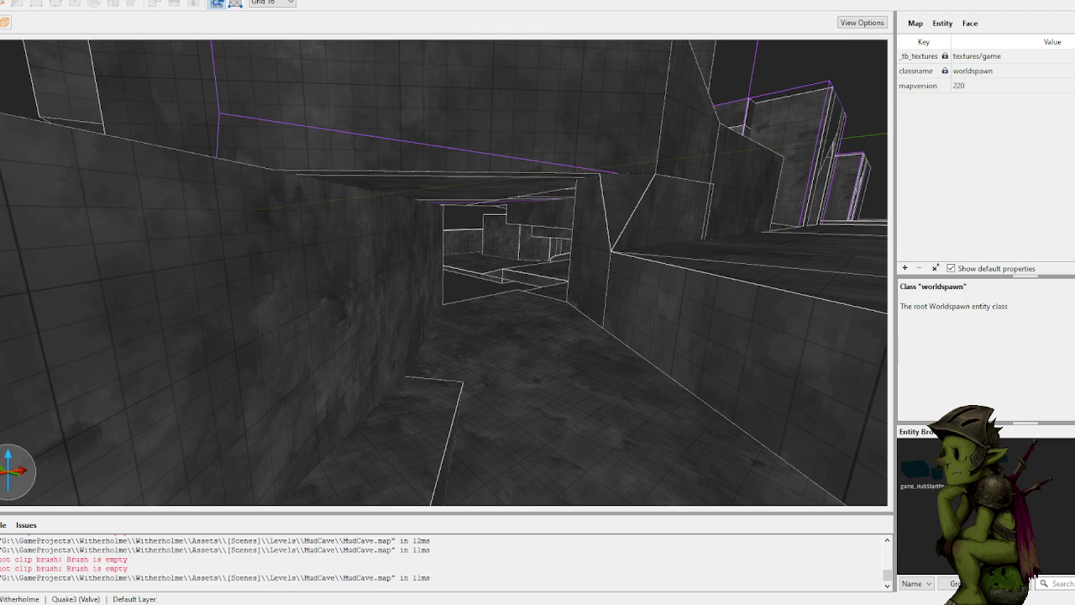
pyautogui.scroll(10, 415, 179)
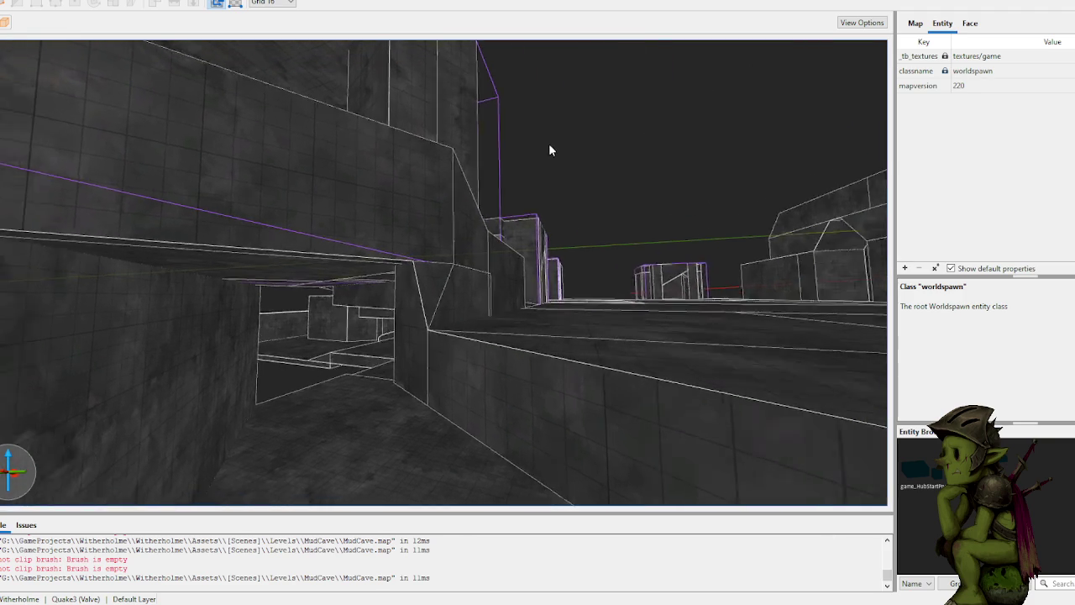
pyautogui.scroll(10, 545, 178)
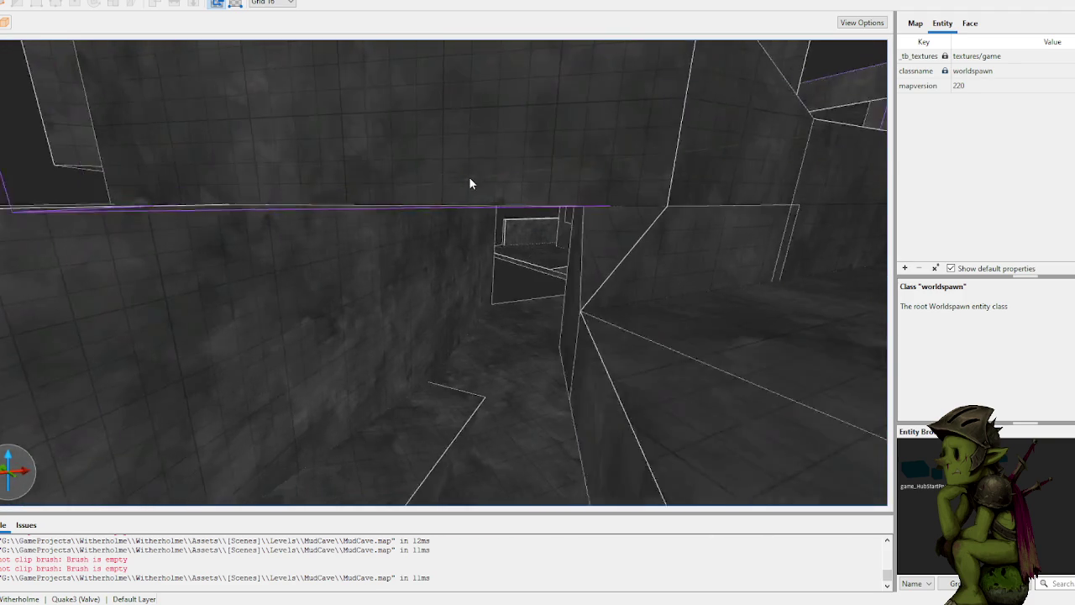
pyautogui.scroll(10, 442, 185)
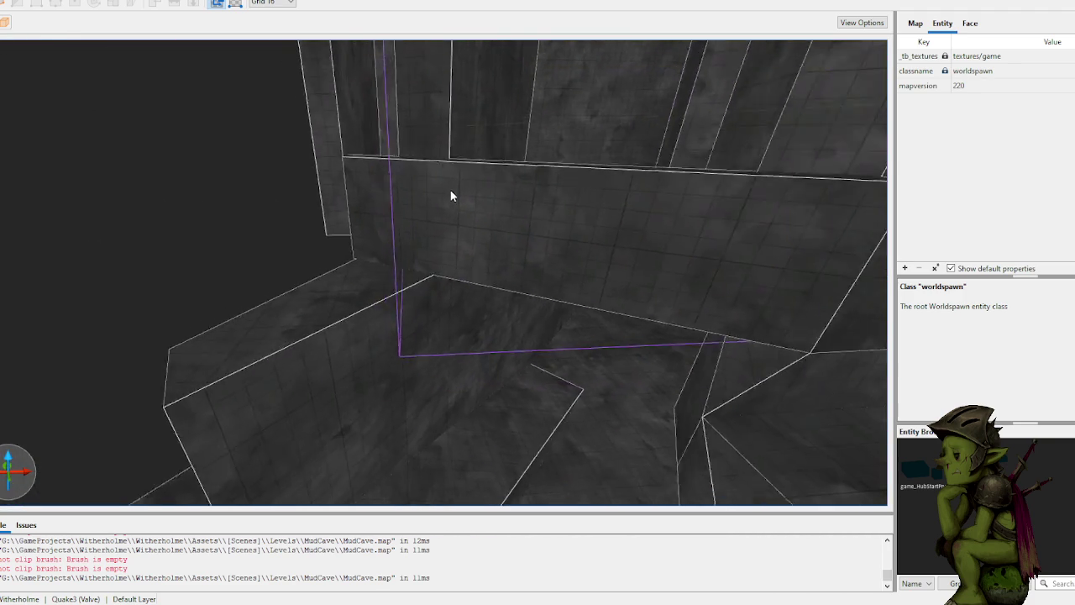
pyautogui.scroll(10, 406, 197)
pyautogui.click(454, 301)
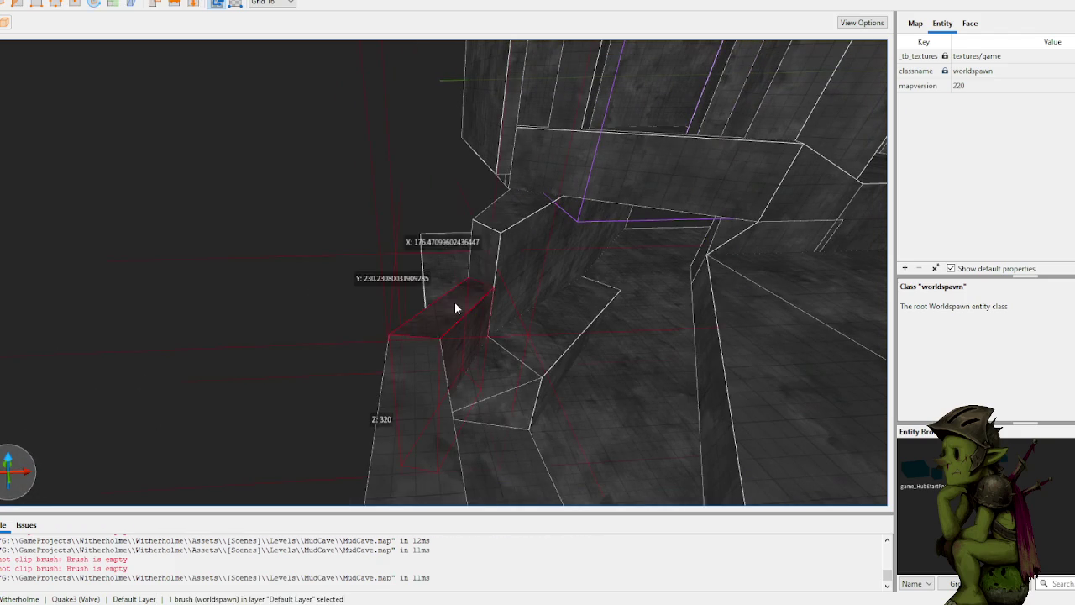
pyautogui.click(442, 304)
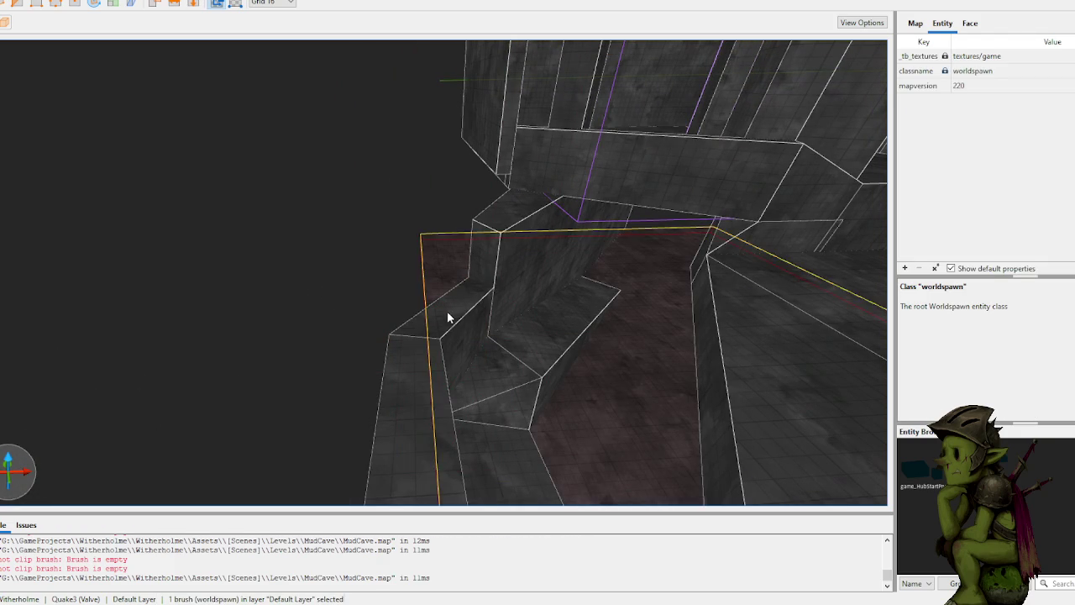
pyautogui.moveTo(455, 319); pyautogui.dragTo(474, 181)
pyautogui.scroll(3, 485, 174)
pyautogui.scroll(5, 484, 174)
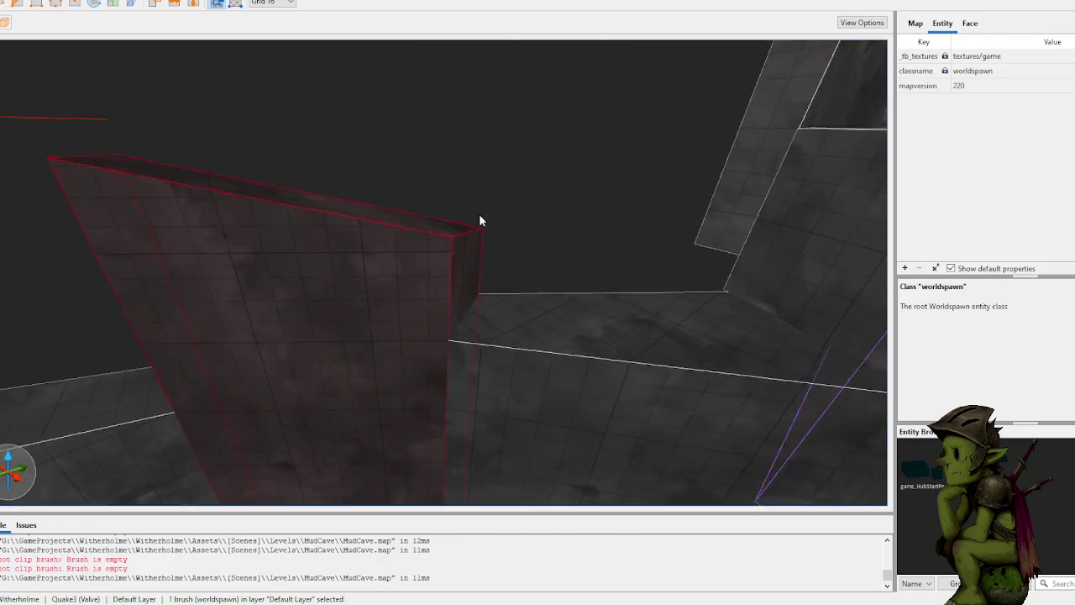
pyautogui.scroll(-5, 443, 215)
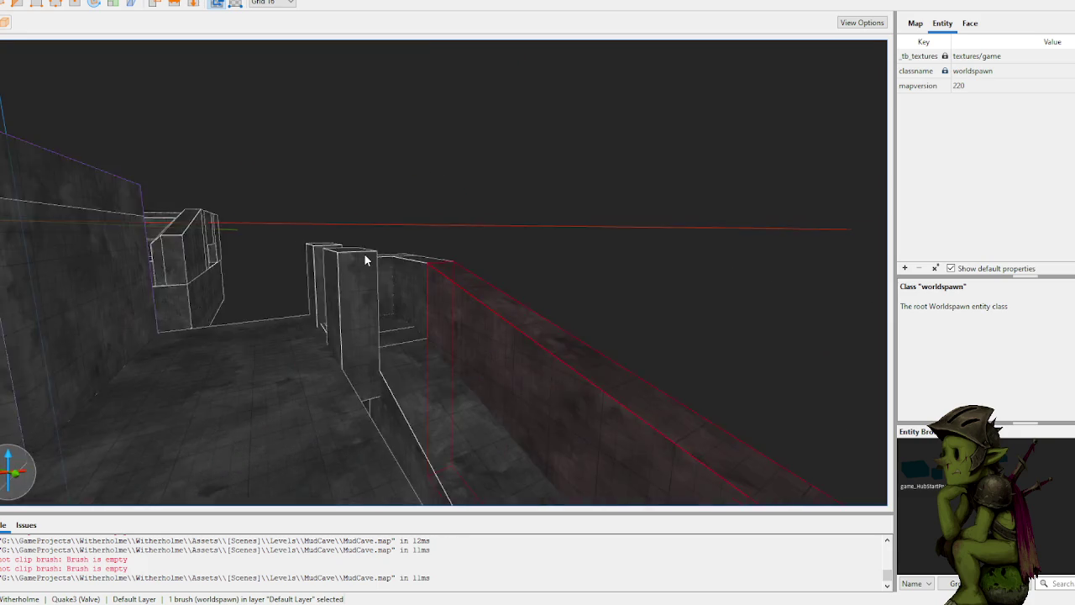
pyautogui.scroll(5, 436, 281)
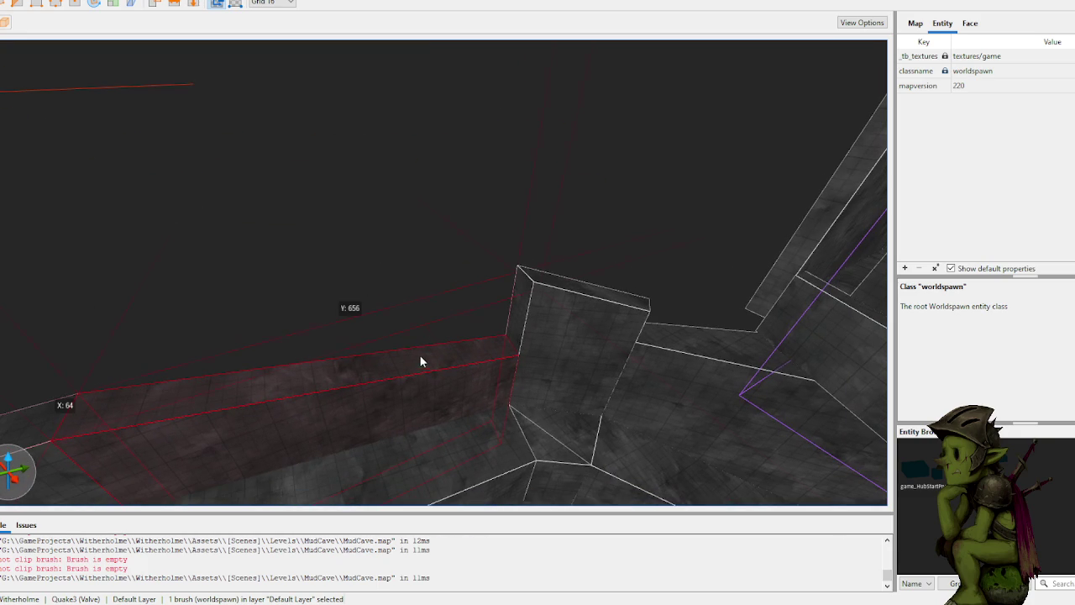
pyautogui.moveTo(418, 367); pyautogui.dragTo(422, 216)
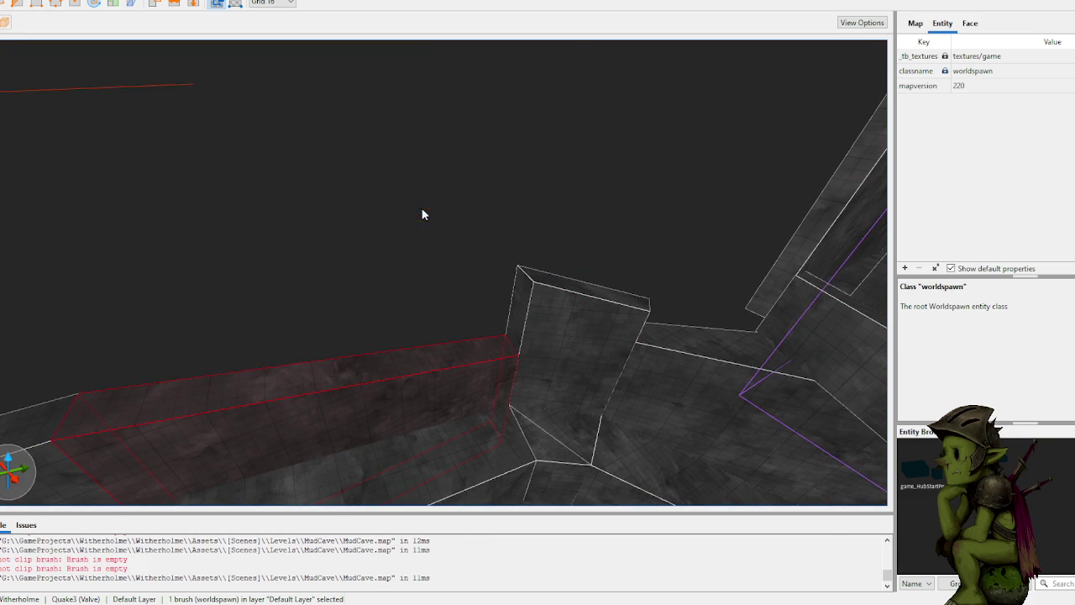
pyautogui.scroll(5, 430, 217)
pyautogui.scroll(10, 434, 217)
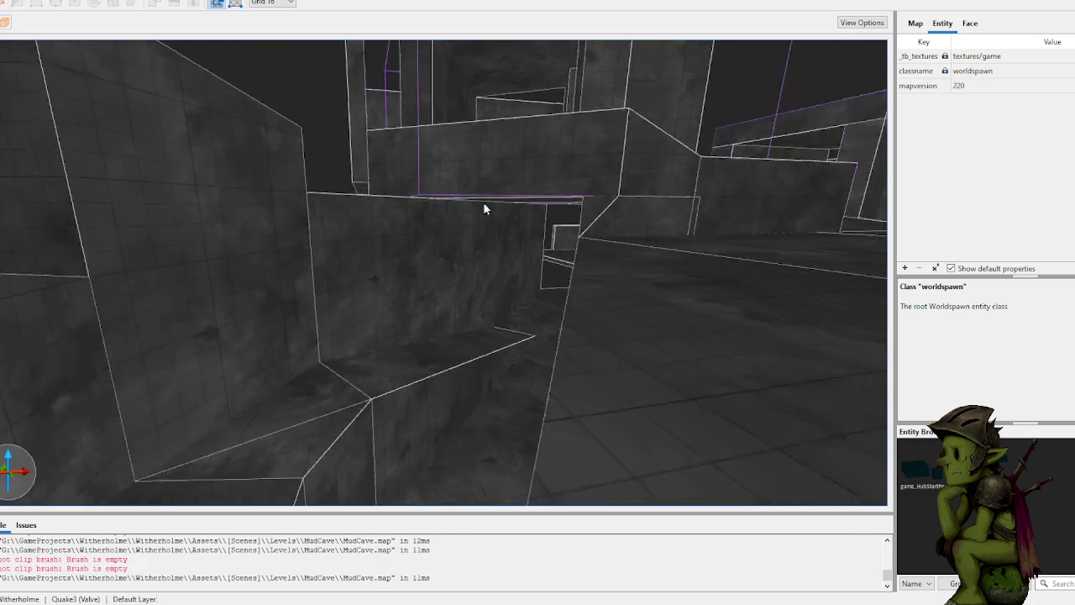
pyautogui.scroll(10, 489, 208)
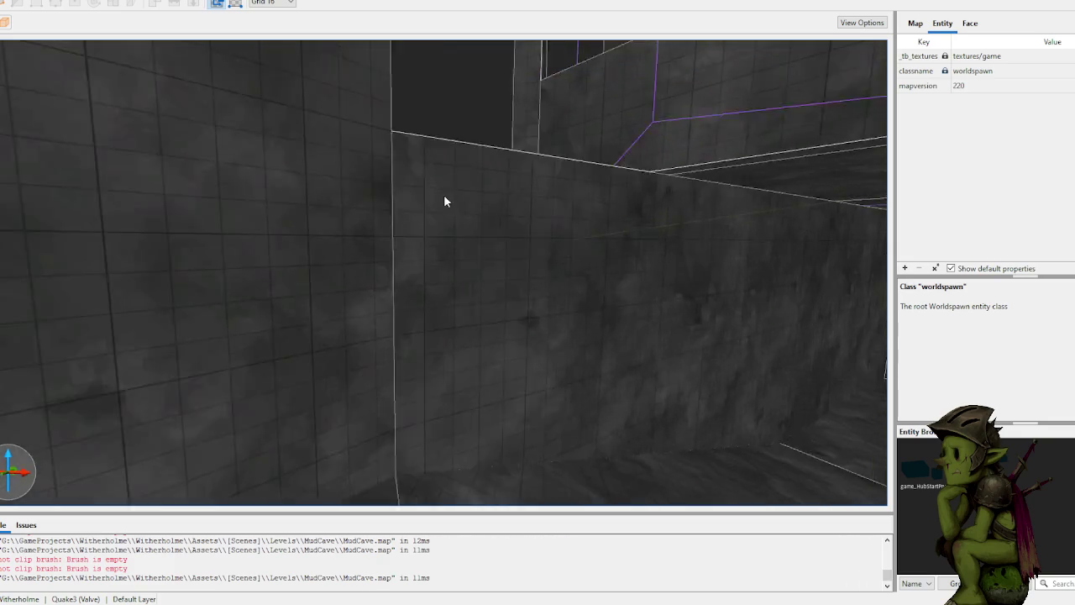
pyautogui.scroll(5, 391, 218)
# Step: Raise the left wall brush's top, add the middle brush, and finish the sloped clip
pyautogui.click(345, 269)
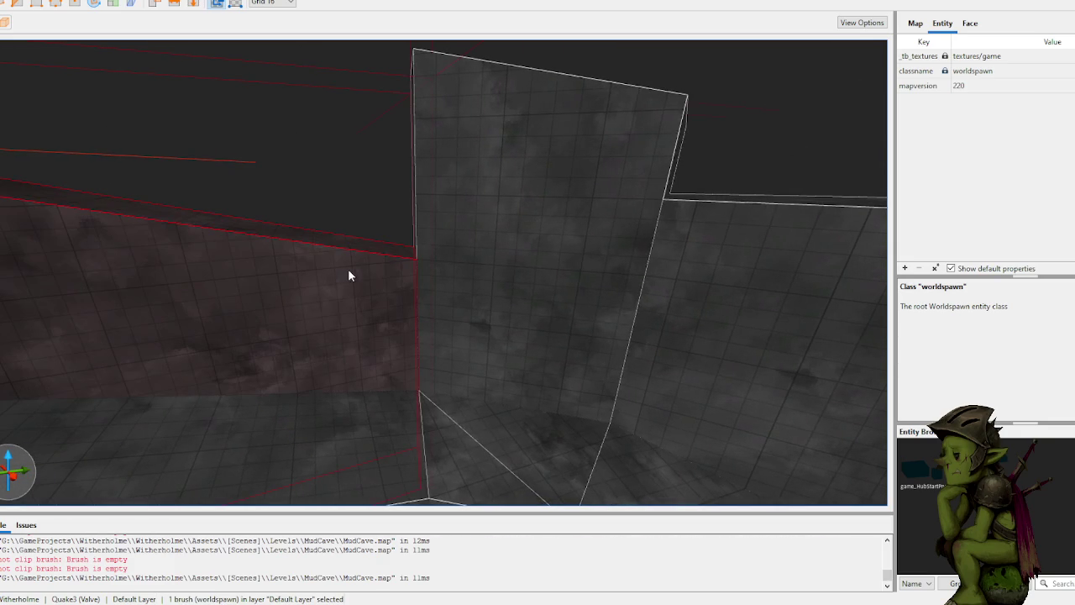
pyautogui.moveTo(342, 285); pyautogui.dragTo(357, 168)
pyautogui.moveTo(349, 242)
pyautogui.mouseDown()
pyautogui.moveTo(355, 132)
pyautogui.moveTo(370, 130)
pyautogui.mouseUp()
pyautogui.keyDown('ctrl'); pyautogui.click(503, 244); pyautogui.keyUp('ctrl')
pyautogui.scroll(-3, 366, 250)
pyautogui.scroll(3, 404, 249)
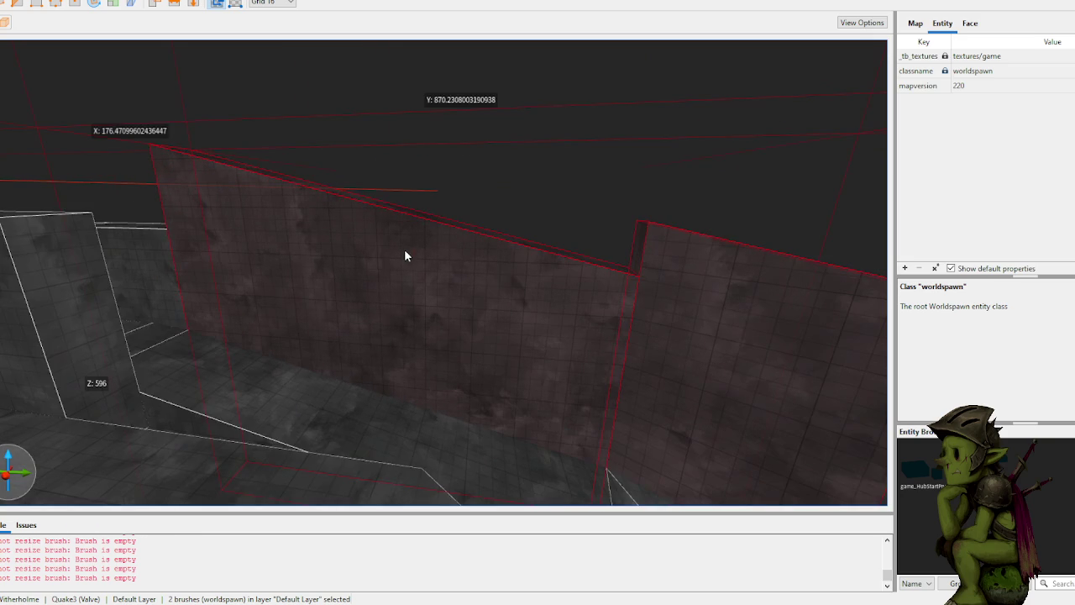
pyautogui.scroll(-2, 356, 245)
pyautogui.scroll(5, 356, 240)
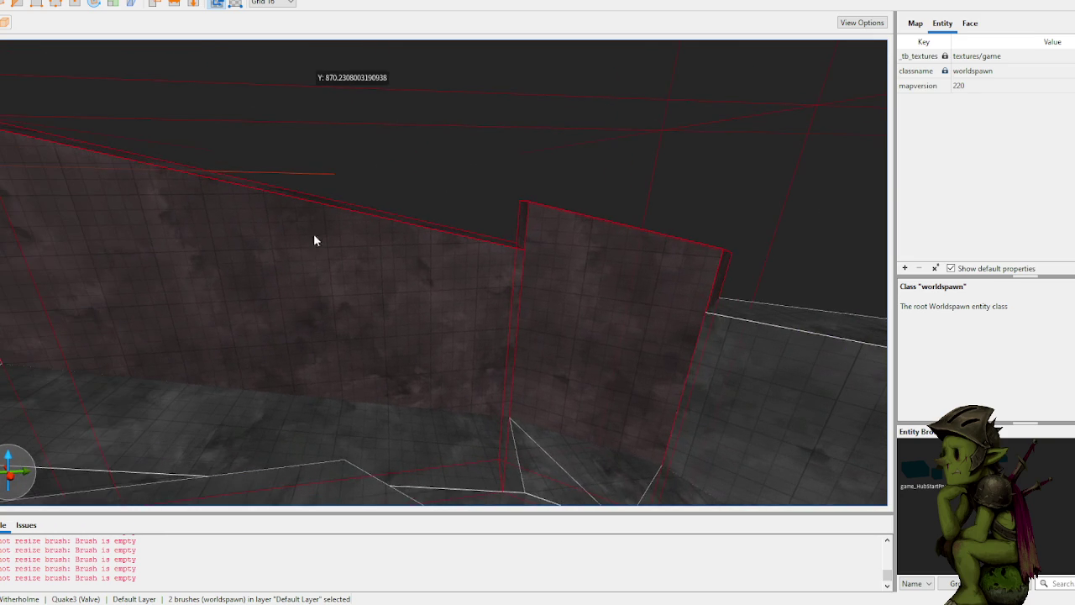
pyautogui.scroll(-5, 331, 257)
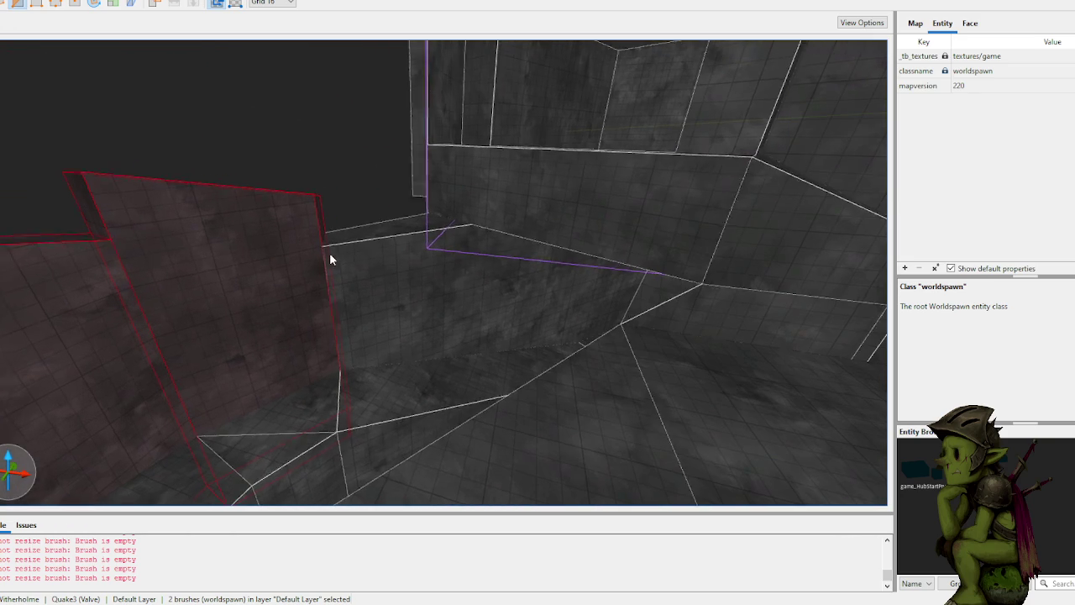
pyautogui.scroll(-2, 307, 218)
pyautogui.scroll(6, 296, 199)
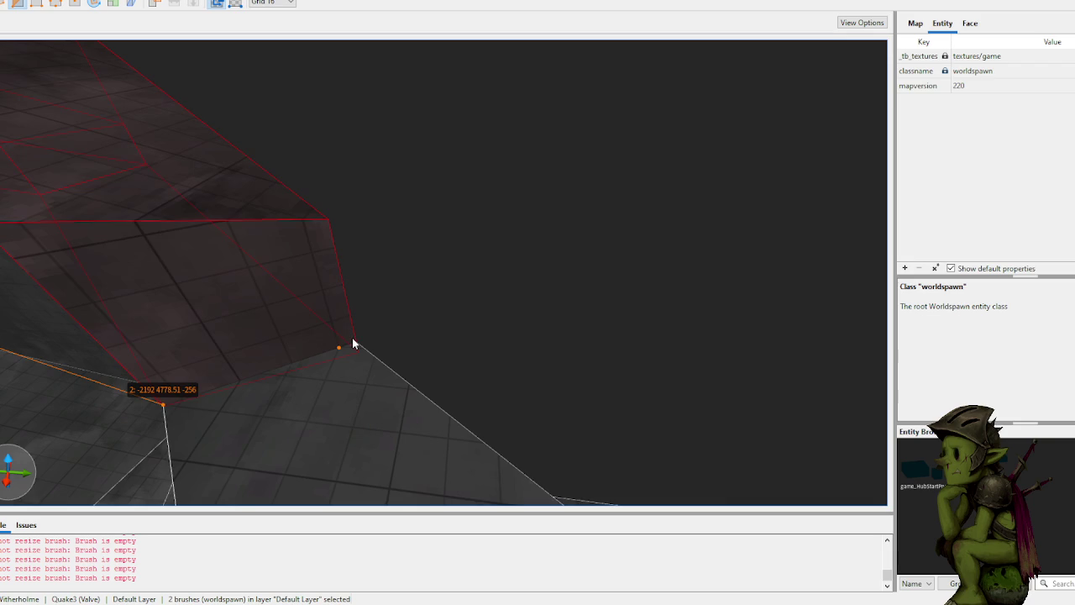
pyautogui.scroll(-6, 349, 334)
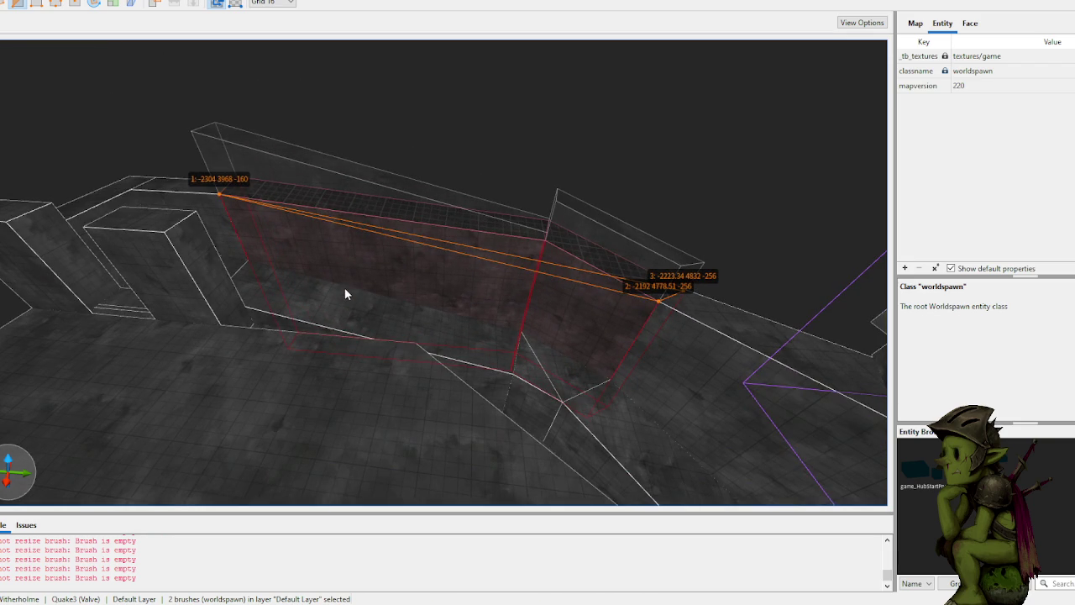
pyautogui.press('Escape')
pyautogui.scroll(4, 277, 160)
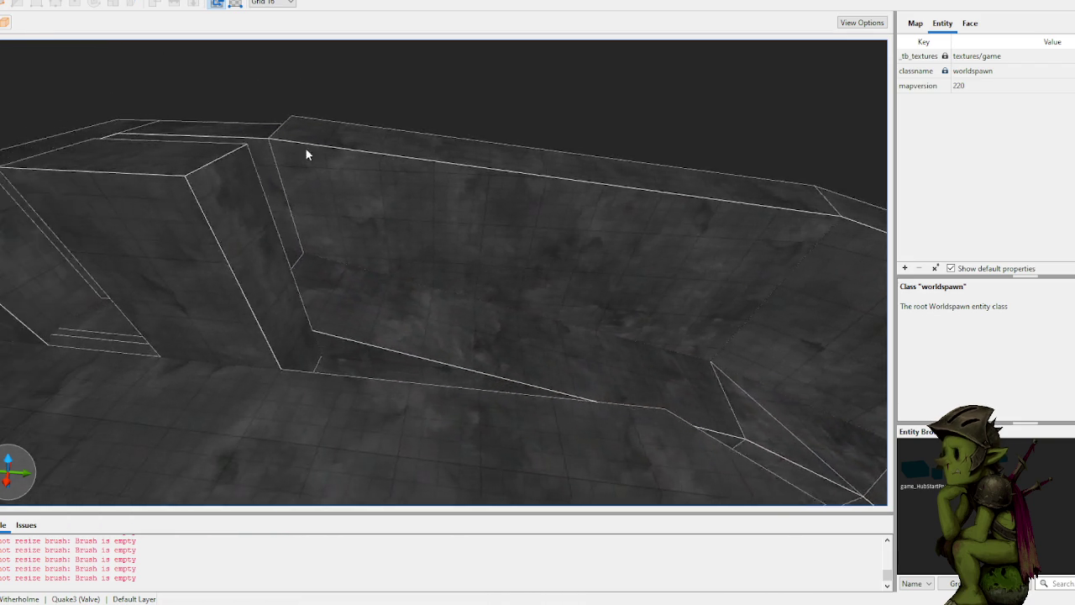
pyautogui.scroll(10, 350, 112)
# Step: Clip a corner off the block with three flipped clip points and delete the wedge
pyautogui.click(543, 235)
pyautogui.rightClick(530, 238)
pyautogui.press('Escape')
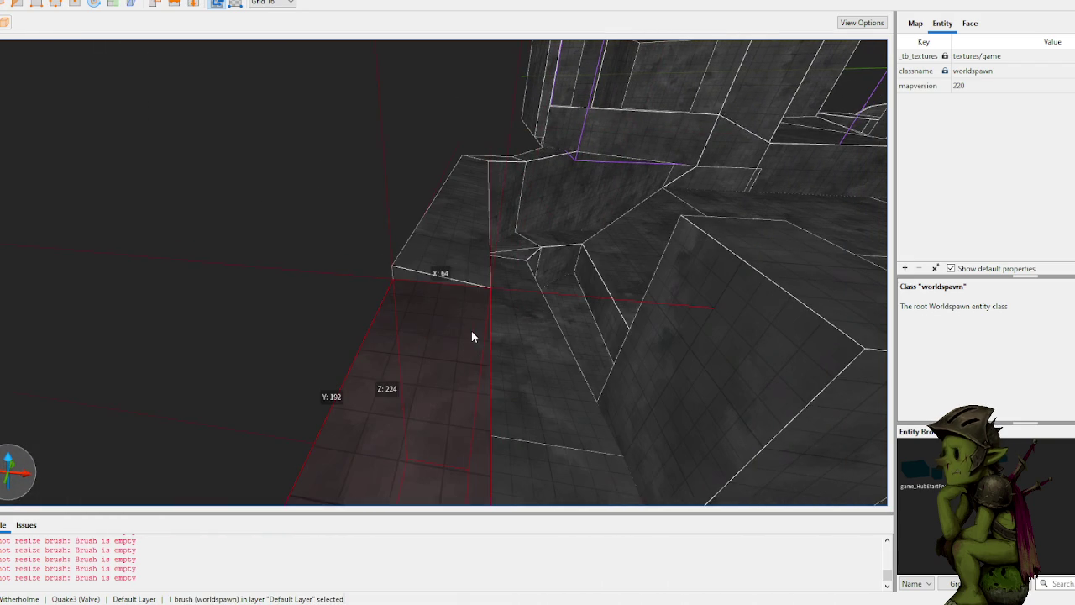
pyautogui.press('c')
pyautogui.click(491, 341)
pyautogui.click(416, 384)
pyautogui.click(427, 335)
pyautogui.press('Tab')
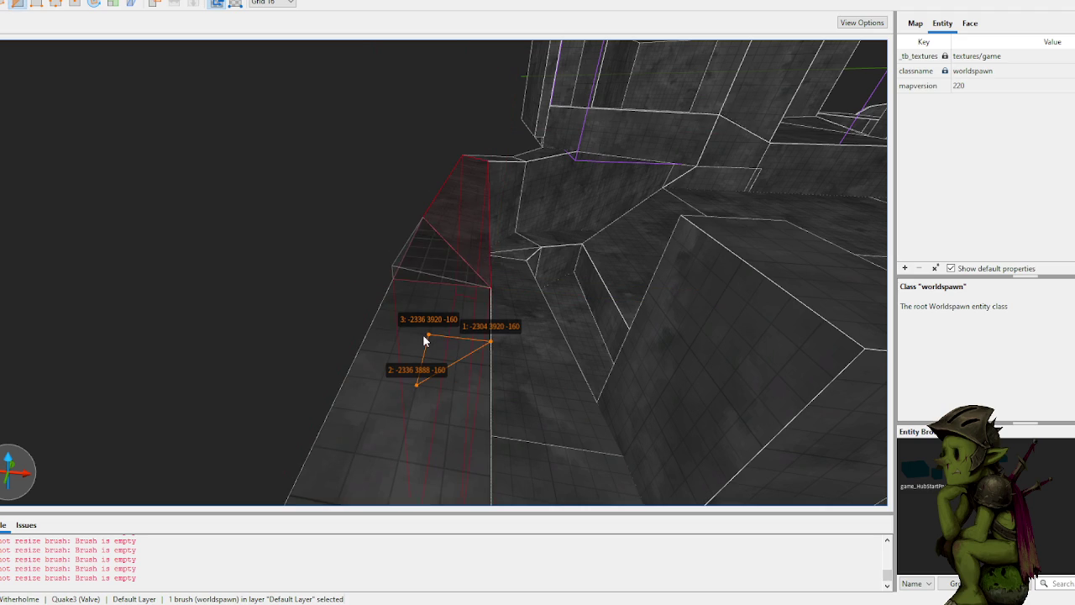
pyautogui.press('Return')
pyautogui.press('Escape')
pyautogui.click(456, 265)
pyautogui.press('Delete')
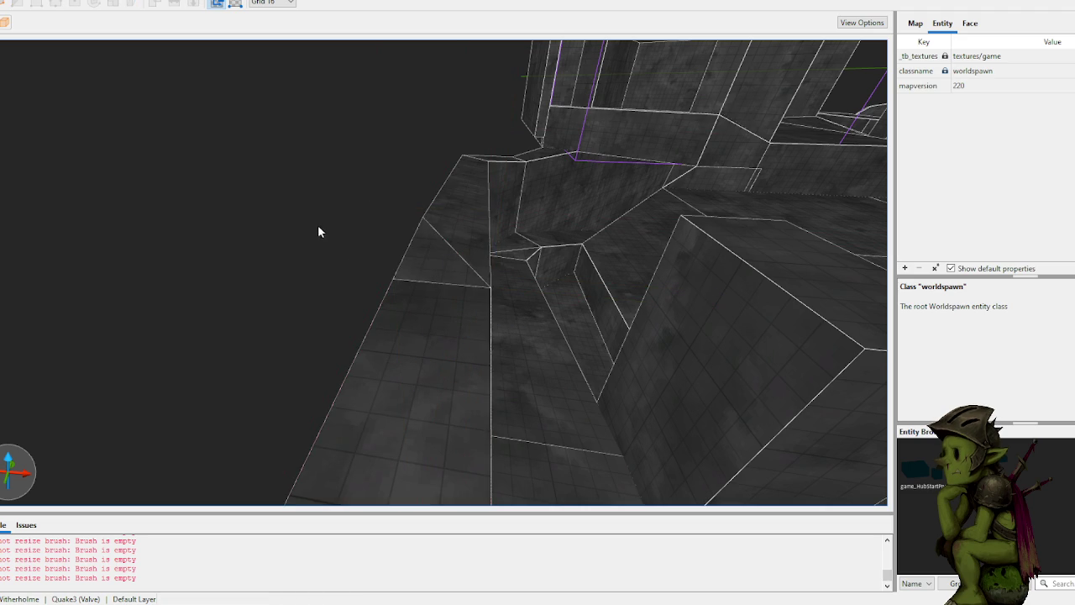
# Step: Select the next brush and reshape it with a three-point clip
pyautogui.press('w')
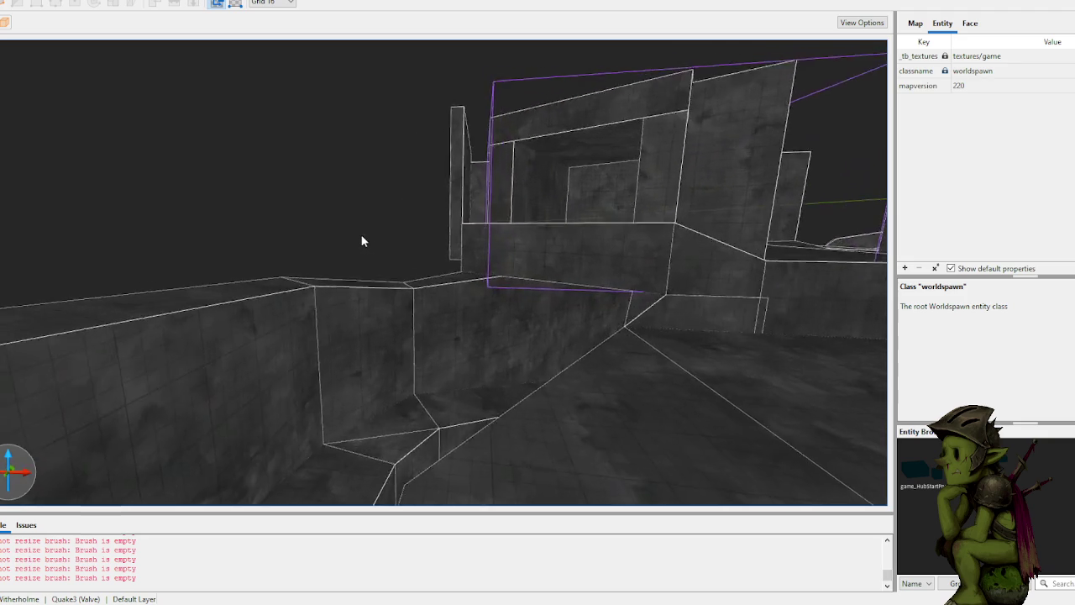
pyautogui.press('w')
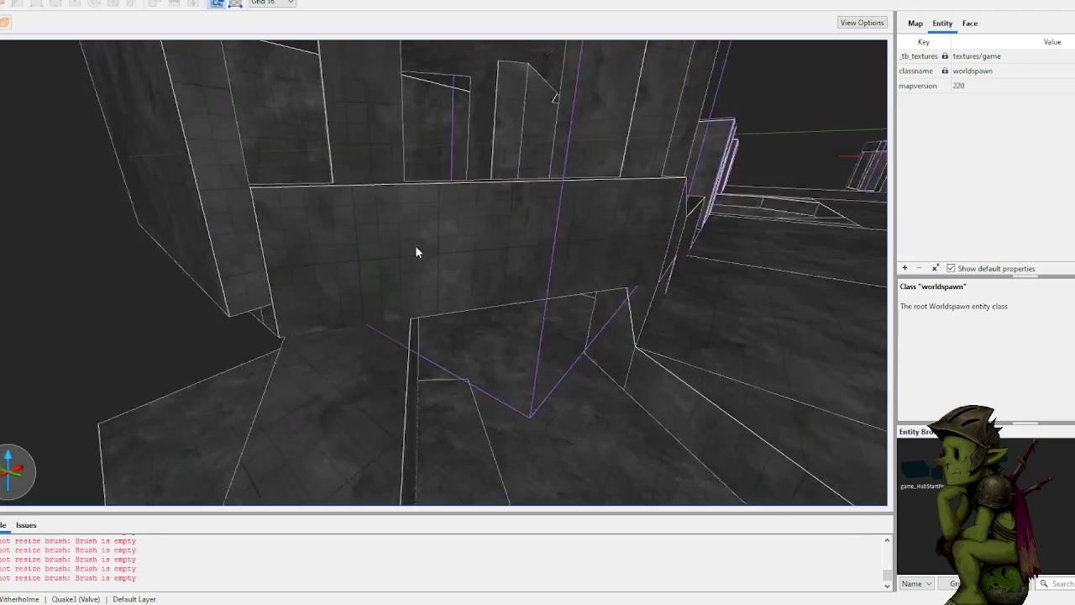
pyautogui.press('w')
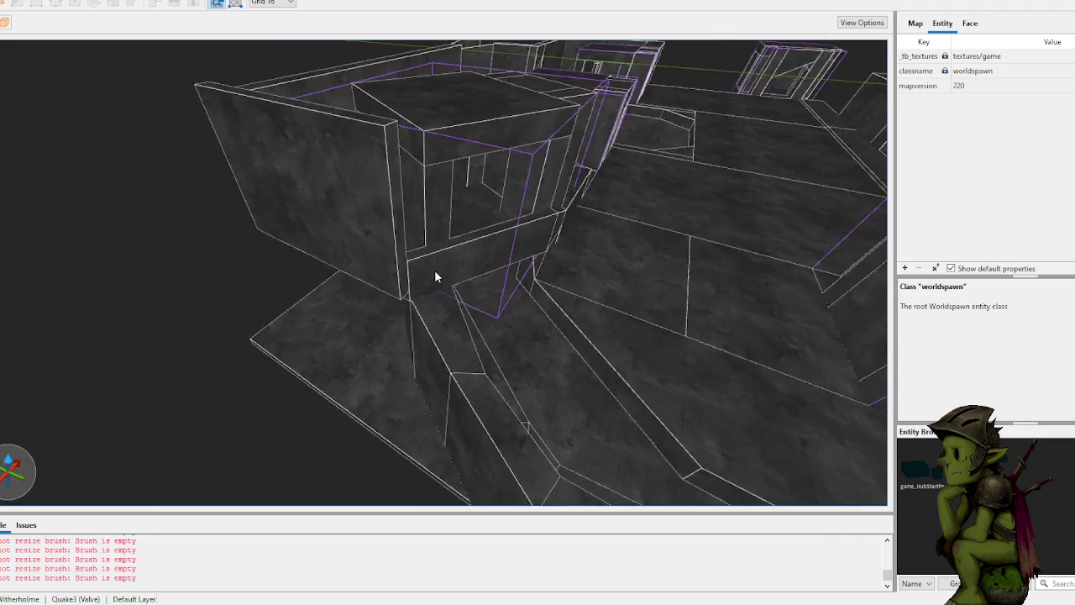
pyautogui.press('w')
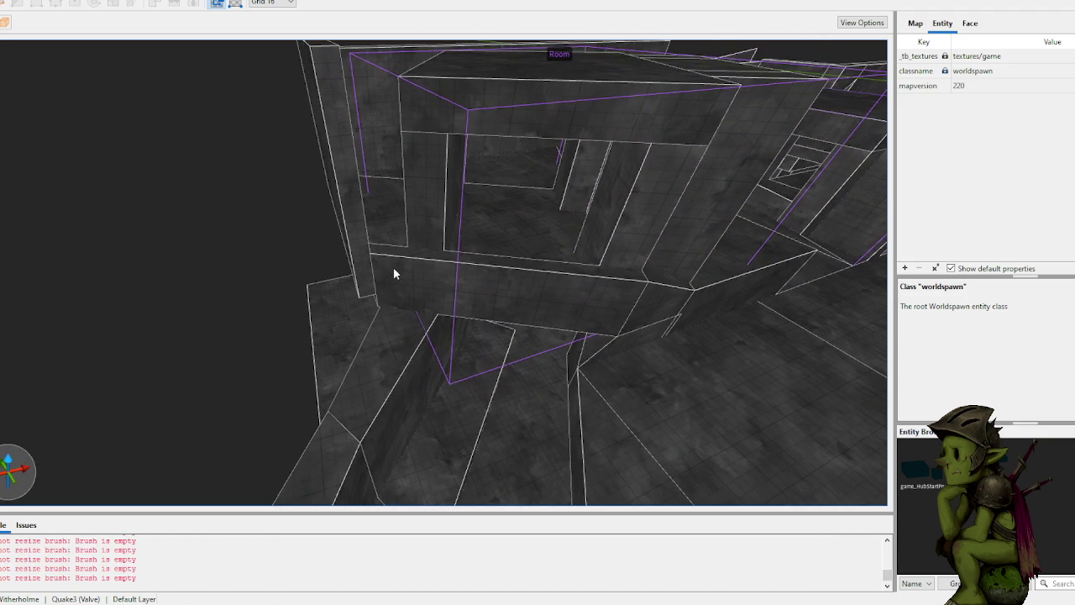
pyautogui.click(451, 335)
pyautogui.press('w')
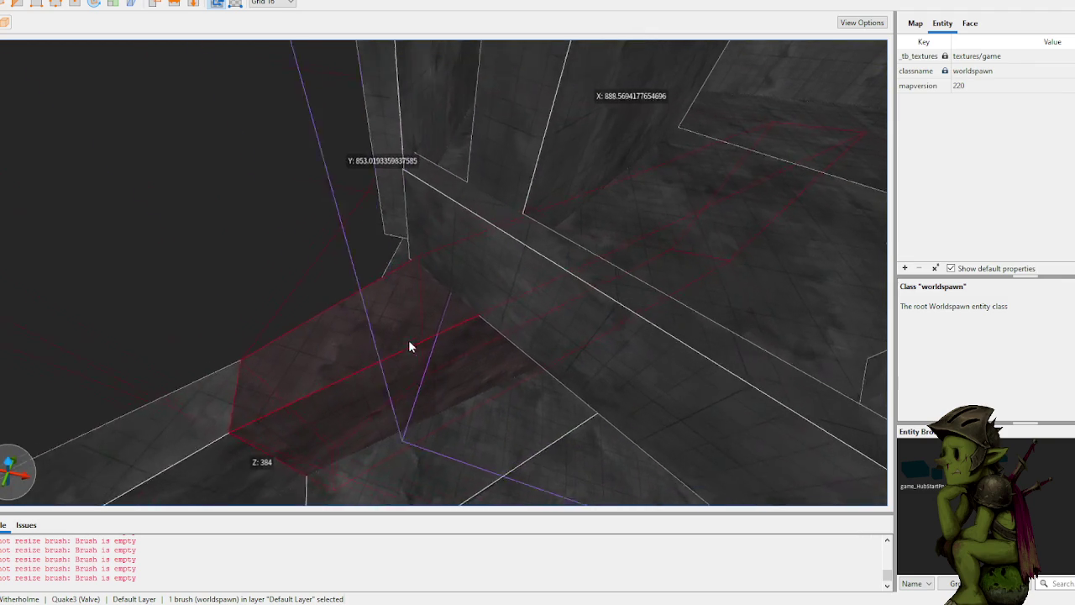
pyautogui.click(394, 242)
pyautogui.click(398, 285)
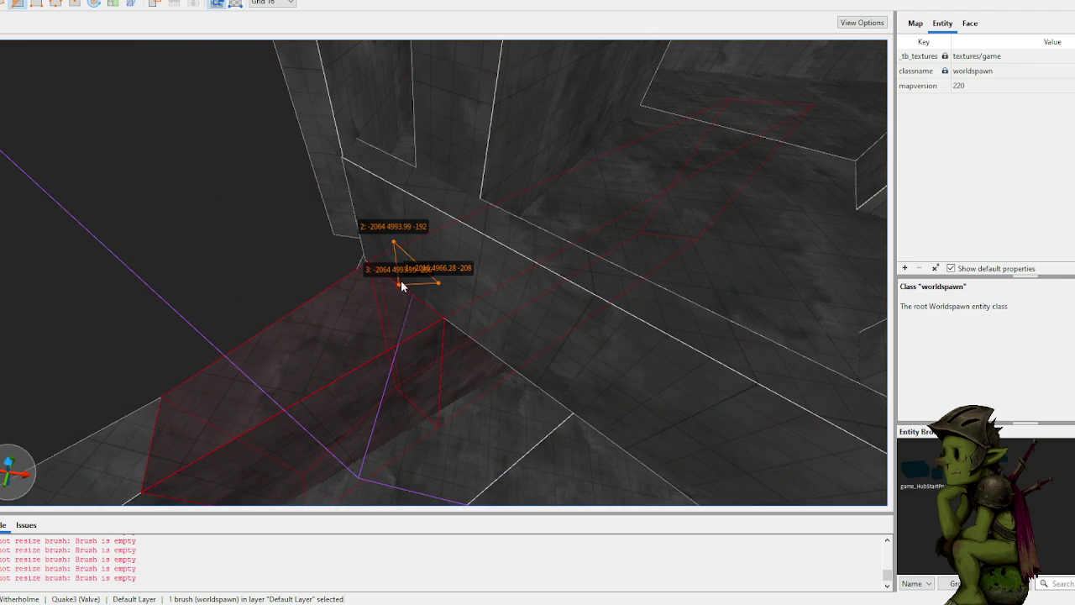
pyautogui.press('Return')
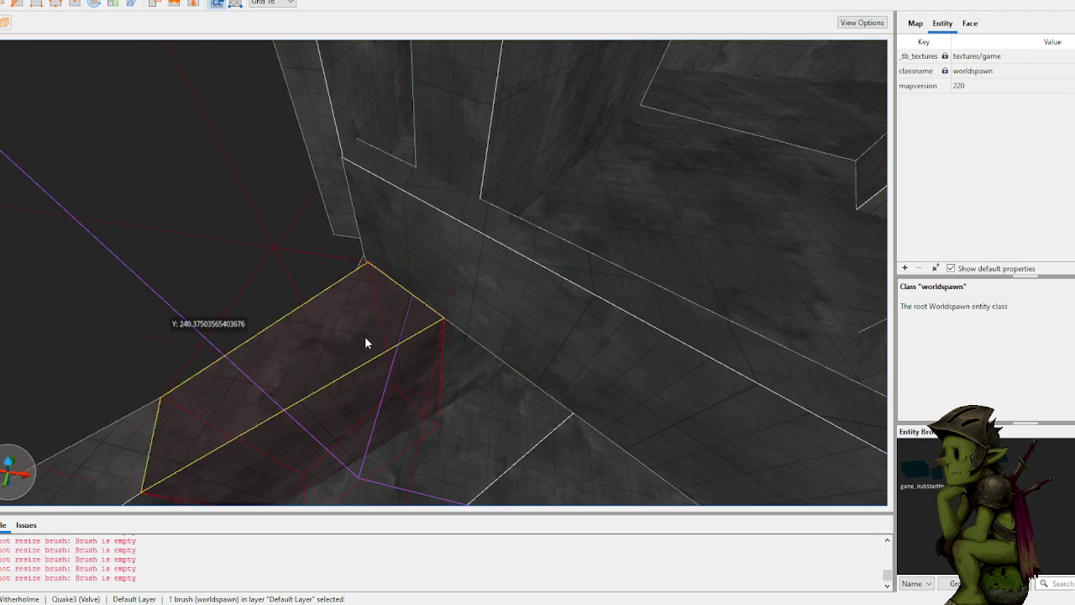
# Step: Shrink the clipped slab into a thin angled strip, abandoning a further clip
pyautogui.press('w')
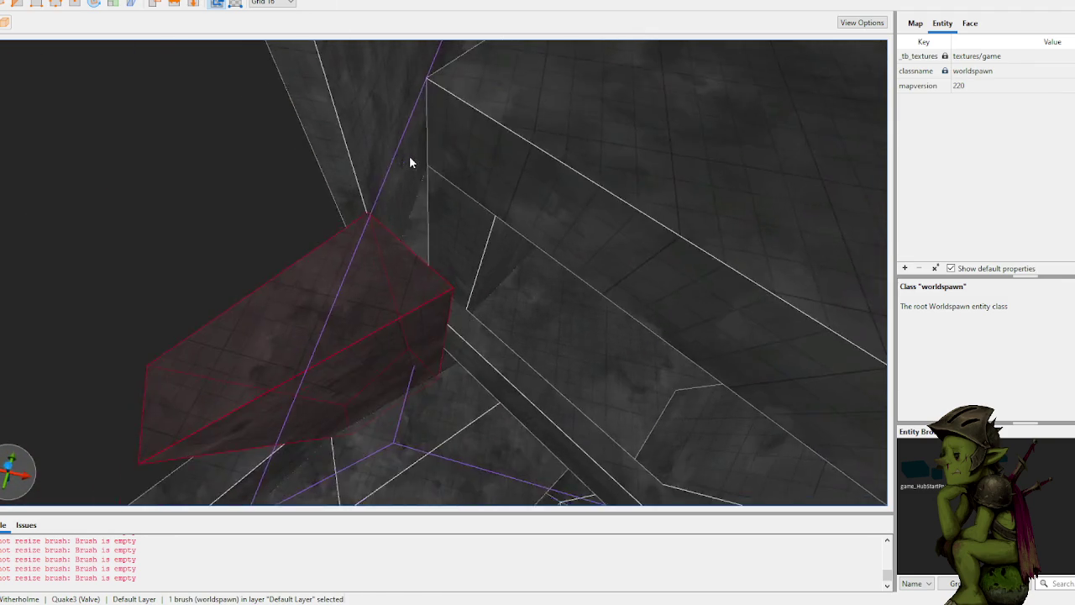
pyautogui.press('w')
pyautogui.press('w')
pyautogui.press('w')
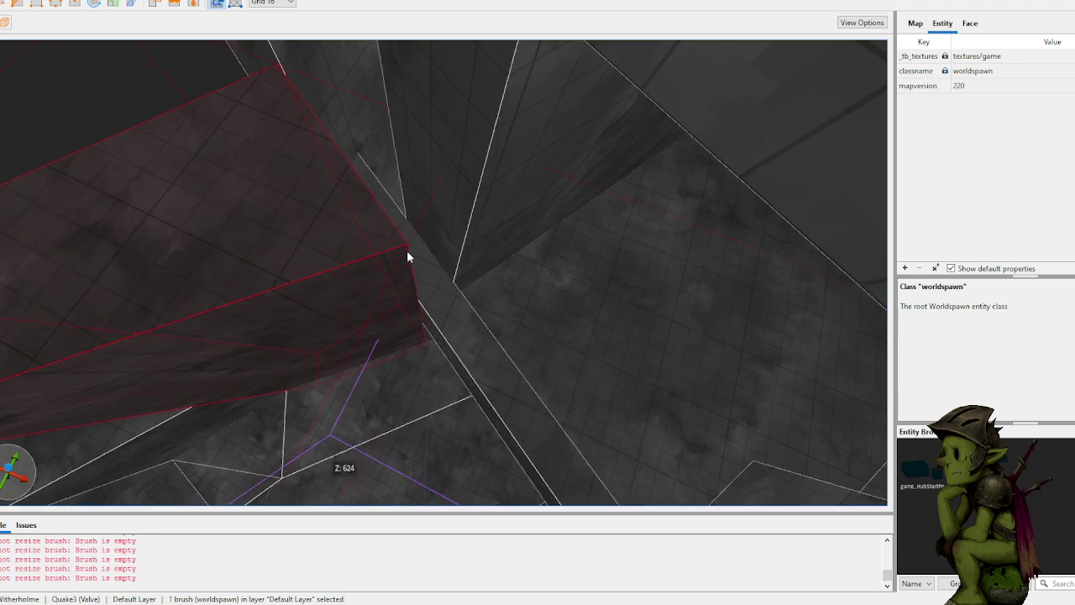
pyautogui.moveTo(400, 243)
pyautogui.mouseDown()
pyautogui.moveTo(404, 326)
pyautogui.moveTo(336, 347)
pyautogui.mouseUp()
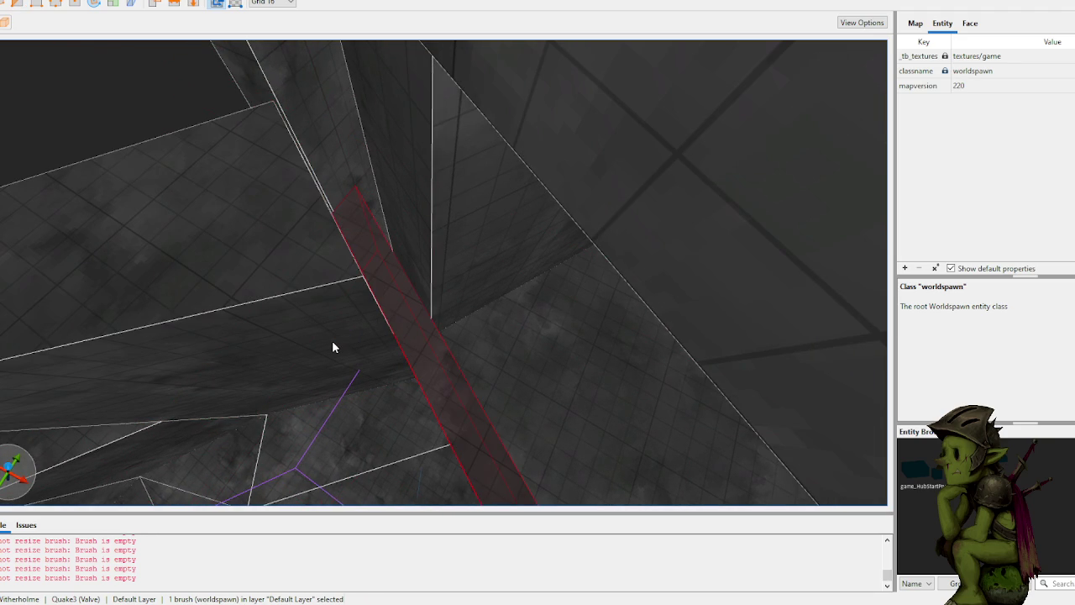
pyautogui.press('c')
pyautogui.click(337, 335)
pyautogui.click(361, 314)
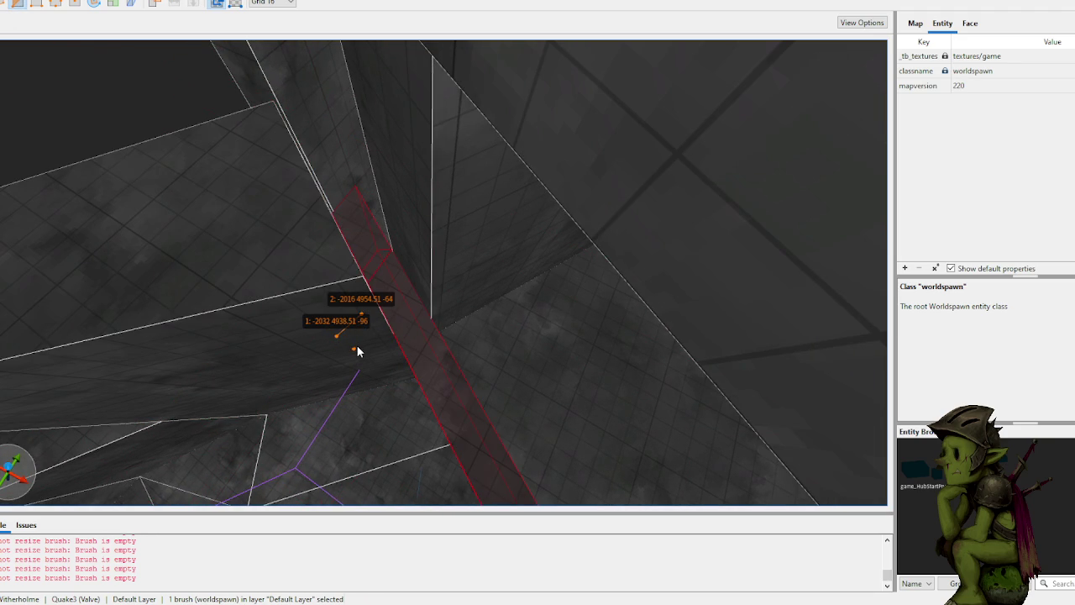
pyautogui.press('Return')
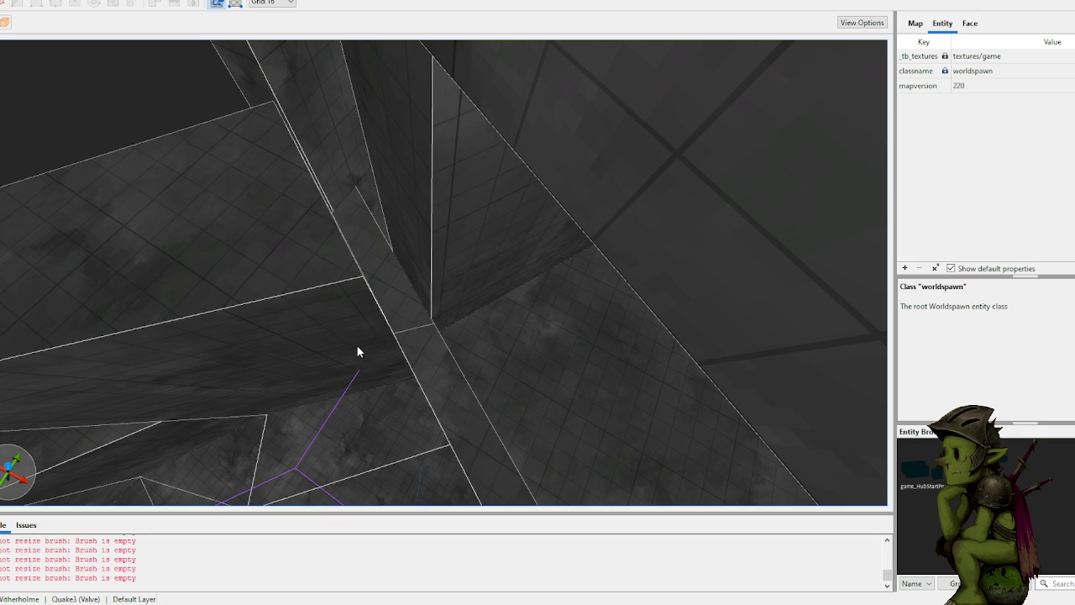
pyautogui.click(388, 283)
pyautogui.press('c')
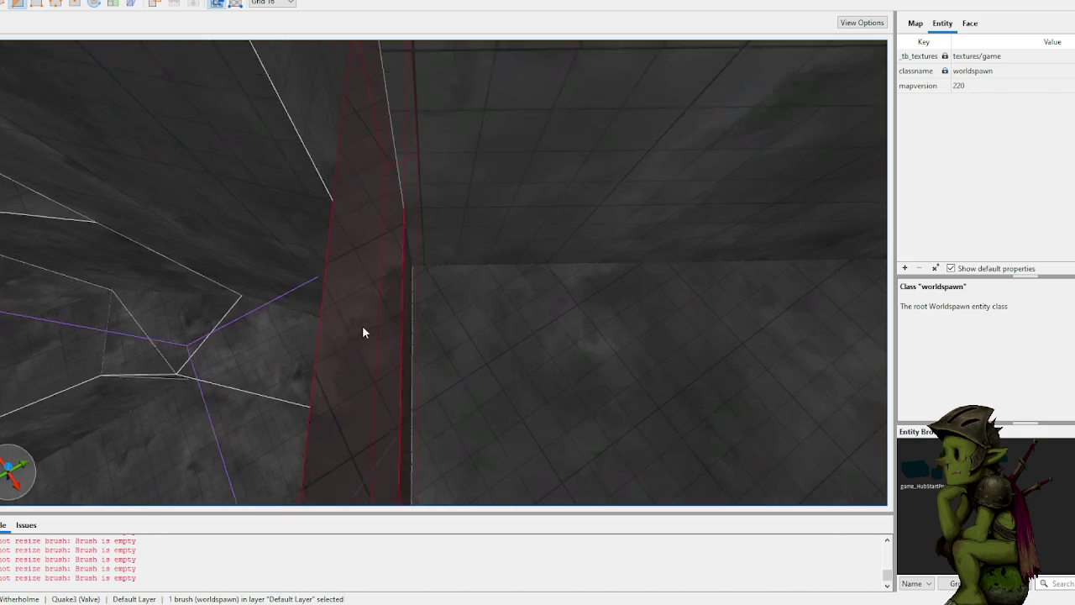
pyautogui.click(424, 256)
pyautogui.click(406, 187)
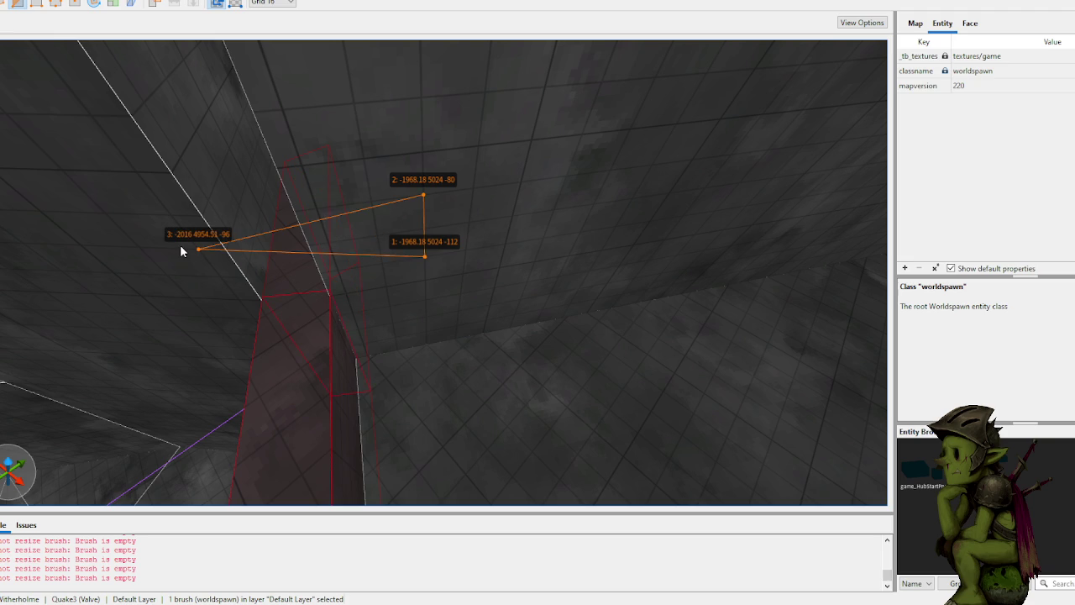
pyautogui.press('a')
pyautogui.press('w')
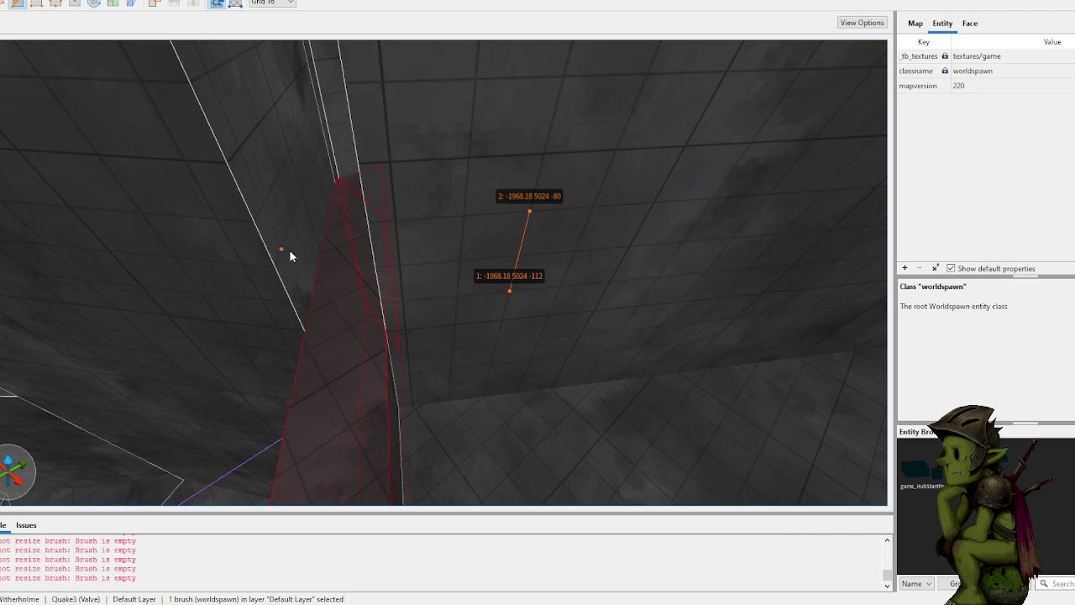
pyautogui.press('2')
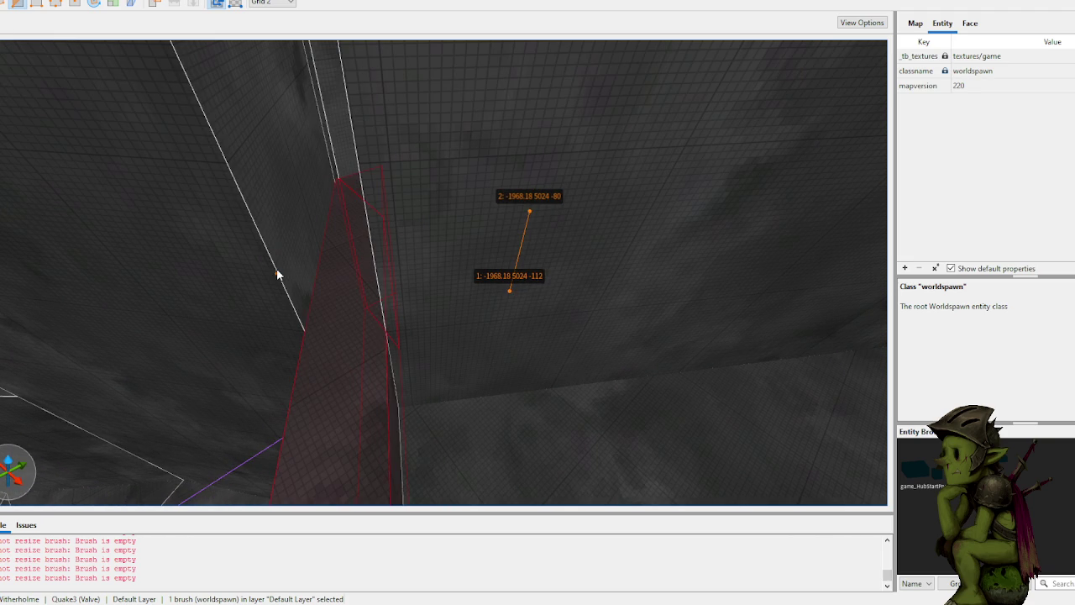
pyautogui.press('Delete')
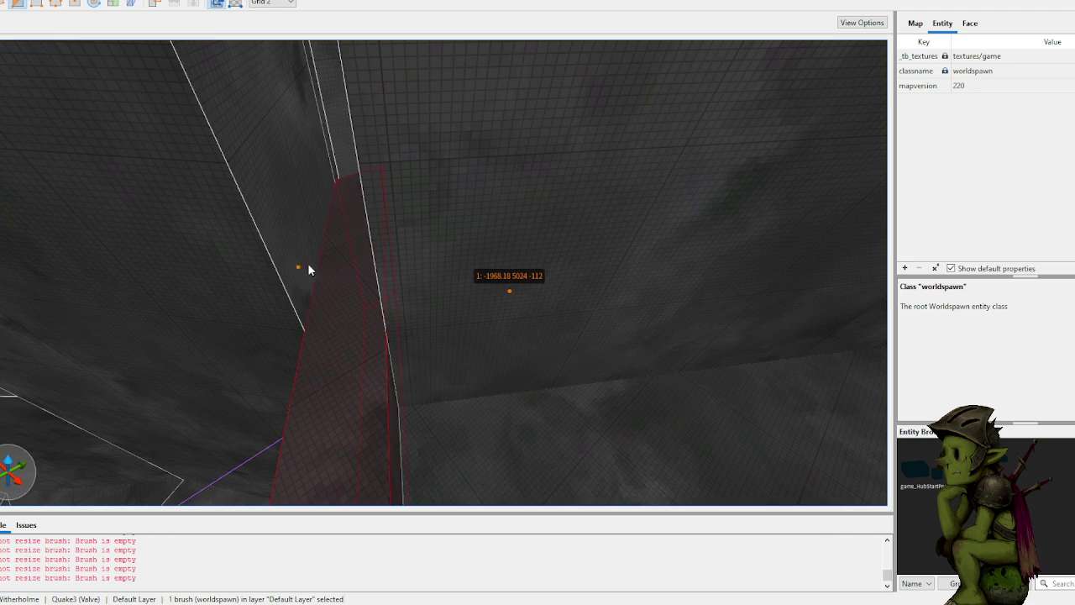
pyautogui.scroll(2, 428, 257)
pyautogui.press('Delete')
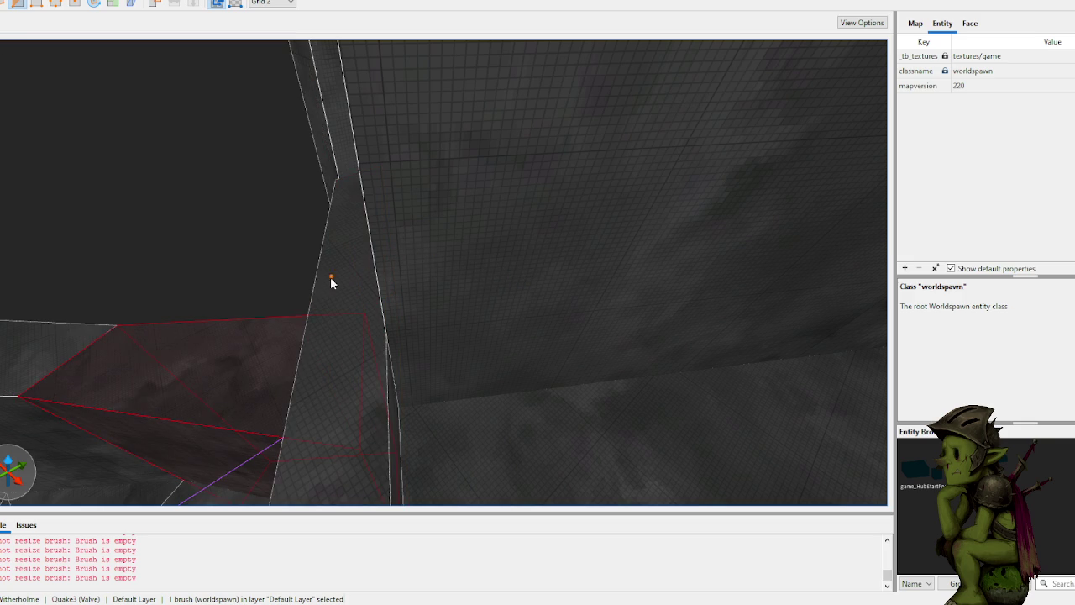
pyautogui.scroll(-3, 331, 281)
pyautogui.scroll(-3, 336, 204)
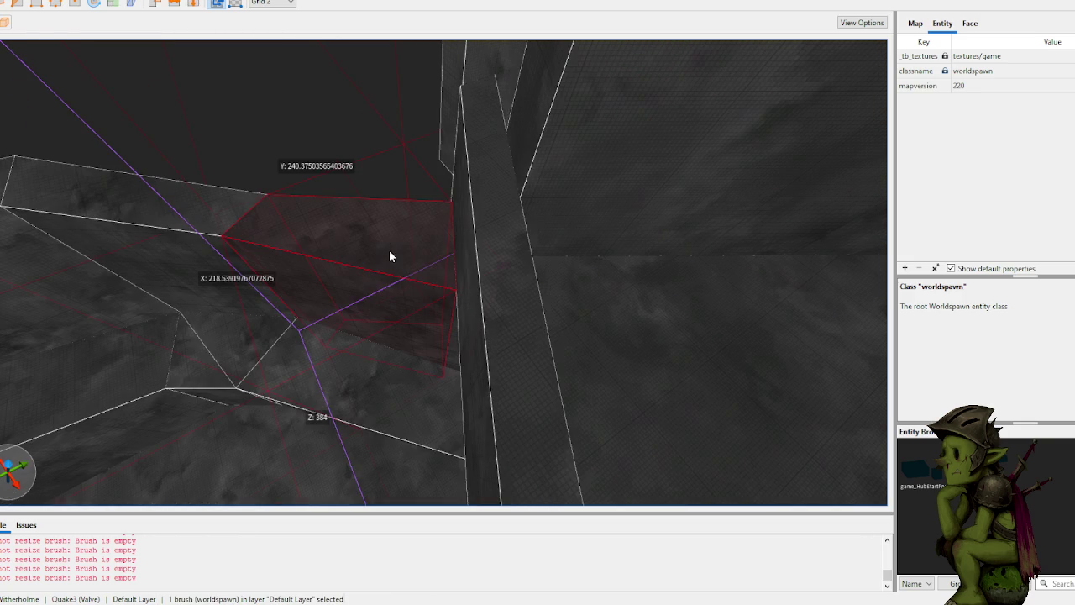
pyautogui.press(']')
pyautogui.press(']')
pyautogui.moveTo(353, 205)
pyautogui.mouseDown()
pyautogui.moveTo(311, 79)
pyautogui.moveTo(256, 143)
pyautogui.moveTo(267, 120)
pyautogui.moveTo(276, 189)
pyautogui.moveTo(272, 152)
pyautogui.mouseUp()
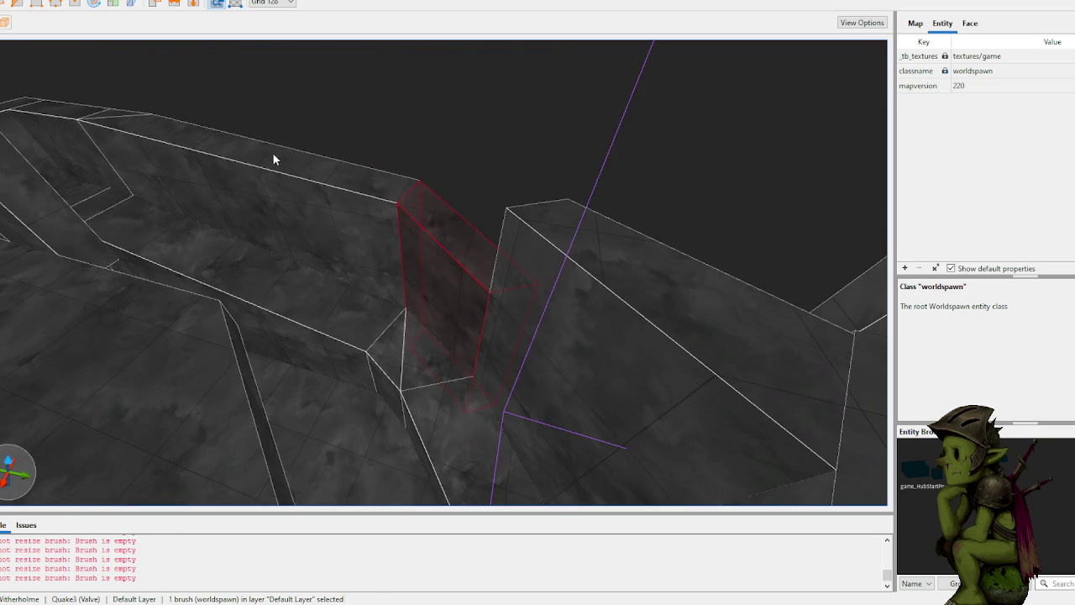
pyautogui.keyDown('shift'); pyautogui.click(317, 165); pyautogui.keyUp('shift')
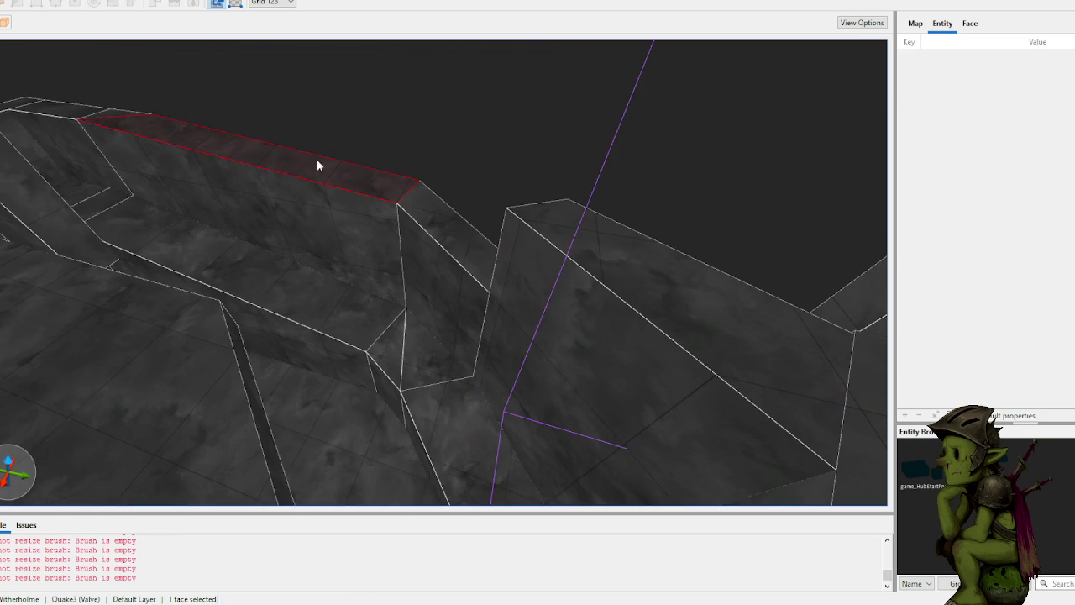
pyautogui.click(359, 177)
pyautogui.keyDown('shift'); pyautogui.click(451, 233); pyautogui.keyUp('shift')
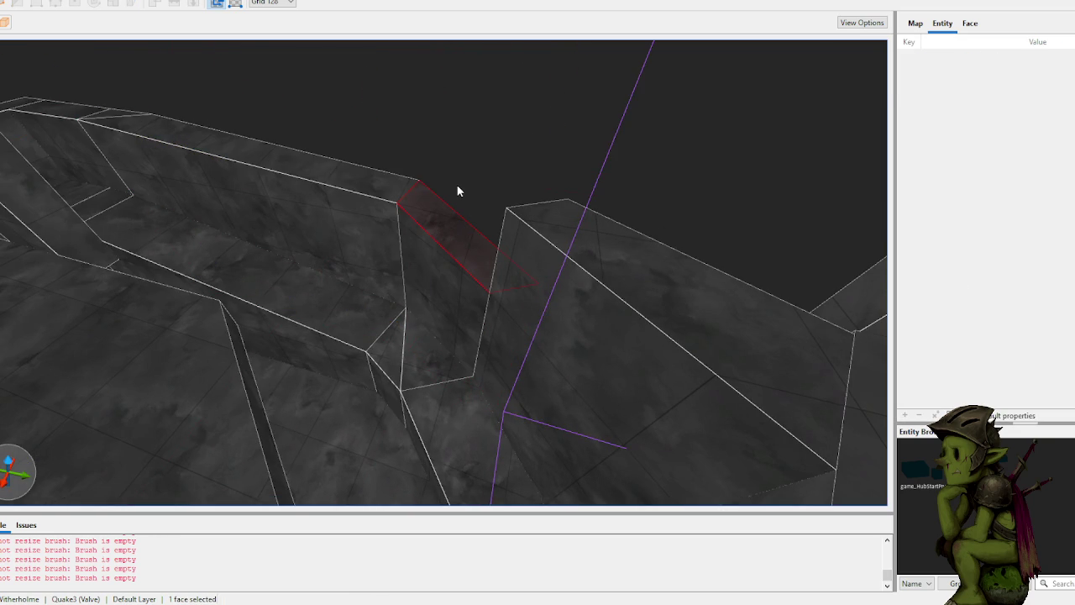
pyautogui.click(451, 242)
pyautogui.moveTo(451, 242)
pyautogui.mouseDown()
pyautogui.moveTo(464, 185)
pyautogui.moveTo(345, 155)
pyautogui.moveTo(338, 176)
pyautogui.mouseUp()
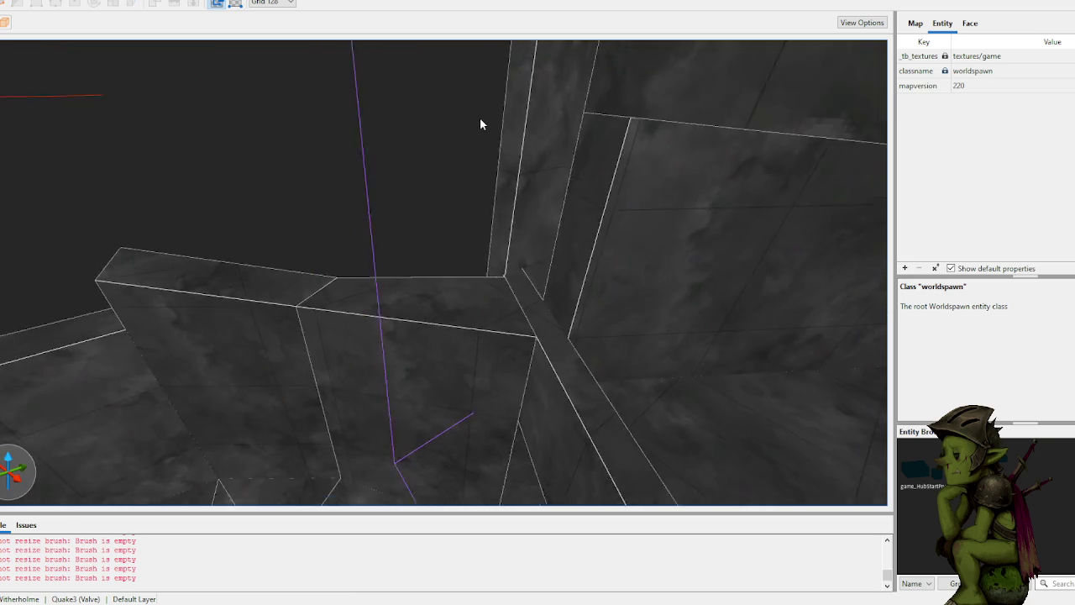
pyautogui.press('w')
pyautogui.press('w')
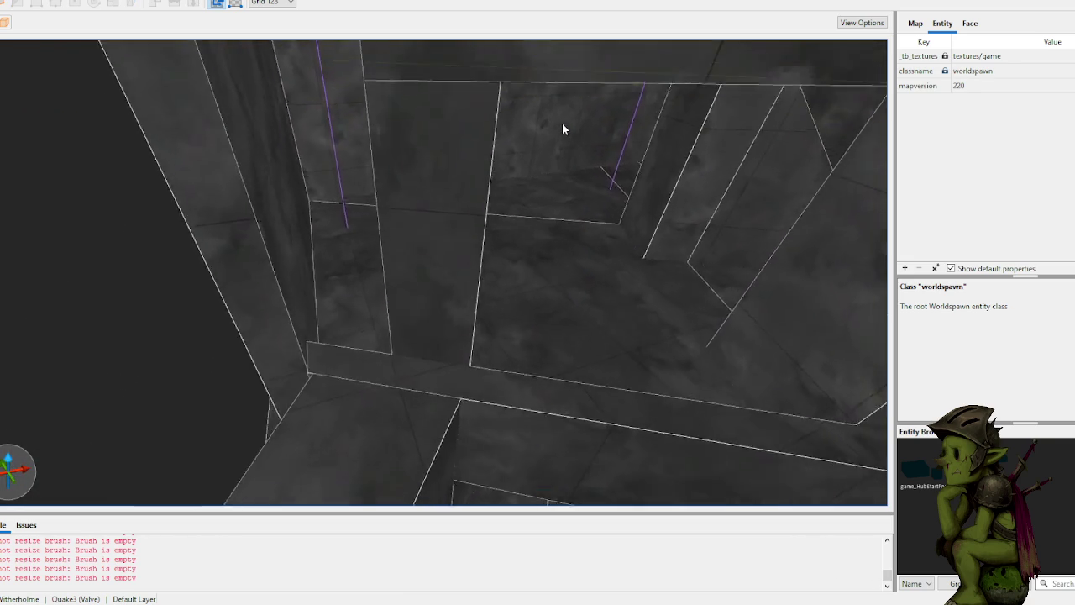
pyautogui.press('w')
pyautogui.press('w')
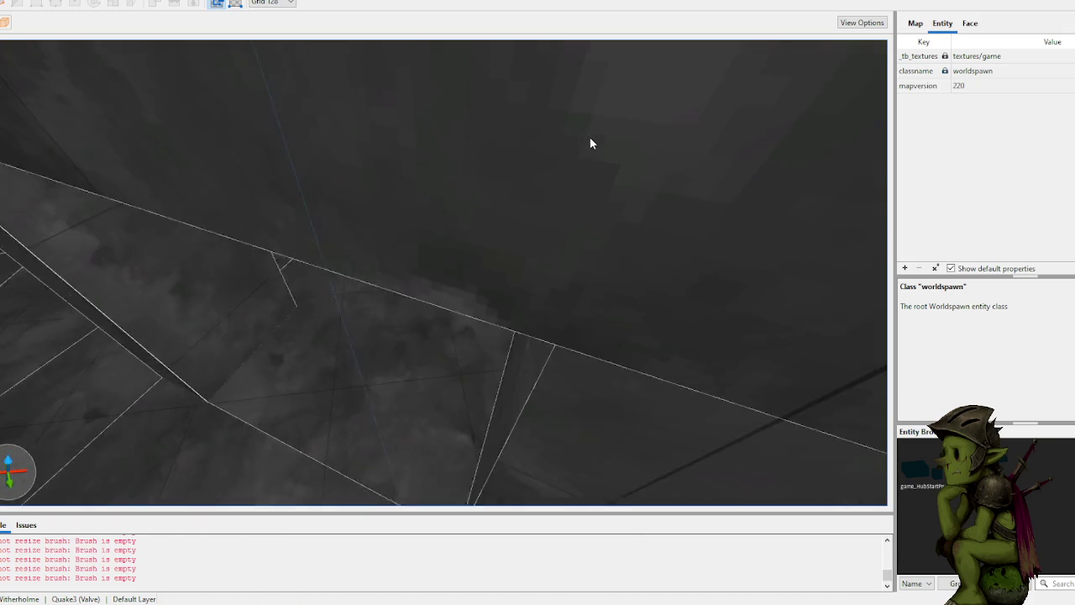
pyautogui.press('w')
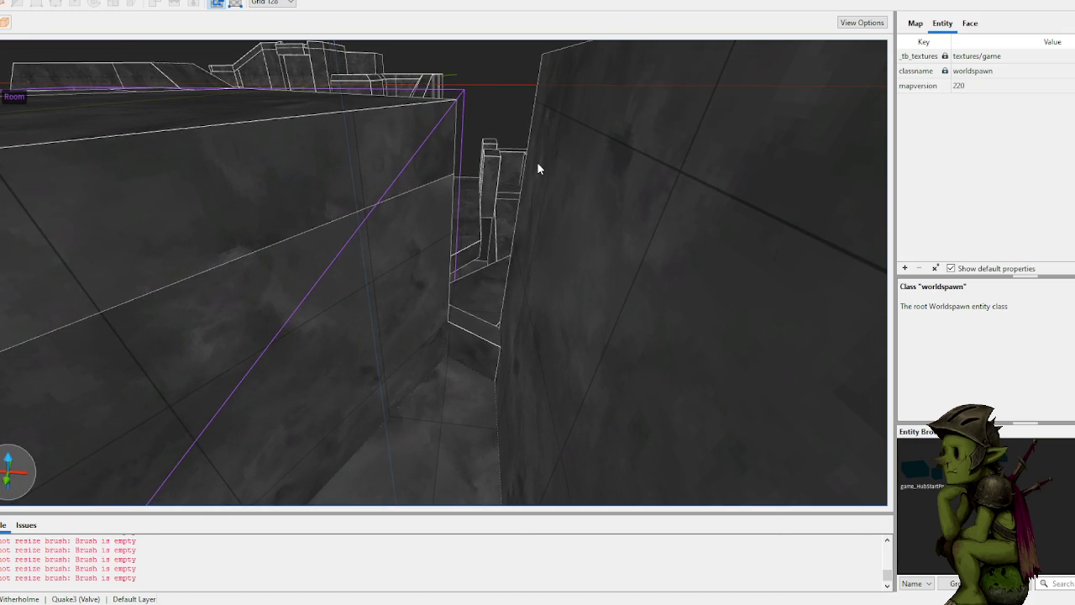
pyautogui.press('w')
pyautogui.click(478, 323)
pyautogui.press('Escape')
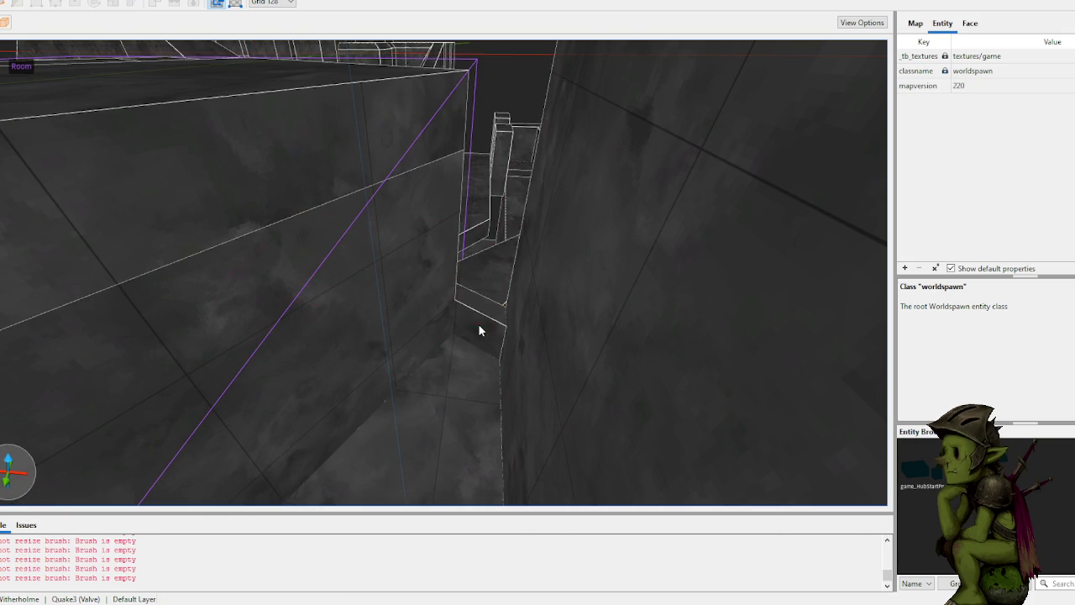
pyautogui.press('w')
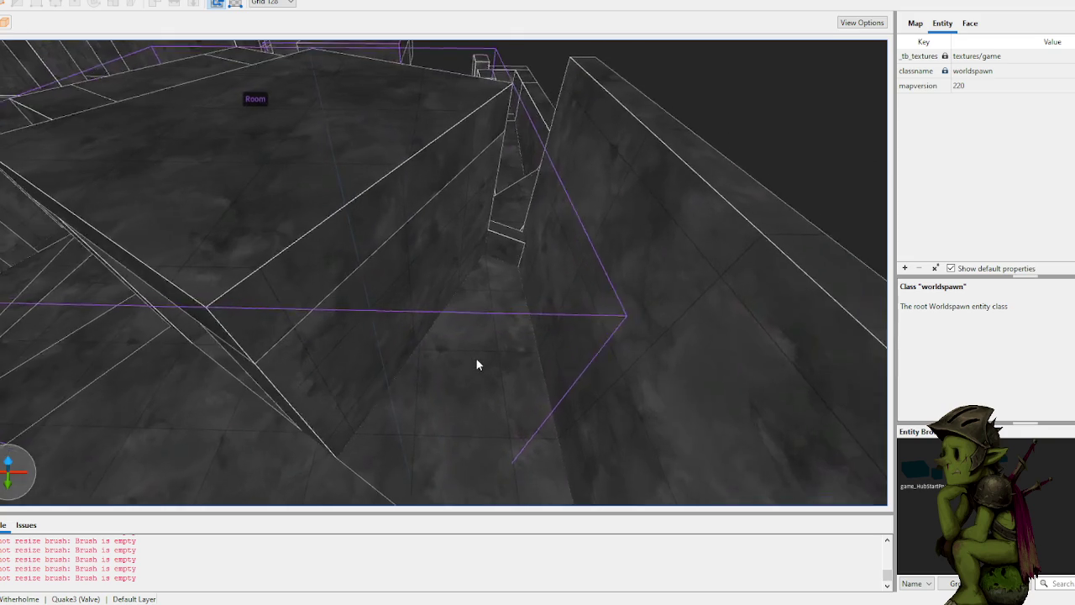
# Step: Replace the corridor box with a new 256 by 64 by 64 brush on a finer grid
pyautogui.press('w')
pyautogui.click(503, 363)
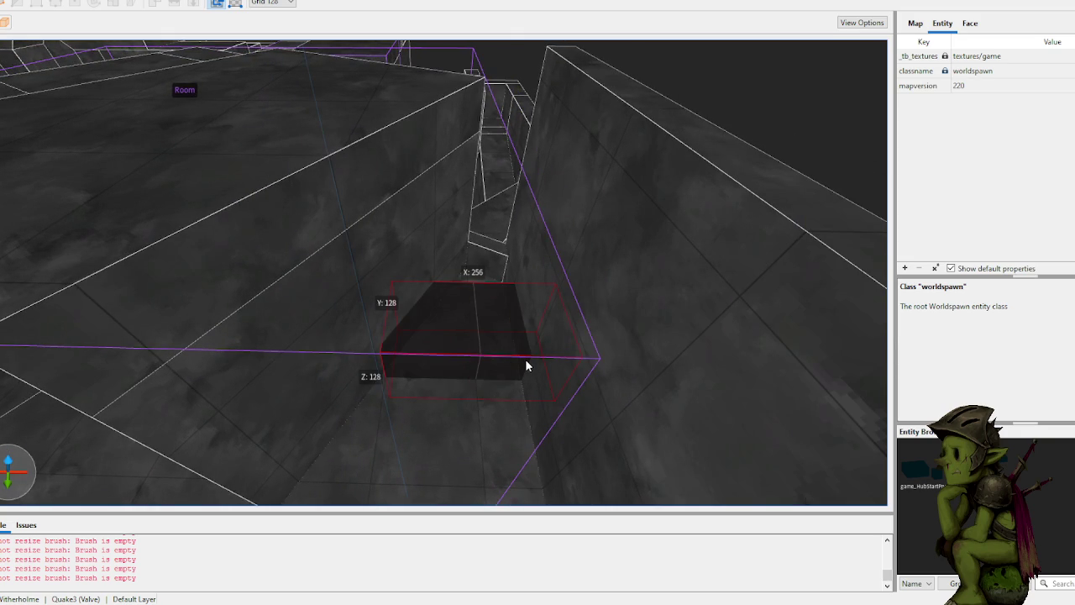
pyautogui.press('Delete')
pyautogui.moveTo(383, 355)
pyautogui.mouseDown()
pyautogui.moveTo(528, 367)
pyautogui.moveTo(542, 356)
pyautogui.mouseUp()
pyautogui.press('Escape')
pyautogui.press('[')
pyautogui.press('[')
pyautogui.moveTo(386, 326)
pyautogui.mouseDown()
pyautogui.moveTo(528, 353)
pyautogui.moveTo(540, 340)
pyautogui.moveTo(532, 319)
pyautogui.mouseUp()
pyautogui.hotkey('ctrl', 'z')
pyautogui.moveTo(391, 341)
pyautogui.mouseDown()
pyautogui.moveTo(529, 359)
pyautogui.moveTo(521, 354)
pyautogui.mouseUp()
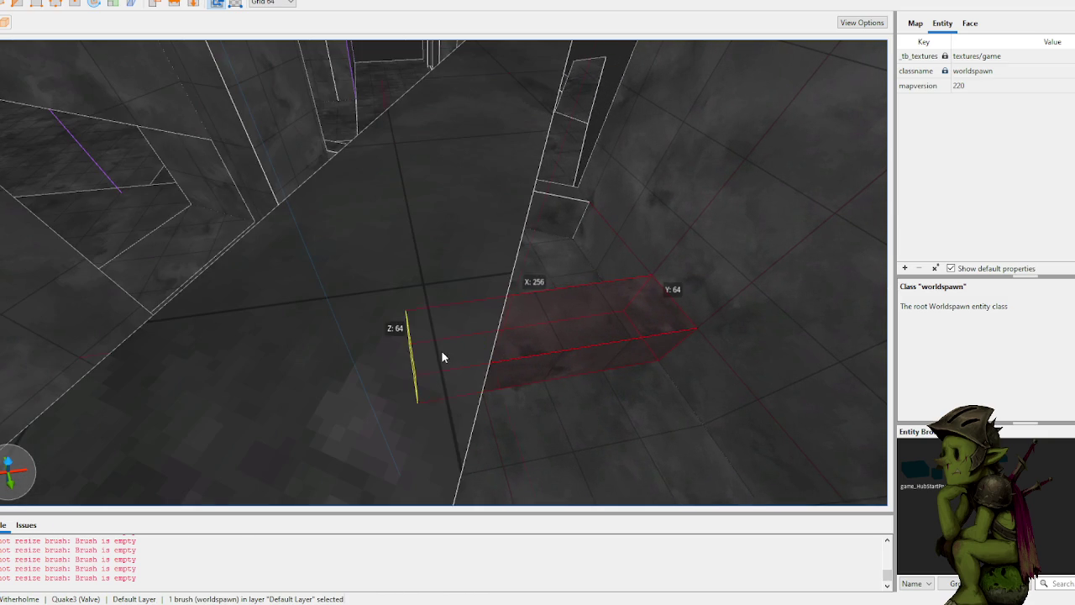
# Step: Raise the new brush much taller and clip it diagonally down to floor level
pyautogui.moveTo(468, 351)
pyautogui.mouseDown()
pyautogui.moveTo(504, 221)
pyautogui.moveTo(494, 180)
pyautogui.mouseUp()
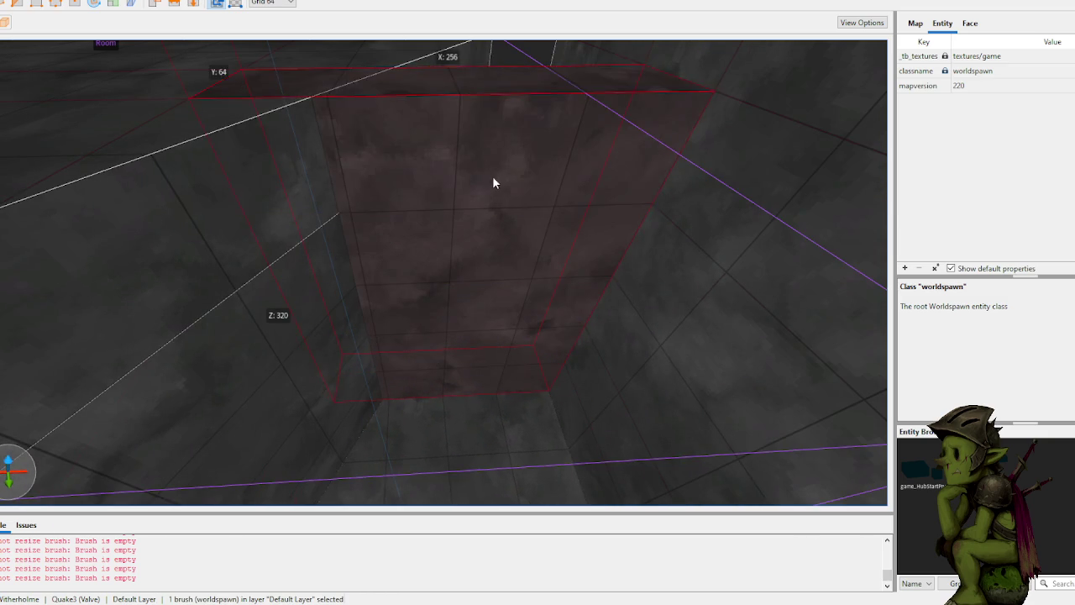
pyautogui.click(351, 314)
pyautogui.click(382, 277)
pyautogui.click(382, 370)
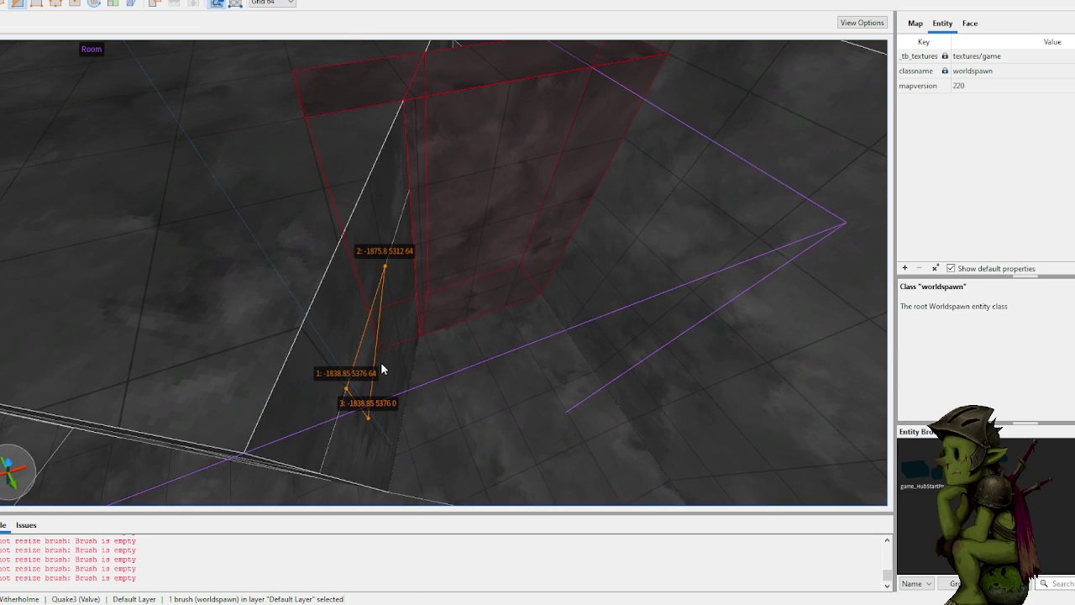
pyautogui.press('Return')
pyautogui.press('Escape')
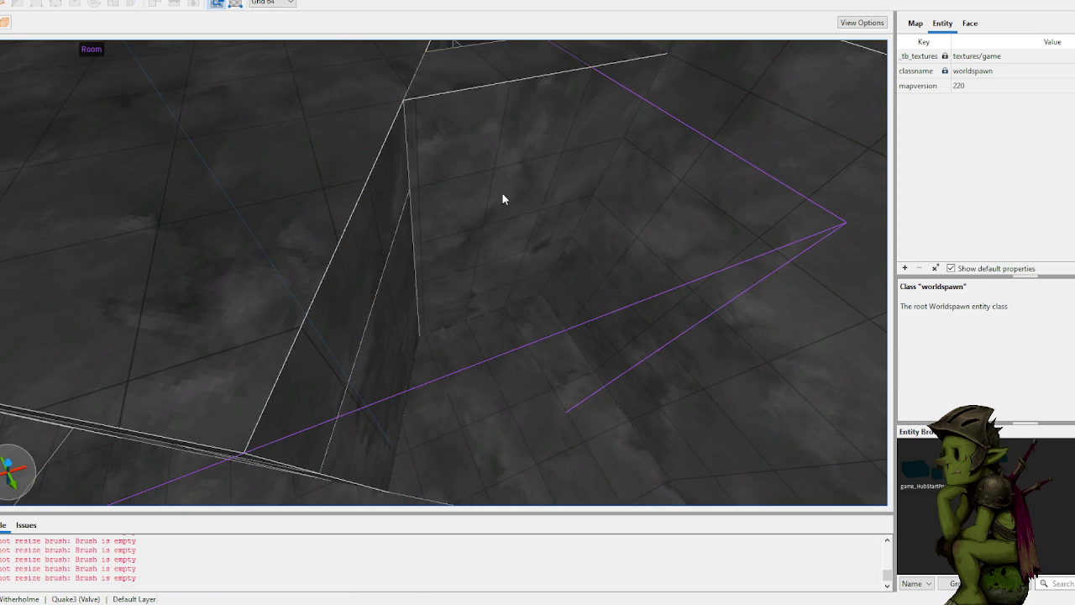
# Step: Extend the nearby wall brush downward and resize it to 320 units tall
pyautogui.press('w')
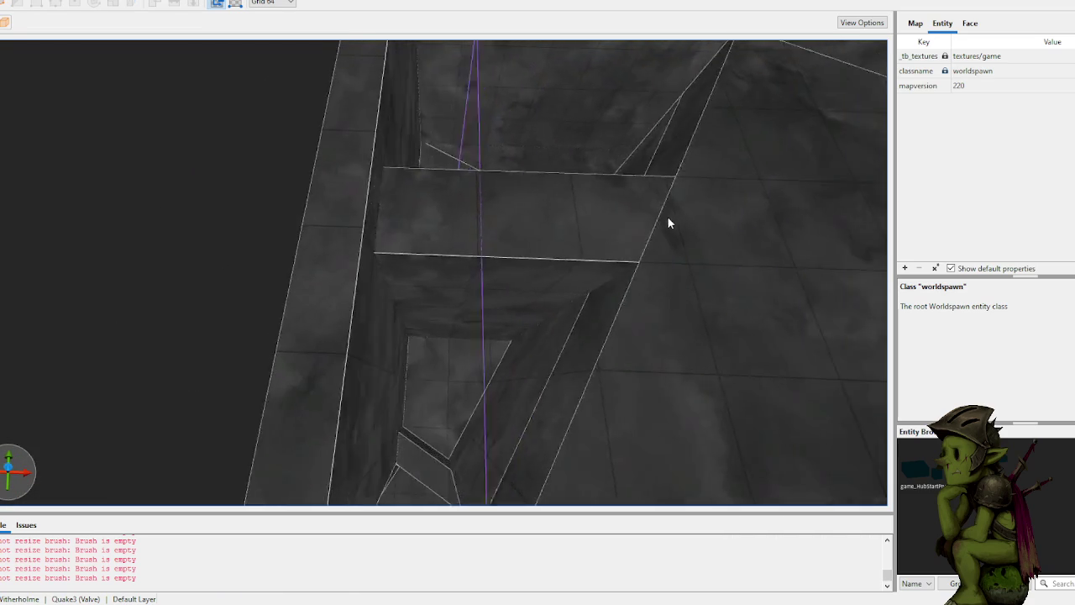
pyautogui.click(414, 312)
pyautogui.moveTo(450, 296)
pyautogui.mouseDown()
pyautogui.moveTo(372, 492)
pyautogui.moveTo(385, 467)
pyautogui.mouseUp()
pyautogui.press('w')
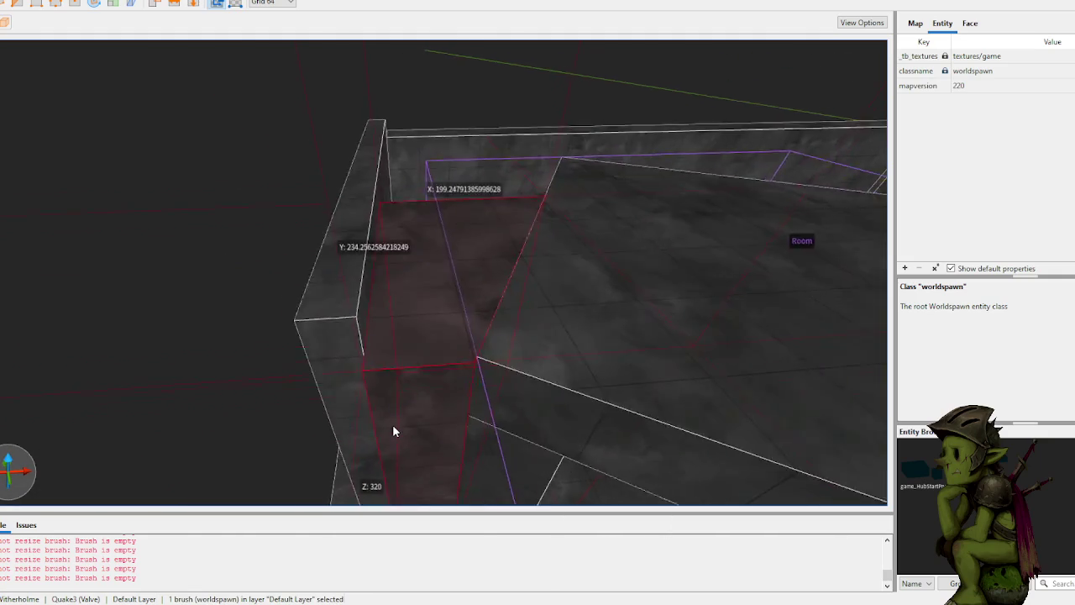
pyautogui.press('w')
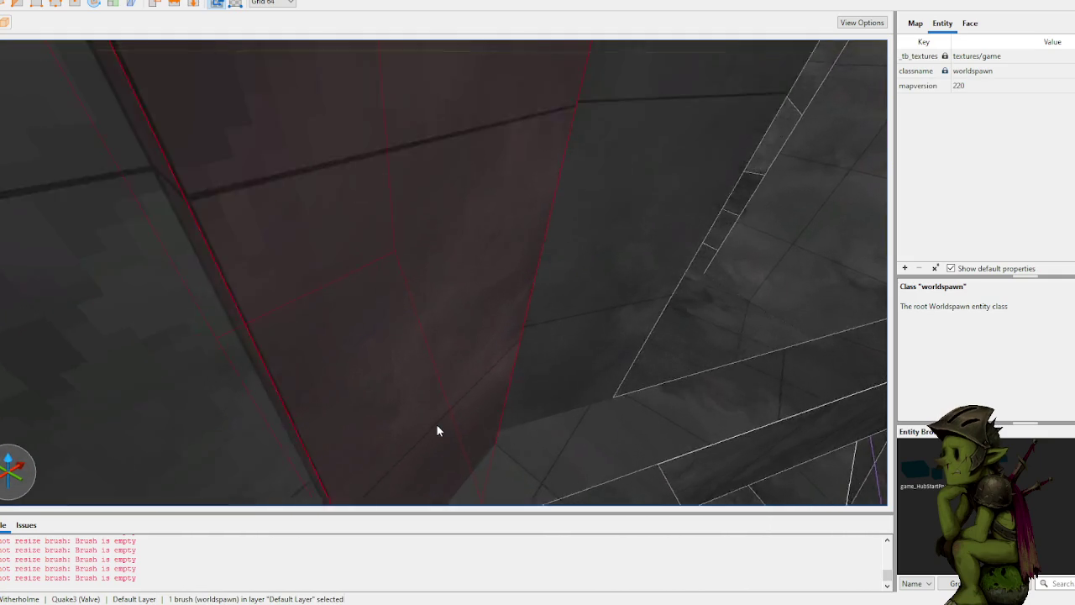
pyautogui.press('w')
pyautogui.scroll(-3, 438, 440)
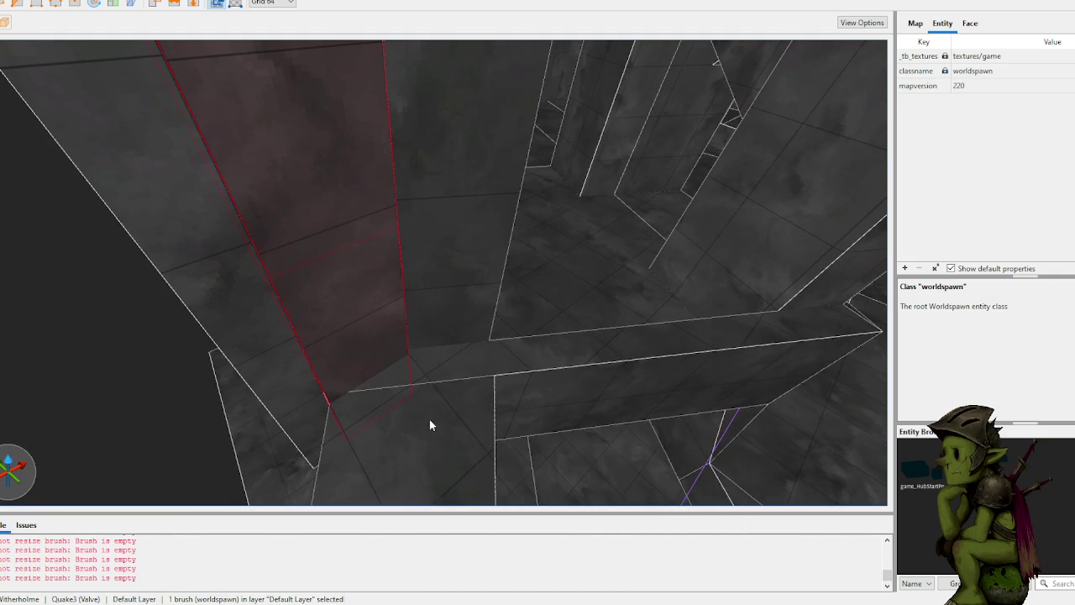
pyautogui.scroll(3, 424, 365)
pyautogui.moveTo(417, 363)
pyautogui.mouseDown()
pyautogui.moveTo(405, 359)
pyautogui.moveTo(387, 301)
pyautogui.moveTo(368, 345)
pyautogui.mouseUp()
# Step: Save MudCave.map and select the brush at the floor edge
pyautogui.click(461, 357)
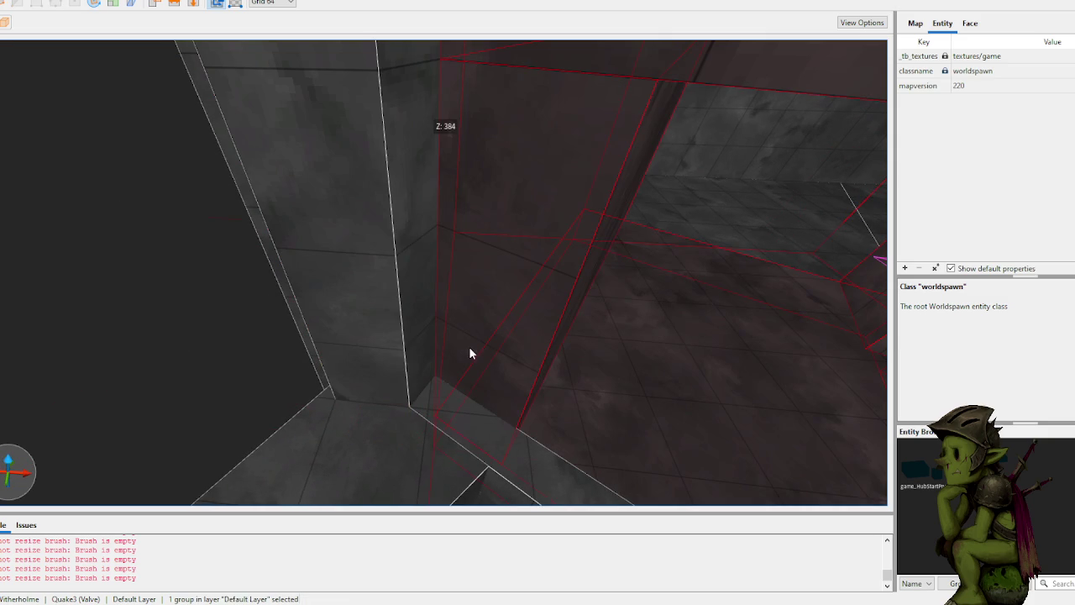
pyautogui.press('Escape')
pyautogui.scroll(-10, 388, 374)
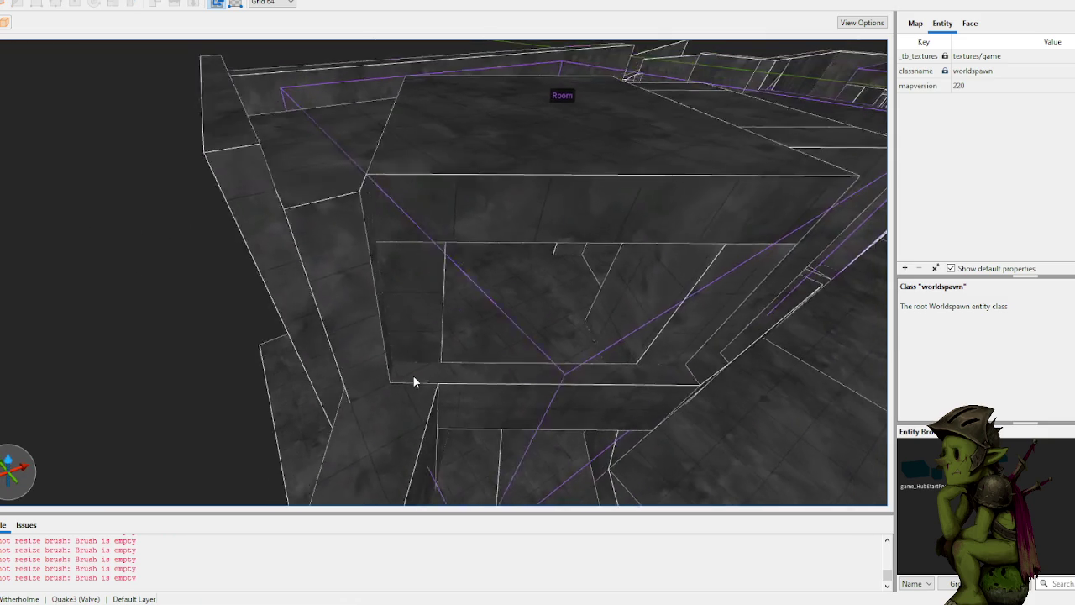
pyautogui.scroll(5, 413, 374)
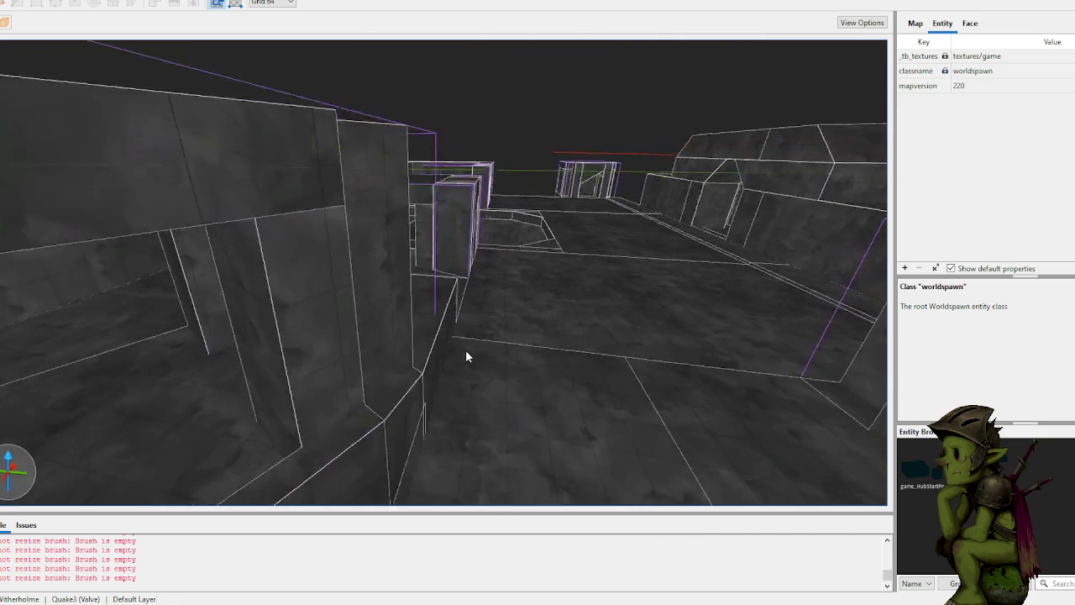
pyautogui.scroll(-3, 341, 343)
pyautogui.hotkey('ctrl', 's')
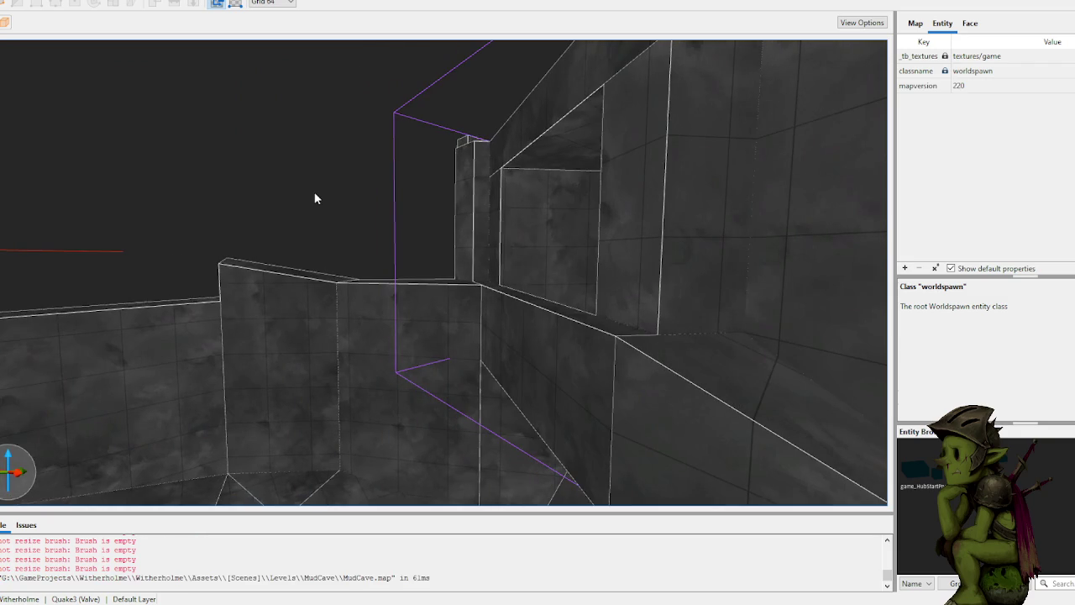
pyautogui.scroll(3, 314, 191)
pyautogui.click(420, 281)
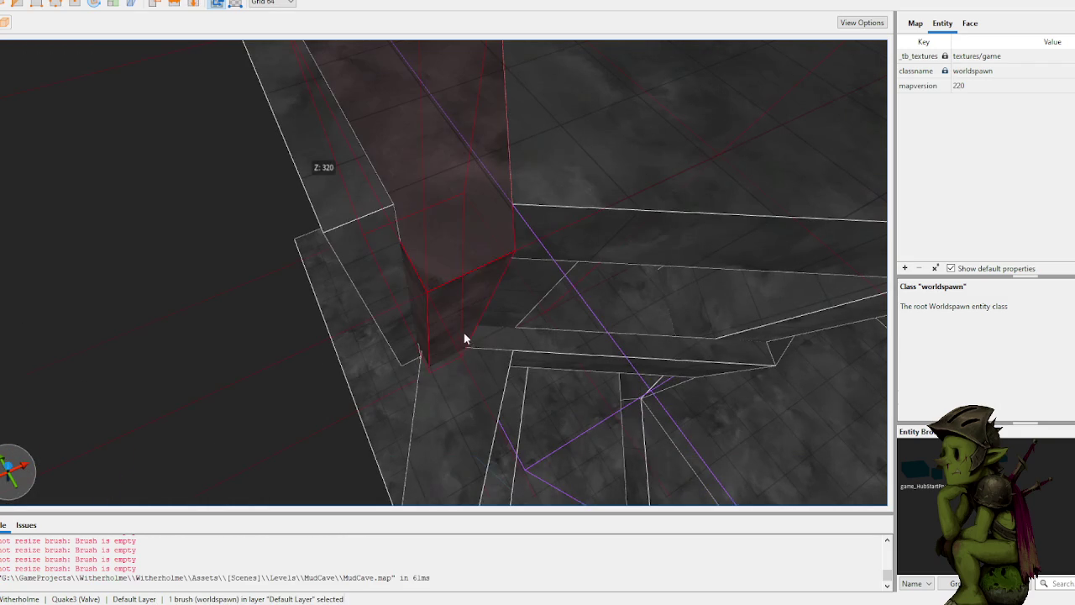
# Step: Extend the floor-edge brush's face upward to 320 units
pyautogui.moveTo(431, 272)
pyautogui.mouseDown()
pyautogui.moveTo(397, 223)
pyautogui.moveTo(416, 299)
pyautogui.mouseUp()
pyautogui.scroll(5, 470, 314)
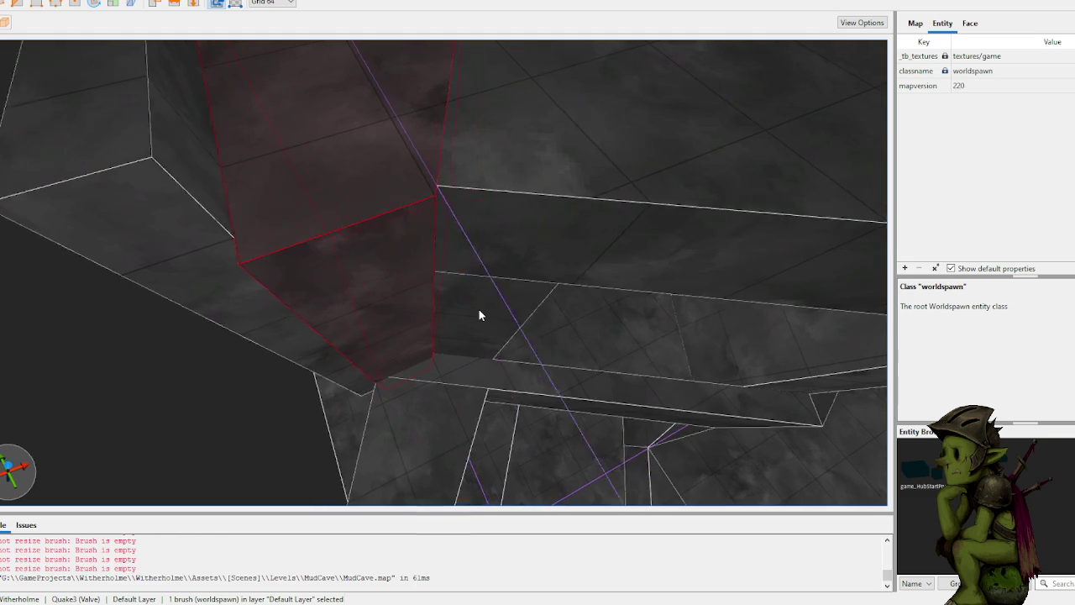
pyautogui.scroll(-4, 478, 312)
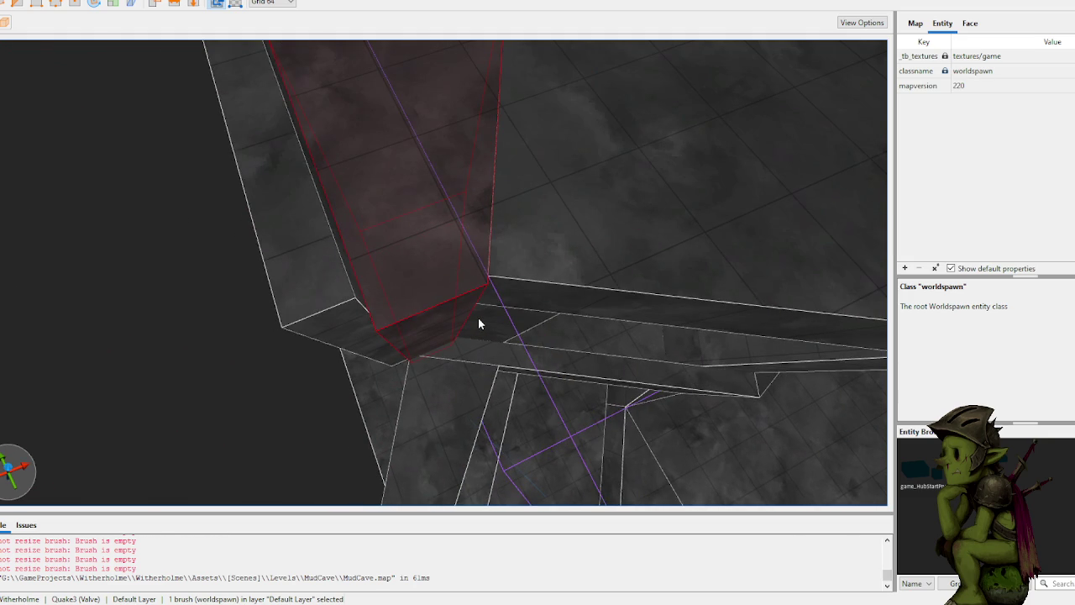
pyautogui.scroll(-2, 477, 317)
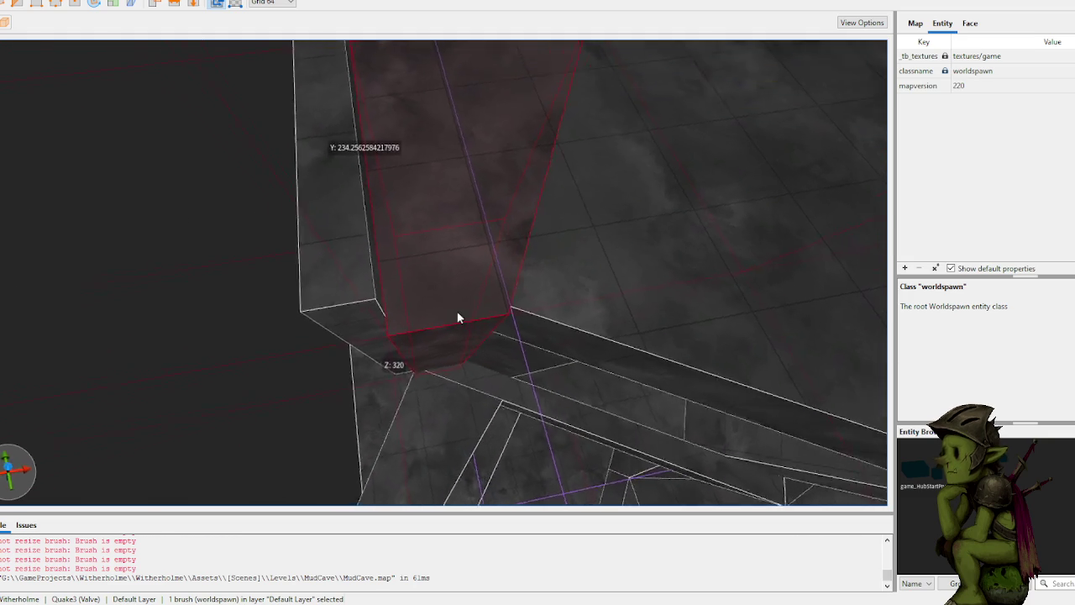
pyautogui.scroll(3, 459, 312)
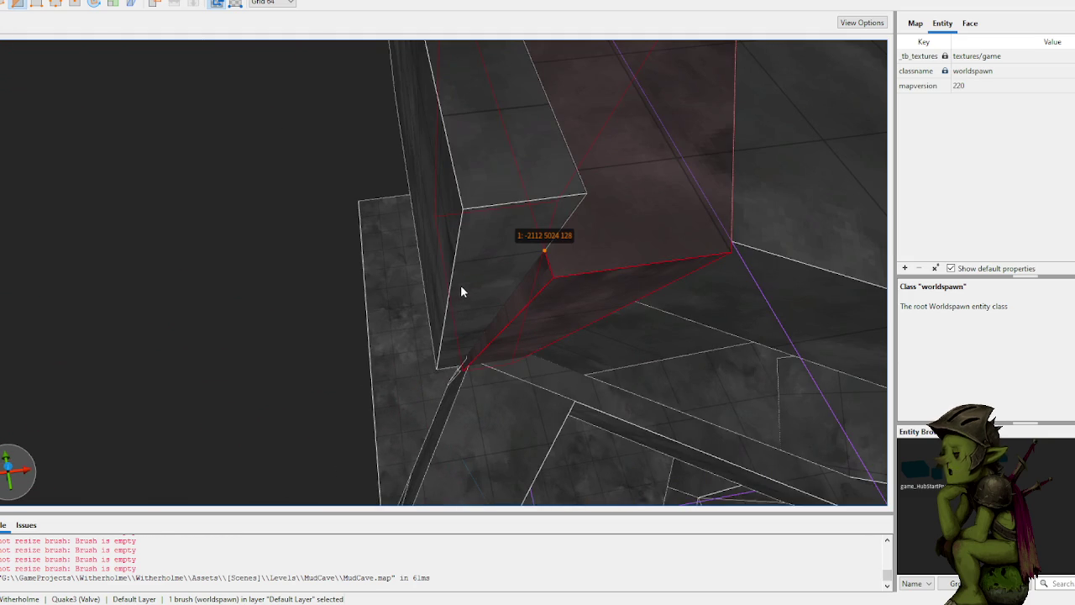
# Step: Clip off the brush's lower corner with points at heights 64 and 128, keeping the flipped side
pyautogui.click(473, 303)
pyautogui.click(451, 259)
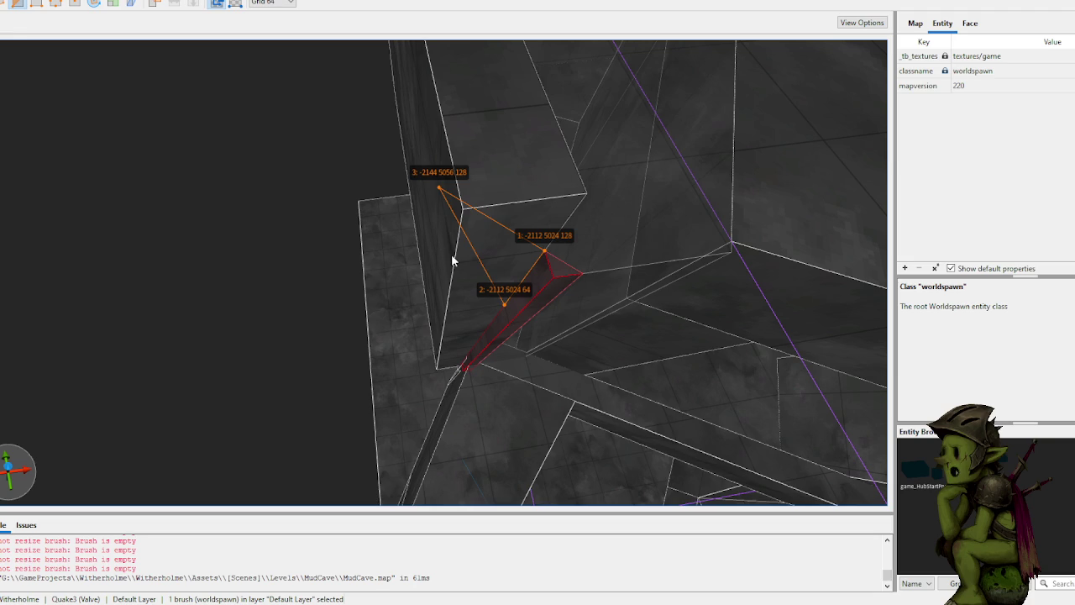
pyautogui.press('BackSpace')
pyautogui.scroll(3, 475, 236)
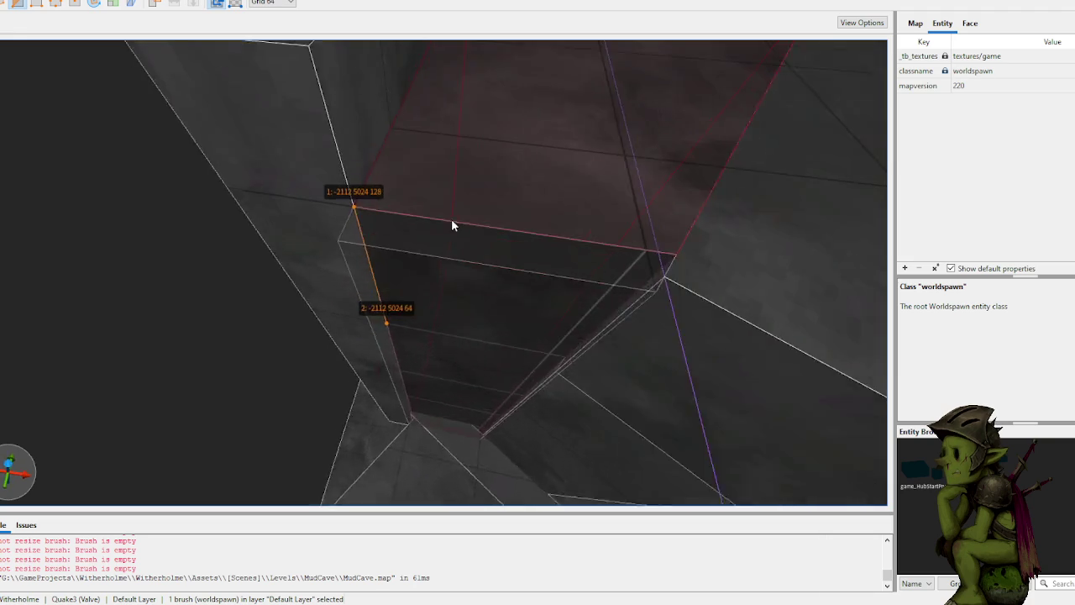
pyautogui.scroll(3, 452, 230)
pyautogui.press('[')
pyautogui.click(461, 199)
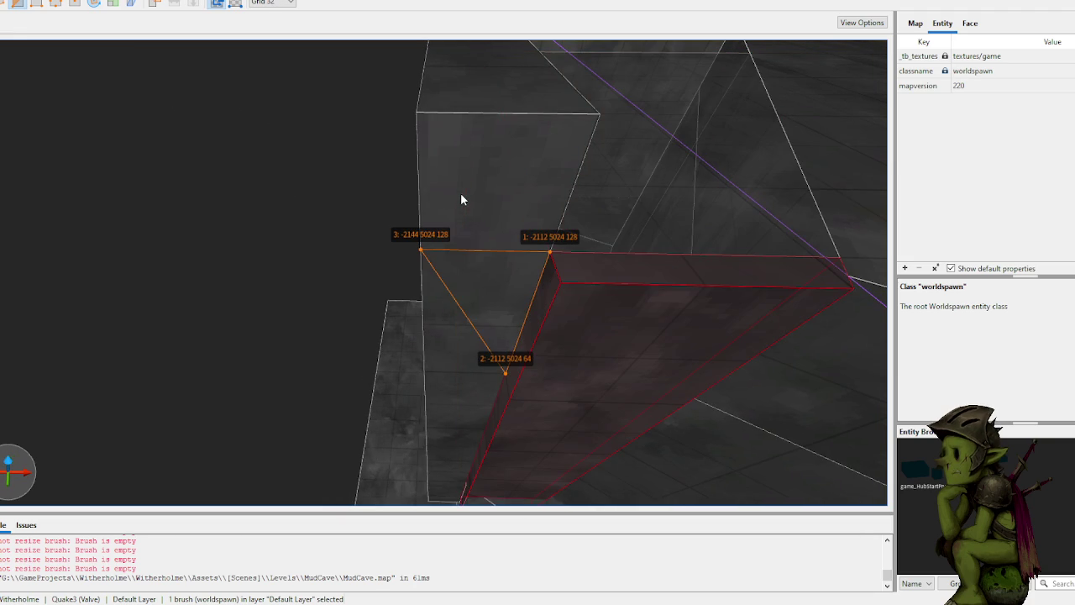
pyautogui.hotkey('ctrl', 'Return')
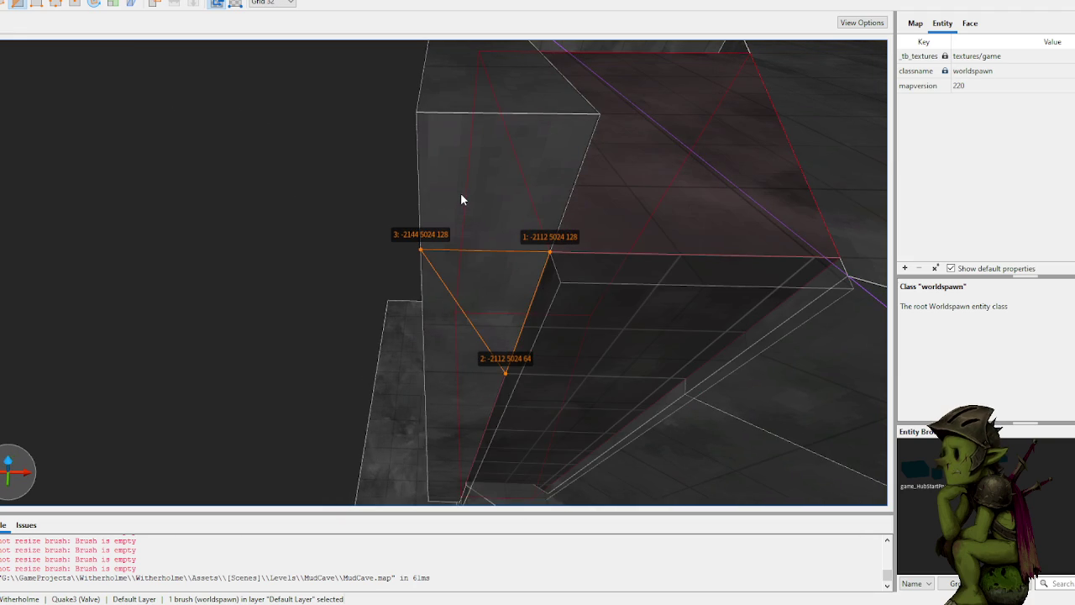
pyautogui.press('Return')
pyautogui.press('Escape')
pyautogui.scroll(-6, 489, 213)
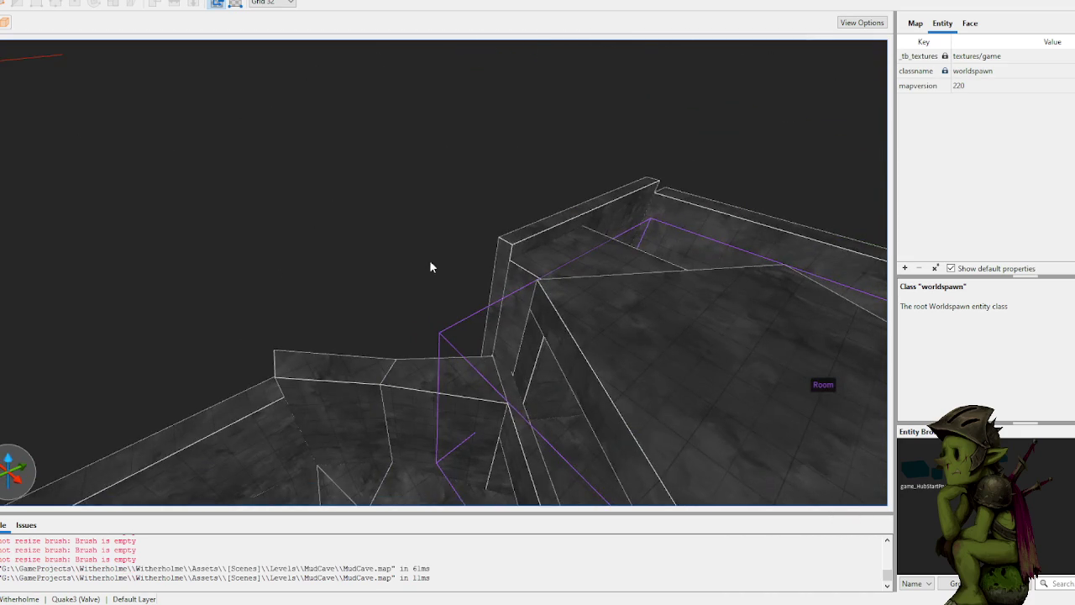
# Step: Draw a long thin brush along the corridor floor
pyautogui.scroll(8, 387, 247)
pyautogui.scroll(5, 477, 284)
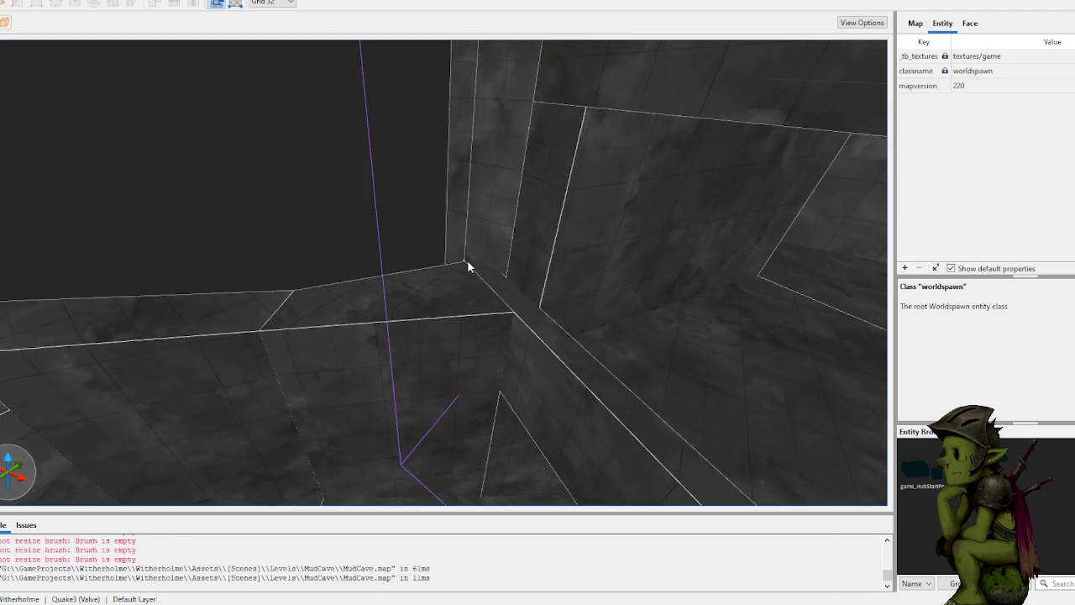
pyautogui.scroll(8, 451, 261)
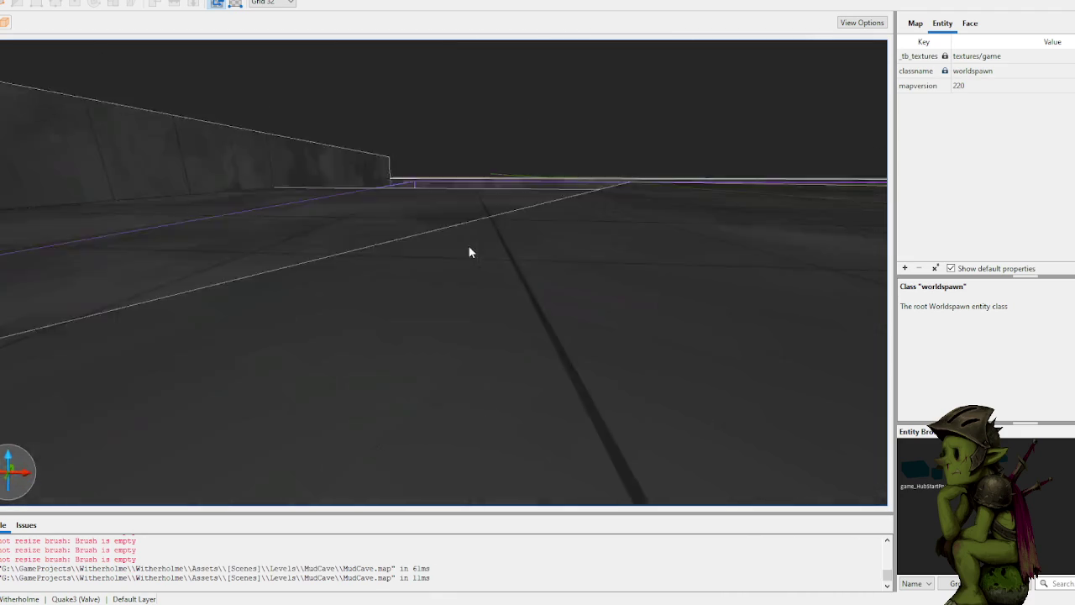
pyautogui.scroll(-8, 672, 244)
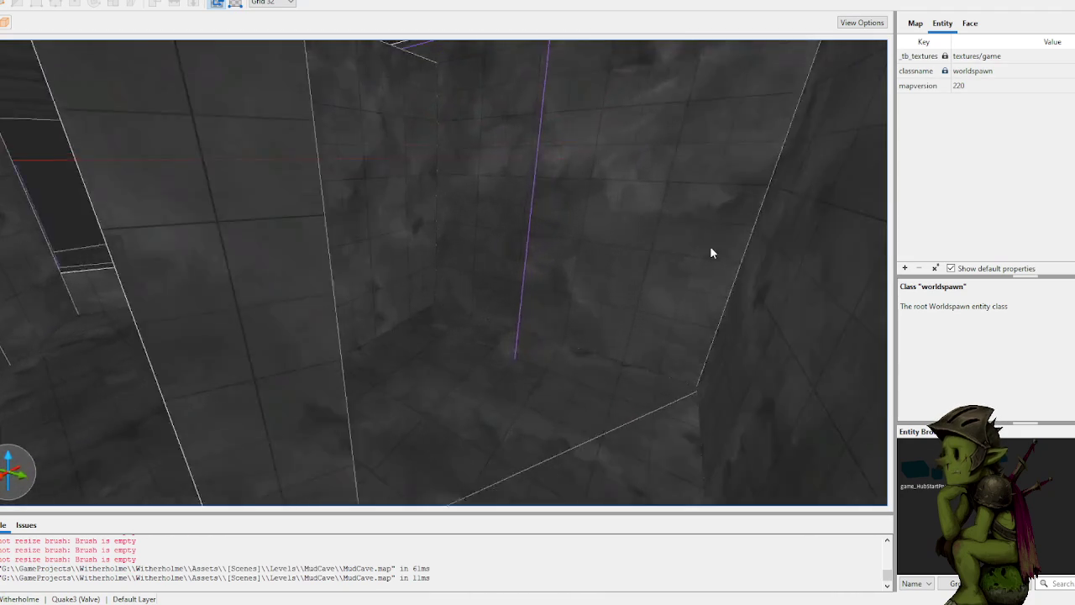
pyautogui.scroll(8, 680, 246)
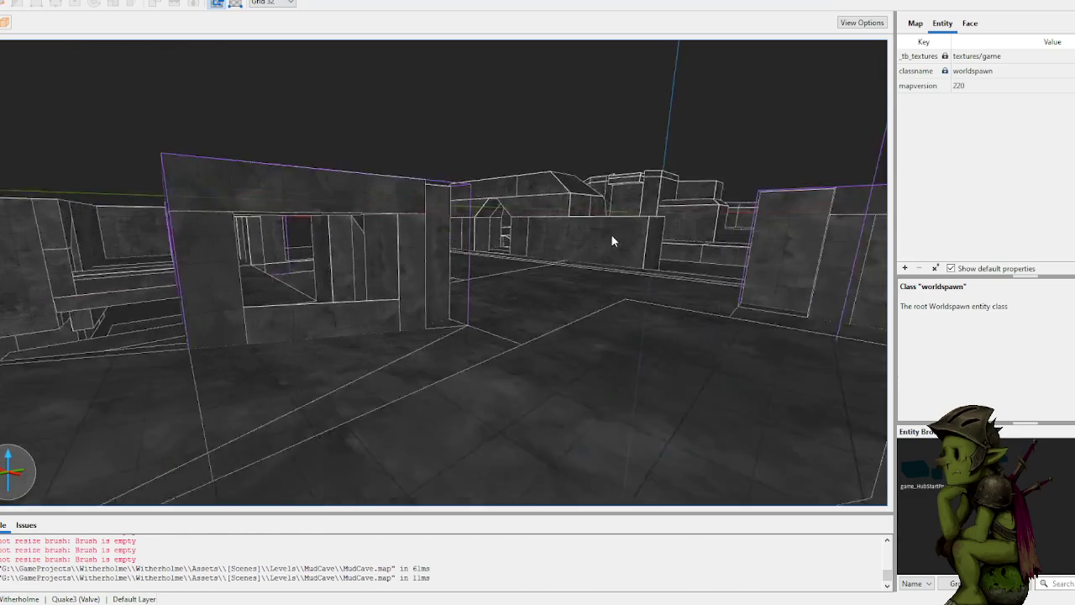
pyautogui.scroll(10, 664, 256)
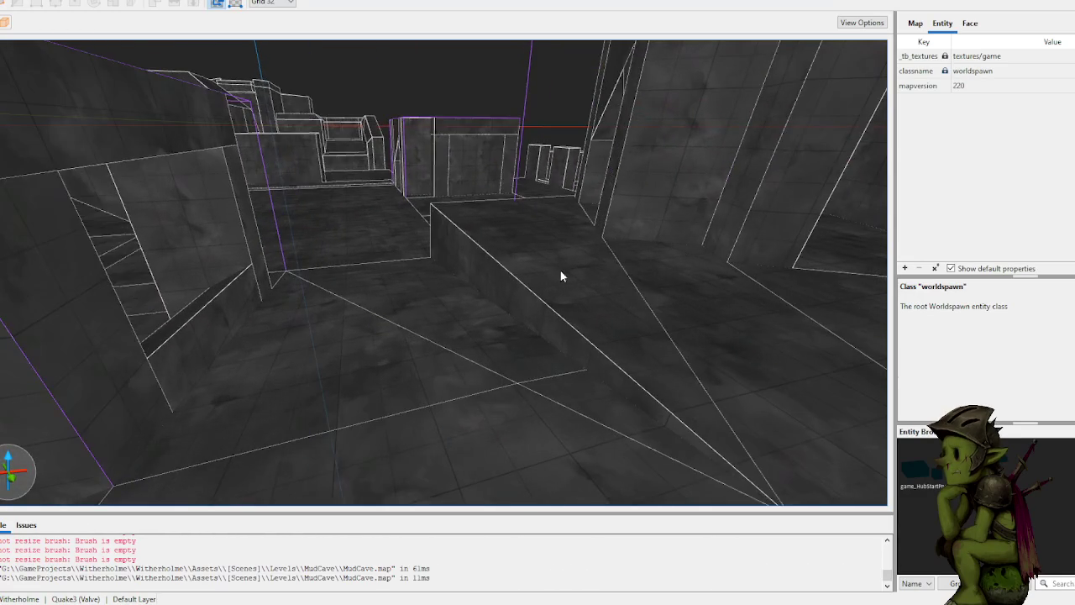
pyautogui.scroll(8, 581, 269)
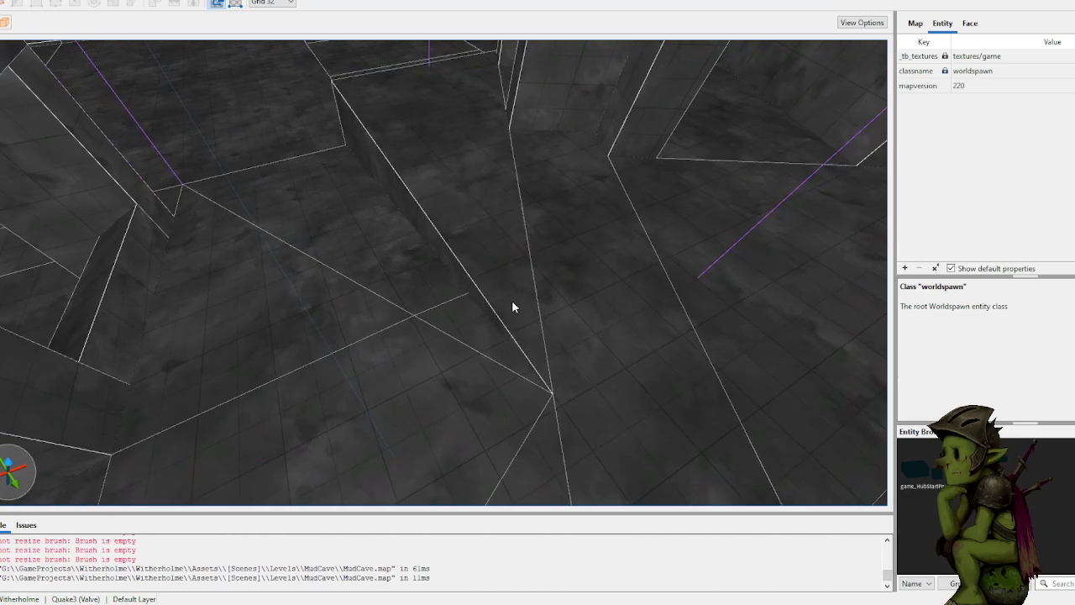
pyautogui.moveTo(564, 381); pyautogui.dragTo(338, 82)
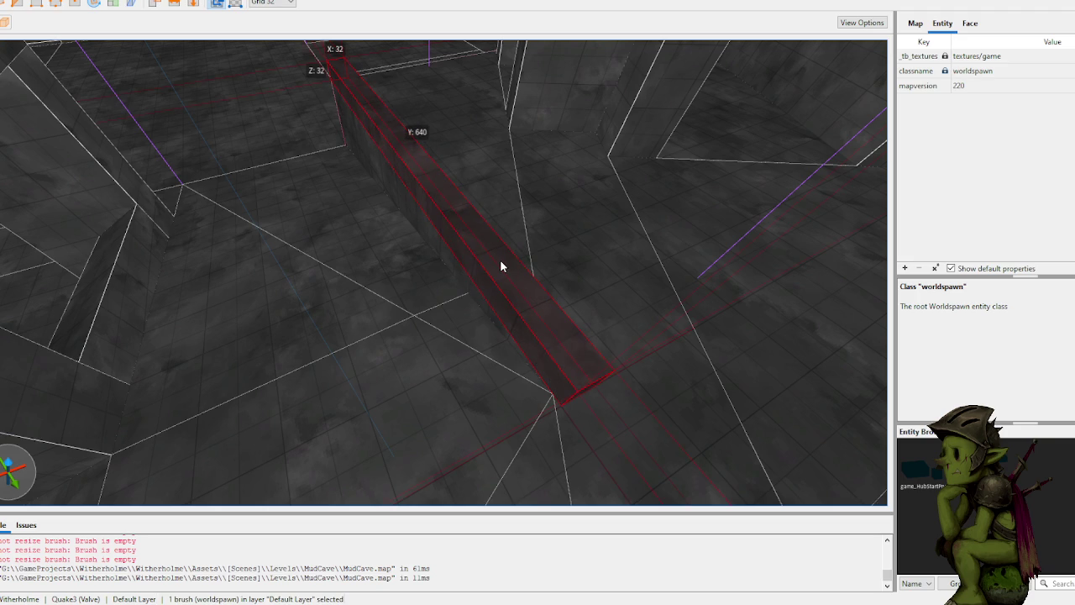
# Step: On a 16-unit grid, raise the wall's top to Z 48, then draw a 336×32×16 floor-edge strip
pyautogui.press('[')
pyautogui.moveTo(500, 261)
pyautogui.mouseDown()
pyautogui.moveTo(502, 245)
pyautogui.moveTo(471, 278)
pyautogui.moveTo(474, 292)
pyautogui.mouseUp()
pyautogui.press('Escape')
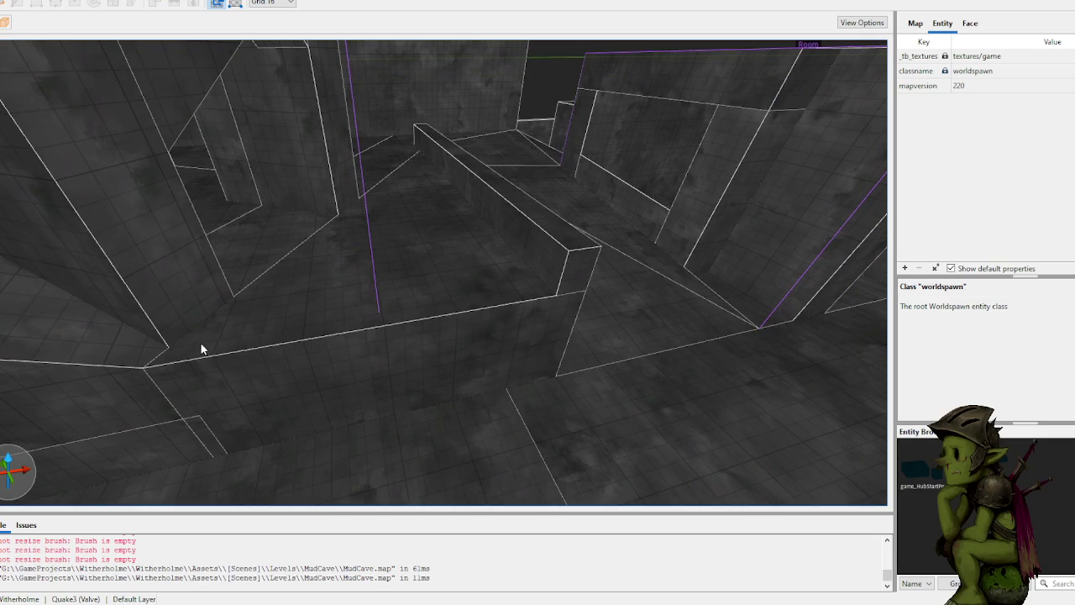
pyautogui.moveTo(542, 296)
pyautogui.mouseDown()
pyautogui.moveTo(527, 284)
pyautogui.moveTo(305, 321)
pyautogui.moveTo(160, 330)
pyautogui.moveTo(137, 346)
pyautogui.moveTo(296, 331)
pyautogui.moveTo(305, 280)
pyautogui.moveTo(329, 265)
pyautogui.moveTo(316, 299)
pyautogui.moveTo(418, 216)
pyautogui.moveTo(408, 200)
pyautogui.mouseUp()
# Step: Attempt a clip on the strip's end, then cancel it and deselect the strip
pyautogui.press('c')
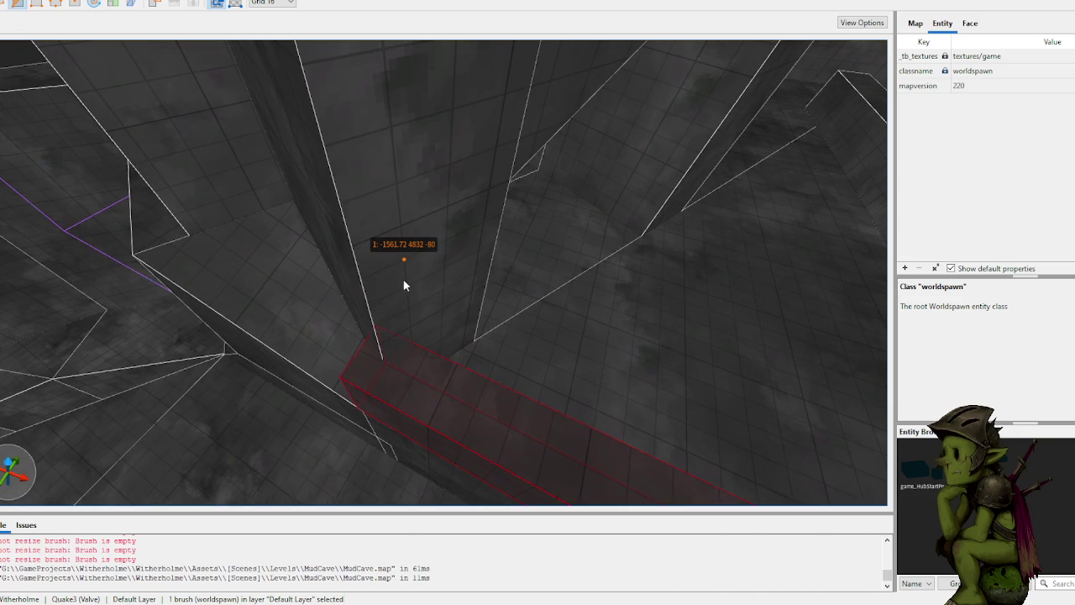
pyautogui.click(407, 284)
pyautogui.click(443, 268)
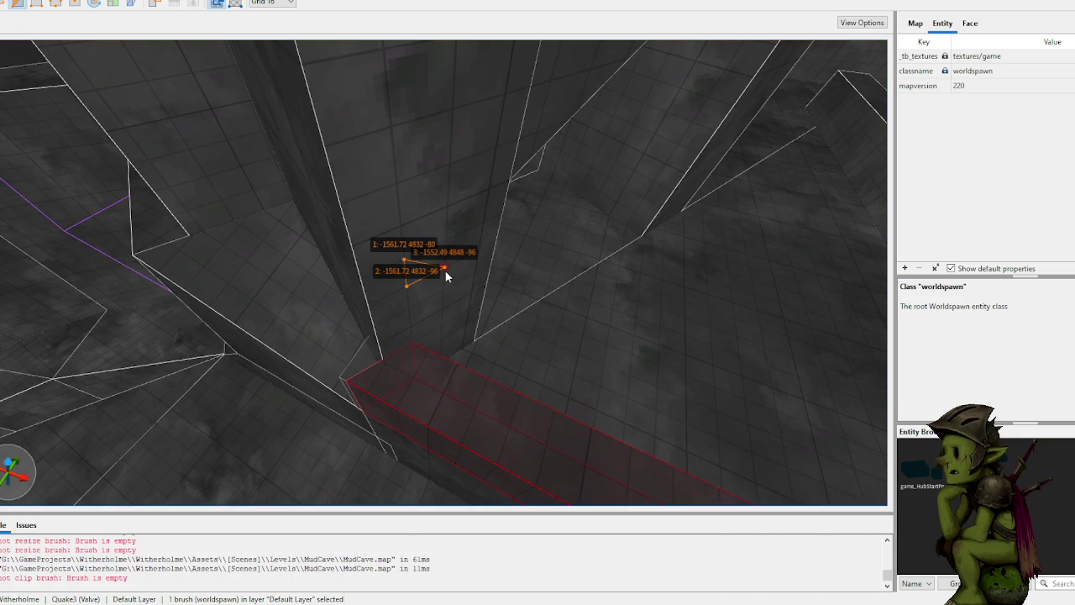
pyautogui.press('Escape')
pyautogui.press('Escape')
pyautogui.press('w')
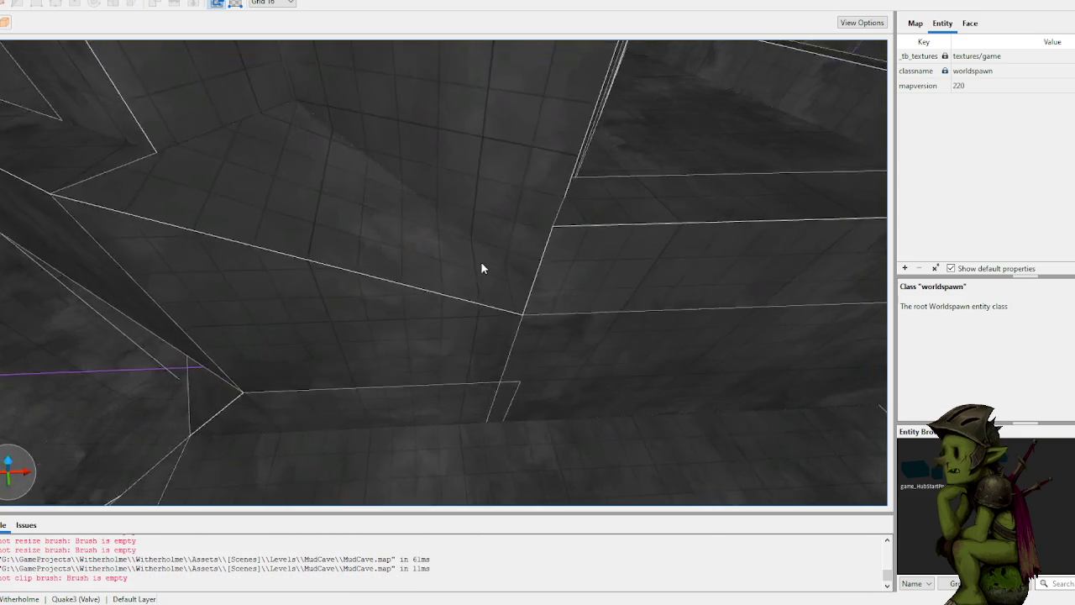
# Step: Lengthen the ledge brush beside the wall so it reaches the wall
pyautogui.click(546, 267)
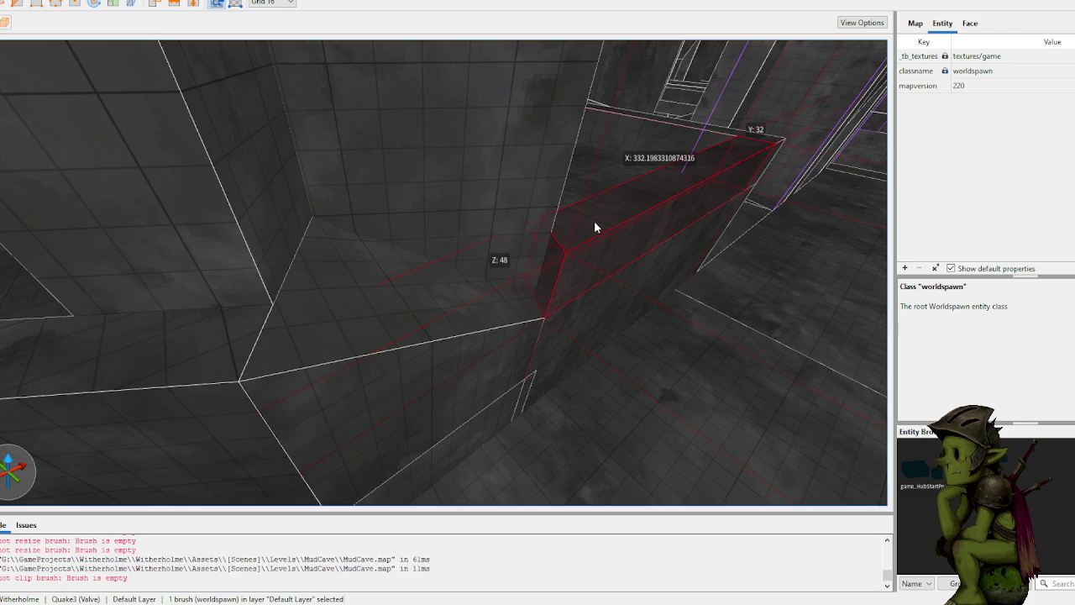
pyautogui.press('s')
pyautogui.moveTo(497, 286)
pyautogui.mouseDown()
pyautogui.moveTo(396, 313)
pyautogui.moveTo(294, 372)
pyautogui.moveTo(352, 346)
pyautogui.mouseUp()
pyautogui.scroll(5, 416, 292)
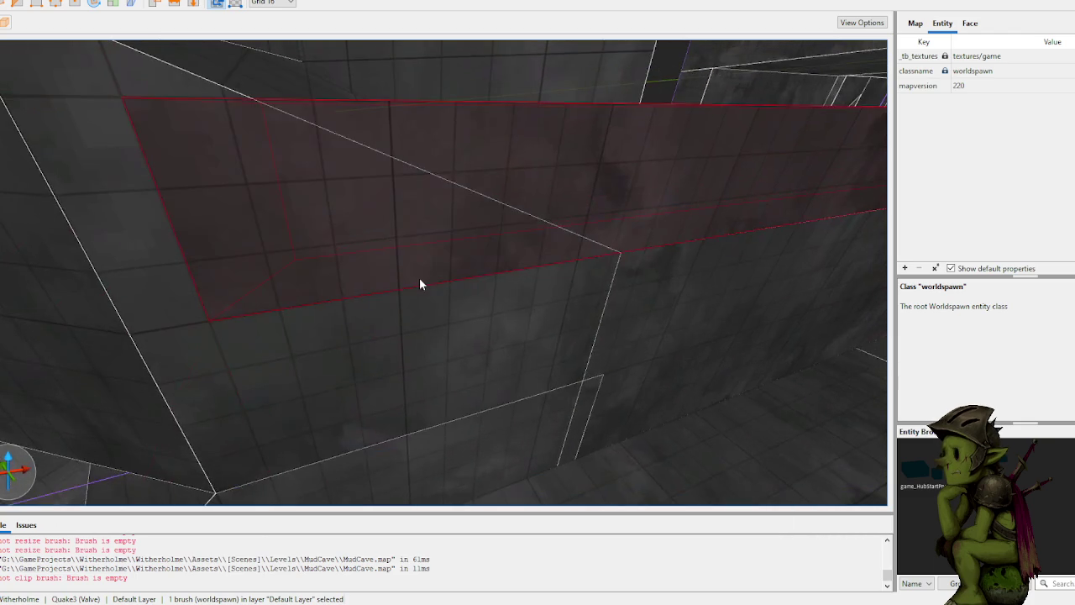
pyautogui.scroll(-5, 421, 284)
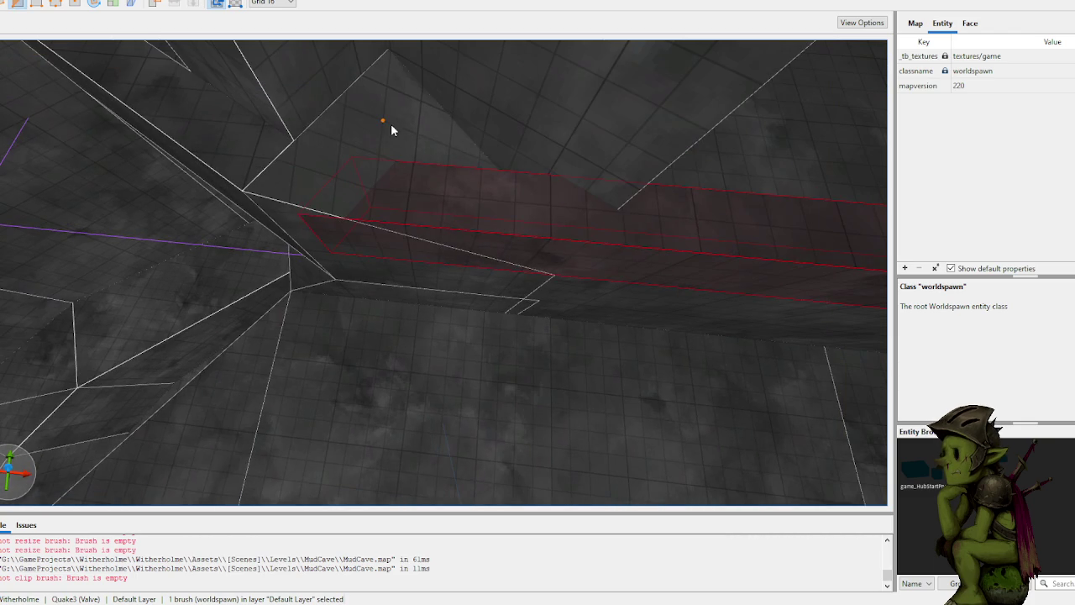
# Step: Clip the lengthened ledge's end at an angle against the rock corner
pyautogui.click(391, 123)
pyautogui.click(342, 143)
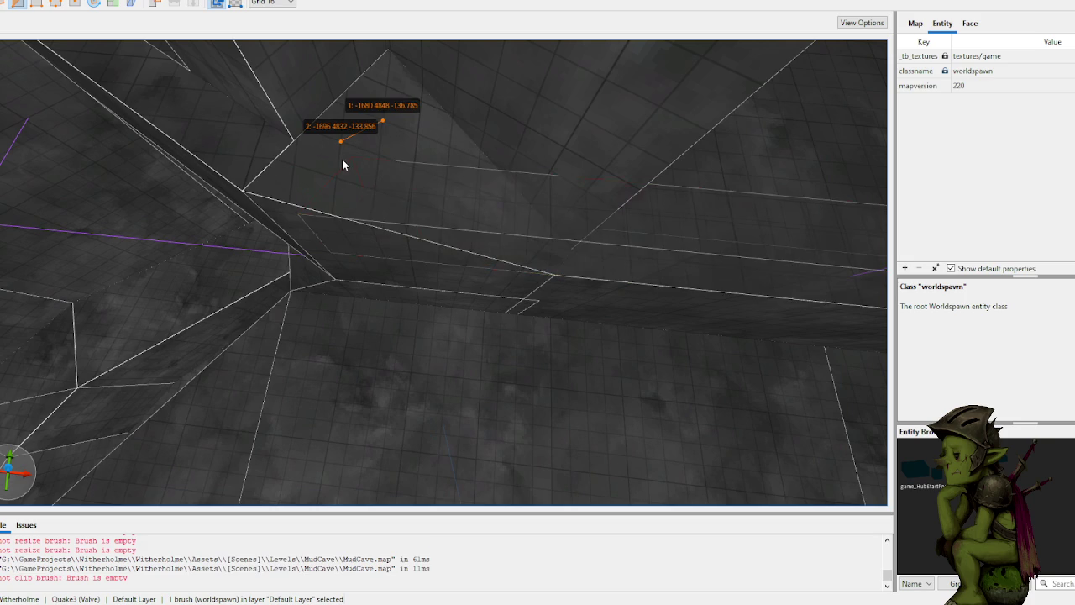
pyautogui.click(410, 141)
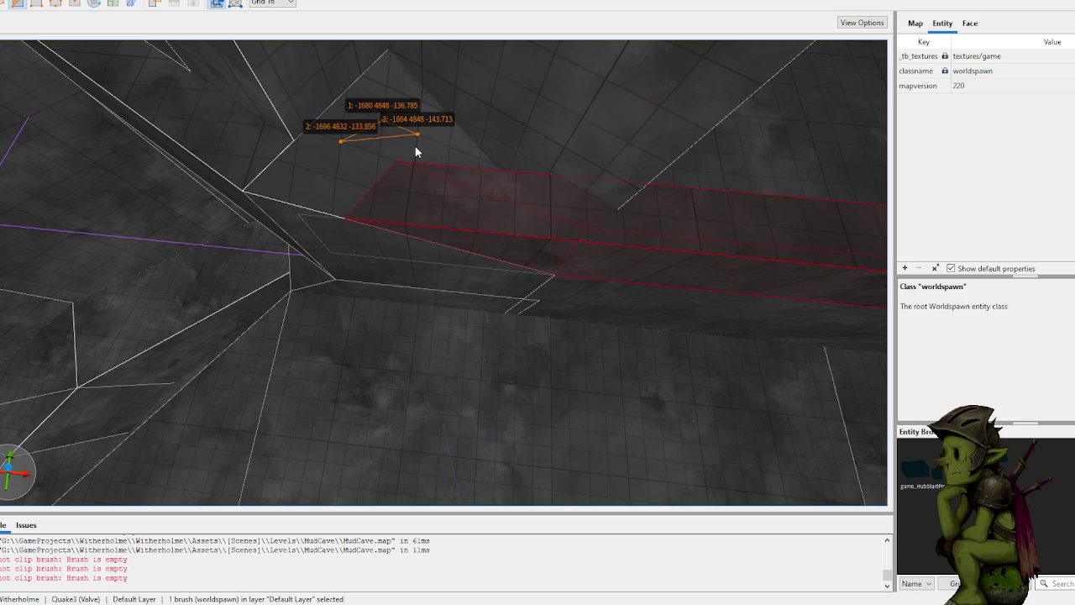
pyautogui.press('Tab')
pyautogui.press('Tab')
pyautogui.press('Tab')
pyautogui.press('Return')
# Step: Clip the end of the horizontal ledge brush with a three-point angled cut
pyautogui.scroll(3, 443, 184)
pyautogui.click(416, 205)
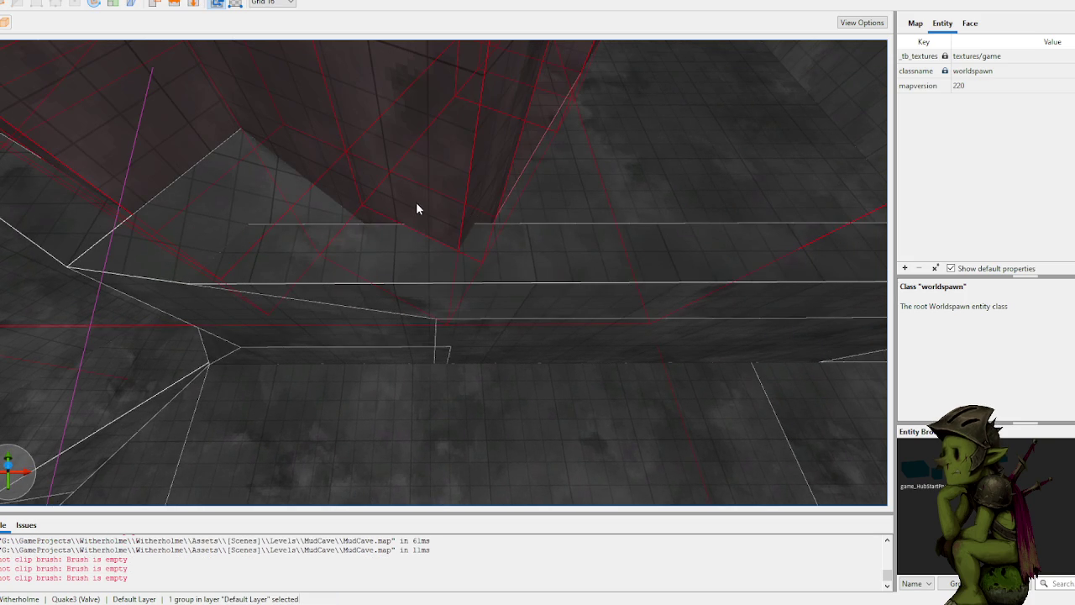
pyautogui.click(530, 271)
pyautogui.press('c')
pyautogui.click(406, 178)
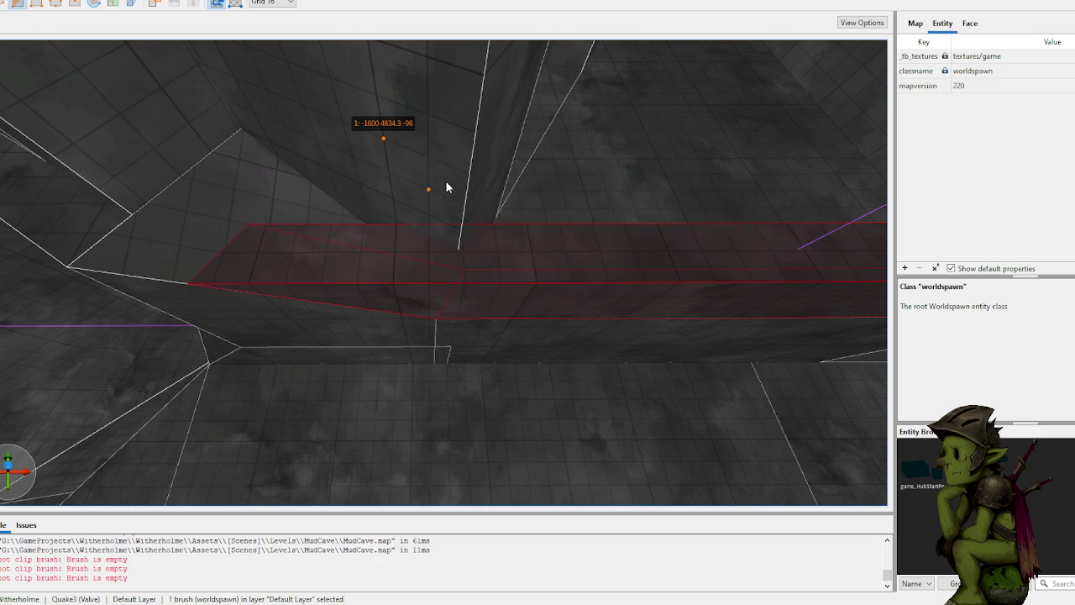
pyautogui.click(444, 186)
pyautogui.click(425, 204)
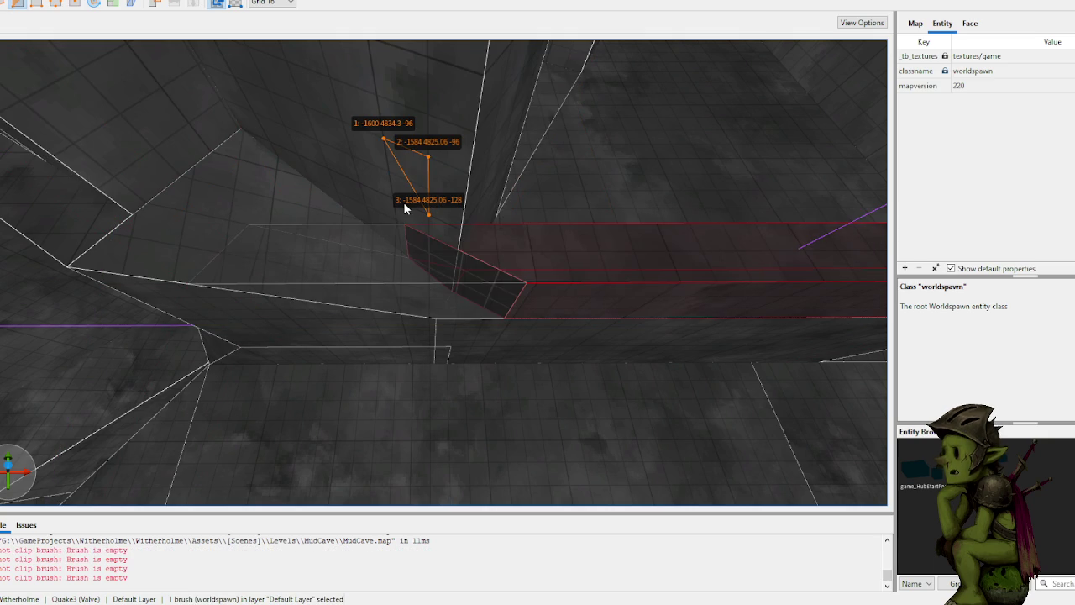
pyautogui.press('Return')
pyautogui.press('Escape')
# Step: Undo that cut and re-clip the ledge with its third point at height -128
pyautogui.scroll(3, 373, 252)
pyautogui.hotkey('ctrl', 'z')
pyautogui.scroll(2, 387, 260)
pyautogui.click(406, 238)
pyautogui.click(383, 264)
pyautogui.click(404, 274)
pyautogui.press('Return')
pyautogui.press('Escape')
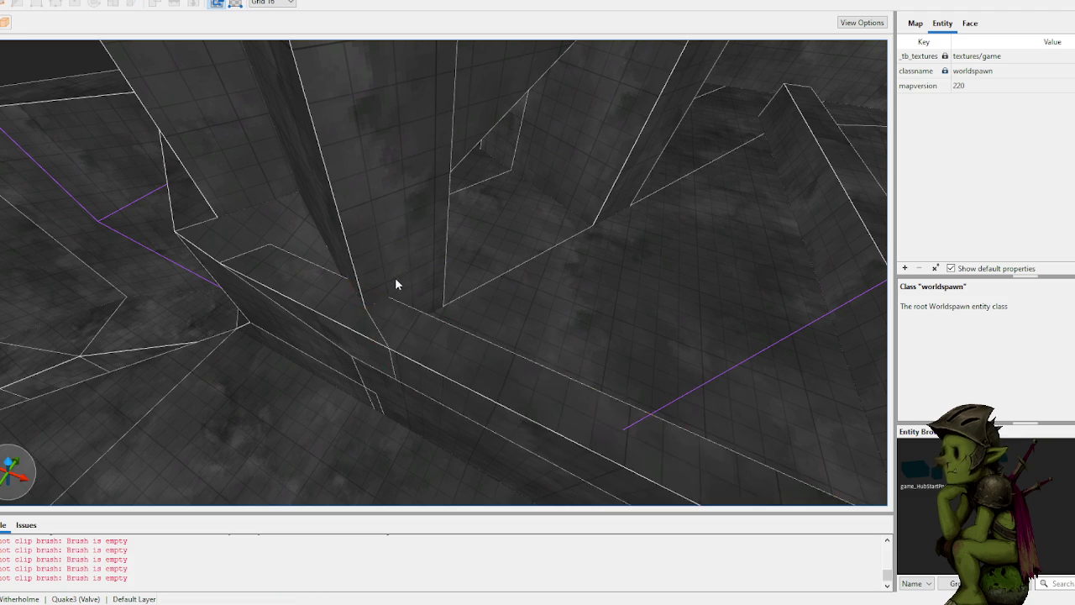
pyautogui.scroll(4, 396, 283)
pyautogui.scroll(3, 273, 319)
pyautogui.click(207, 331)
# Step: Deselect everything and save MudCave.map
pyautogui.press('Escape')
pyautogui.scroll(3, 133, 293)
pyautogui.scroll(-5, 278, 253)
pyautogui.hotkey('ctrl', 's')
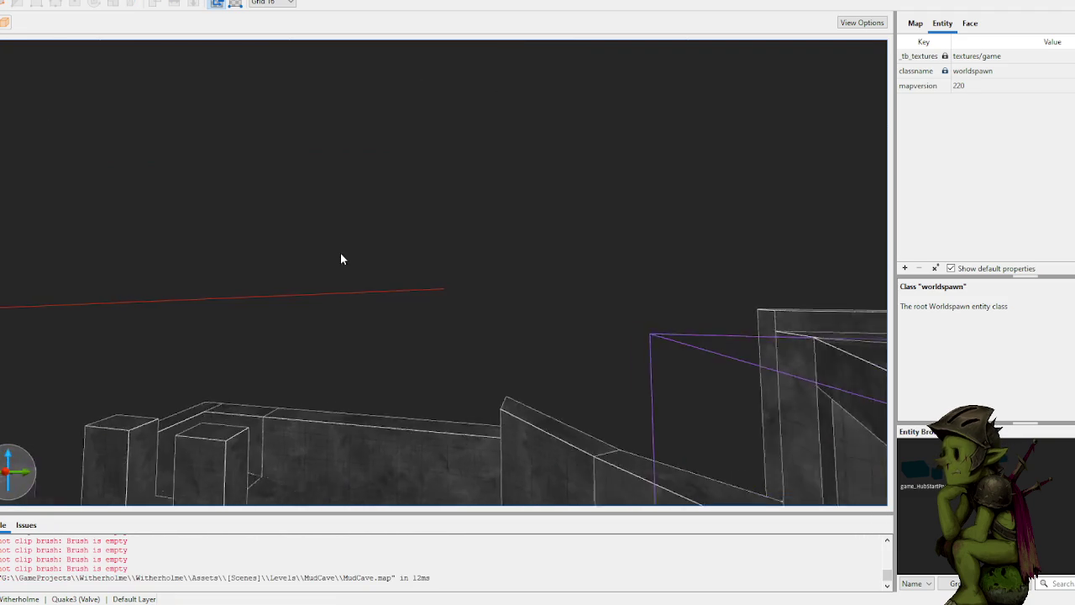
pyautogui.scroll(4, 343, 283)
pyautogui.scroll(-6, 299, 308)
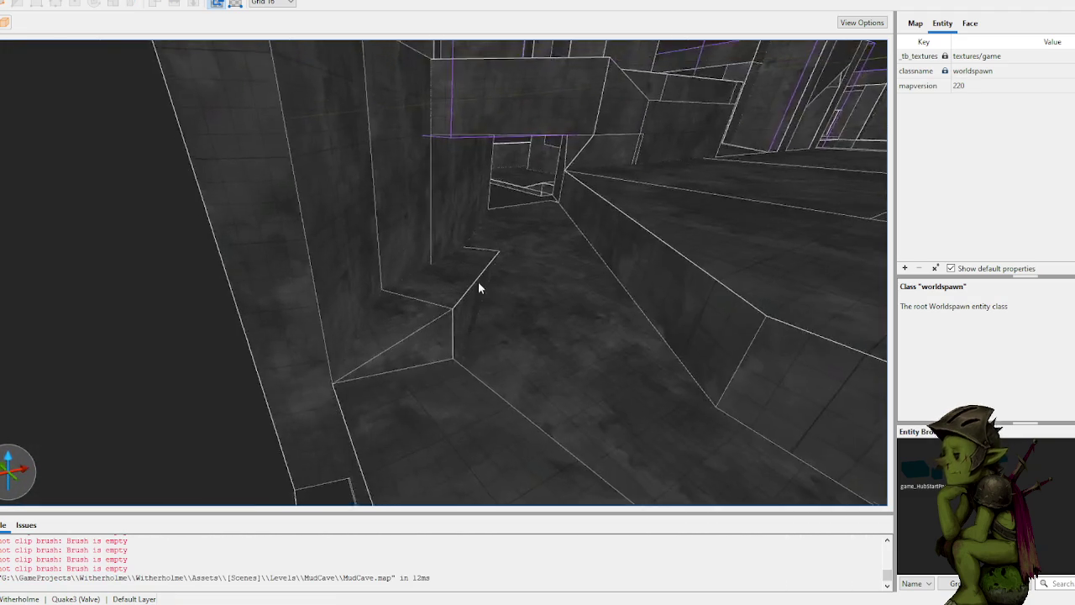
# Step: Clip the wall brush beside the dark opening to a slanted face, keeping the flipped side
pyautogui.scroll(10, 496, 270)
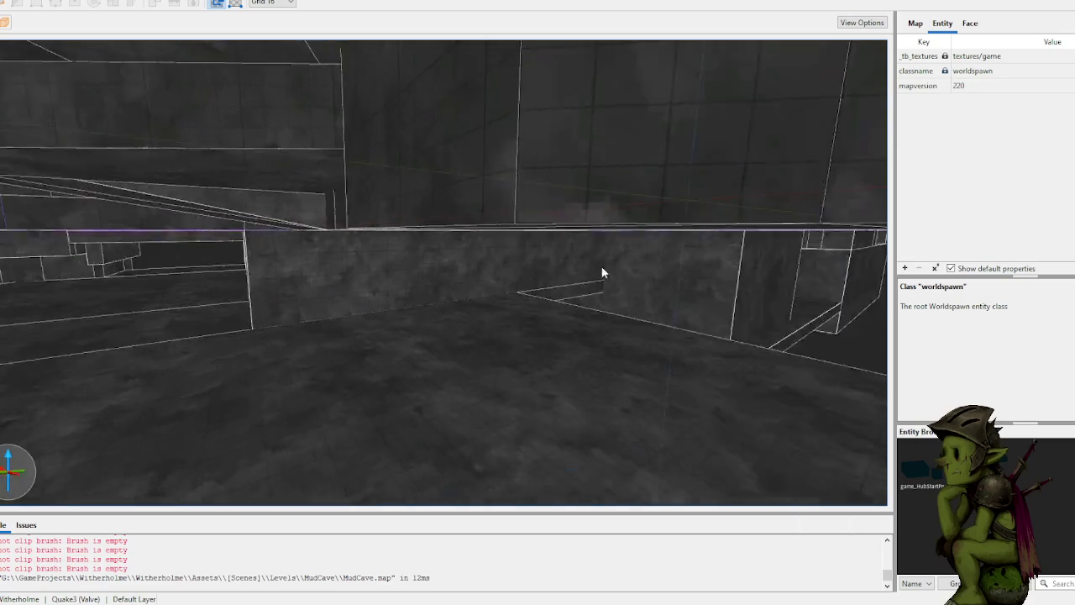
pyautogui.scroll(10, 651, 265)
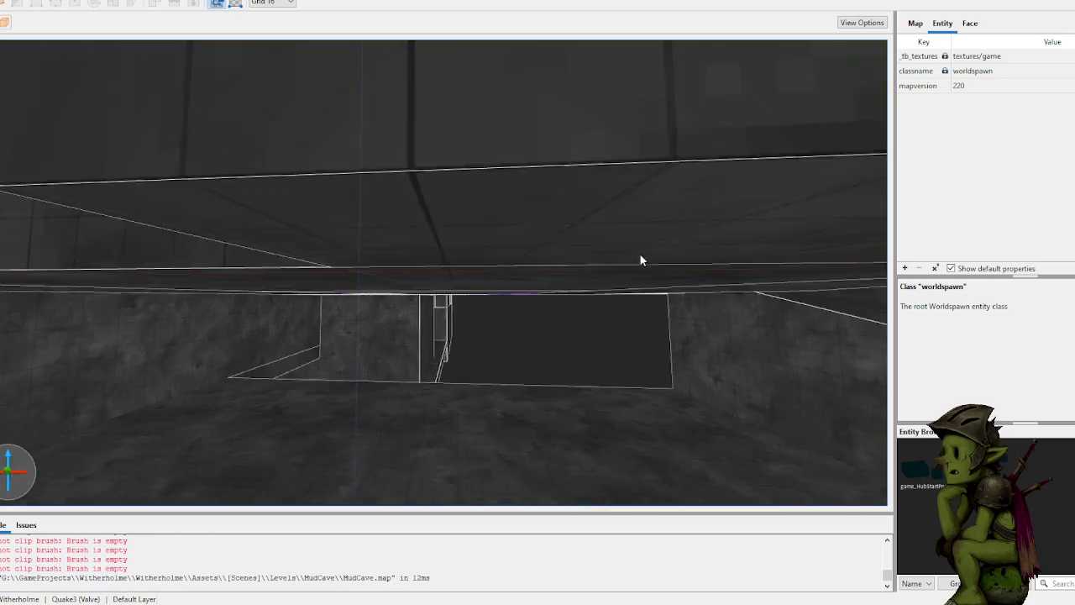
pyautogui.scroll(8, 556, 264)
pyautogui.click(478, 216)
pyautogui.press('c')
pyautogui.click(449, 128)
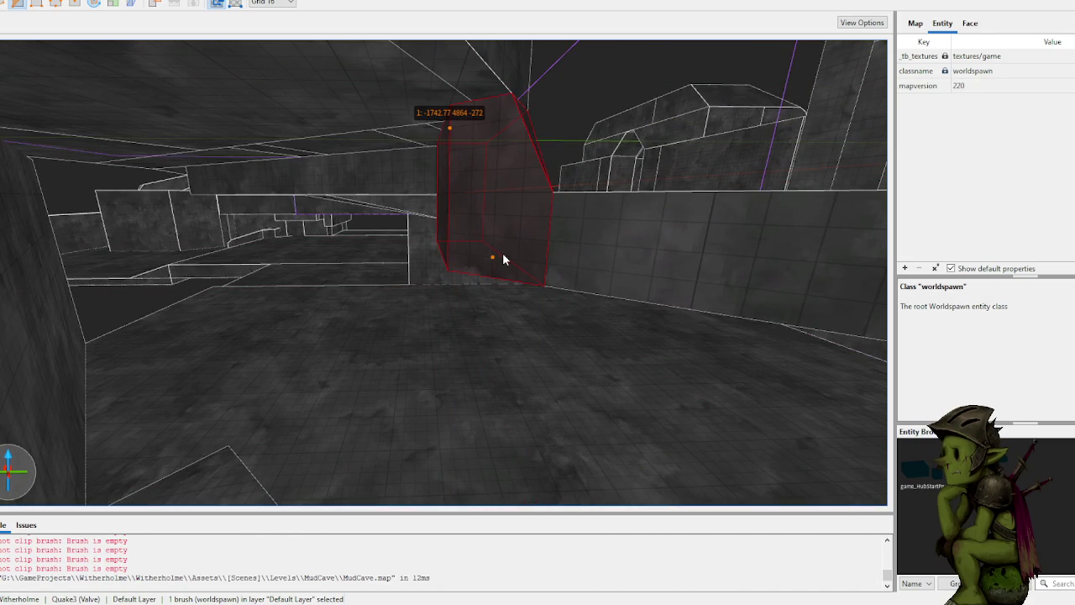
pyautogui.click(515, 282)
pyautogui.press('Tab')
pyautogui.press('Tab')
pyautogui.press('Return')
# Step: Select the wall brush by the opening together with the large 224×64×128 wall brush
pyautogui.scroll(-2, 536, 290)
pyautogui.scroll(2, 536, 286)
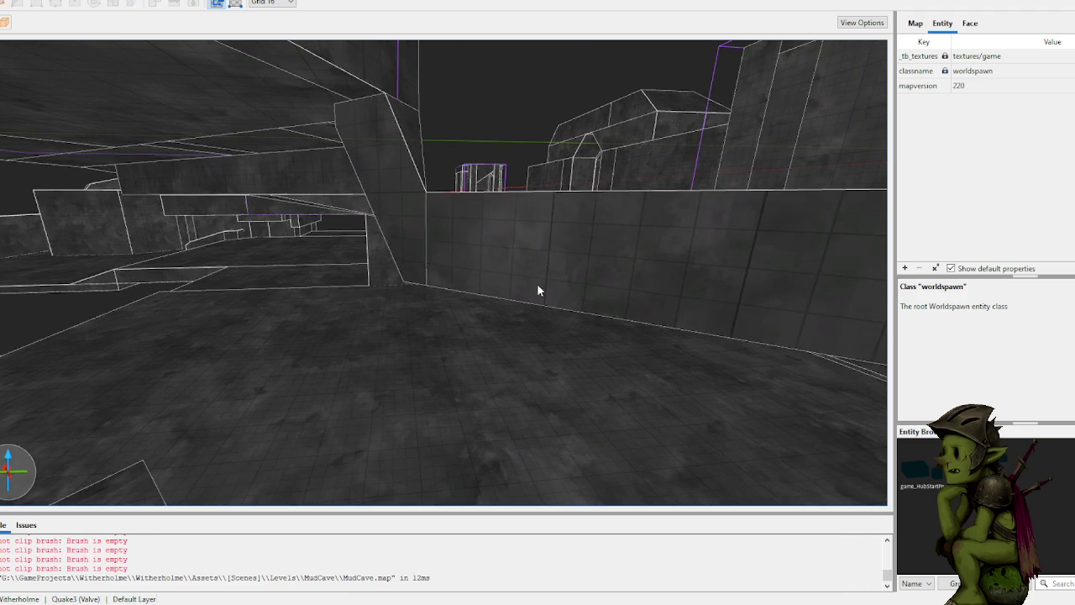
pyautogui.click(415, 266)
pyautogui.scroll(5, 502, 259)
pyautogui.keyDown('shift'); pyautogui.click(495, 304); pyautogui.keyUp('shift')
pyautogui.click(552, 294)
pyautogui.keyDown('ctrl'); pyautogui.click(511, 294); pyautogui.keyUp('ctrl')
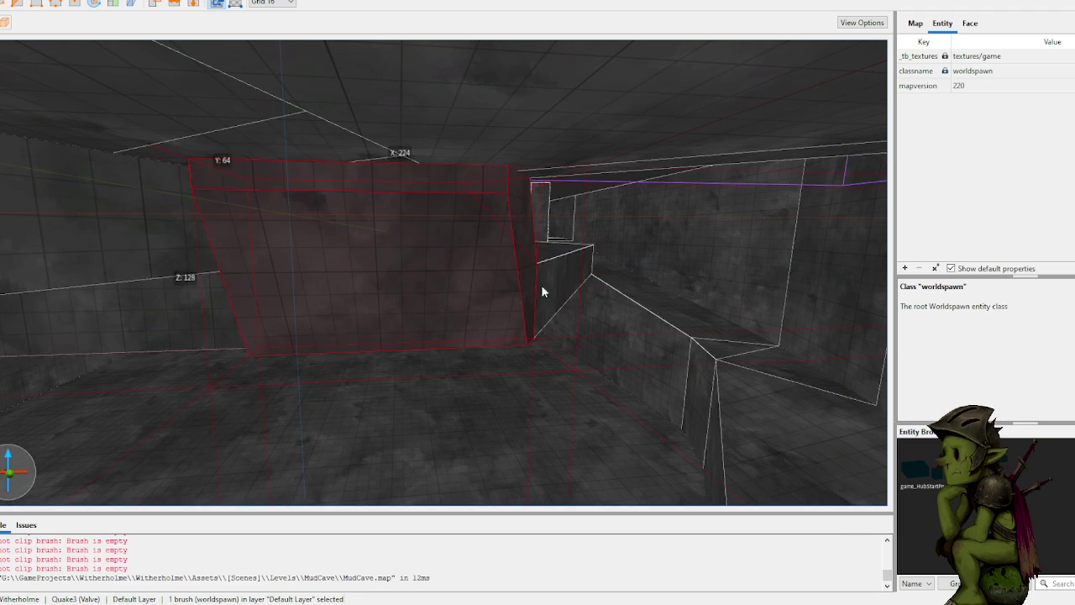
pyautogui.scroll(3, 557, 293)
pyautogui.scroll(6, 580, 286)
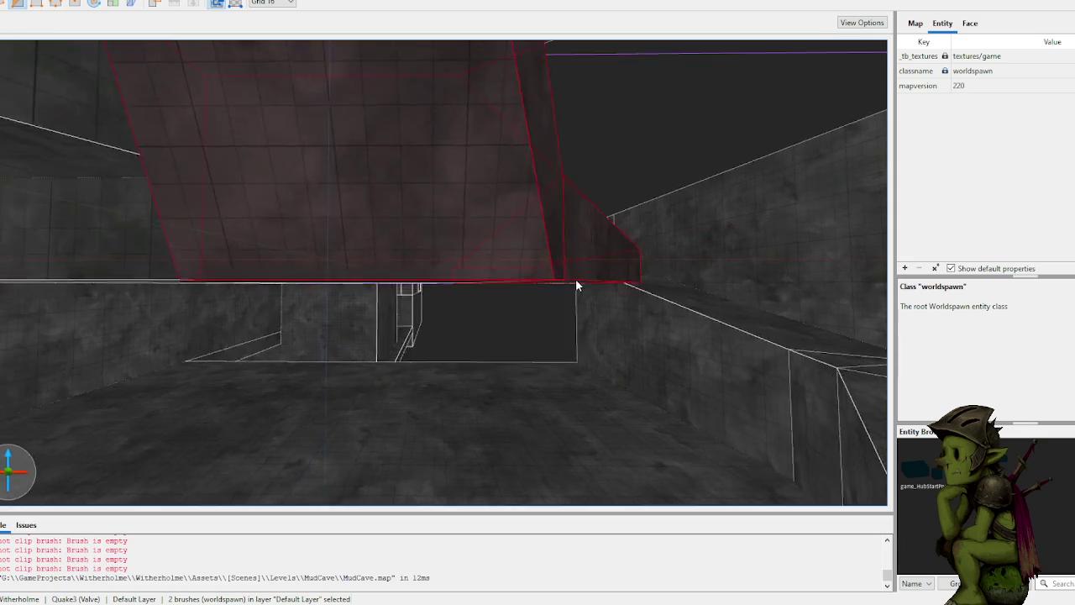
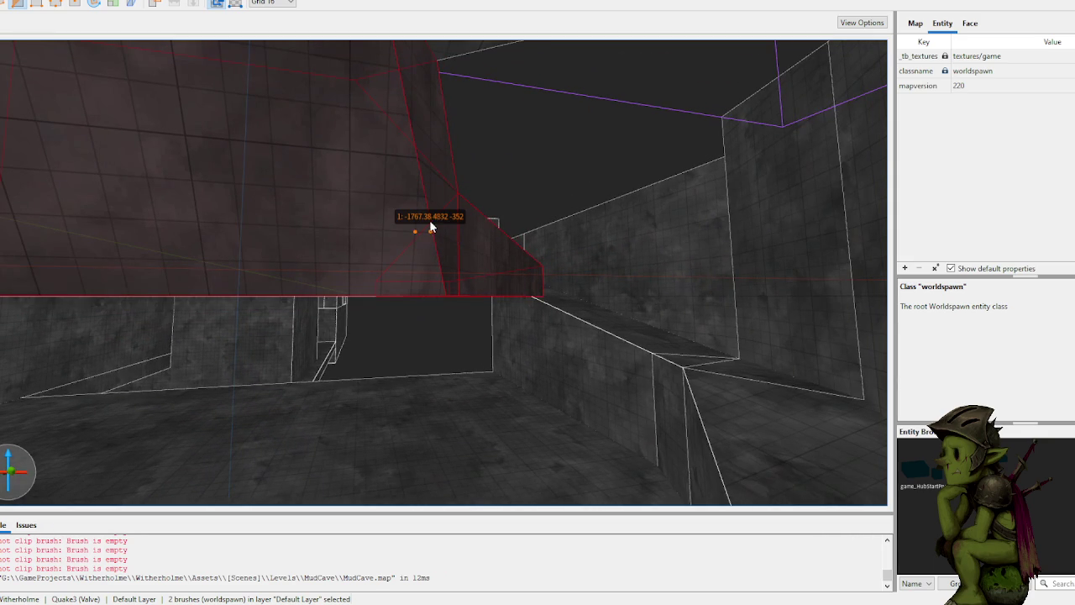
# Step: Clip the first overhanging sloped brush with a three-point clip plane
pyautogui.click(313, 267)
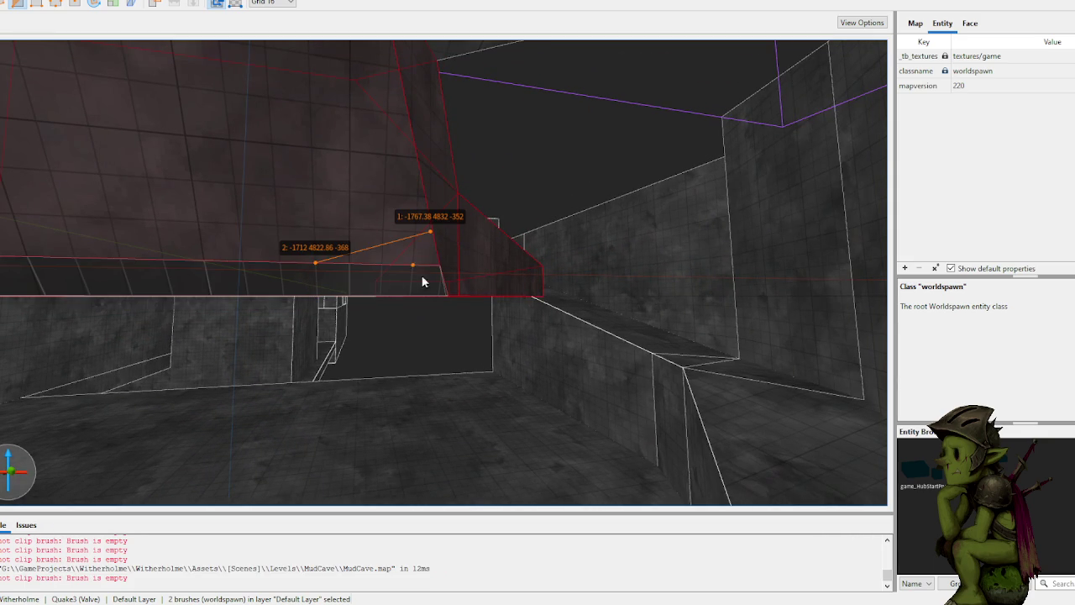
pyautogui.scroll(2, 444, 269)
pyautogui.moveTo(444, 269); pyautogui.dragTo(461, 266)
pyautogui.click(556, 266)
pyautogui.moveTo(594, 271)
pyautogui.mouseDown()
pyautogui.moveTo(559, 296)
pyautogui.moveTo(378, 244)
pyautogui.moveTo(417, 246)
pyautogui.mouseUp()
pyautogui.press('Return')
pyautogui.press('Escape')
# Step: Clip the overhanging ceiling brush back out of the cave room
pyautogui.click(480, 216)
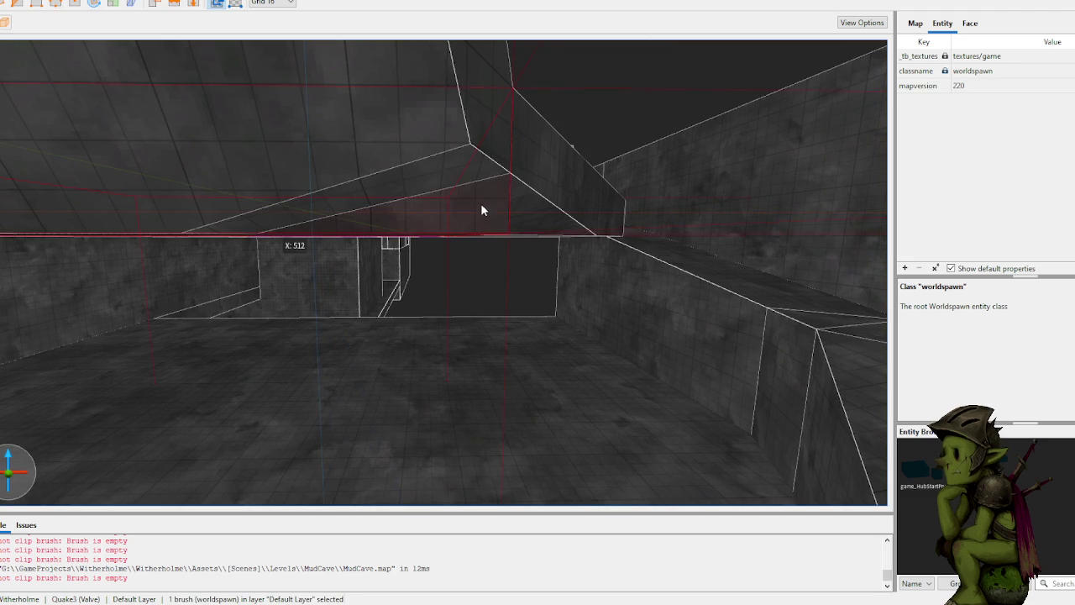
pyautogui.moveTo(499, 201); pyautogui.dragTo(483, 219)
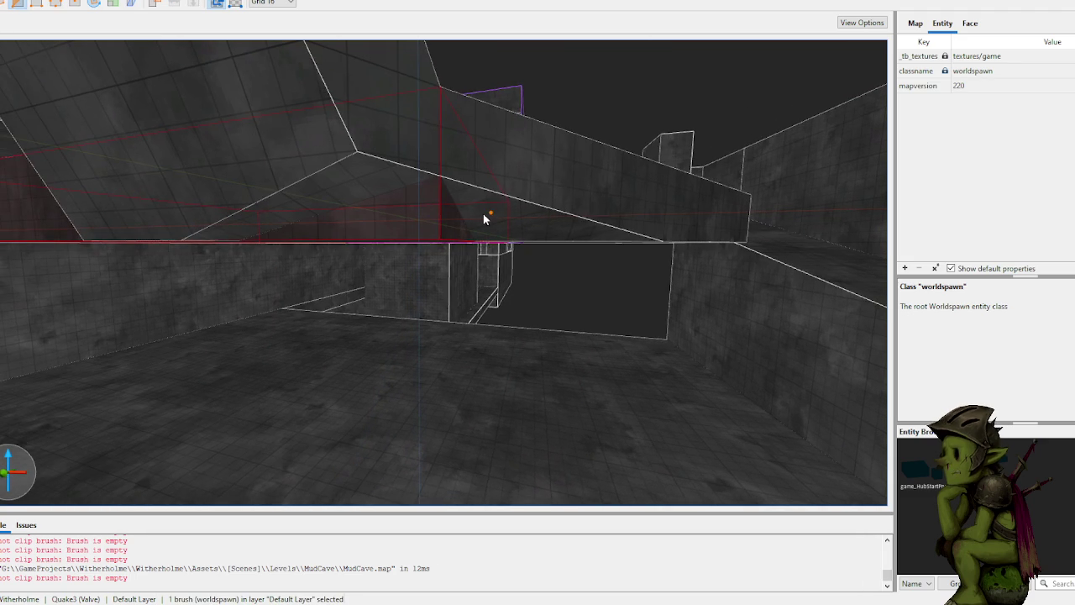
pyautogui.press('Escape')
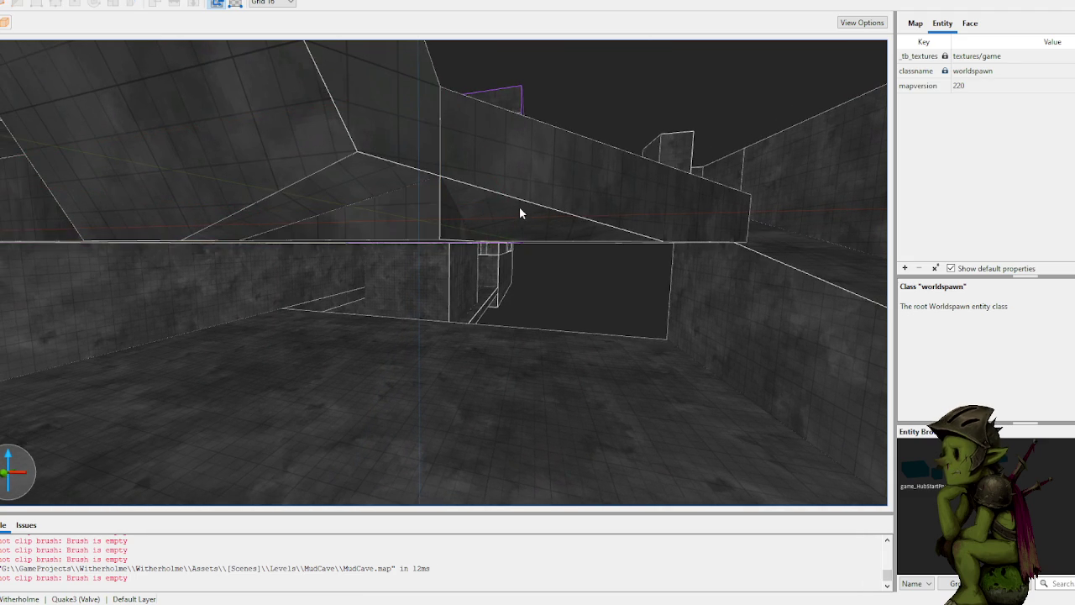
pyautogui.click(500, 215)
pyautogui.press('c')
pyautogui.click(488, 206)
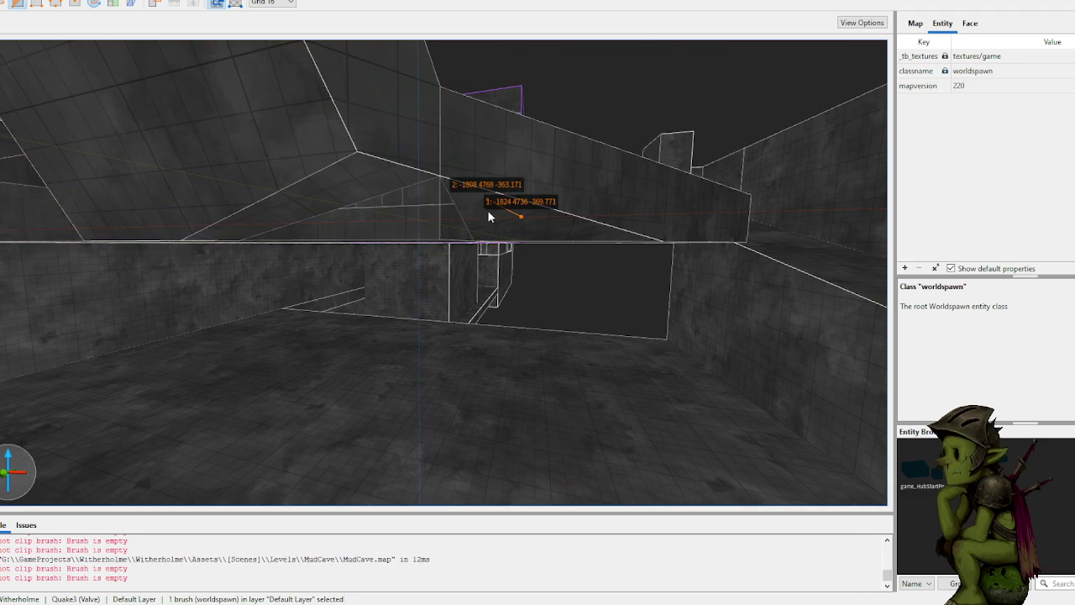
pyautogui.click(490, 213)
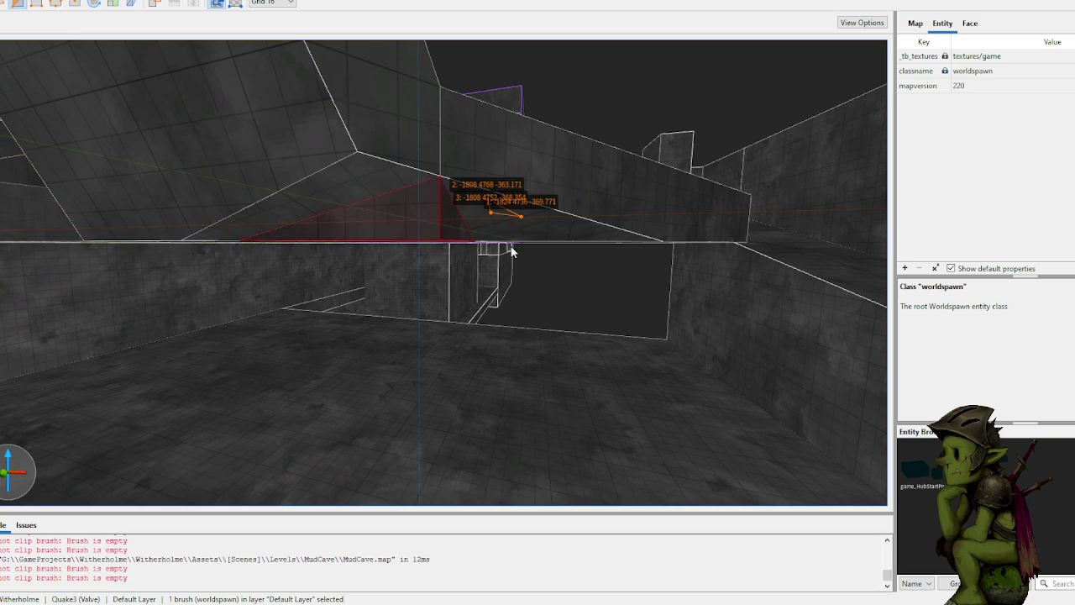
pyautogui.press('Escape')
pyautogui.press('Escape')
pyautogui.press('Escape')
# Step: Clip the wall brush, flipping which side is kept before applying
pyautogui.click(561, 355)
pyautogui.press('Tab')
pyautogui.press('Tab')
pyautogui.press('Tab')
pyautogui.press('Return')
pyautogui.moveTo(560, 349)
pyautogui.mouseDown()
pyautogui.moveTo(469, 354)
pyautogui.moveTo(536, 318)
pyautogui.moveTo(664, 333)
pyautogui.moveTo(562, 303)
pyautogui.moveTo(490, 302)
pyautogui.moveTo(449, 317)
pyautogui.moveTo(467, 463)
pyautogui.moveTo(521, 347)
pyautogui.moveTo(495, 340)
pyautogui.moveTo(479, 360)
pyautogui.moveTo(490, 357)
pyautogui.moveTo(482, 309)
pyautogui.moveTo(448, 507)
pyautogui.mouseUp()
# Step: Select and inspect the tall wall brush and a nearby cave brush
pyautogui.click(457, 331)
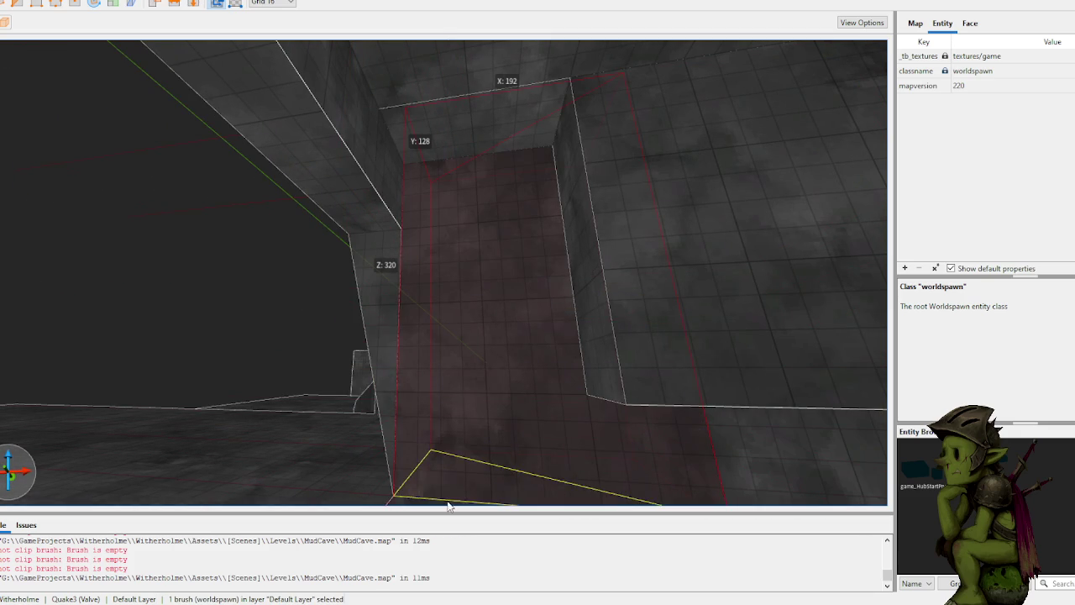
pyautogui.scroll(5, 470, 411)
pyautogui.moveTo(446, 411)
pyautogui.mouseDown()
pyautogui.moveTo(400, 384)
pyautogui.moveTo(392, 399)
pyautogui.moveTo(406, 400)
pyautogui.moveTo(409, 499)
pyautogui.moveTo(399, 401)
pyautogui.mouseUp()
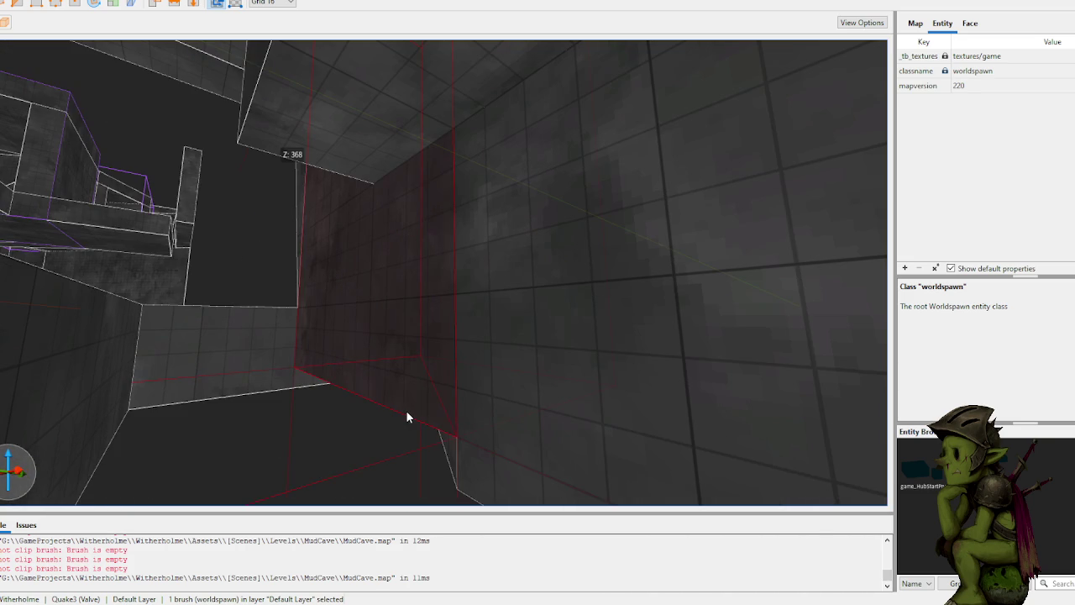
pyautogui.press('Escape')
pyautogui.scroll(5, 406, 410)
pyautogui.scroll(5, 426, 401)
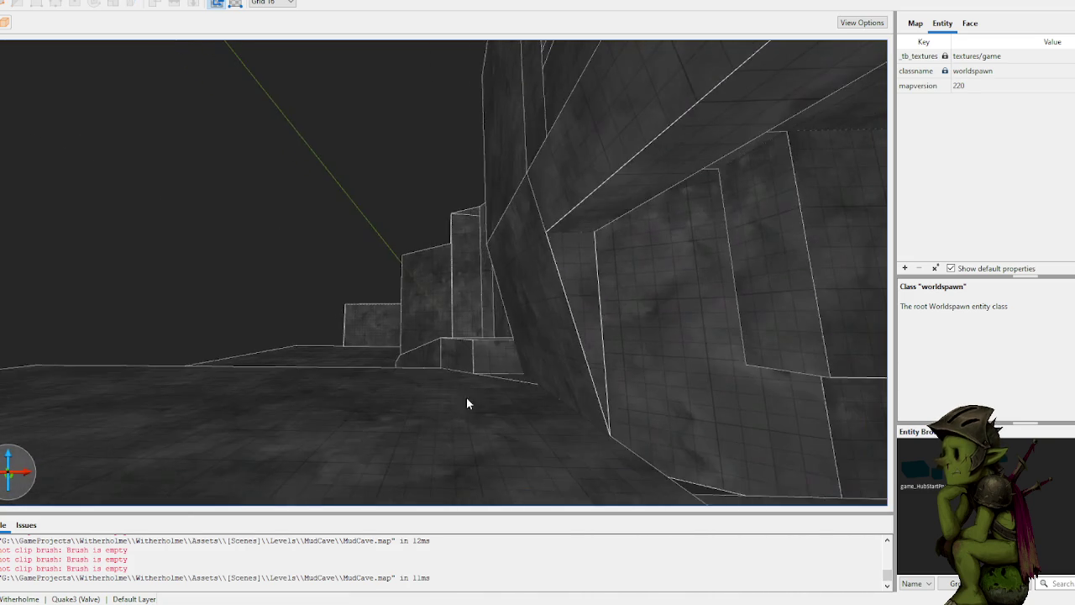
pyautogui.click(475, 387)
pyautogui.scroll(-3, 496, 391)
pyautogui.scroll(10, 516, 394)
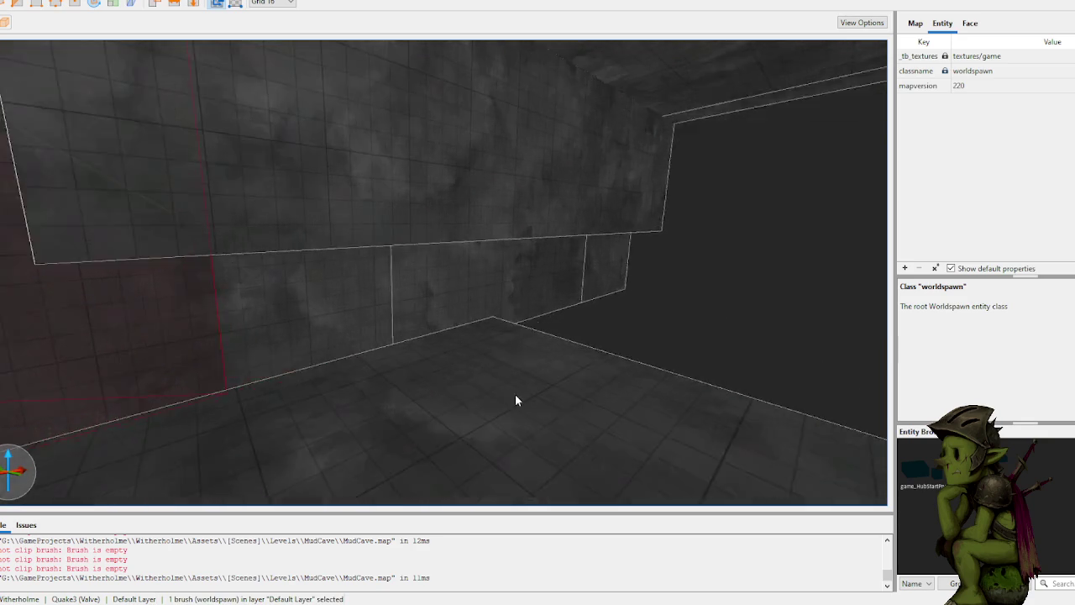
pyautogui.scroll(10, 570, 378)
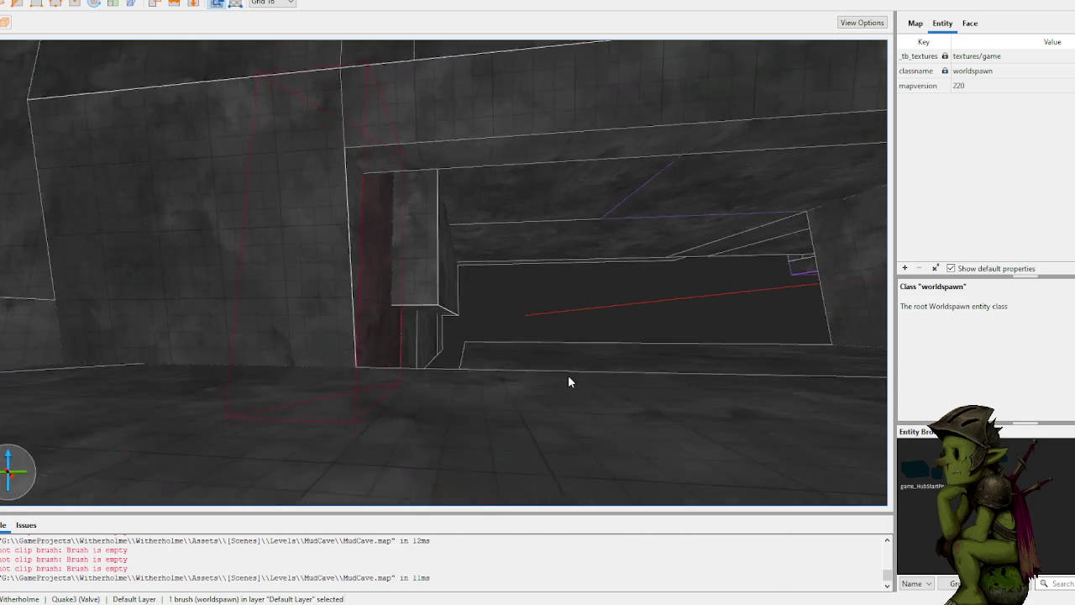
pyautogui.scroll(-10, 538, 371)
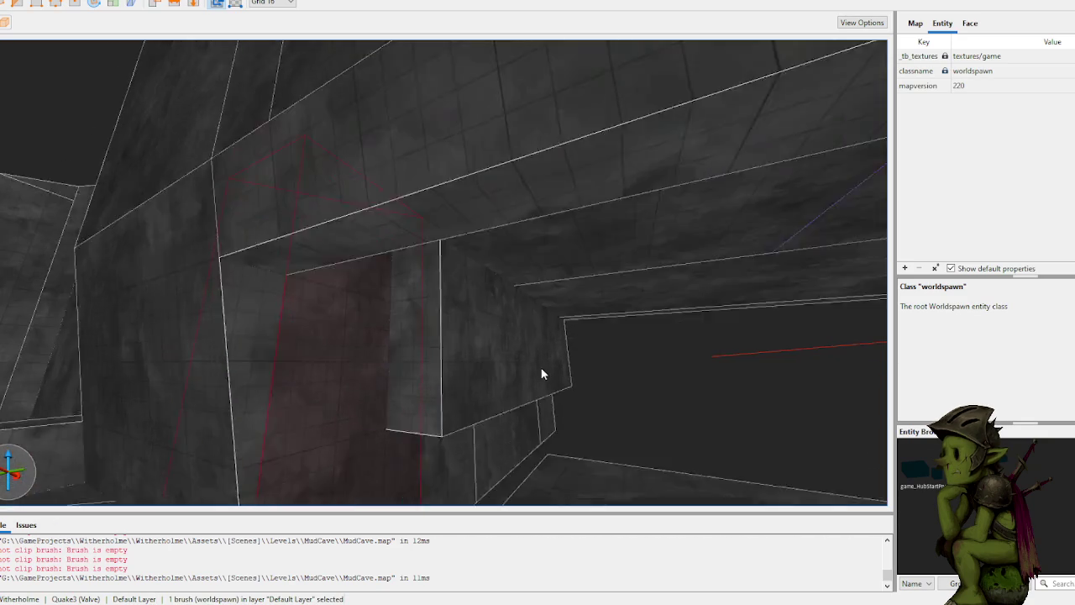
pyautogui.scroll(5, 493, 244)
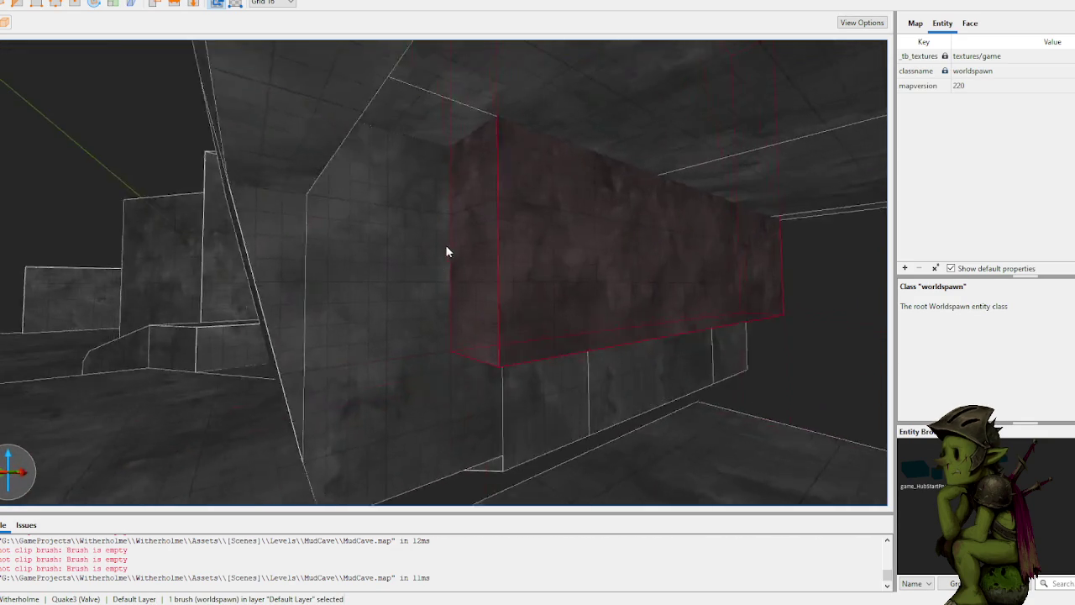
pyautogui.press('Escape')
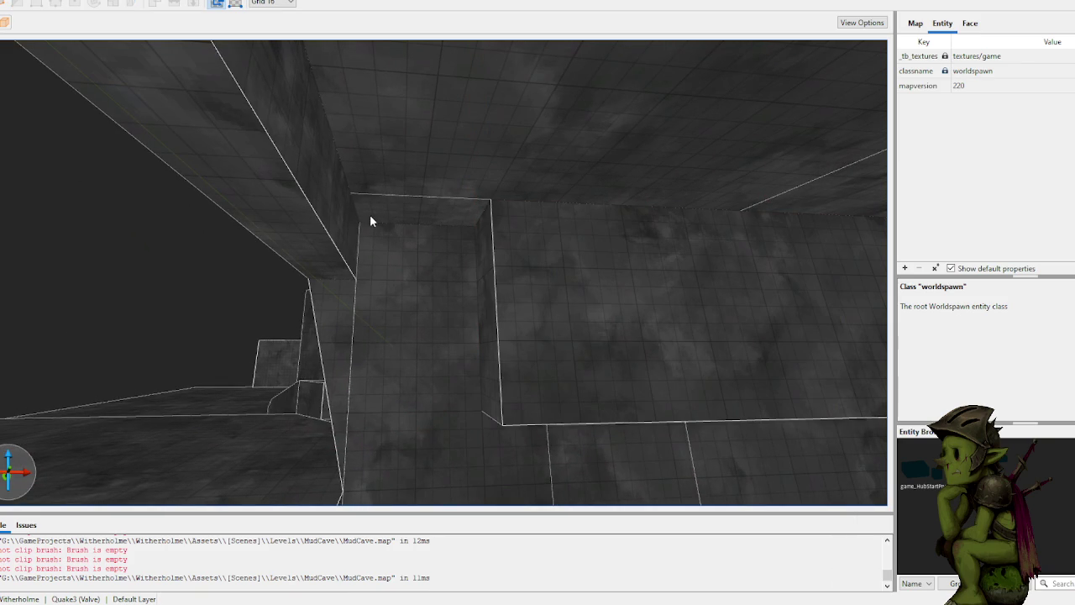
# Step: Draw a new small brush on the cave ceiling face
pyautogui.moveTo(368, 232)
pyautogui.mouseDown()
pyautogui.moveTo(485, 216)
pyautogui.moveTo(471, 233)
pyautogui.moveTo(461, 499)
pyautogui.mouseUp()
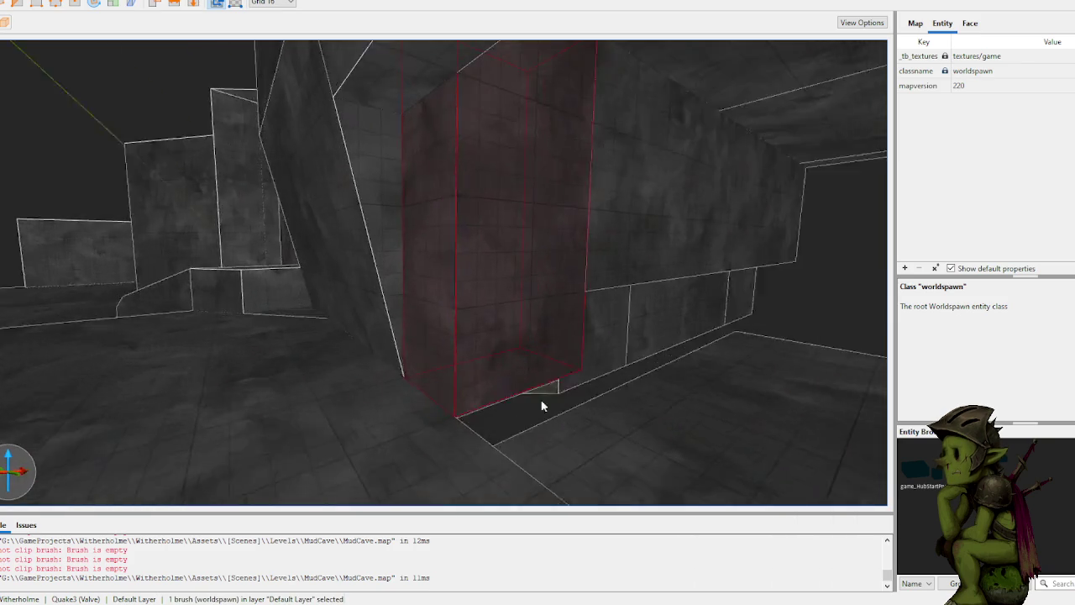
pyautogui.moveTo(547, 401)
pyautogui.mouseDown()
pyautogui.moveTo(485, 391)
pyautogui.moveTo(431, 407)
pyautogui.mouseUp()
pyautogui.click(422, 377)
pyautogui.moveTo(388, 315)
pyautogui.mouseDown()
pyautogui.moveTo(361, 290)
pyautogui.moveTo(379, 288)
pyautogui.moveTo(390, 307)
pyautogui.moveTo(295, 308)
pyautogui.moveTo(375, 334)
pyautogui.moveTo(608, 336)
pyautogui.moveTo(597, 347)
pyautogui.moveTo(669, 350)
pyautogui.moveTo(646, 336)
pyautogui.moveTo(596, 404)
pyautogui.moveTo(570, 395)
pyautogui.moveTo(583, 396)
pyautogui.moveTo(564, 367)
pyautogui.moveTo(530, 360)
pyautogui.mouseUp()
# Step: Move the new brush down onto the floor to fill the gap
pyautogui.click(375, 336)
pyautogui.press('Escape')
pyautogui.click(546, 306)
pyautogui.moveTo(547, 306); pyautogui.dragTo(559, 382)
# Step: Fly down the corridor, checking the floor and thin wall brushes around the gap
pyautogui.press('w')
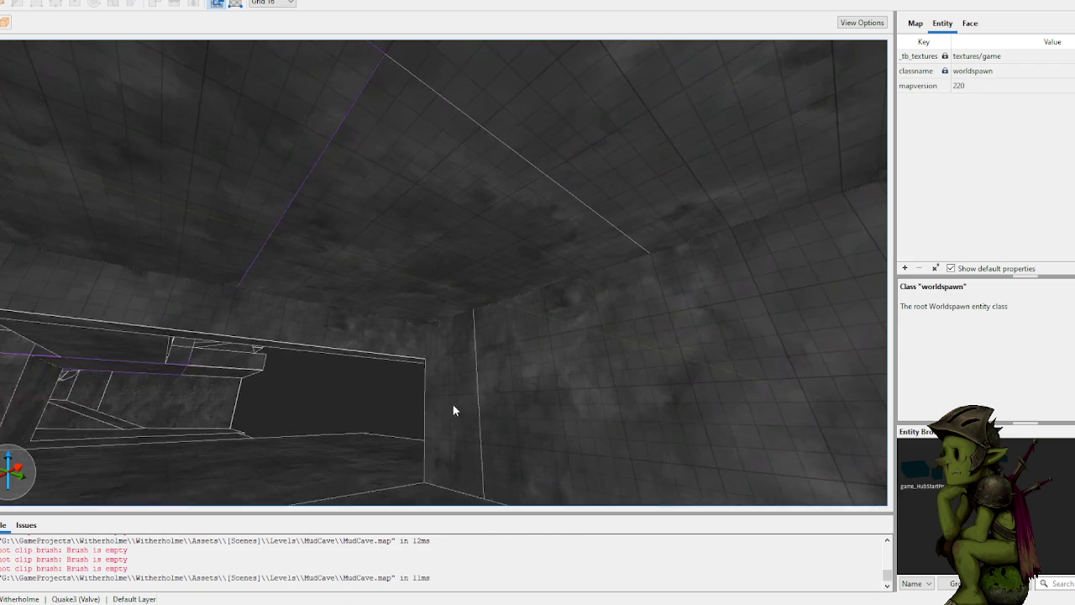
pyautogui.click(436, 336)
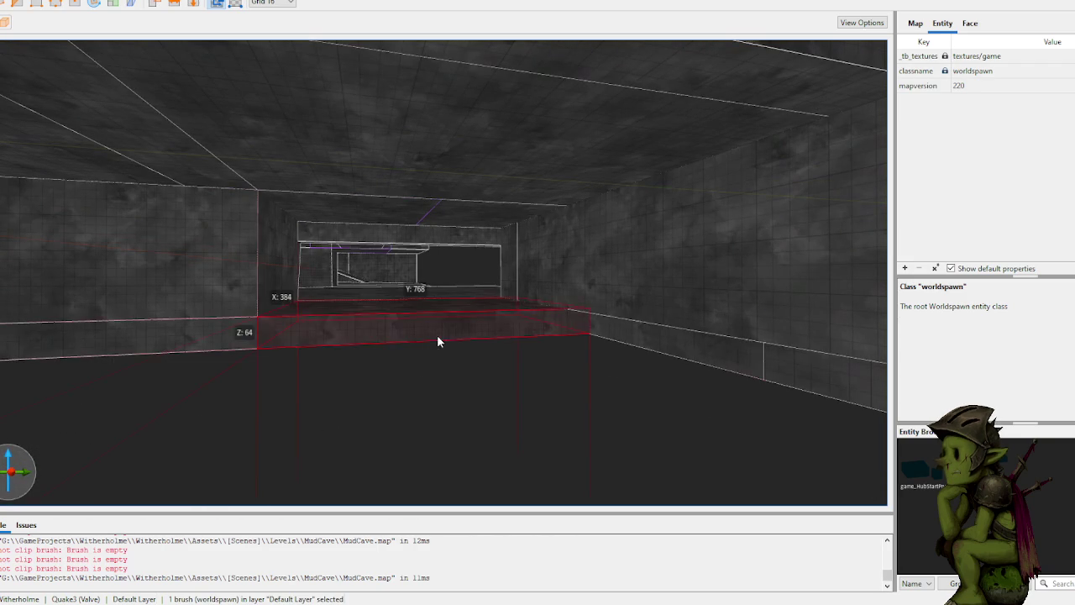
pyautogui.press('w')
pyautogui.press('s')
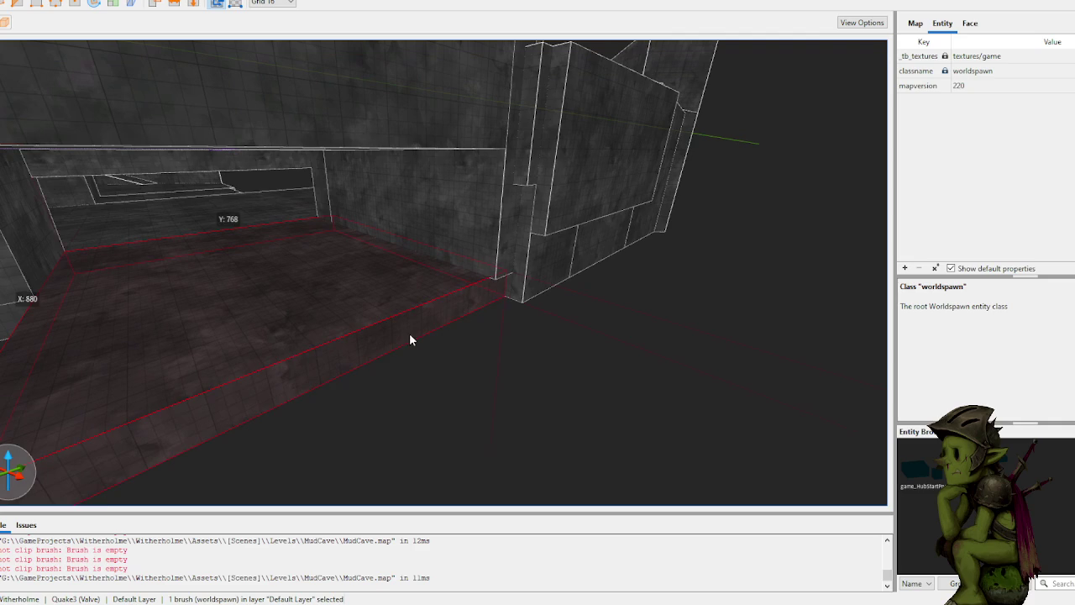
pyautogui.click(569, 437)
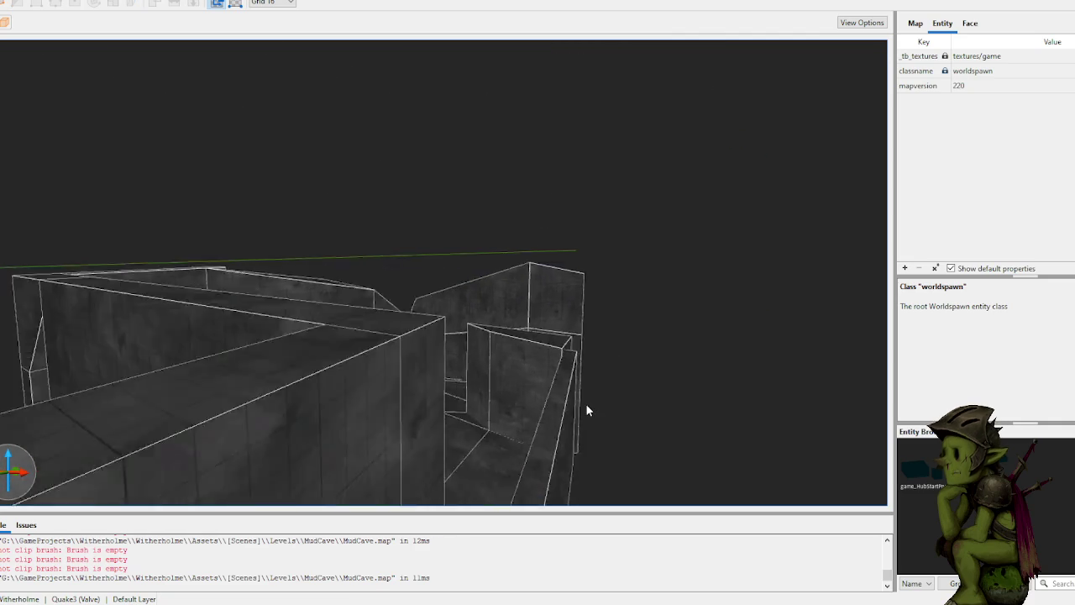
pyautogui.press('w')
pyautogui.click(405, 411)
pyautogui.press('s')
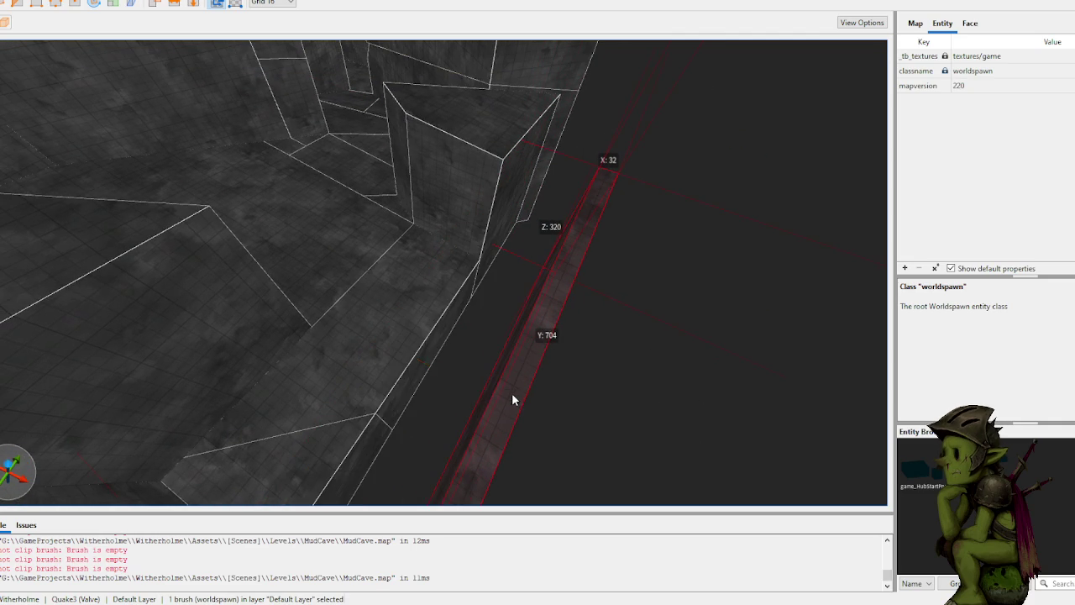
pyautogui.press('w')
pyautogui.press('w')
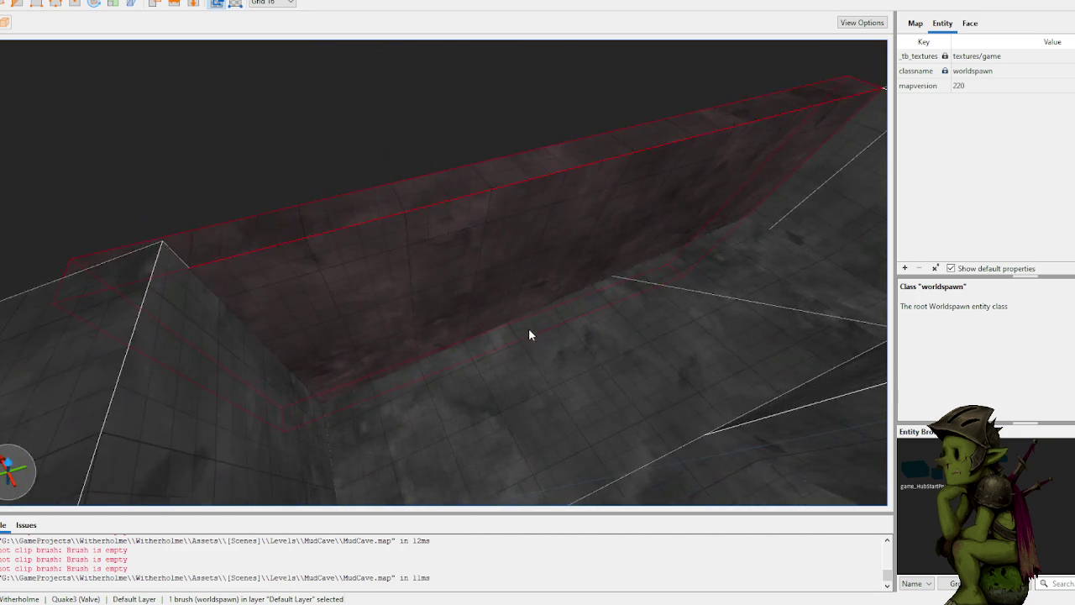
pyautogui.press('s')
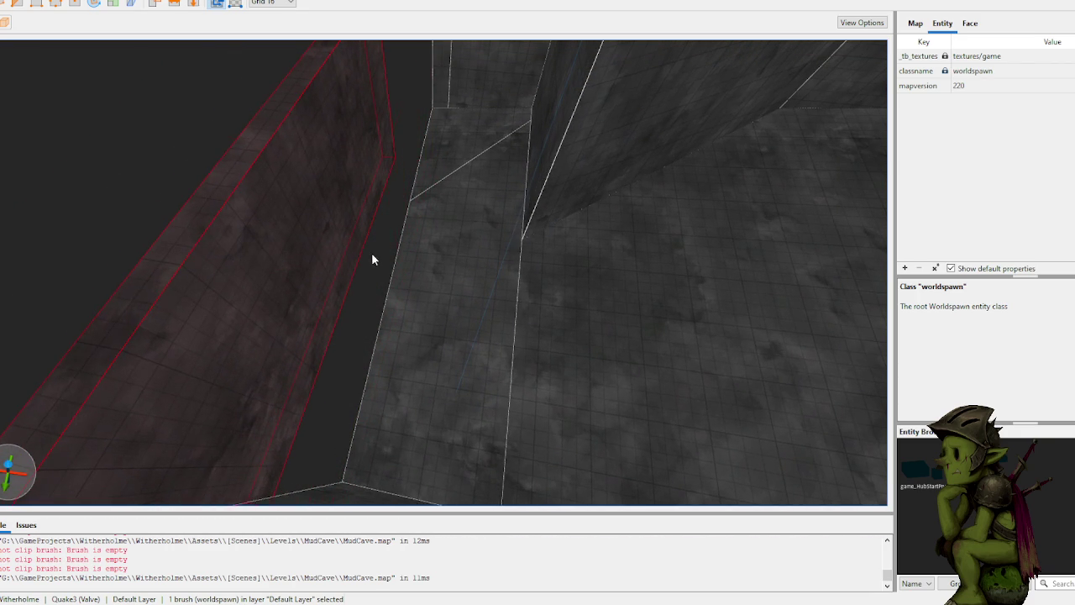
pyautogui.press('s')
pyautogui.click(421, 325)
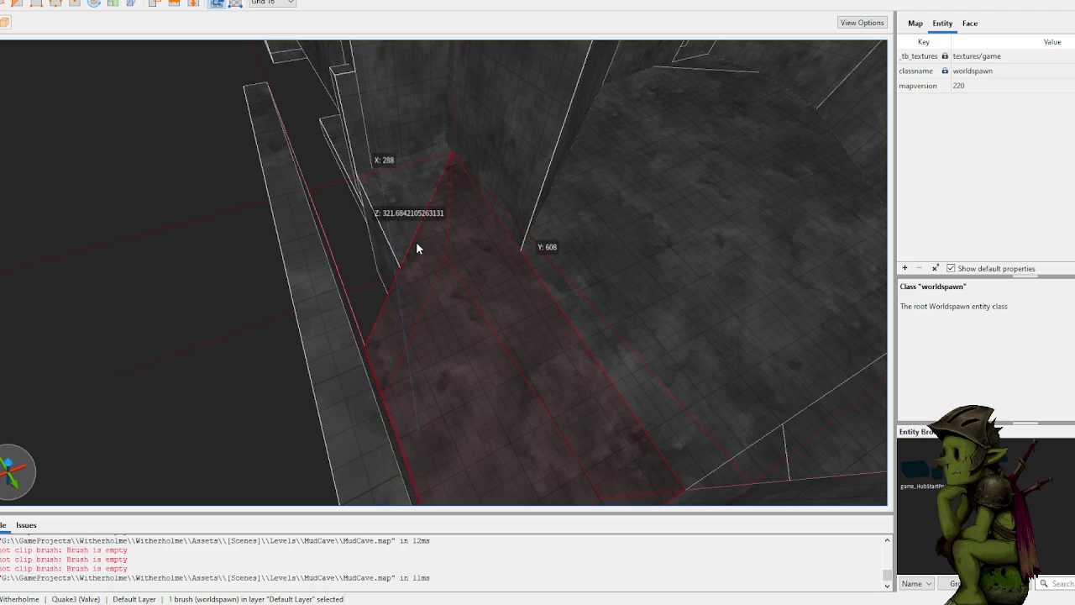
pyautogui.press('s')
pyautogui.click(382, 302)
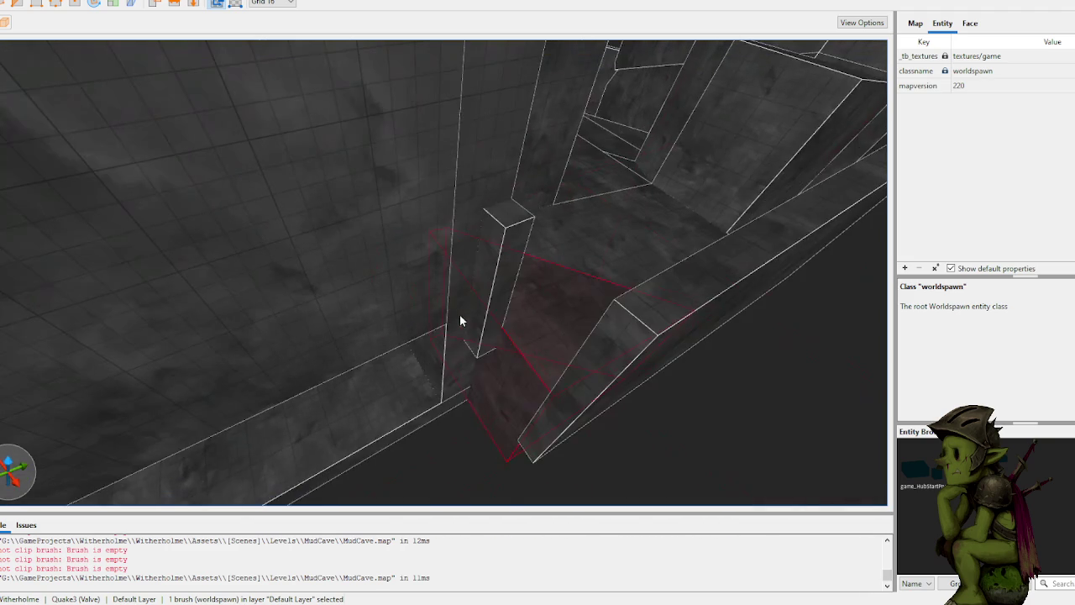
# Step: Resize the pillar brush into a 32×704×320 slab closing the gap
pyautogui.click(498, 308)
pyautogui.moveTo(497, 308); pyautogui.dragTo(570, 411)
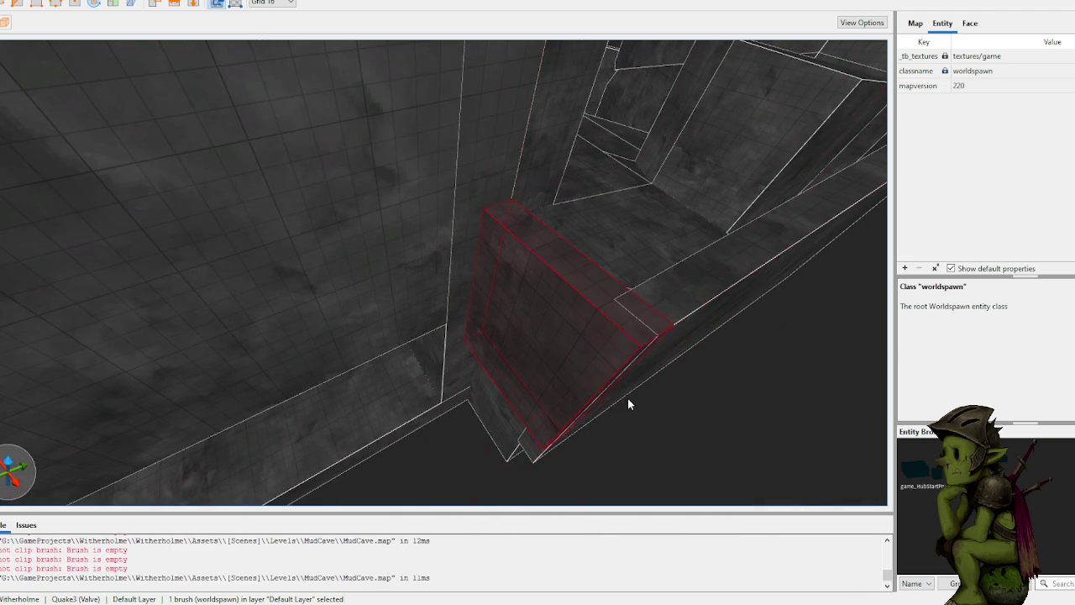
pyautogui.moveTo(572, 356)
pyautogui.mouseDown()
pyautogui.moveTo(545, 367)
pyautogui.moveTo(441, 348)
pyautogui.moveTo(465, 341)
pyautogui.mouseUp()
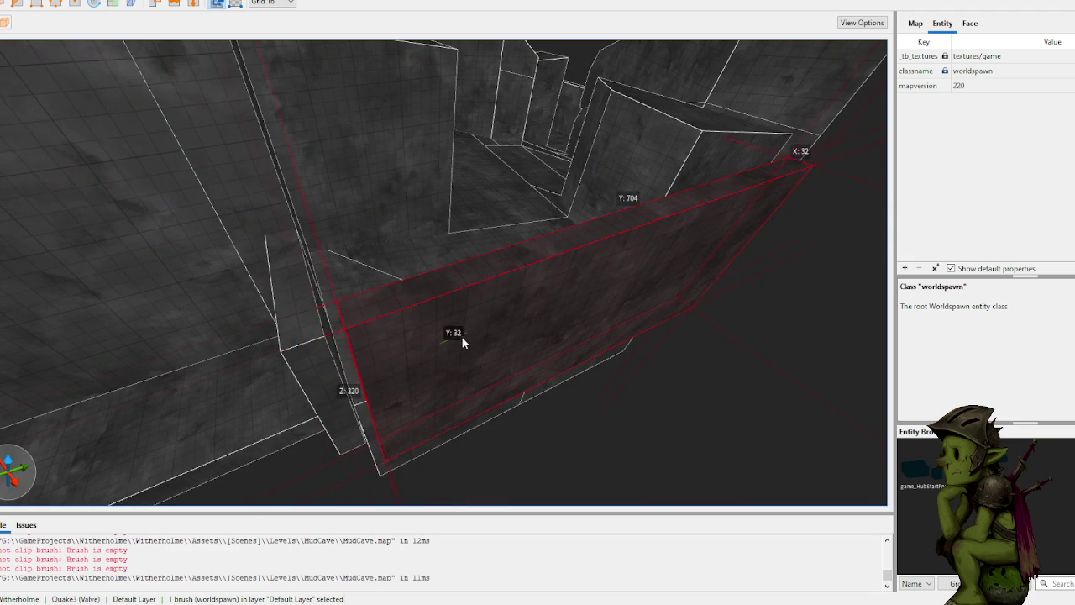
pyautogui.press('Escape')
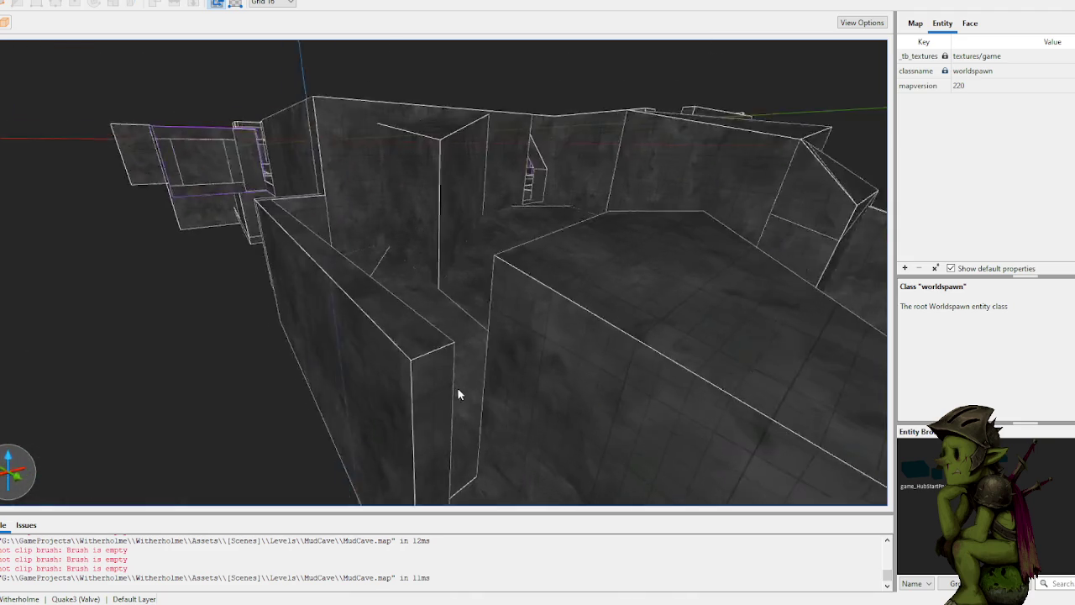
pyautogui.scroll(5, 457, 394)
pyautogui.click(378, 334)
pyautogui.moveTo(391, 313)
pyautogui.mouseDown()
pyautogui.moveTo(396, 281)
pyautogui.moveTo(338, 312)
pyautogui.mouseUp()
pyautogui.press('Escape')
# Step: Draw a new brush against the wall and raise it to 352 units tall
pyautogui.scroll(5, 373, 339)
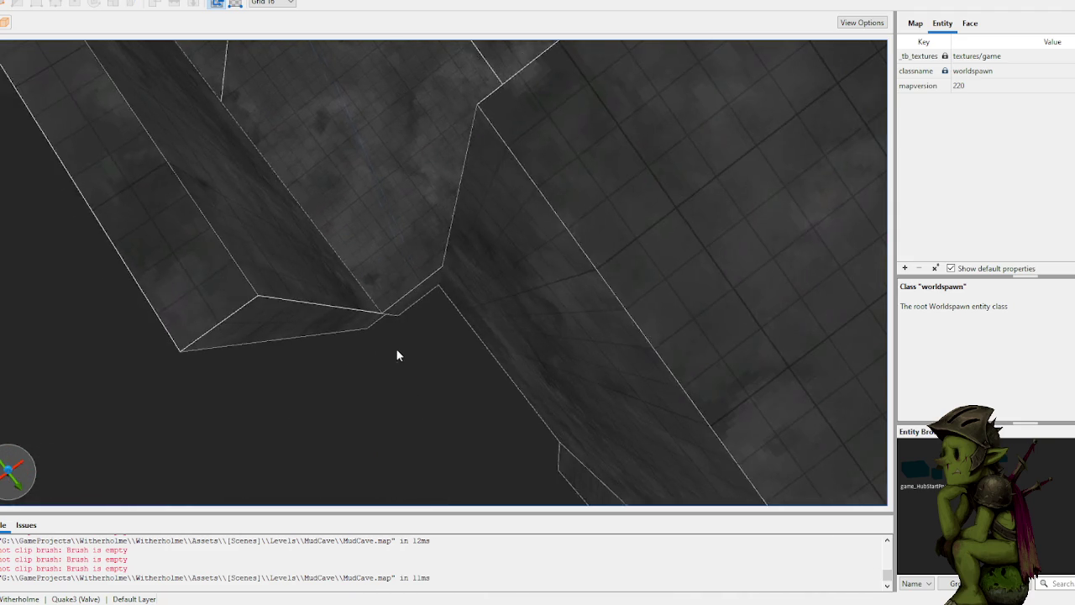
pyautogui.scroll(5, 395, 348)
pyautogui.moveTo(339, 267)
pyautogui.mouseDown()
pyautogui.moveTo(396, 254)
pyautogui.moveTo(456, 268)
pyautogui.moveTo(515, 263)
pyautogui.moveTo(470, 110)
pyautogui.moveTo(427, 230)
pyautogui.mouseUp()
pyautogui.scroll(-5, 427, 230)
pyautogui.moveTo(467, 427); pyautogui.dragTo(473, 266)
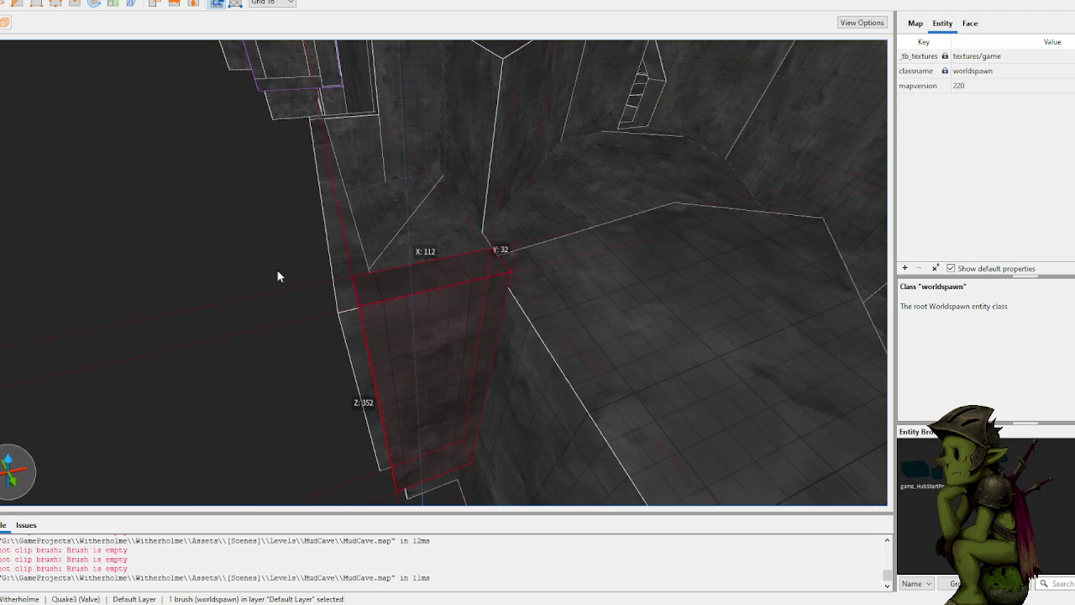
pyautogui.press('Escape')
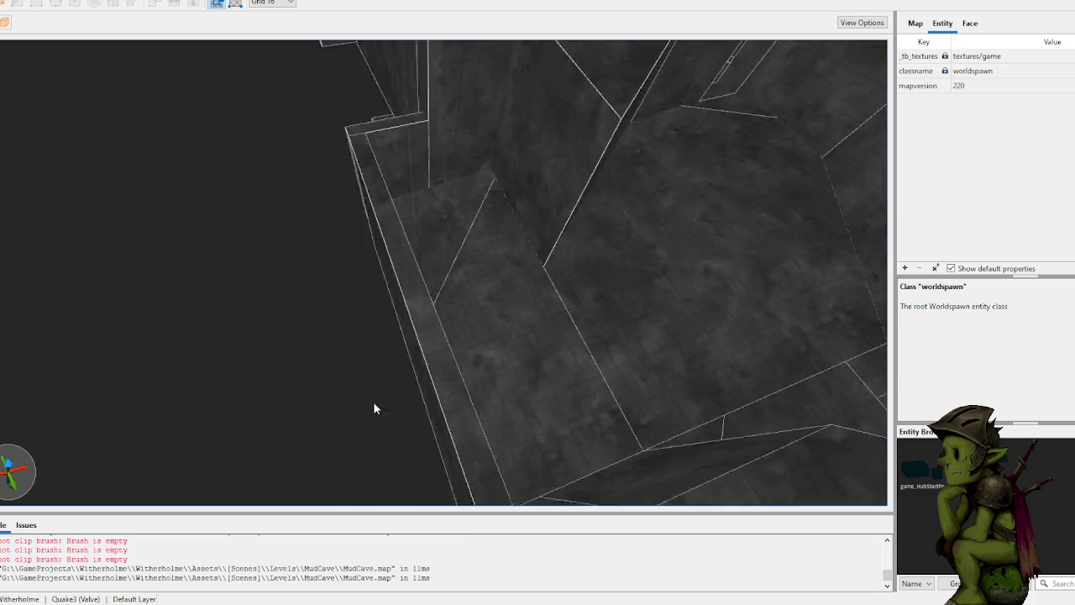
# Step: Raise the top face of the L-shaped wall brush to make it taller
pyautogui.scroll(-10, 403, 400)
pyautogui.click(478, 366)
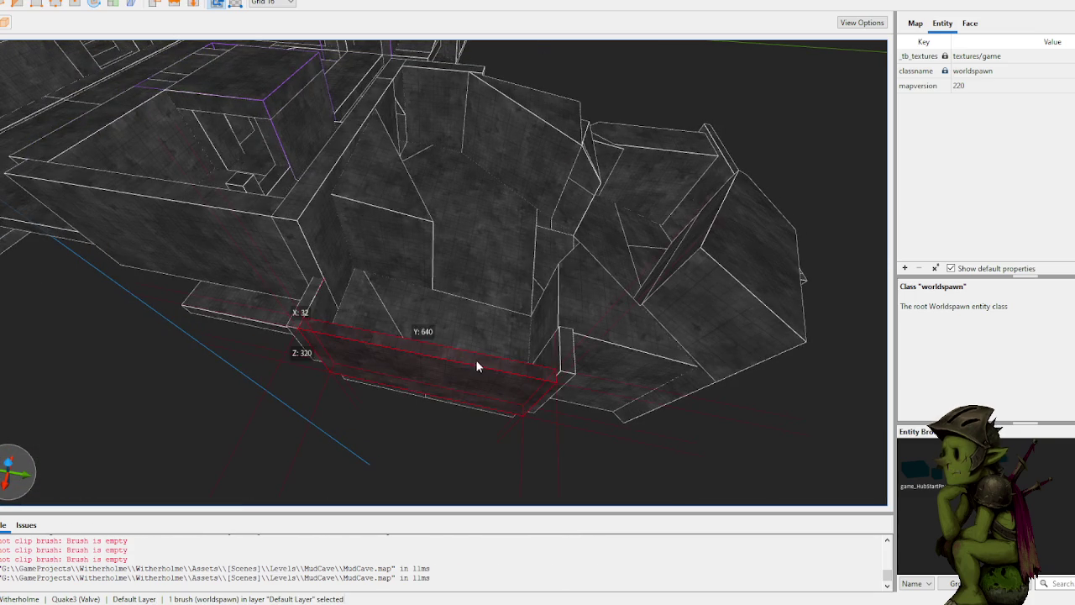
pyautogui.keyDown('shift'); pyautogui.click(309, 304); pyautogui.keyUp('shift')
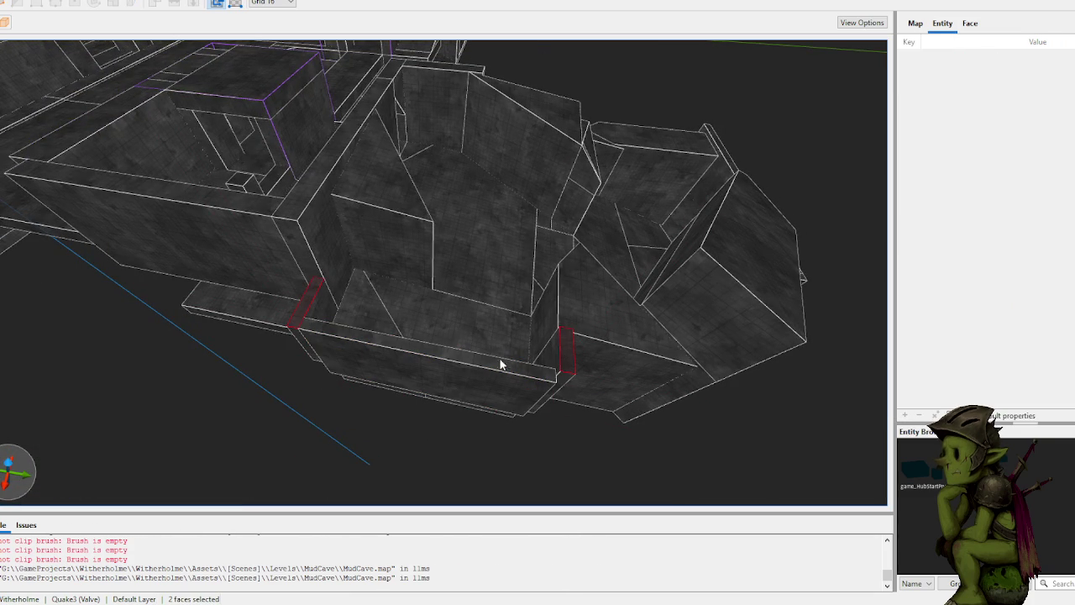
pyautogui.click(440, 379)
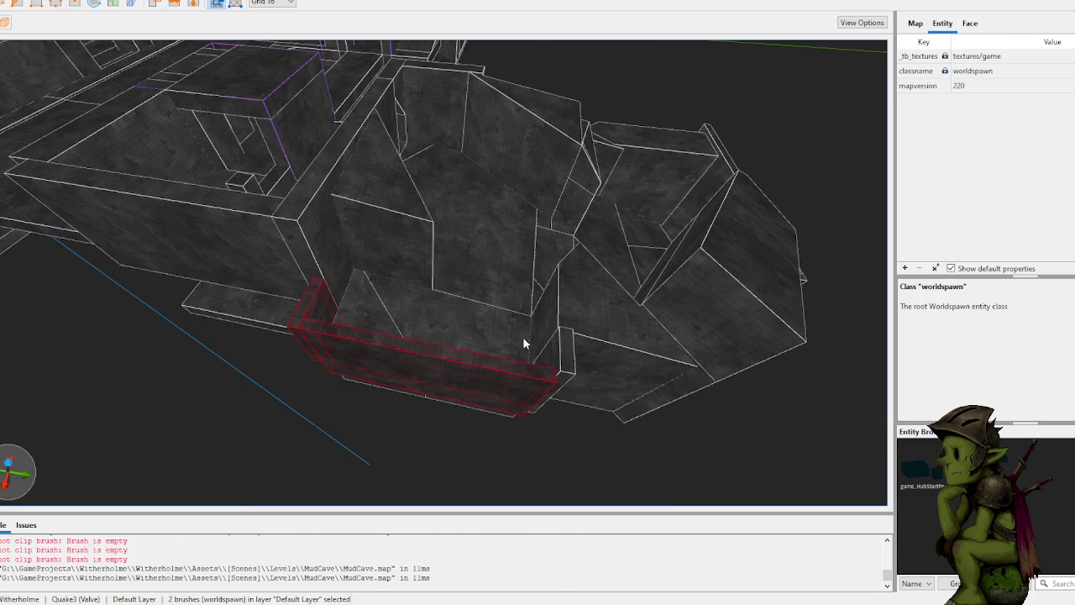
pyautogui.moveTo(520, 369)
pyautogui.mouseDown()
pyautogui.moveTo(521, 254)
pyautogui.moveTo(518, 308)
pyautogui.mouseUp()
pyautogui.click(233, 401)
# Step: Fly through the cave rooms, checking the floor brush's size along the way
pyautogui.scroll(10, 471, 320)
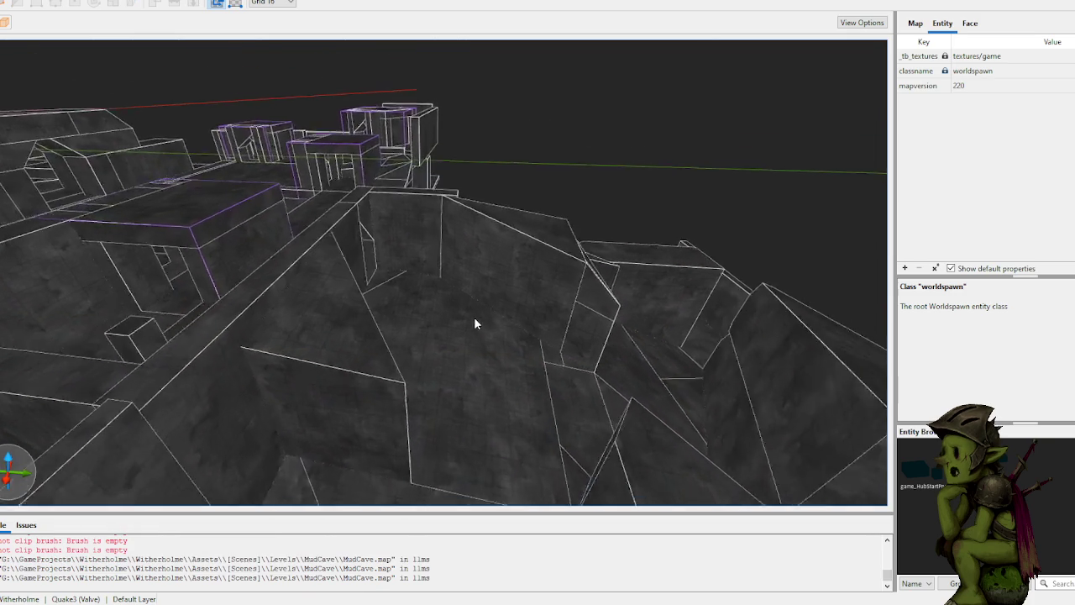
pyautogui.press('w')
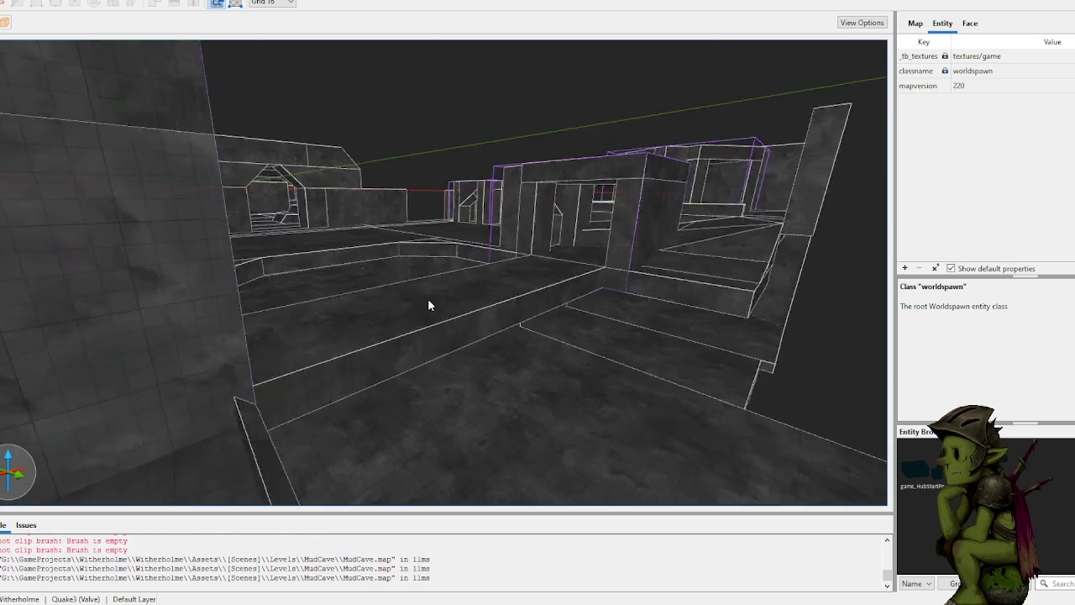
pyautogui.press('w')
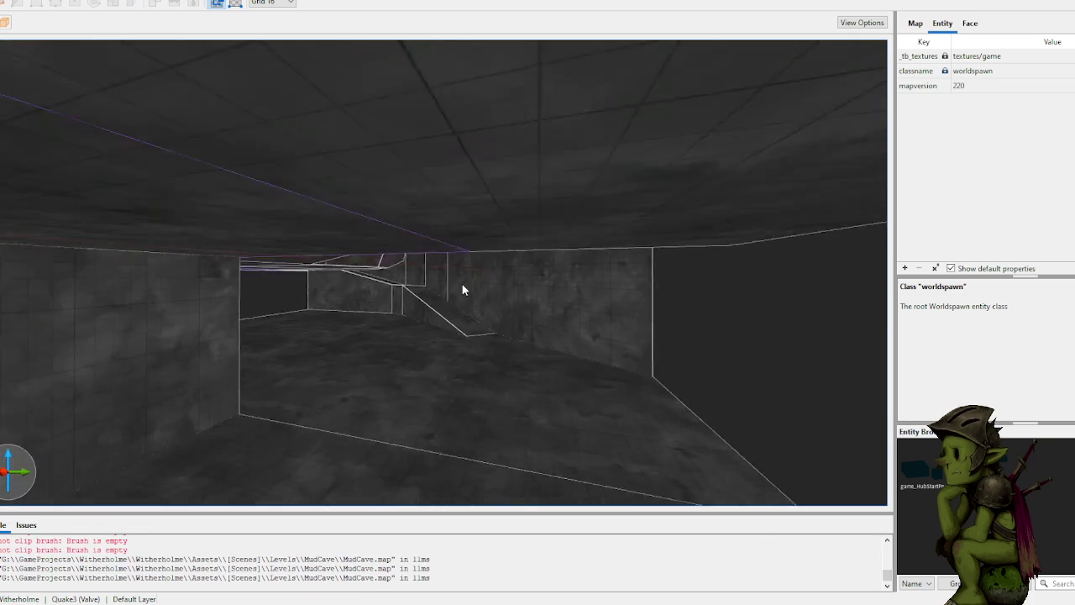
pyautogui.press('w')
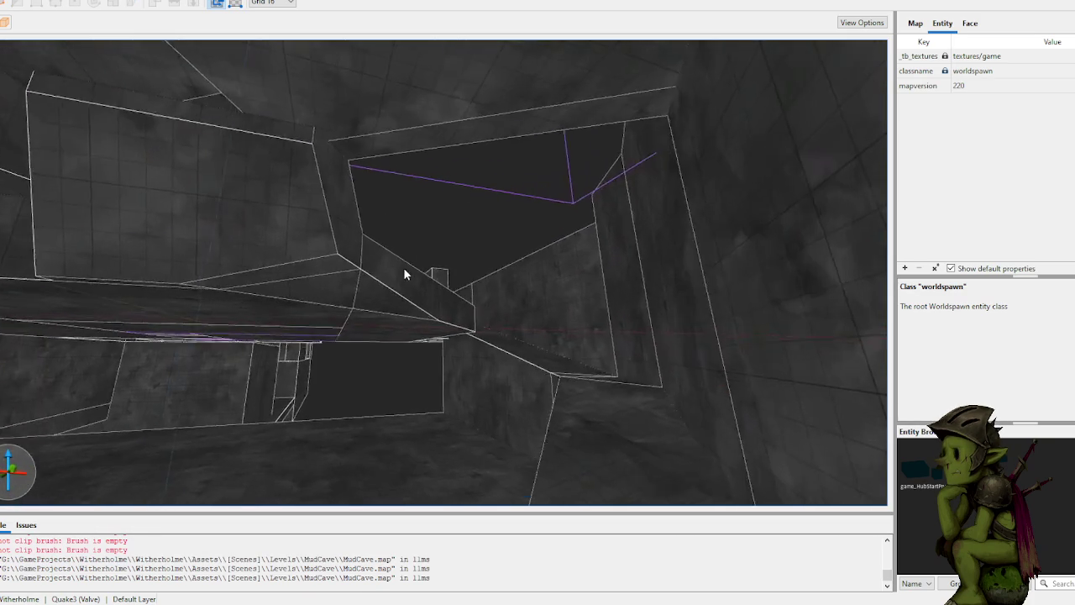
pyautogui.press('w')
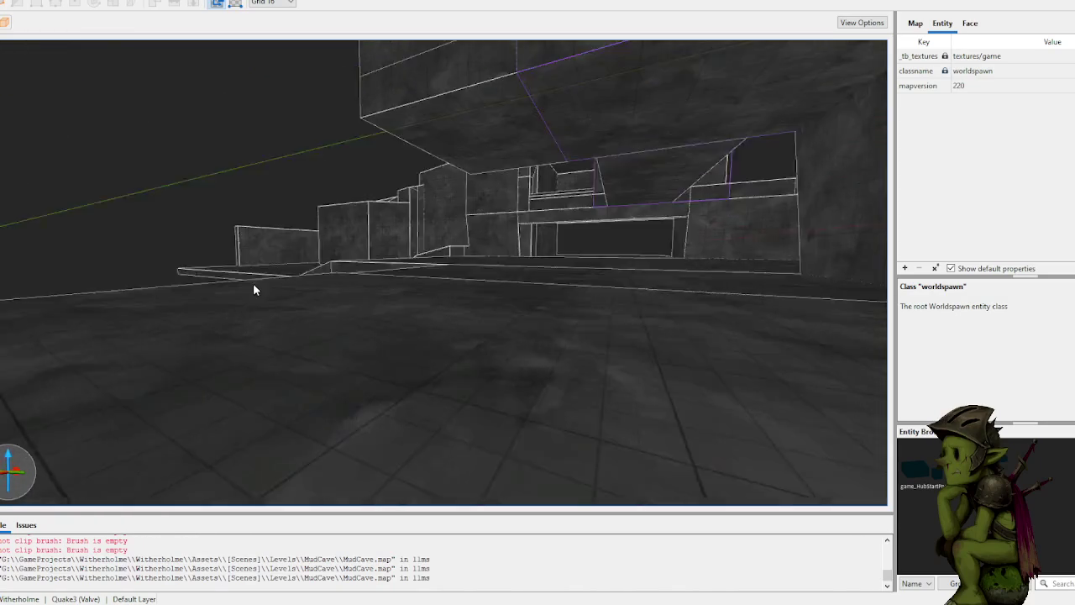
pyautogui.press('w')
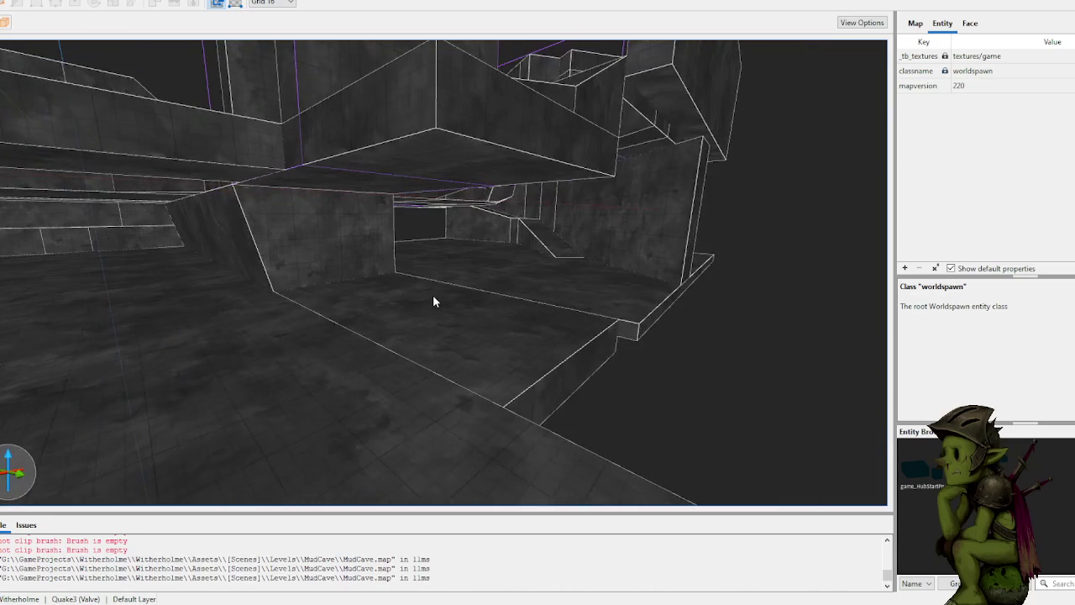
pyautogui.press('w')
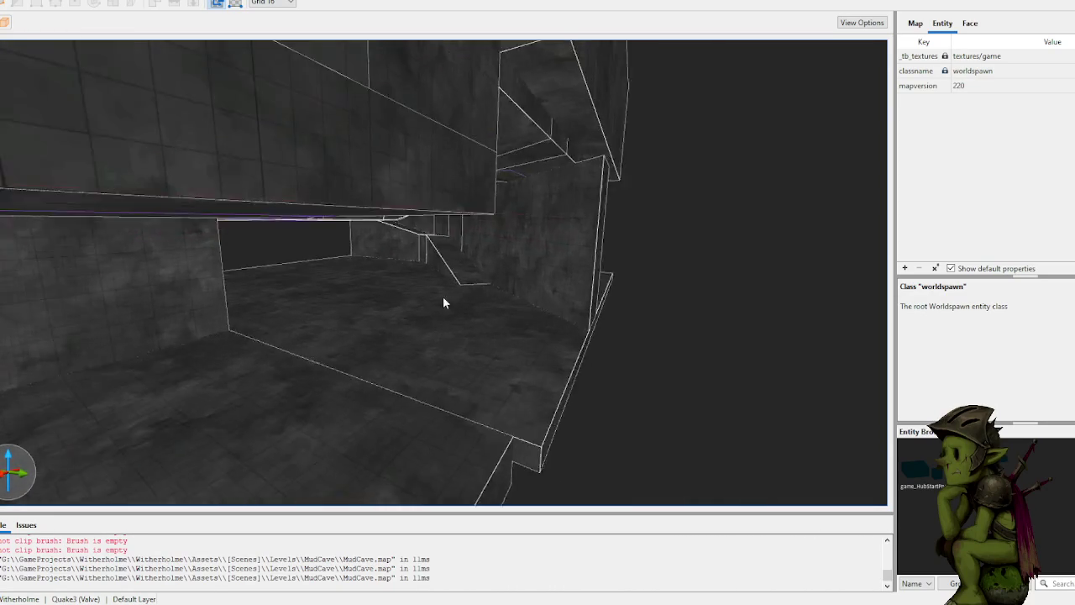
pyautogui.press('w')
pyautogui.click(391, 341)
pyautogui.press('Escape')
pyautogui.press('w')
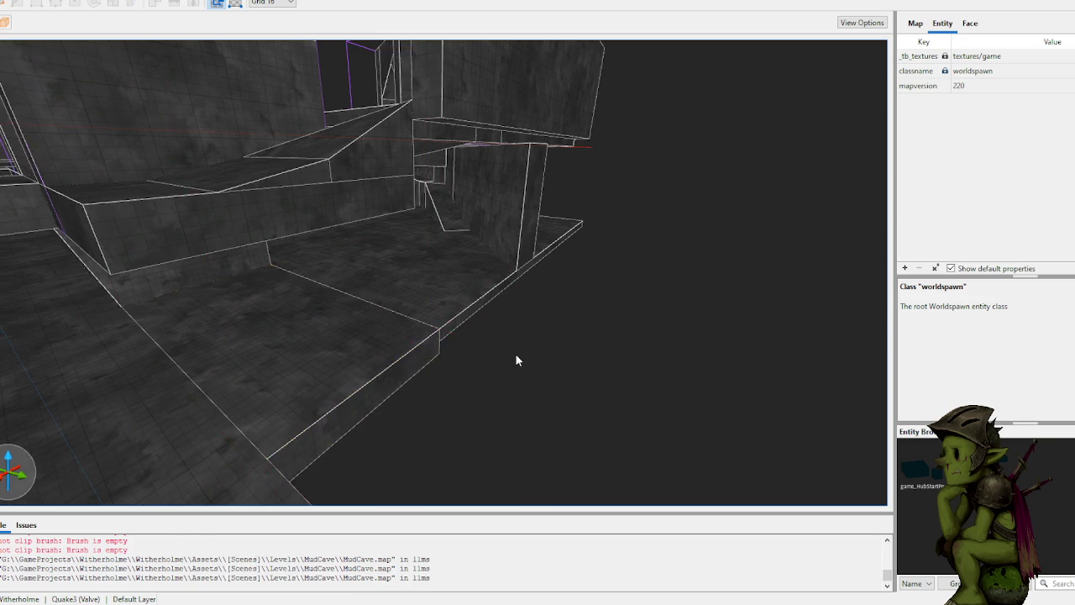
pyautogui.press('w')
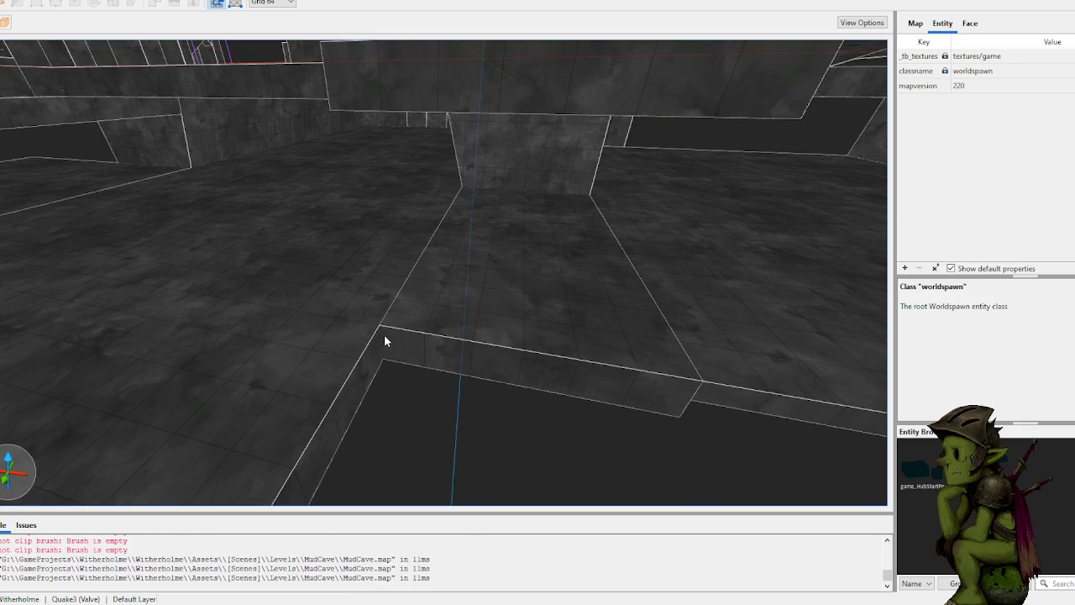
# Step: Remove the stray brush accidentally drawn from the ledge corner
pyautogui.moveTo(384, 335)
pyautogui.mouseDown()
pyautogui.moveTo(540, 396)
pyautogui.moveTo(592, 407)
pyautogui.moveTo(624, 389)
pyautogui.mouseUp()
pyautogui.press('s')
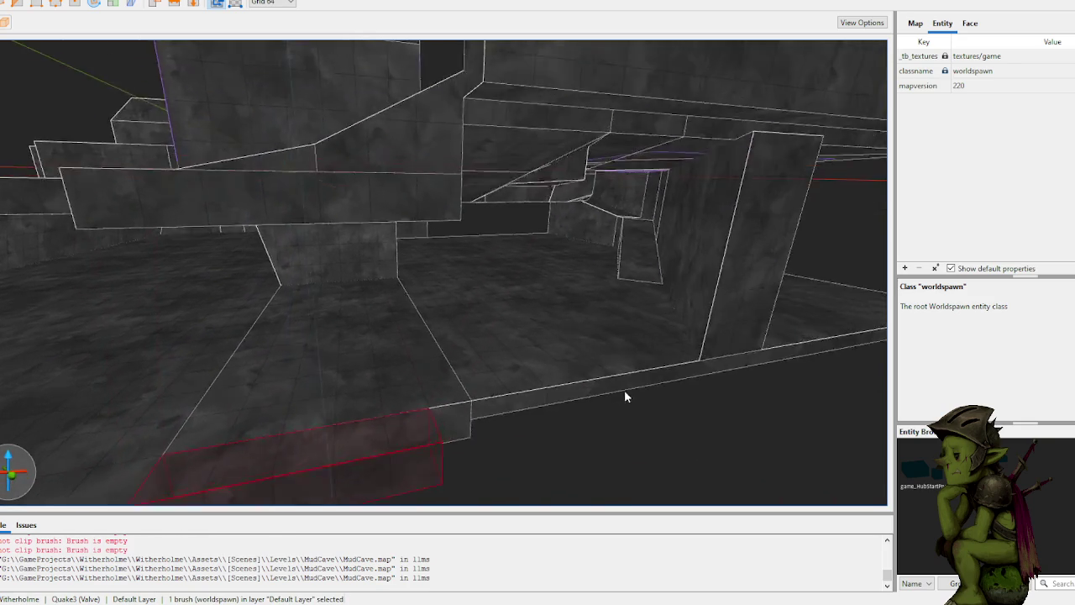
pyautogui.hotkey('ctrl', 'u')
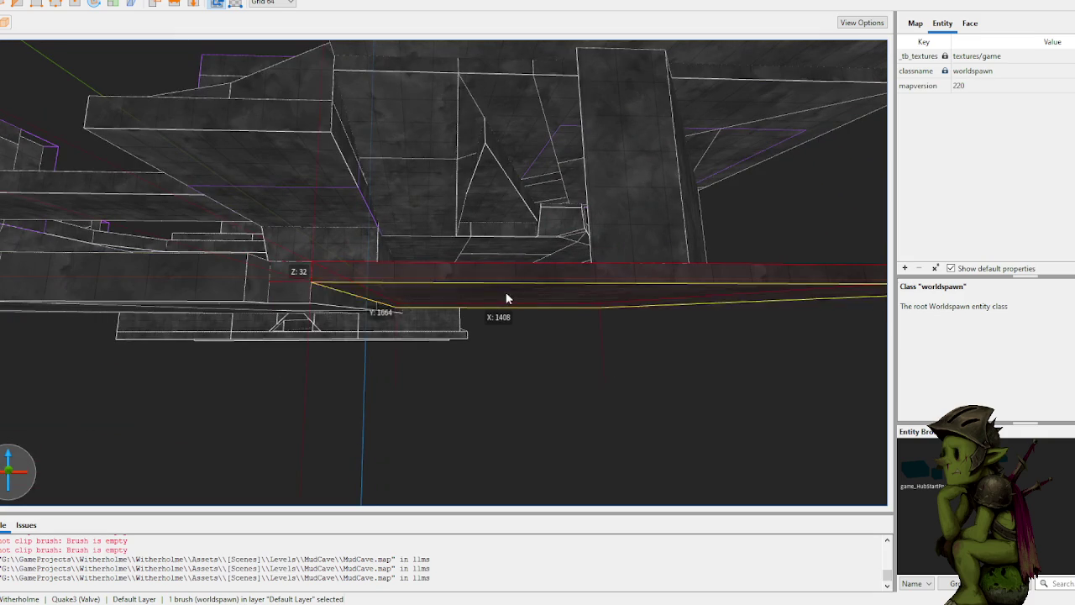
pyautogui.press('Escape')
# Step: Stretch the small ledge block to 896 along X and raise it to 512 units
pyautogui.click(379, 300)
pyautogui.scroll(5, 374, 294)
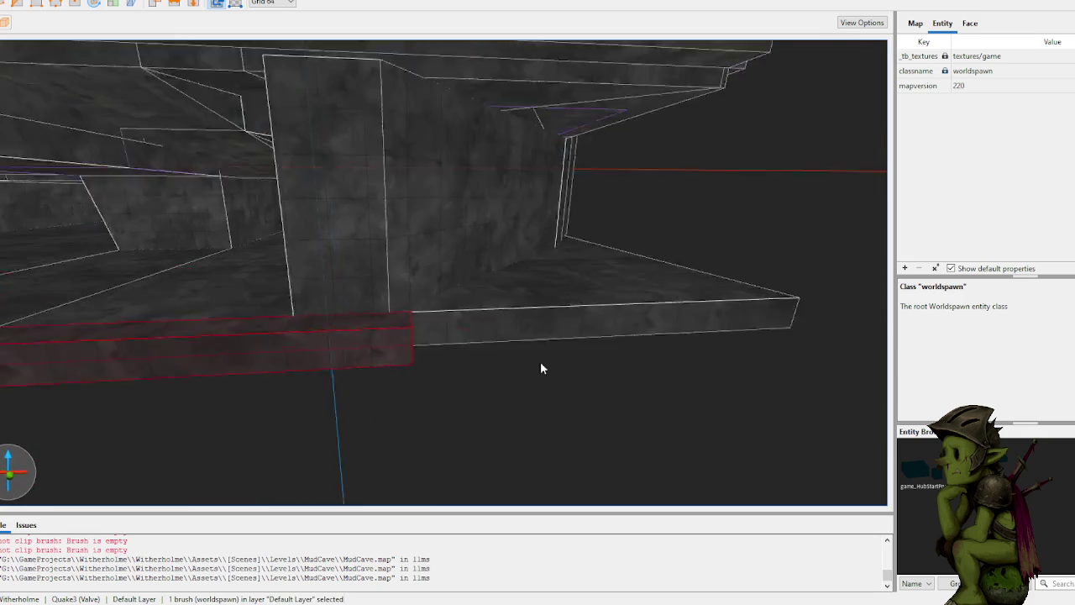
pyautogui.moveTo(170, 261); pyautogui.dragTo(418, 305)
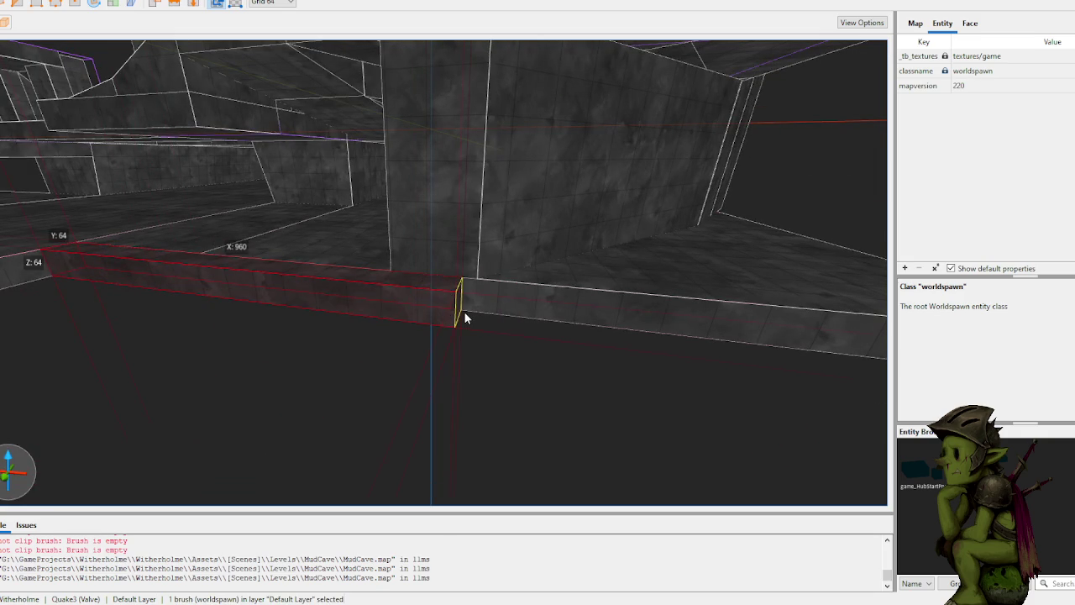
pyautogui.scroll(-3, 412, 286)
pyautogui.moveTo(437, 271); pyautogui.dragTo(434, 110)
pyautogui.scroll(-5, 429, 97)
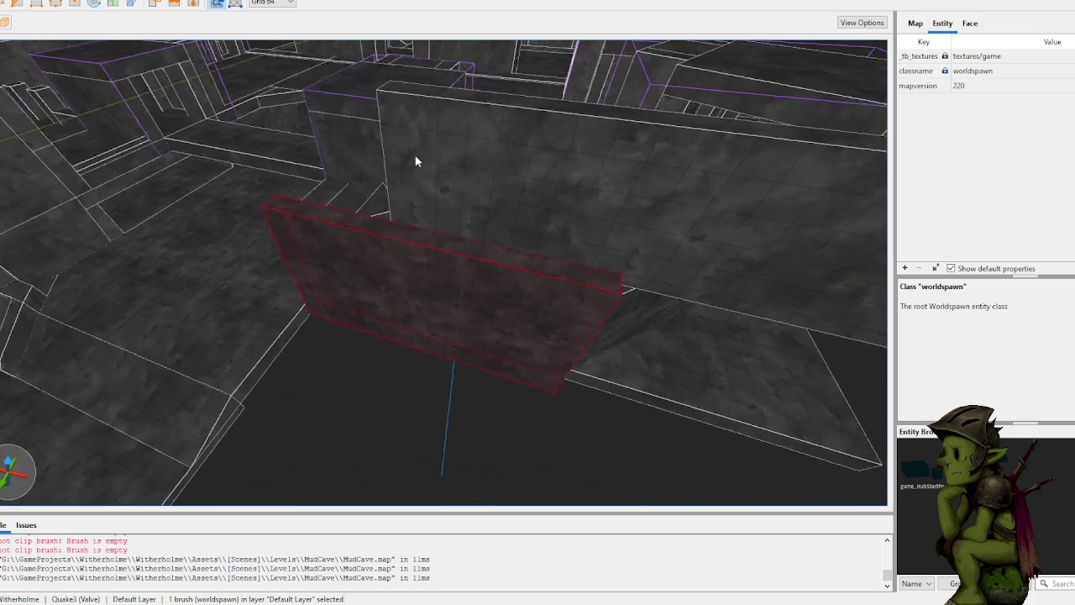
pyautogui.scroll(-2, 416, 161)
pyautogui.moveTo(478, 238)
pyautogui.mouseDown()
pyautogui.moveTo(478, 269)
pyautogui.moveTo(467, 259)
pyautogui.mouseUp()
pyautogui.scroll(-5, 453, 250)
pyautogui.press('Escape')
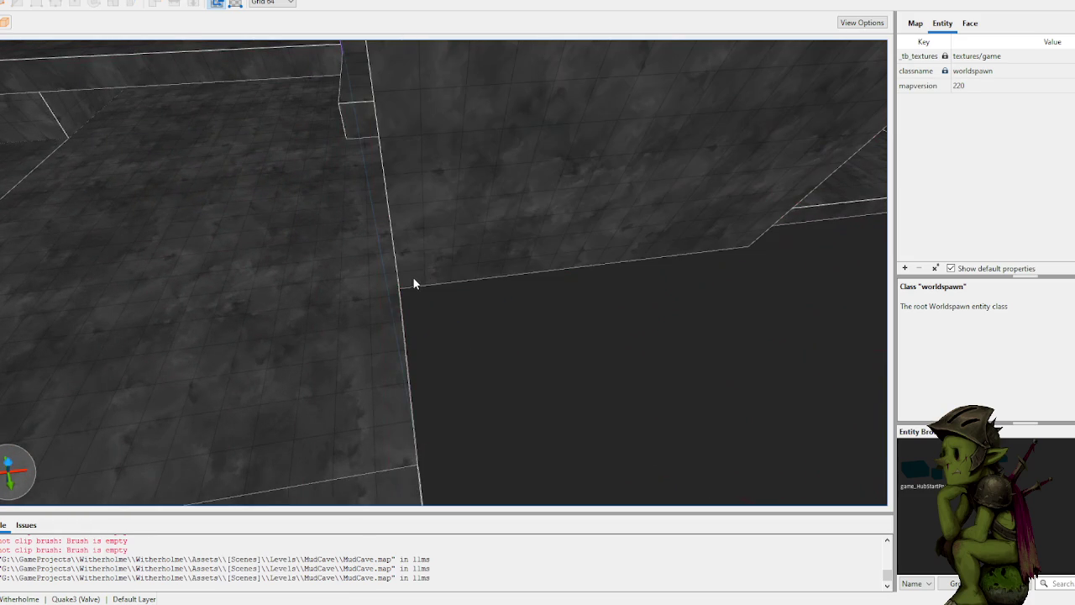
# Step: Raise the next block to 512, stretch it to 640 along Y and extend along X
pyautogui.moveTo(416, 298); pyautogui.dragTo(412, 168)
pyautogui.scroll(-5, 454, 156)
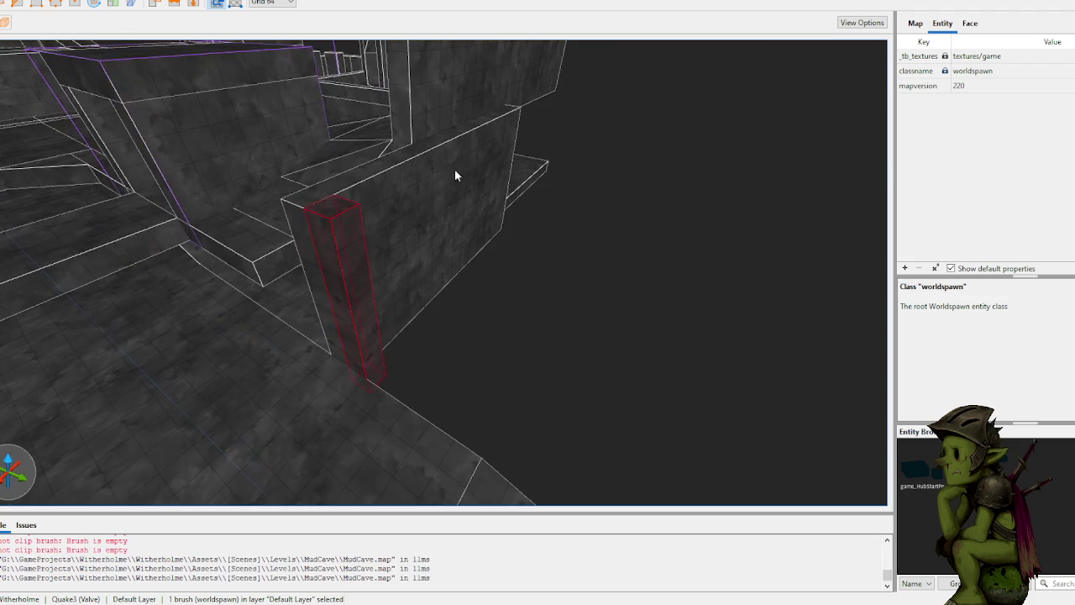
pyautogui.moveTo(363, 284); pyautogui.dragTo(703, 489)
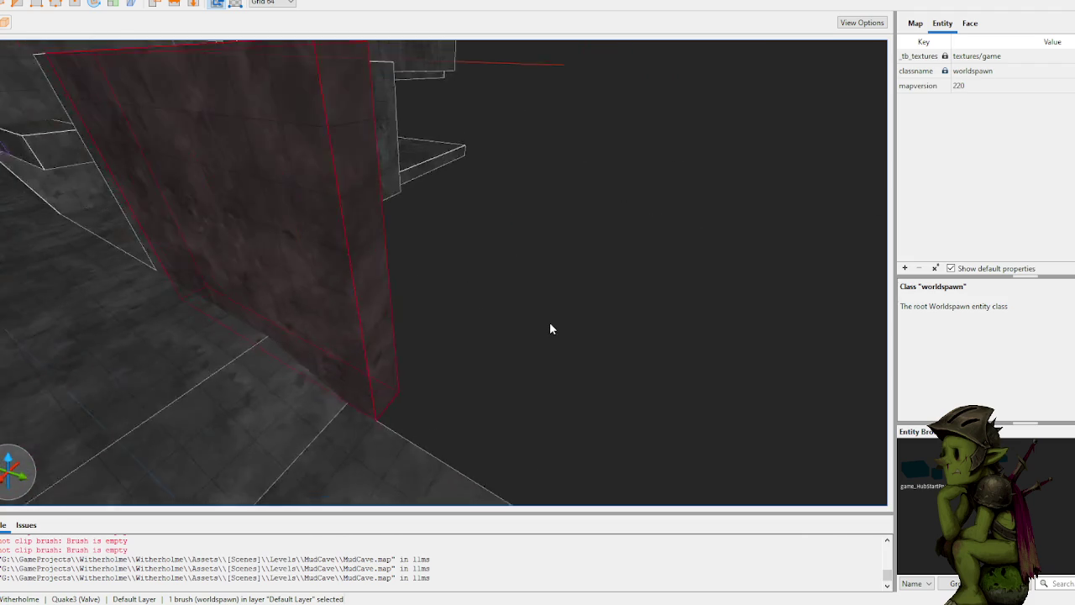
pyautogui.scroll(10, 478, 310)
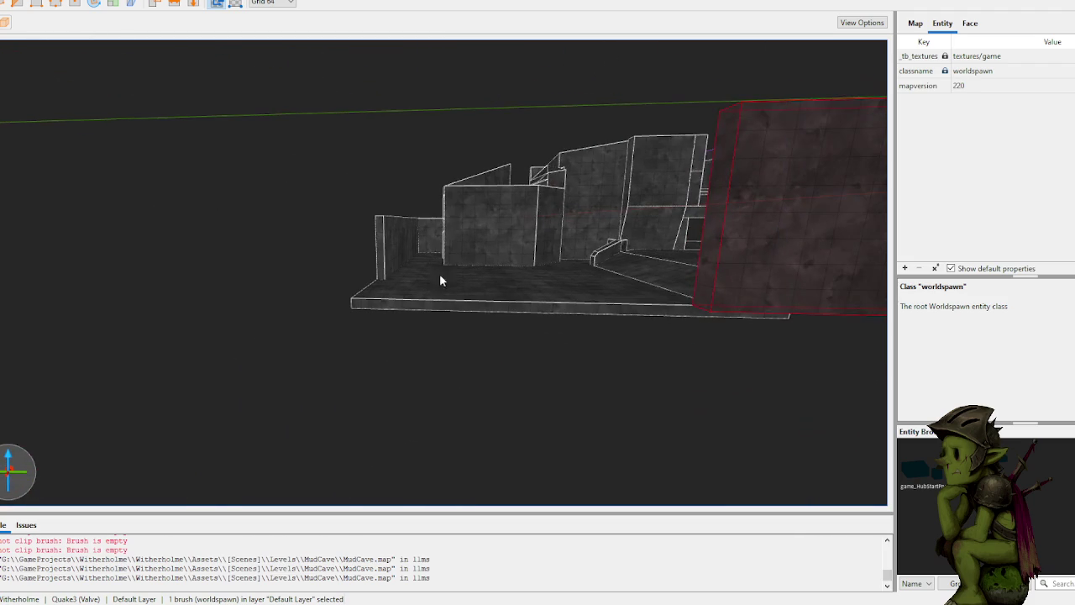
pyautogui.moveTo(706, 250); pyautogui.dragTo(341, 290)
pyautogui.click(352, 376)
# Step: Lengthen the long outer wall along X to close the remaining gap
pyautogui.scroll(10, 352, 376)
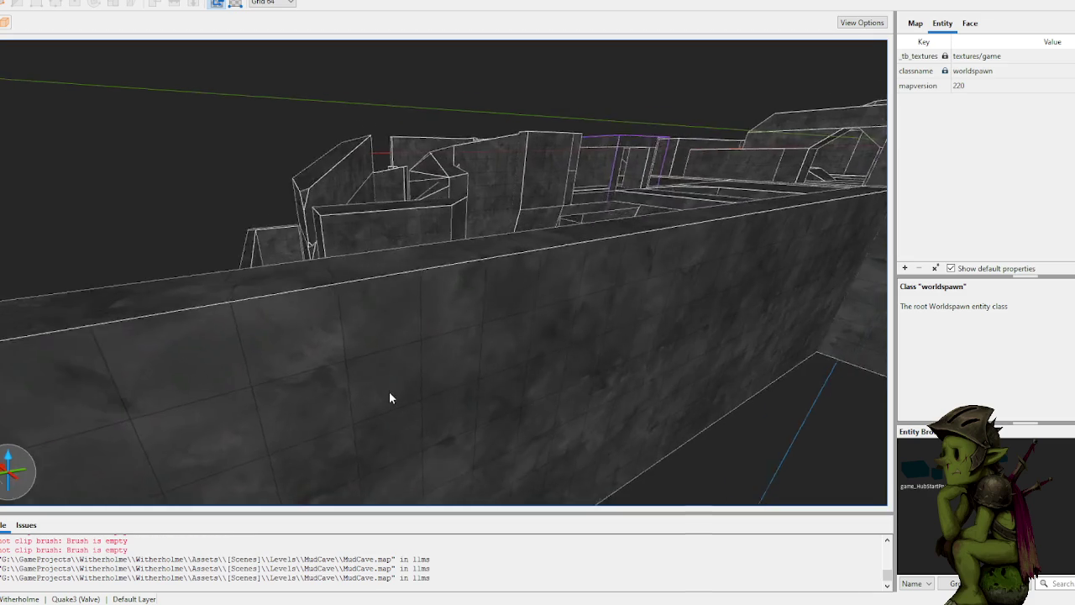
pyautogui.click(367, 423)
pyautogui.moveTo(367, 423); pyautogui.dragTo(531, 458)
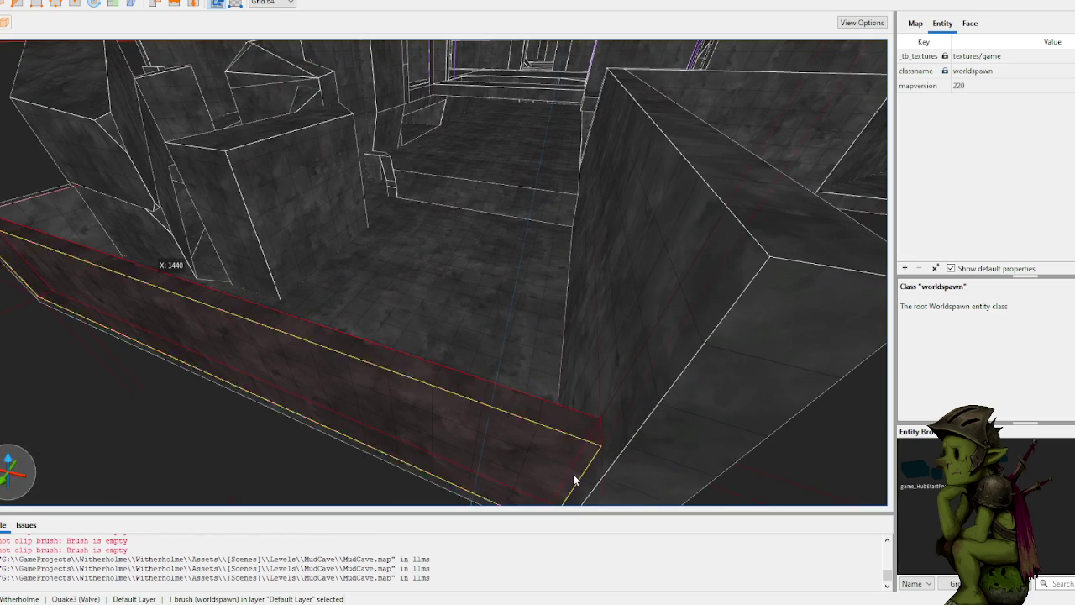
pyautogui.scroll(-10, 572, 449)
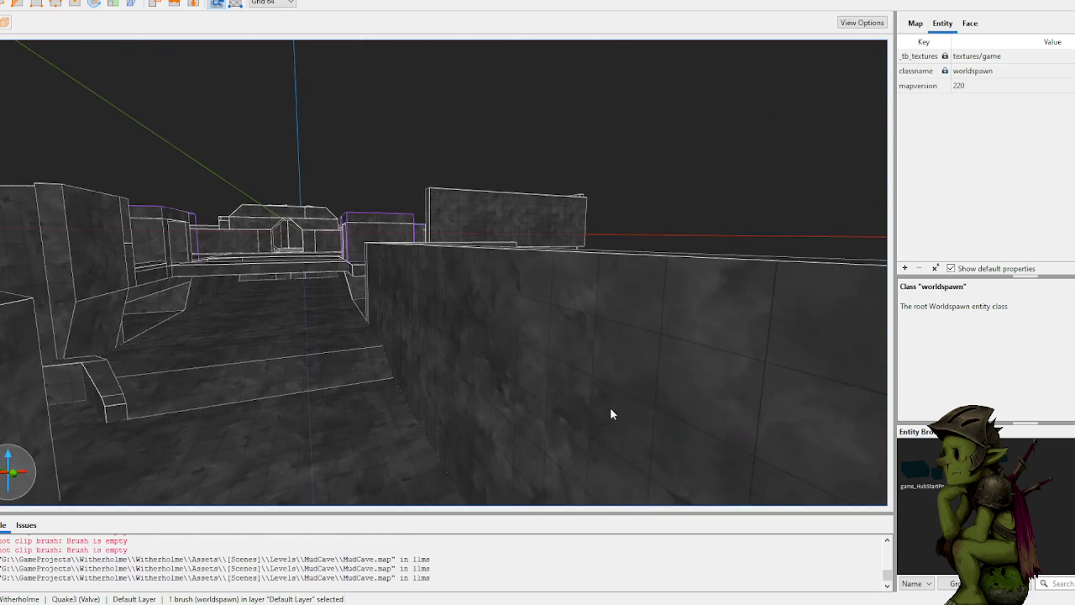
pyautogui.click(656, 173)
pyautogui.scroll(5, 643, 164)
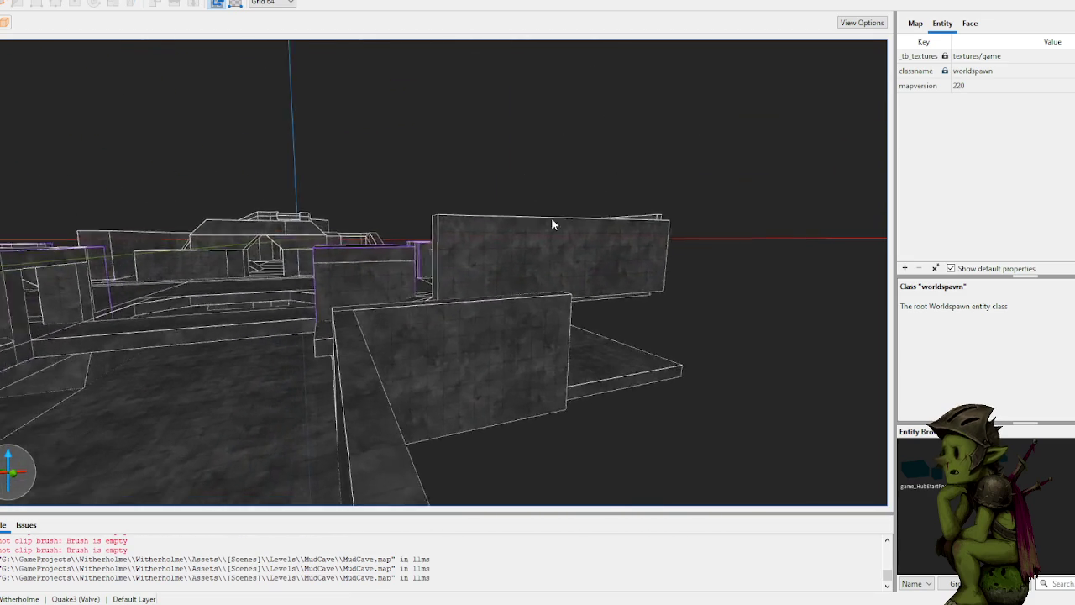
pyautogui.scroll(10, 545, 224)
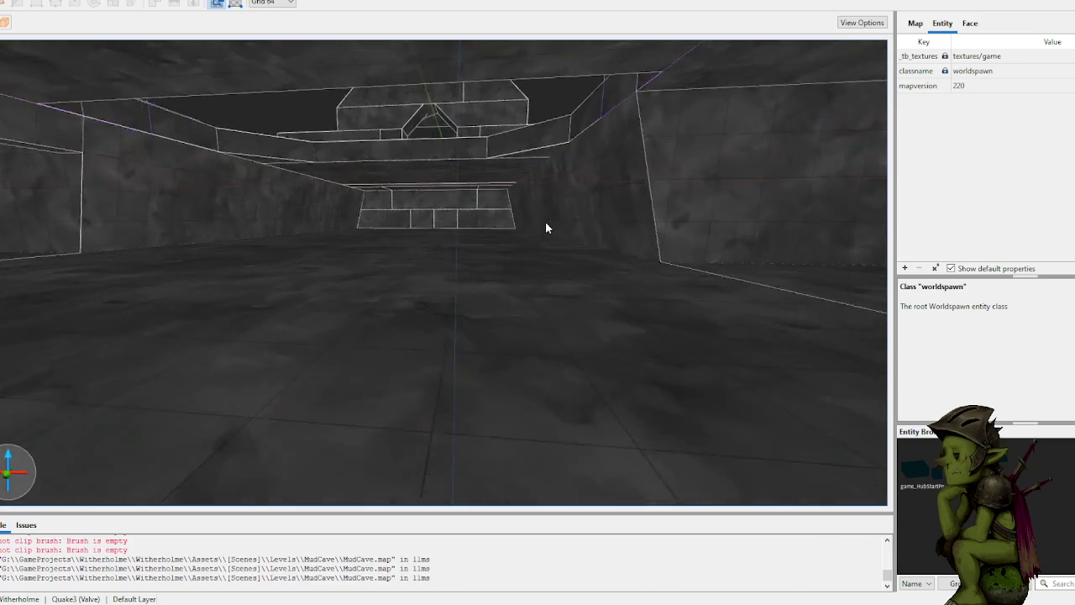
pyautogui.scroll(-10, 488, 213)
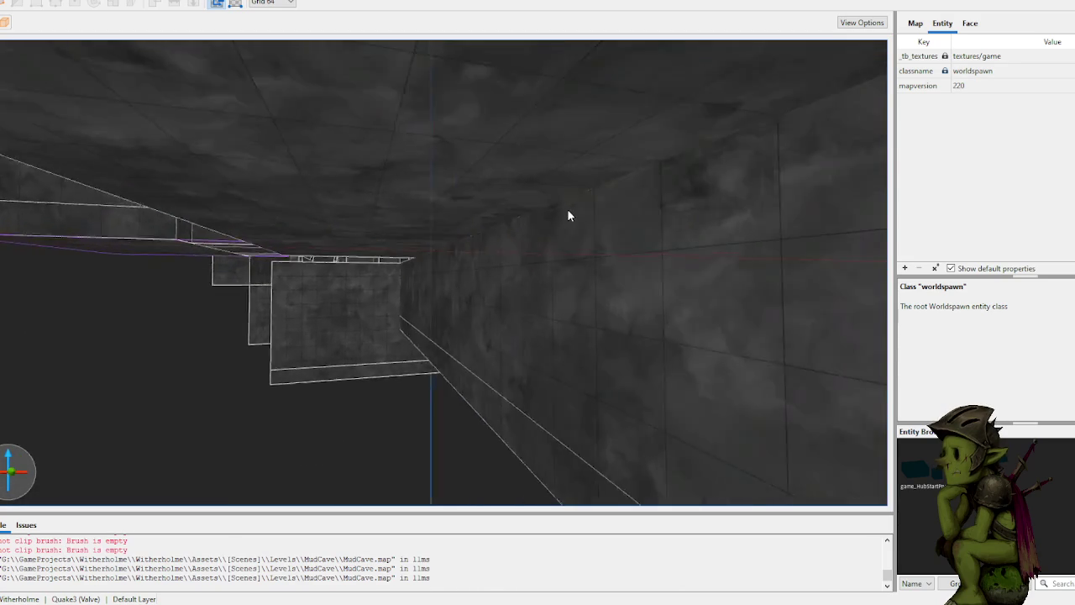
pyautogui.scroll(10, 569, 209)
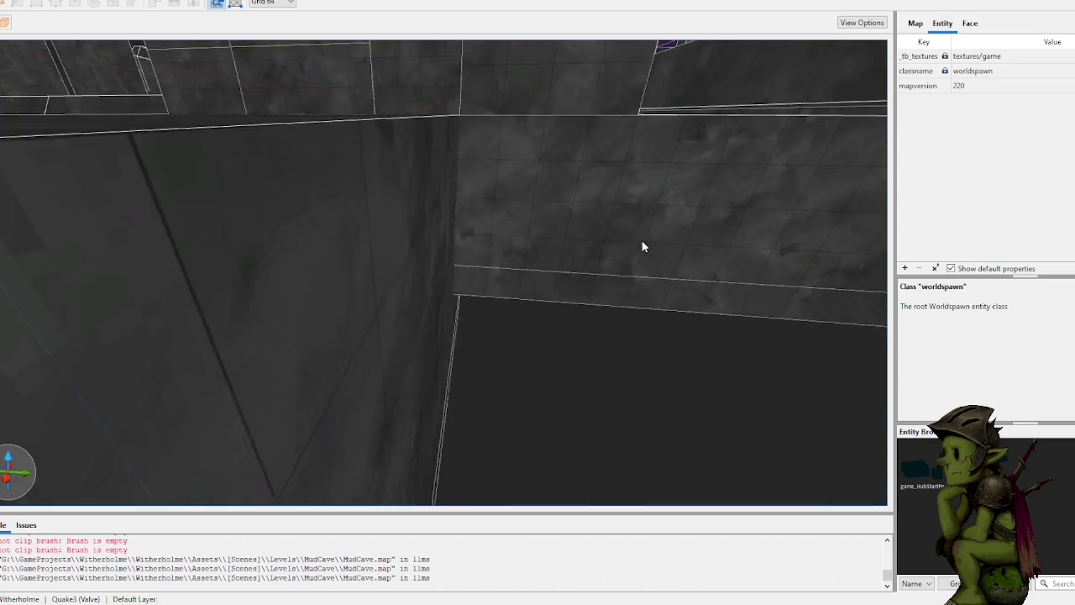
pyautogui.scroll(10, 614, 239)
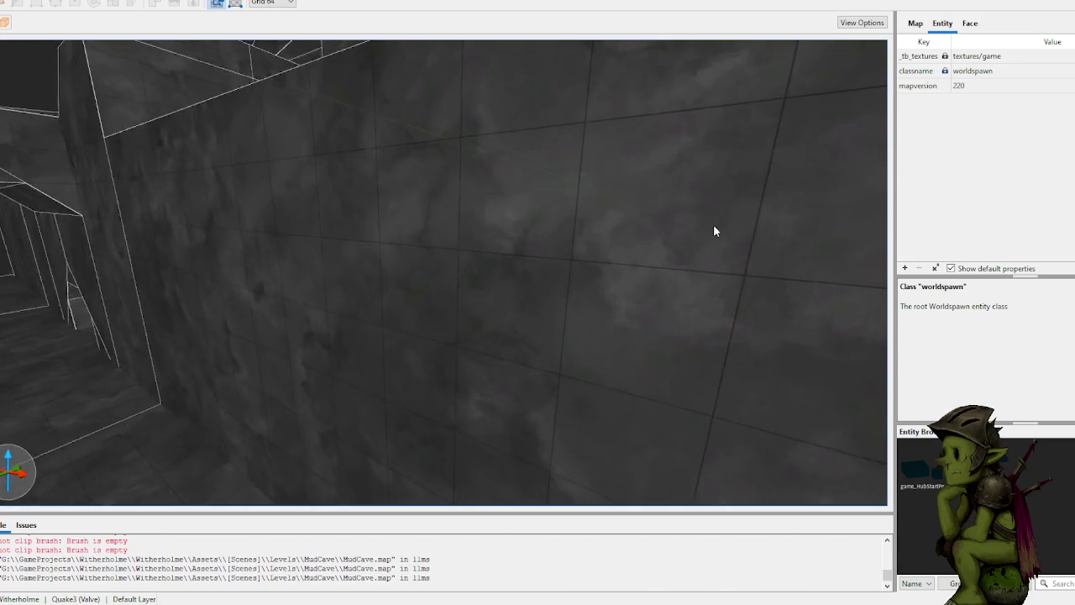
pyautogui.scroll(-10, 717, 245)
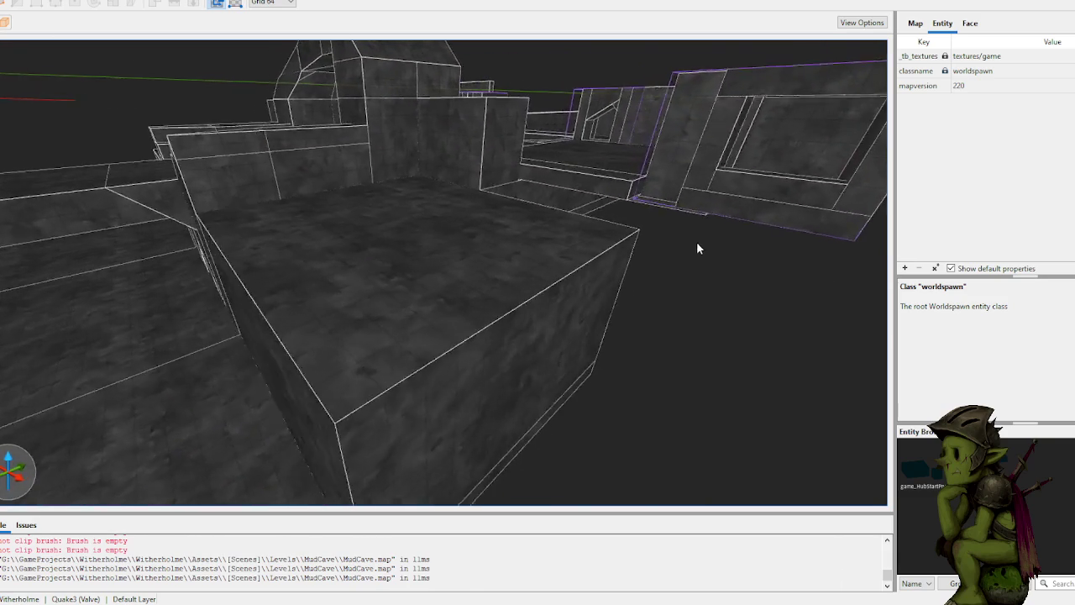
pyautogui.scroll(10, 718, 243)
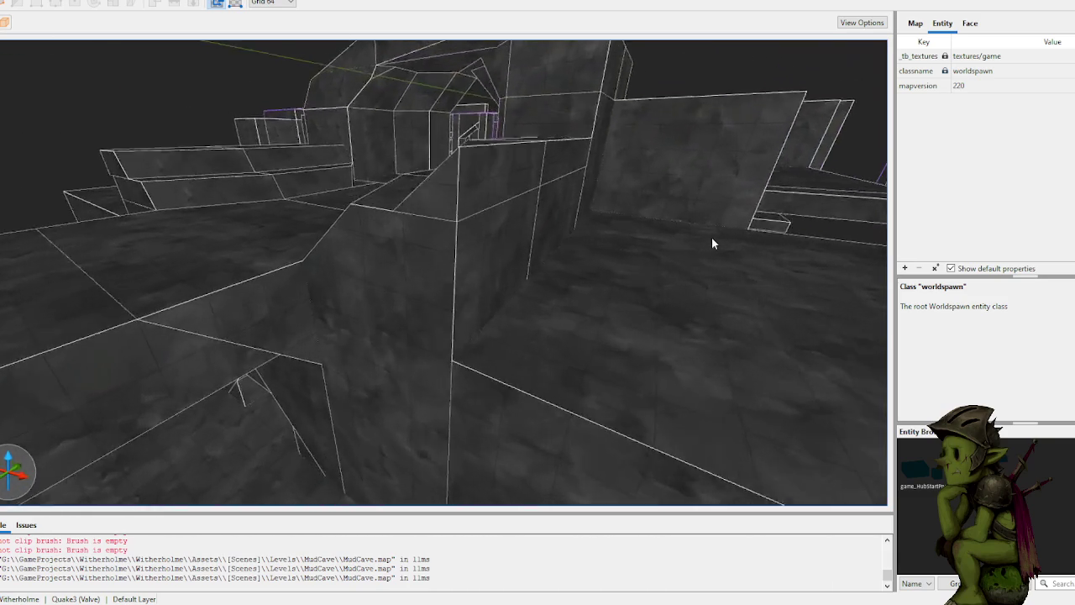
pyautogui.scroll(10, 743, 233)
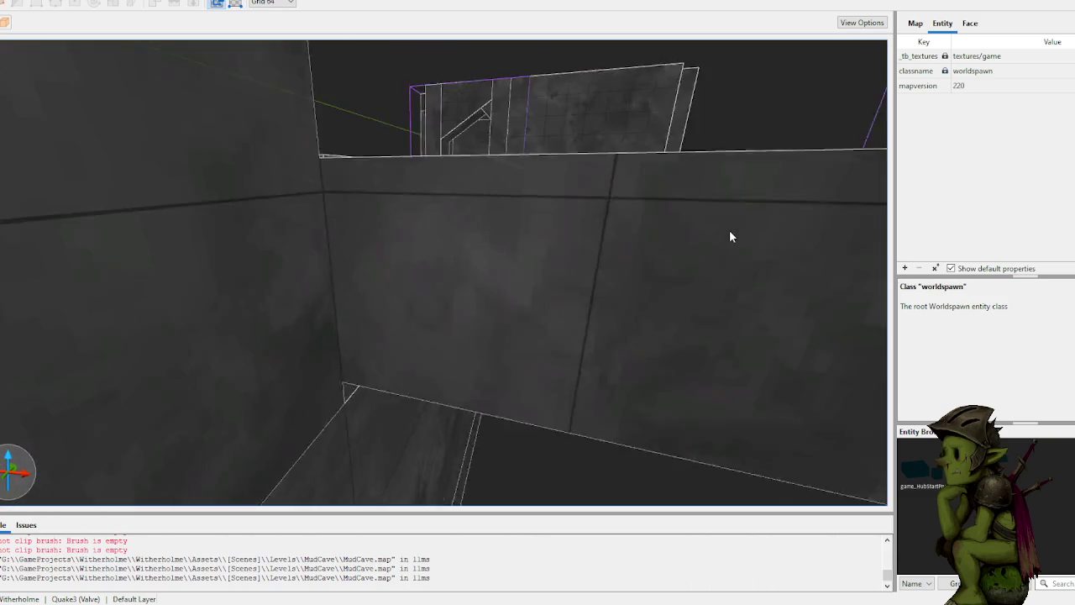
pyautogui.scroll(10, 689, 217)
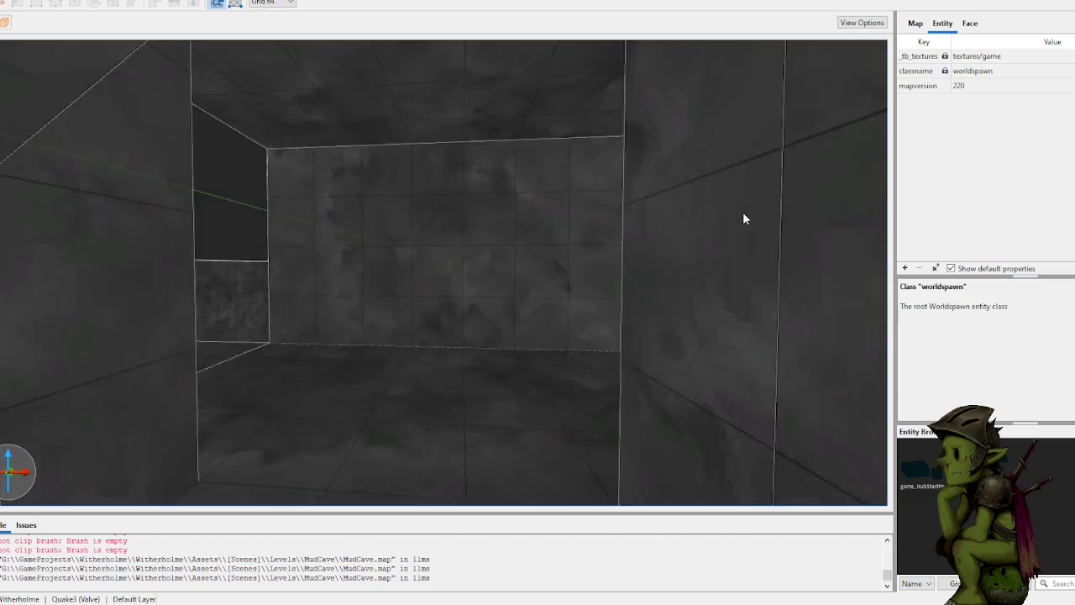
pyautogui.scroll(10, 759, 214)
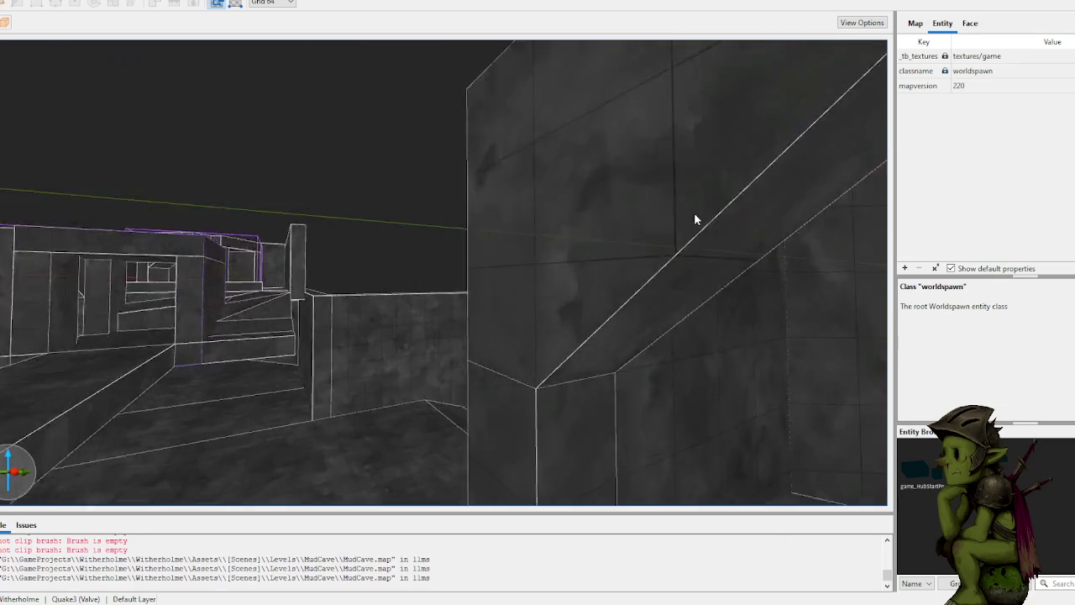
pyautogui.scroll(10, 809, 228)
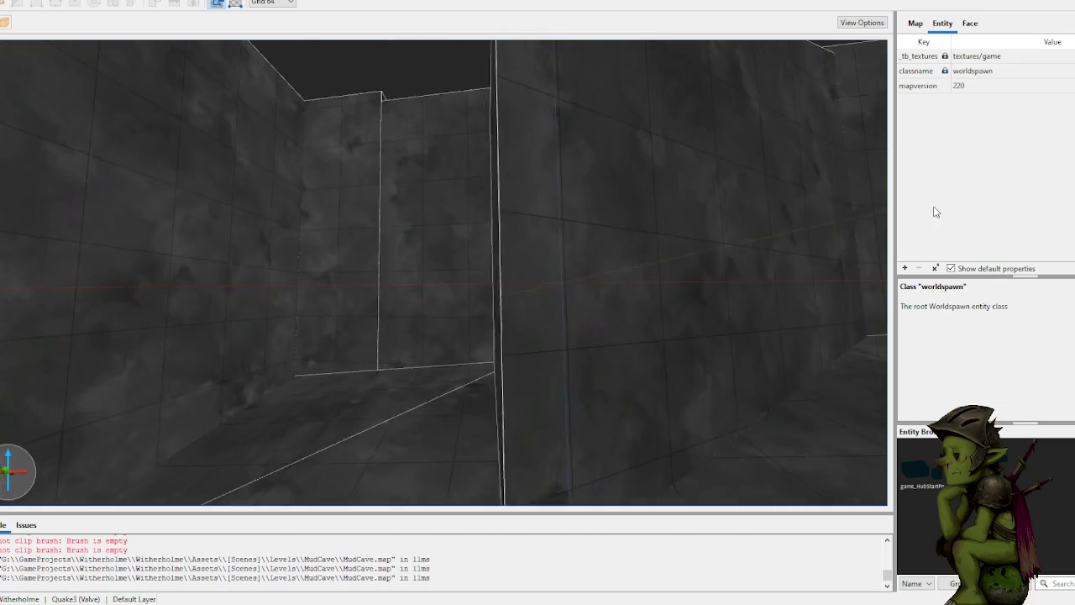
pyautogui.scroll(10, 727, 223)
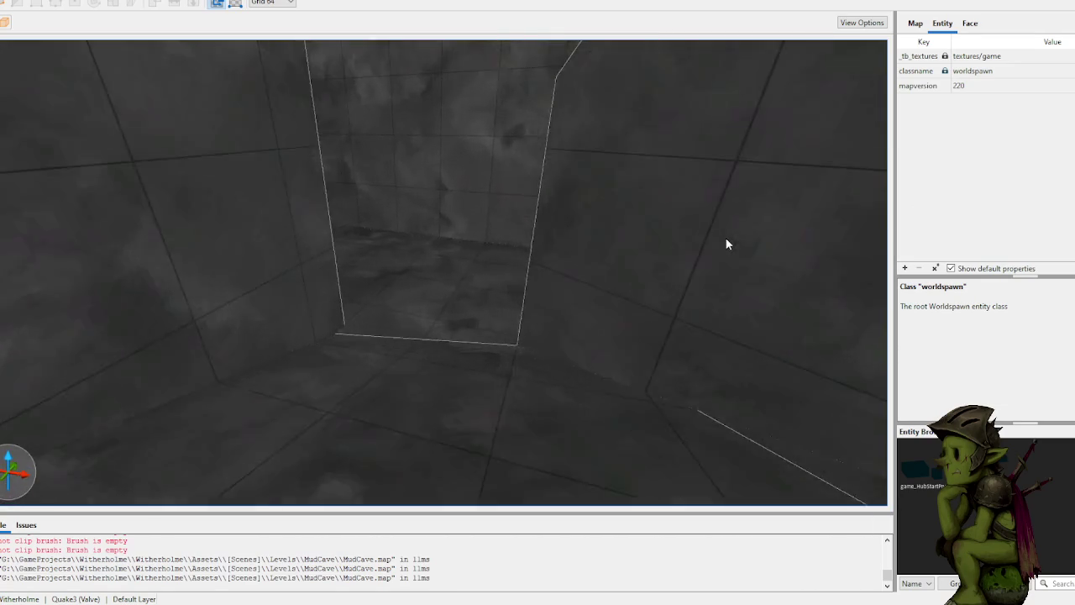
pyautogui.scroll(10, 824, 224)
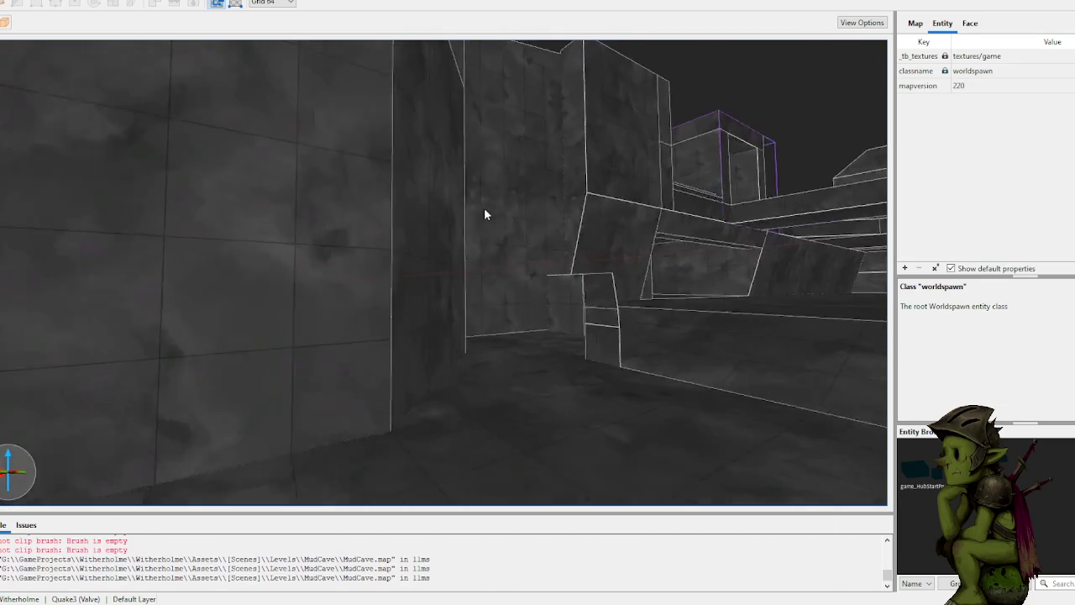
pyautogui.scroll(10, 481, 216)
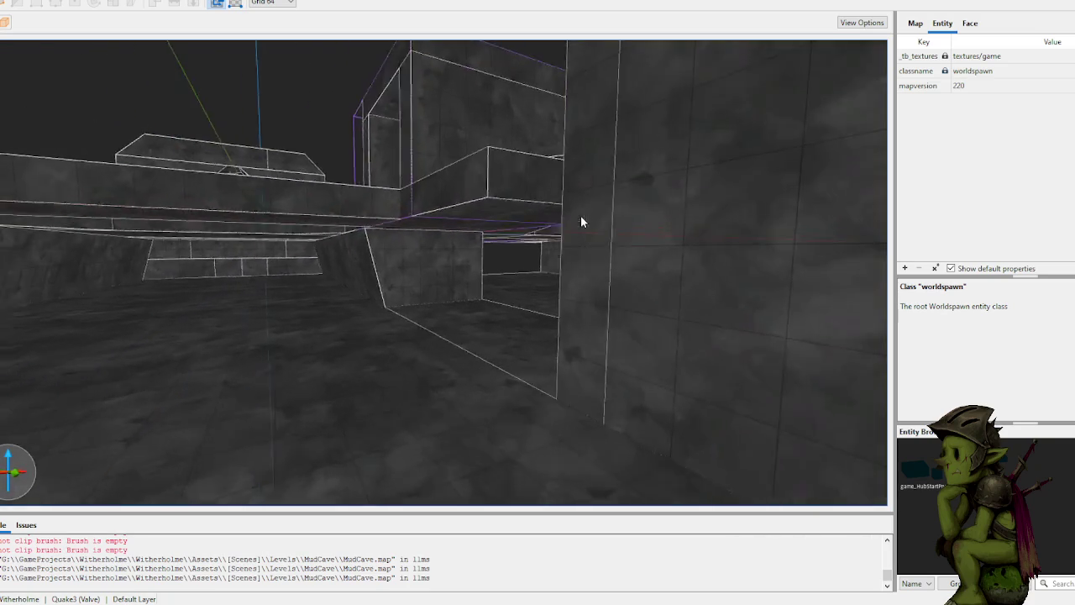
pyautogui.scroll(10, 593, 222)
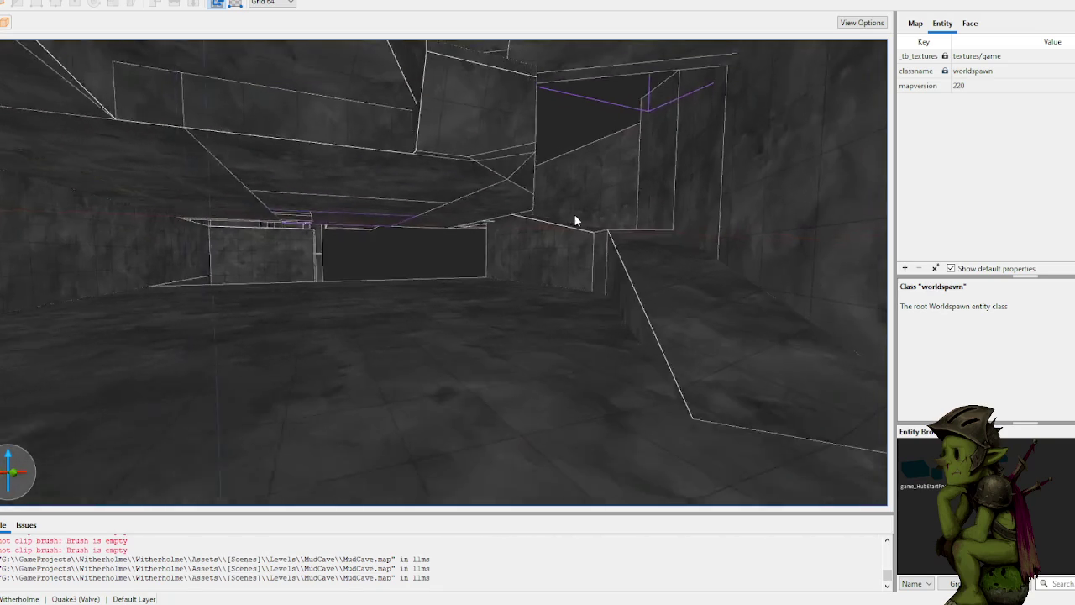
pyautogui.scroll(10, 545, 215)
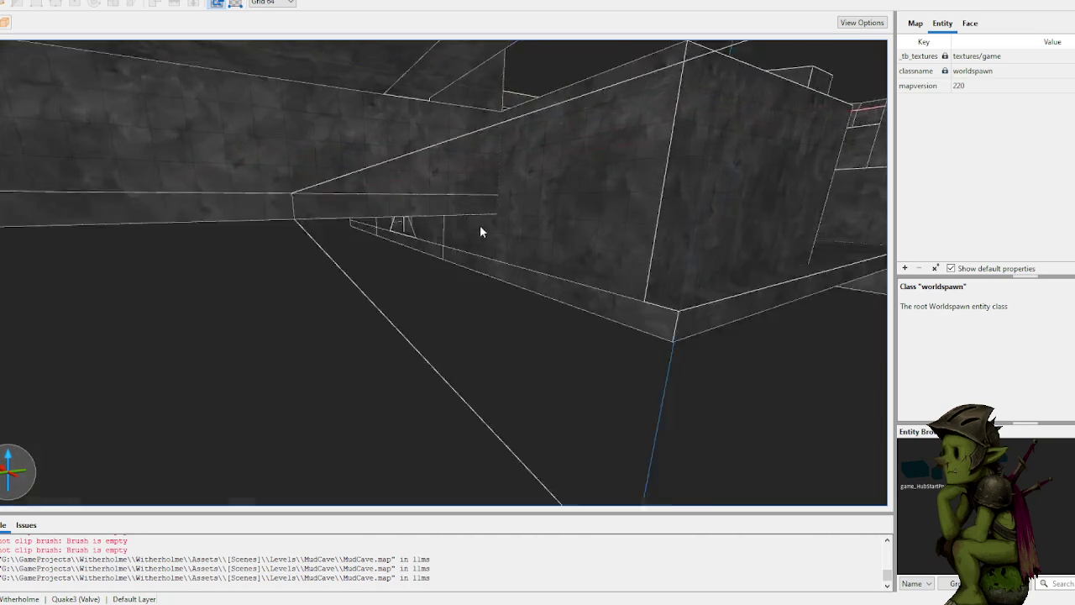
pyautogui.scroll(10, 455, 227)
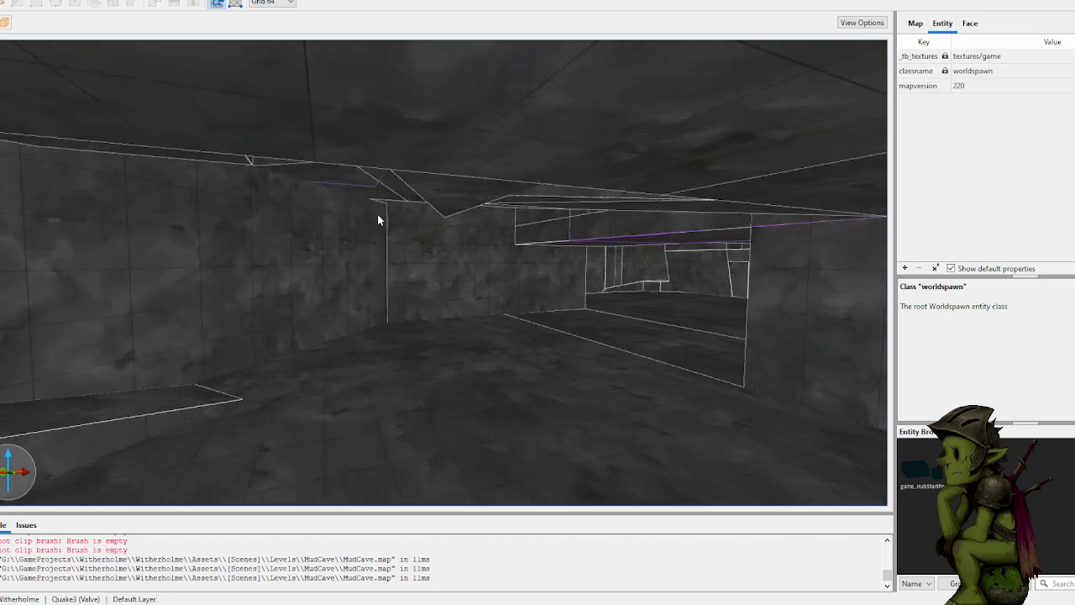
pyautogui.scroll(10, 398, 223)
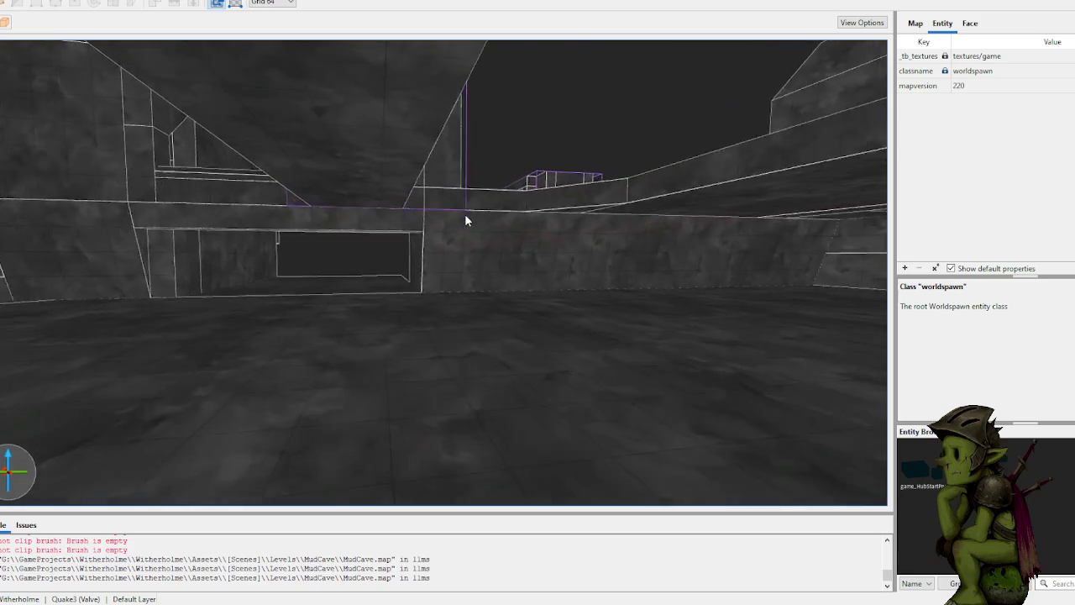
pyautogui.scroll(3, 467, 220)
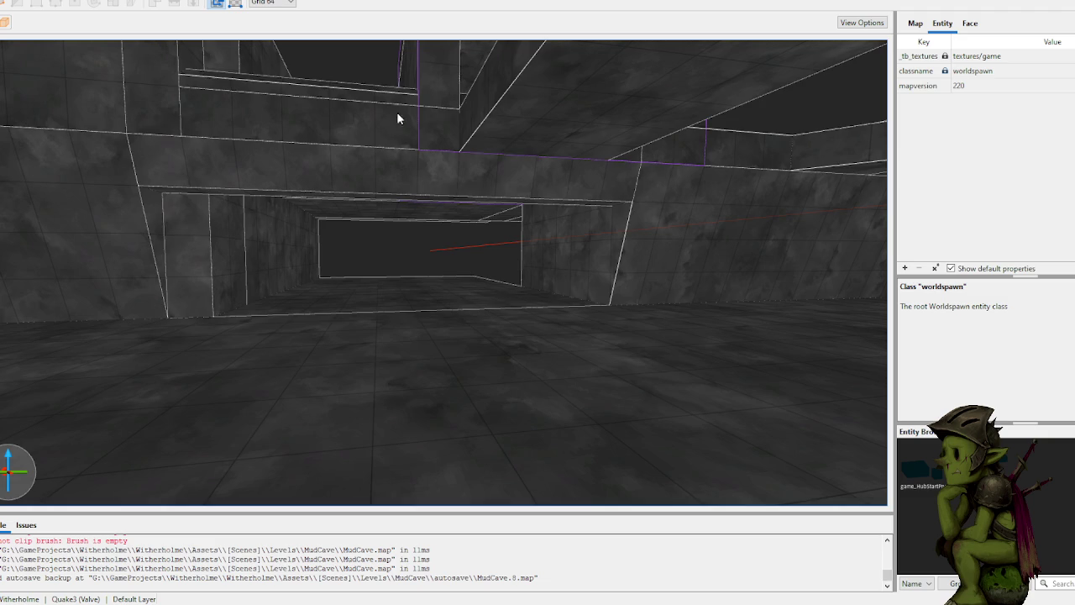
pyautogui.scroll(10, 446, 184)
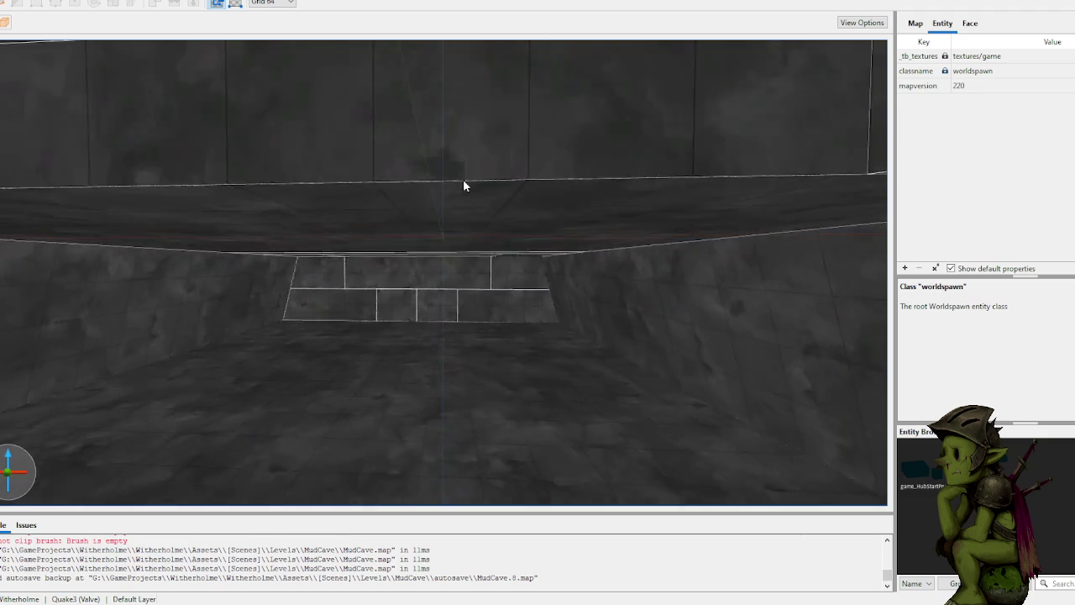
pyautogui.scroll(-10, 463, 185)
pyautogui.scroll(10, 463, 184)
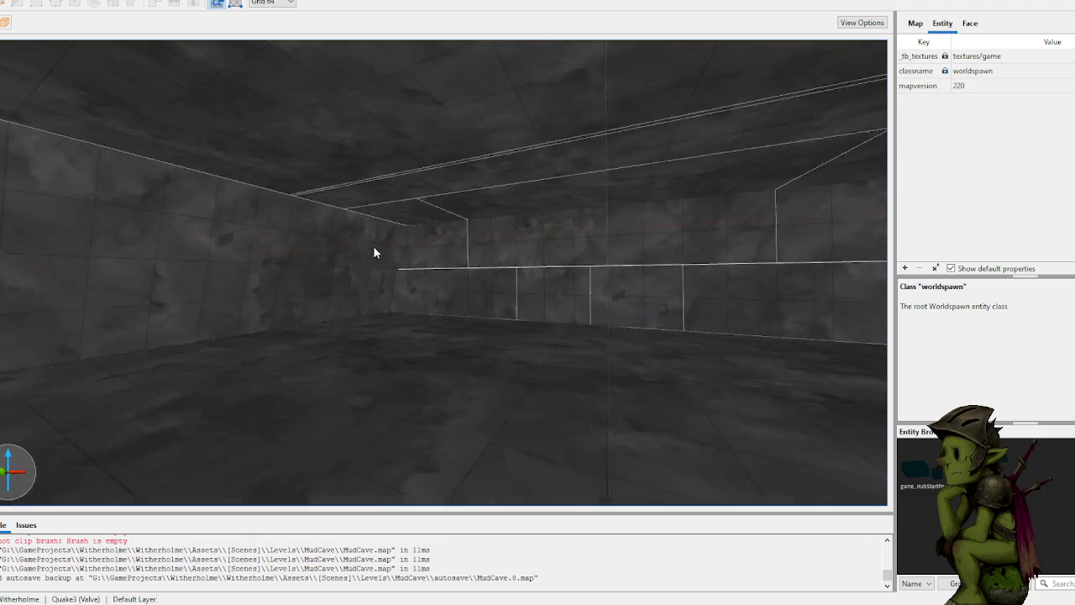
pyautogui.scroll(8, 373, 245)
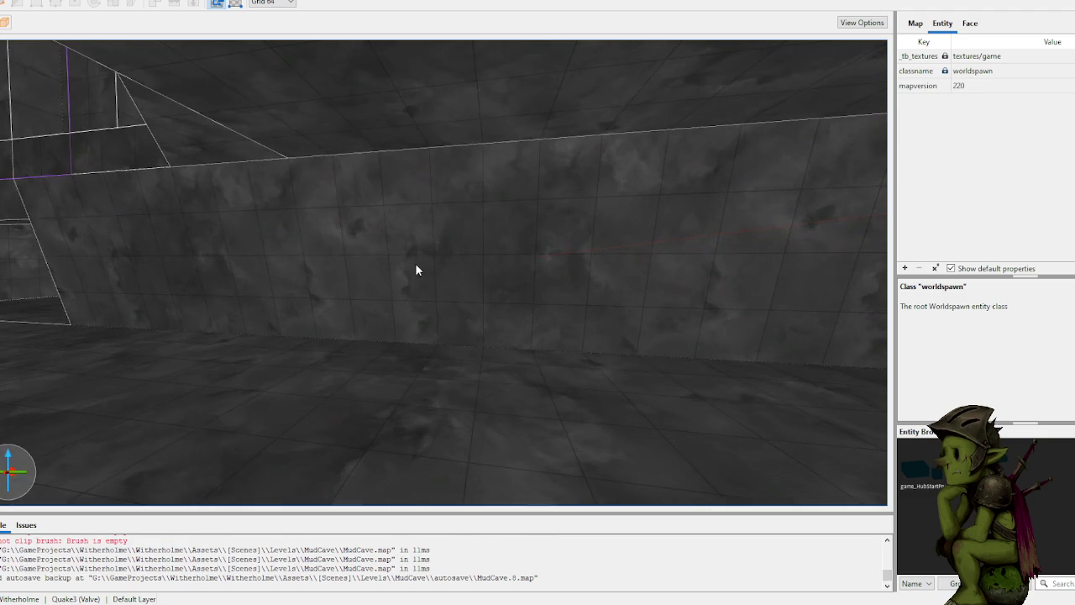
pyautogui.scroll(10, 392, 265)
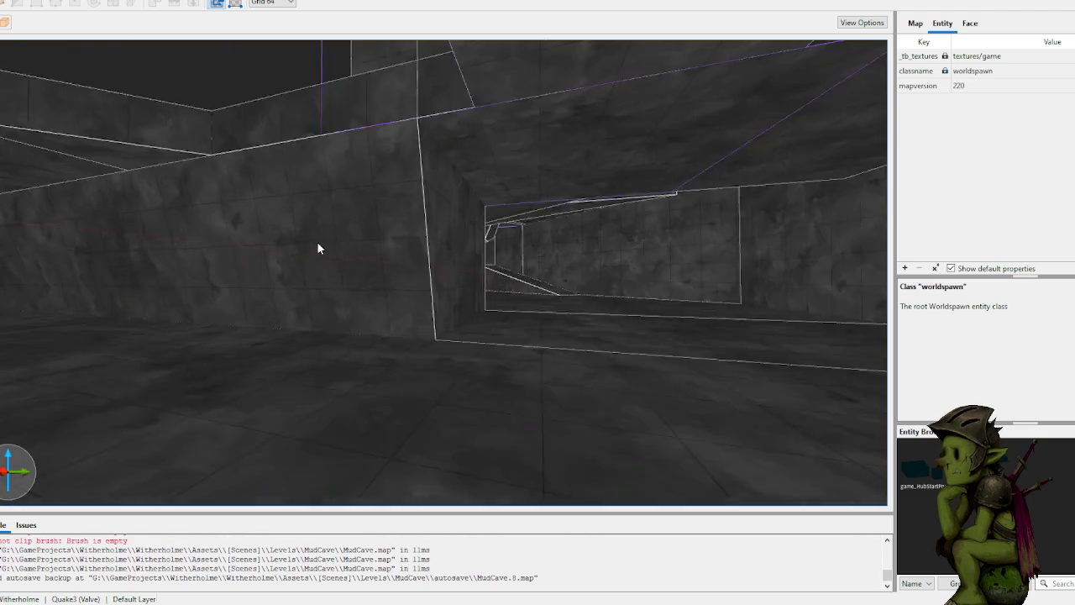
pyautogui.scroll(10, 317, 248)
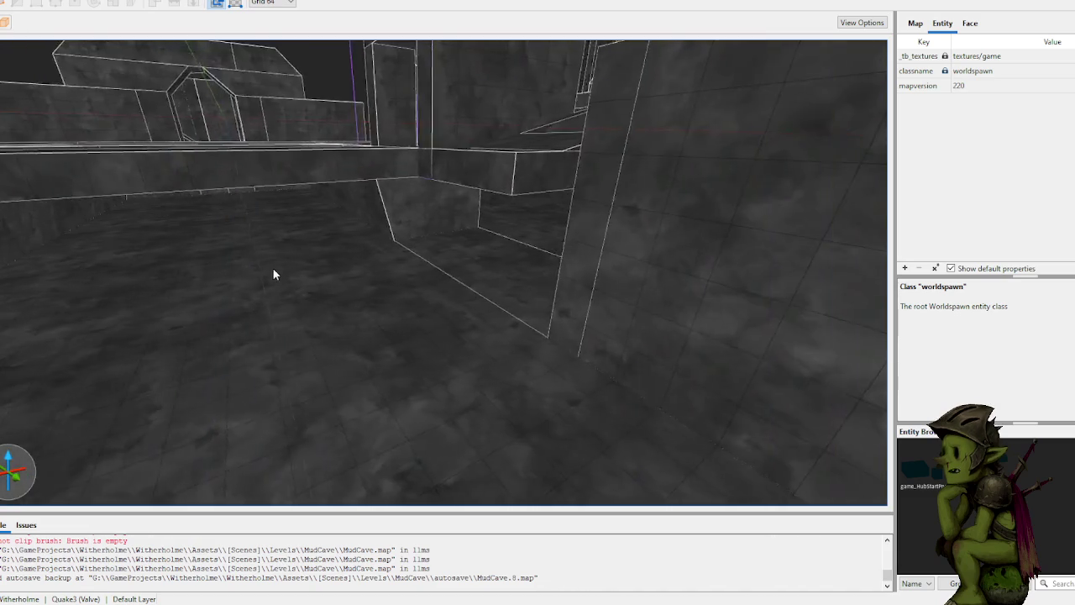
pyautogui.scroll(10, 272, 267)
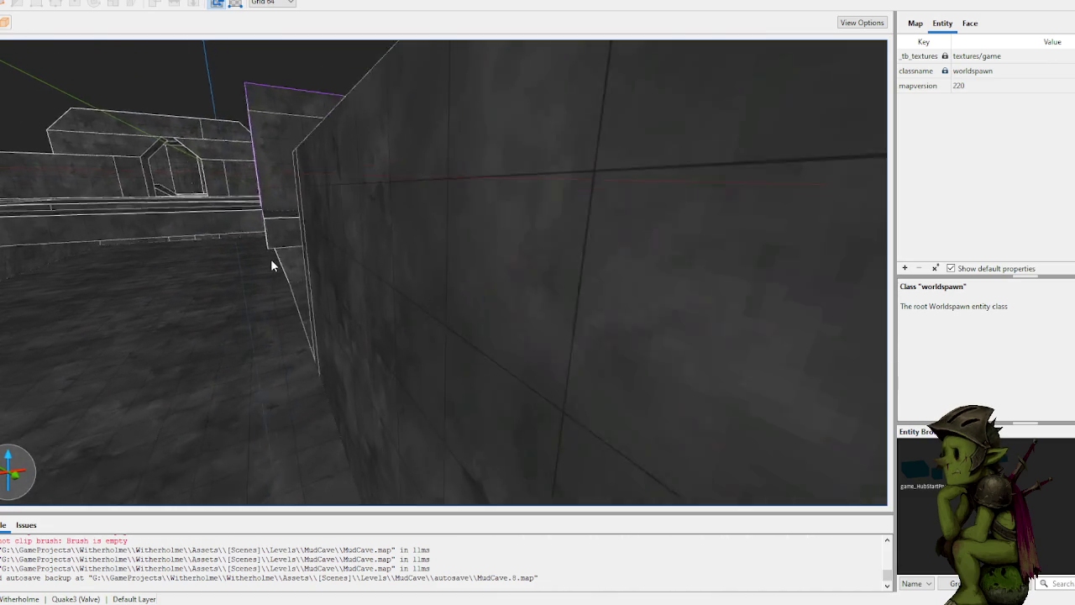
pyautogui.scroll(10, 271, 259)
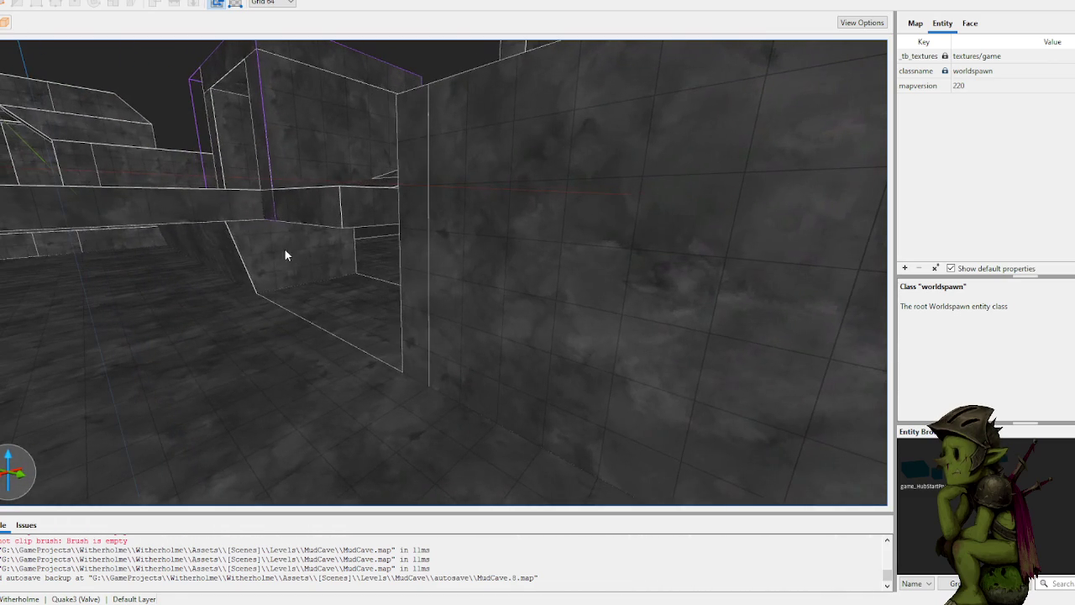
# Step: Stretch the sloped brush at the left into a long strip along the wall base
pyautogui.click(285, 254)
pyautogui.scroll(-10, 462, 244)
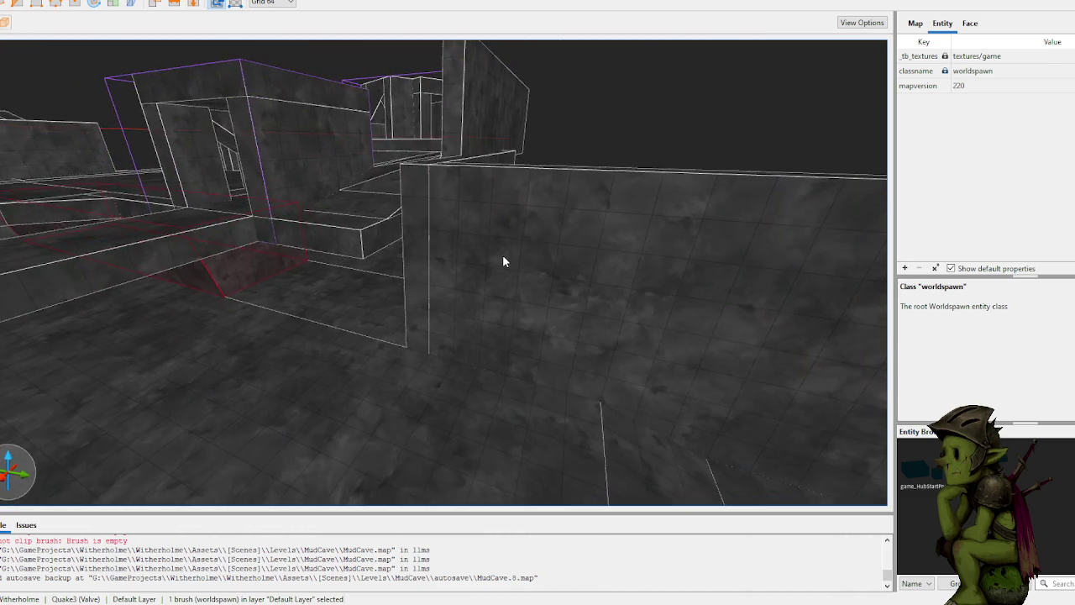
pyautogui.scroll(5, 502, 256)
pyautogui.click(519, 257)
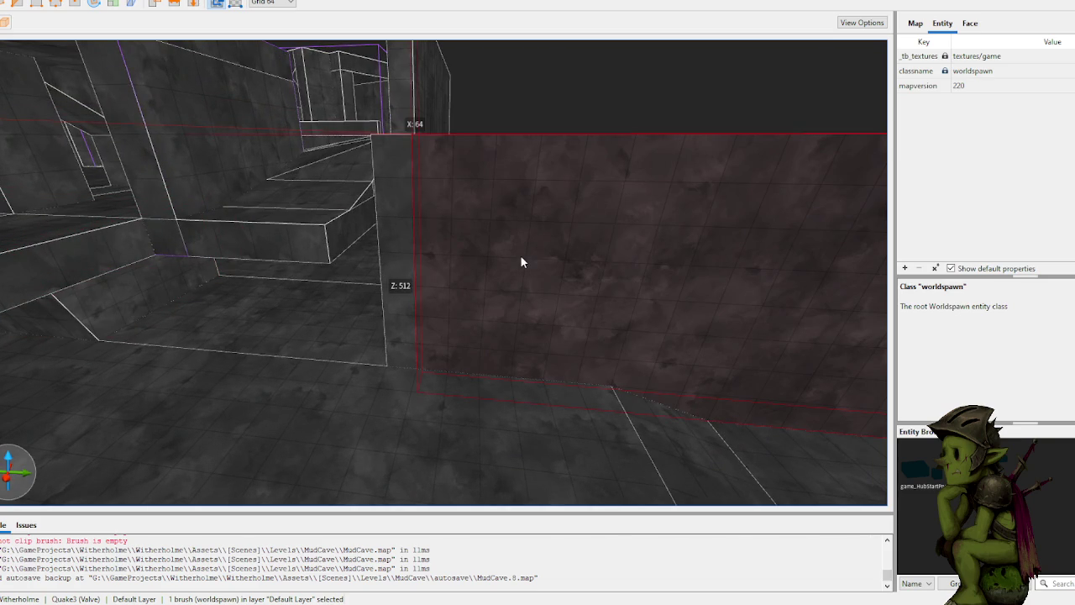
pyautogui.click(391, 282)
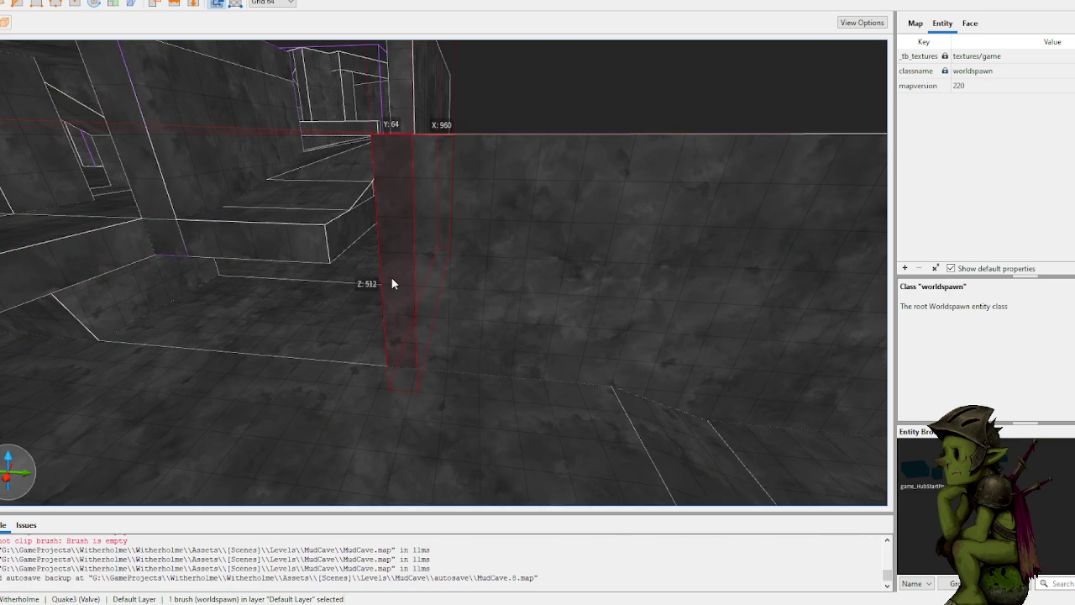
pyautogui.click(151, 297)
pyautogui.moveTo(121, 298)
pyautogui.mouseDown()
pyautogui.moveTo(948, 346)
pyautogui.moveTo(689, 332)
pyautogui.moveTo(573, 310)
pyautogui.moveTo(679, 328)
pyautogui.moveTo(499, 328)
pyautogui.moveTo(568, 330)
pyautogui.mouseUp()
# Step: Place a clip point on the long strip, then cancel the clip
pyautogui.press('a')
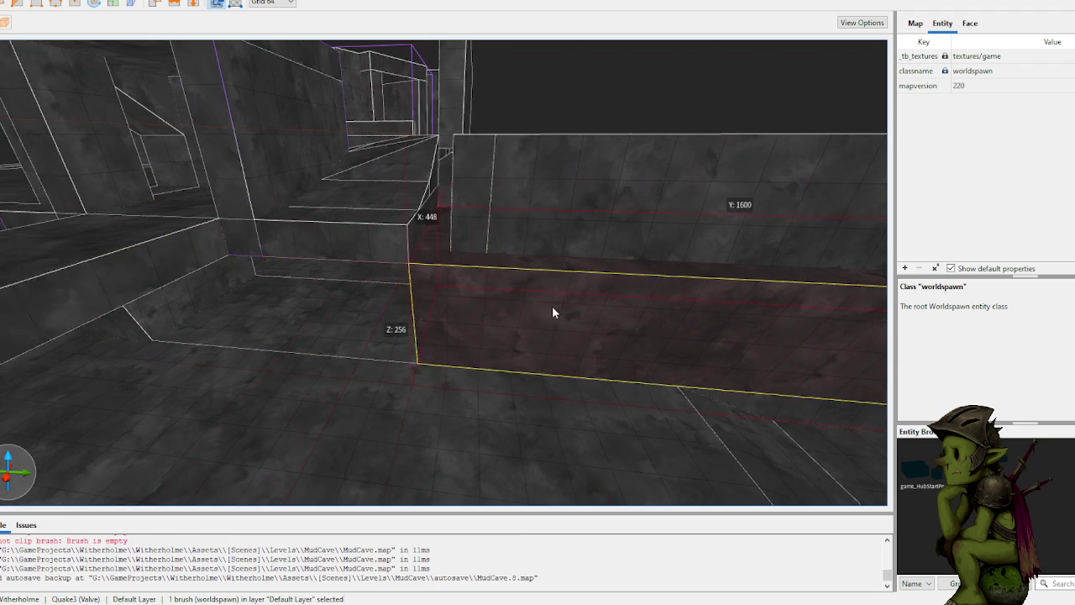
pyautogui.press('w')
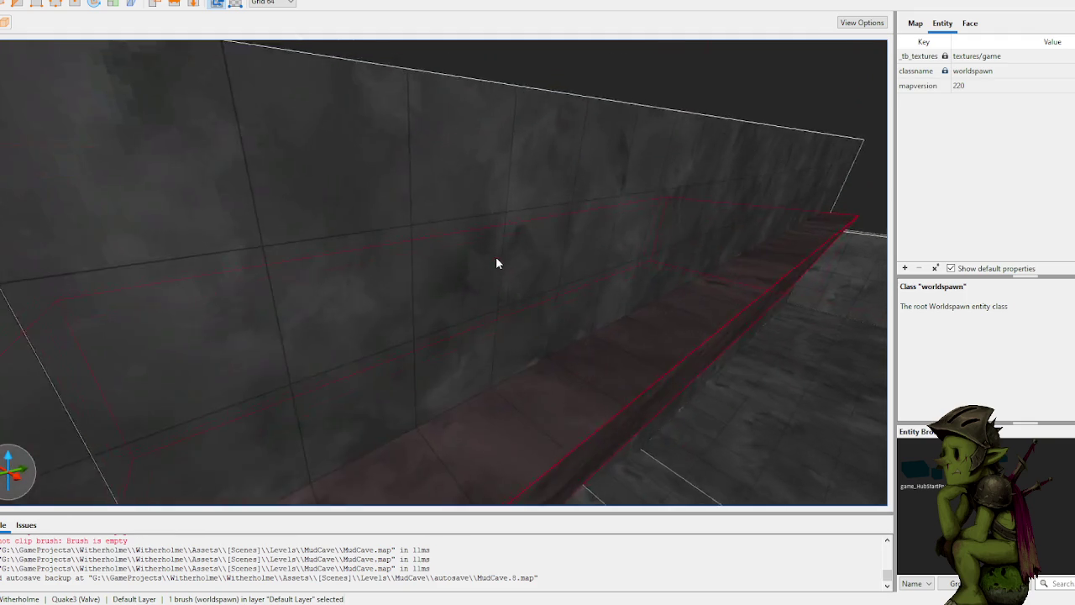
pyautogui.press('w')
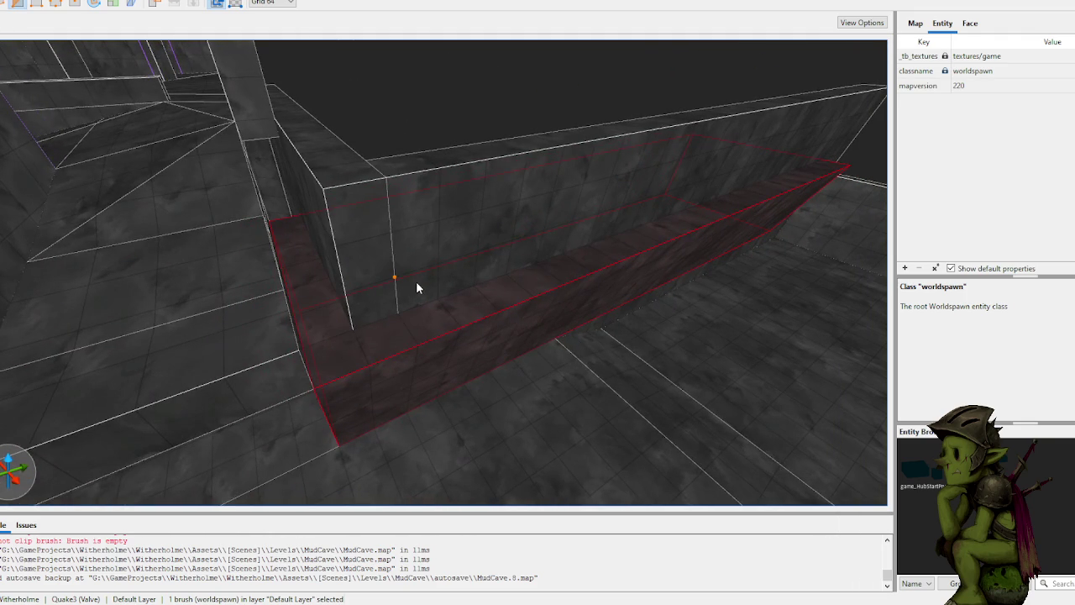
pyautogui.click(415, 282)
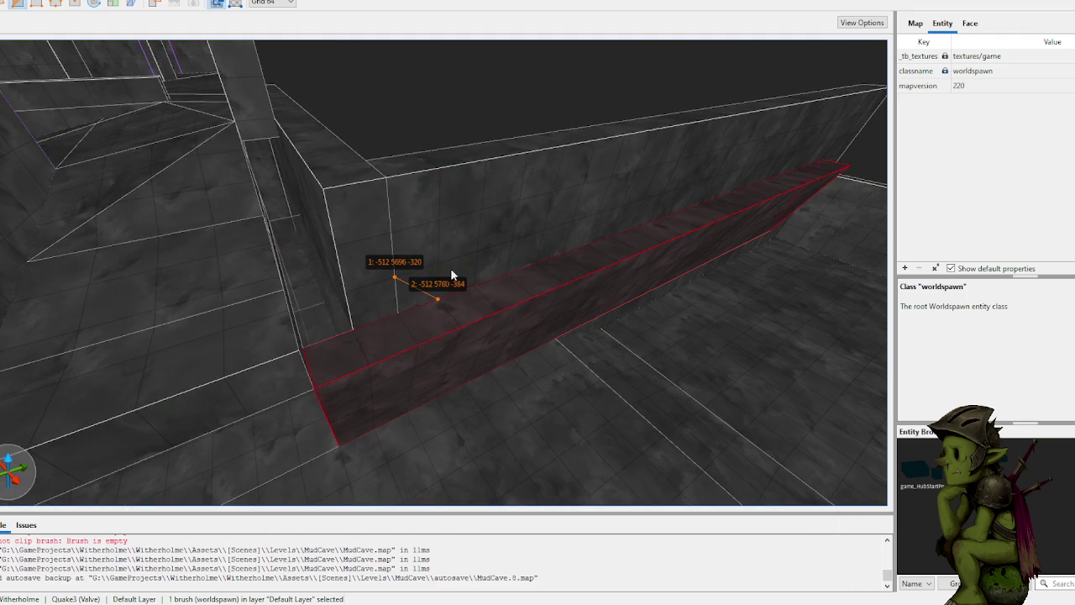
pyautogui.press('Escape')
pyautogui.press('Escape')
# Step: Select the low brush beside the wall and drag out a new brush along the floor
pyautogui.press('w')
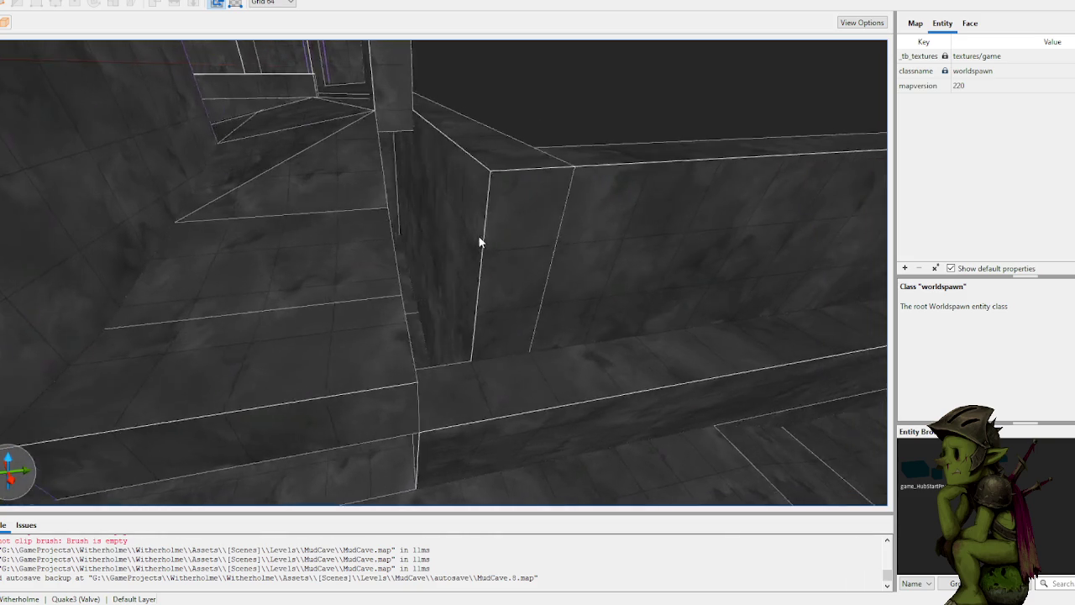
pyautogui.click(412, 283)
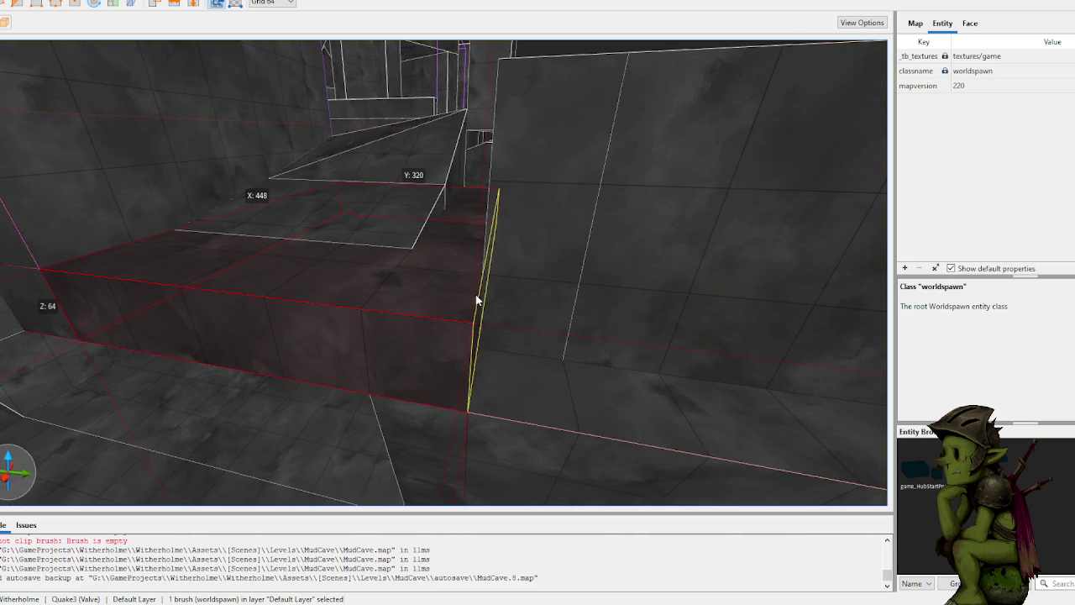
pyautogui.press('w')
pyautogui.moveTo(437, 285); pyautogui.dragTo(428, 288)
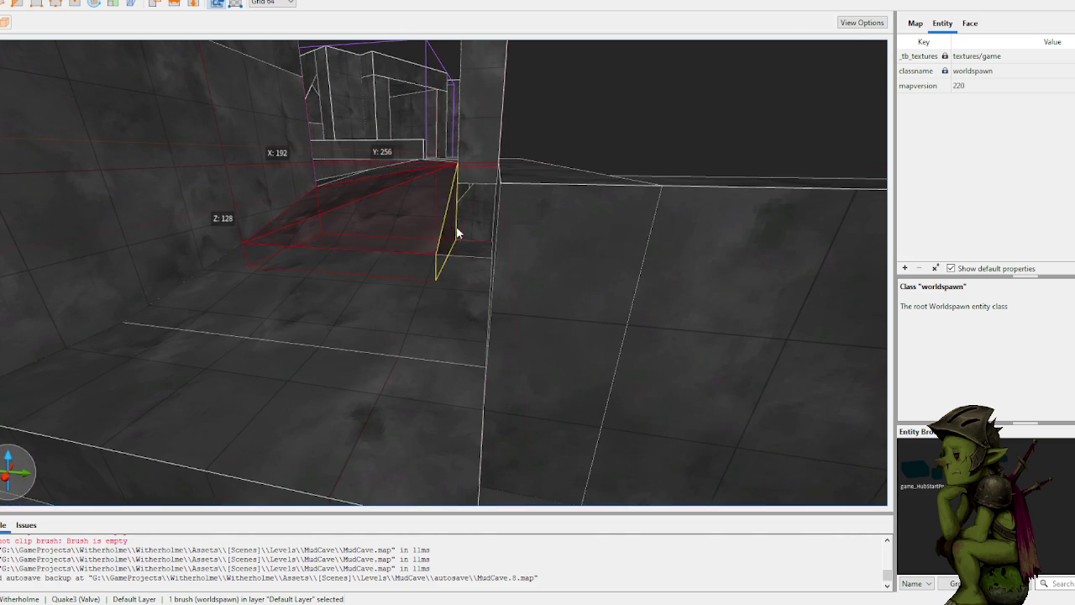
pyautogui.moveTo(483, 242)
pyautogui.mouseDown()
pyautogui.moveTo(513, 234)
pyautogui.moveTo(479, 221)
pyautogui.moveTo(547, 247)
pyautogui.moveTo(401, 234)
pyautogui.moveTo(403, 254)
pyautogui.mouseUp()
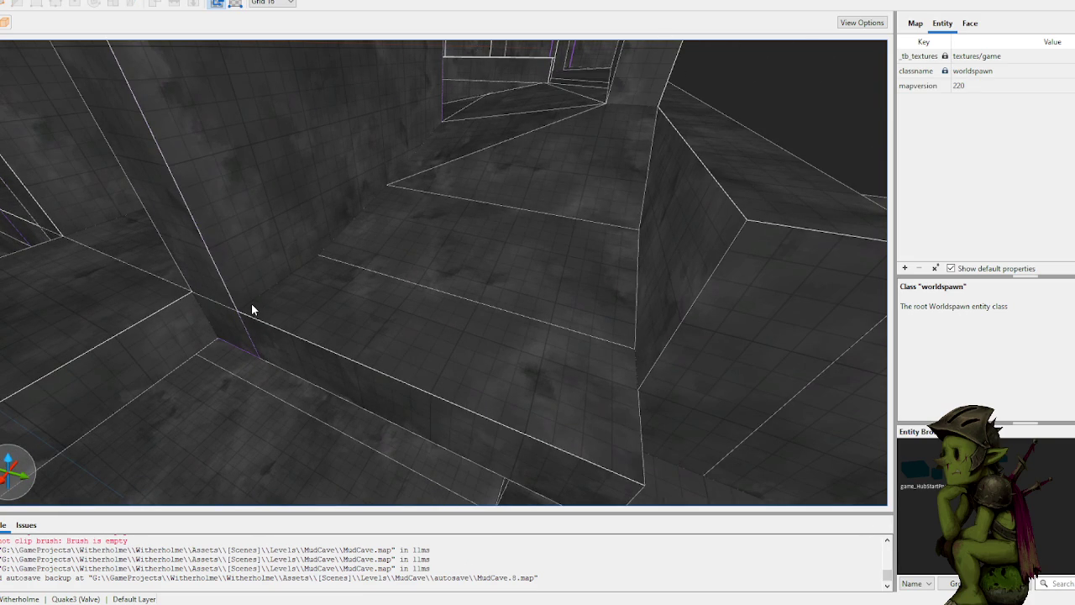
# Step: Draw a small brush along the floor by the wall and clip it into a wedge
pyautogui.moveTo(251, 303)
pyautogui.mouseDown()
pyautogui.moveTo(600, 420)
pyautogui.moveTo(599, 437)
pyautogui.moveTo(580, 396)
pyautogui.moveTo(533, 401)
pyautogui.moveTo(514, 421)
pyautogui.mouseUp()
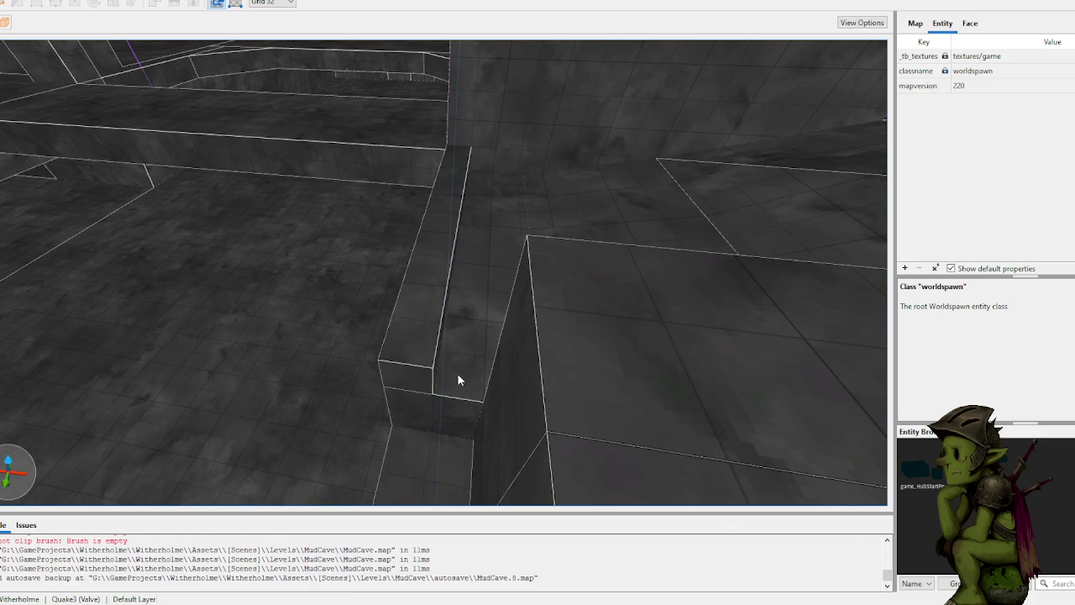
pyautogui.moveTo(496, 378)
pyautogui.mouseDown()
pyautogui.moveTo(523, 355)
pyautogui.moveTo(657, 366)
pyautogui.mouseUp()
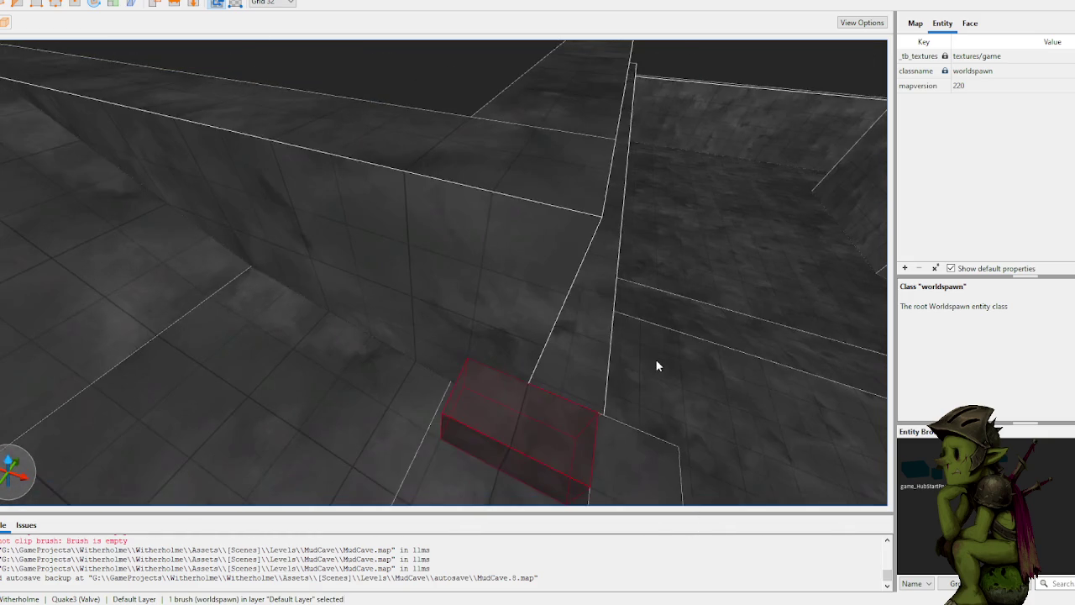
pyautogui.click(495, 435)
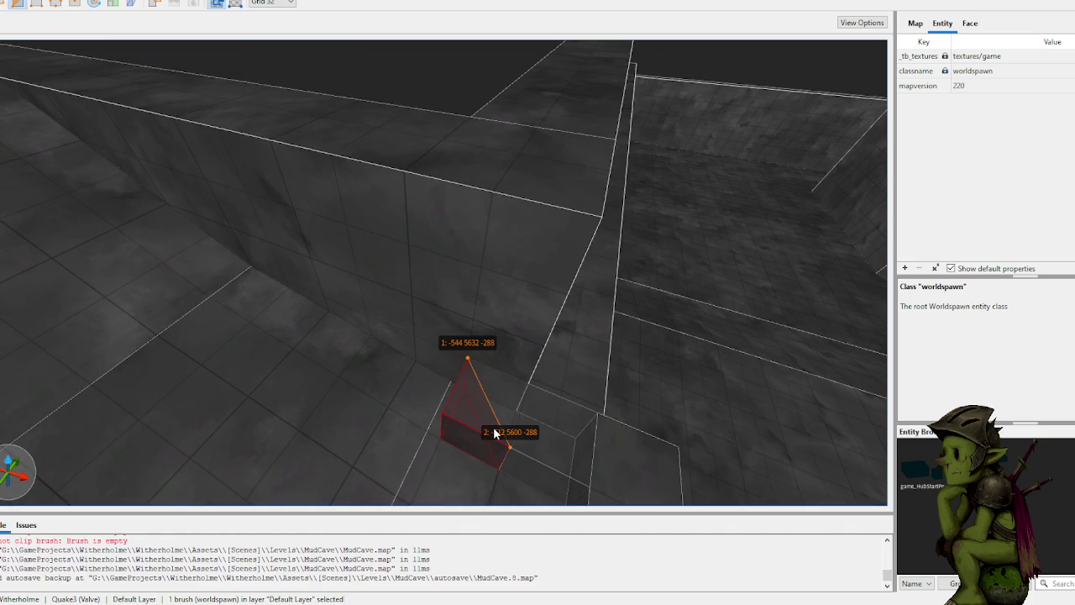
pyautogui.press('Return')
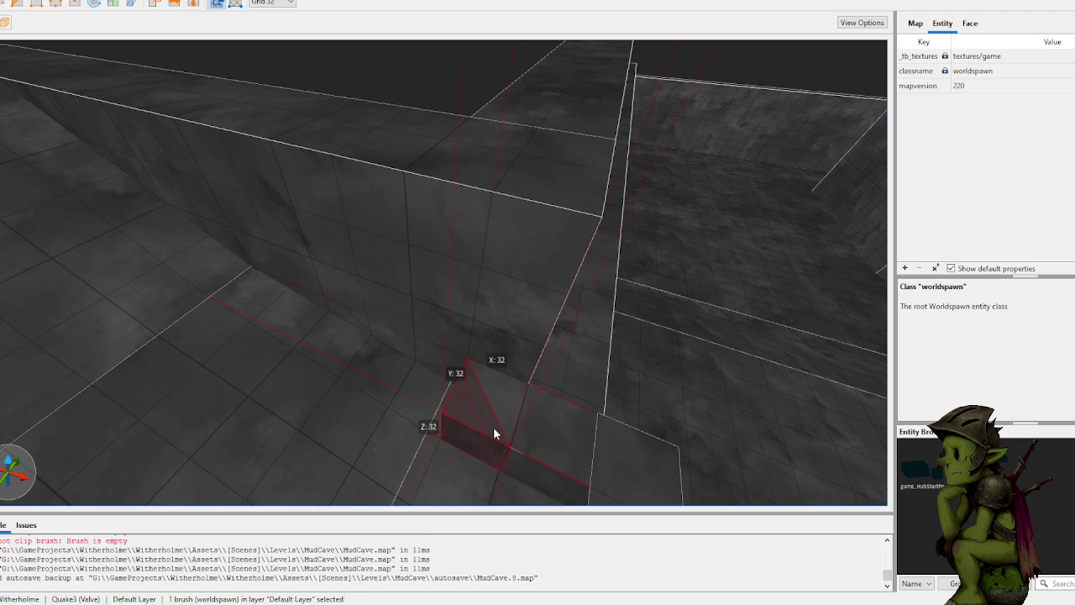
# Step: Clip the overlapping corner wall brushes diagonally and clear the selection
pyautogui.moveTo(493, 427)
pyautogui.mouseDown()
pyautogui.moveTo(539, 381)
pyautogui.moveTo(556, 176)
pyautogui.moveTo(497, 235)
pyautogui.moveTo(529, 201)
pyautogui.moveTo(521, 196)
pyautogui.mouseUp()
pyautogui.scroll(-5, 522, 196)
pyautogui.scroll(-5, 492, 183)
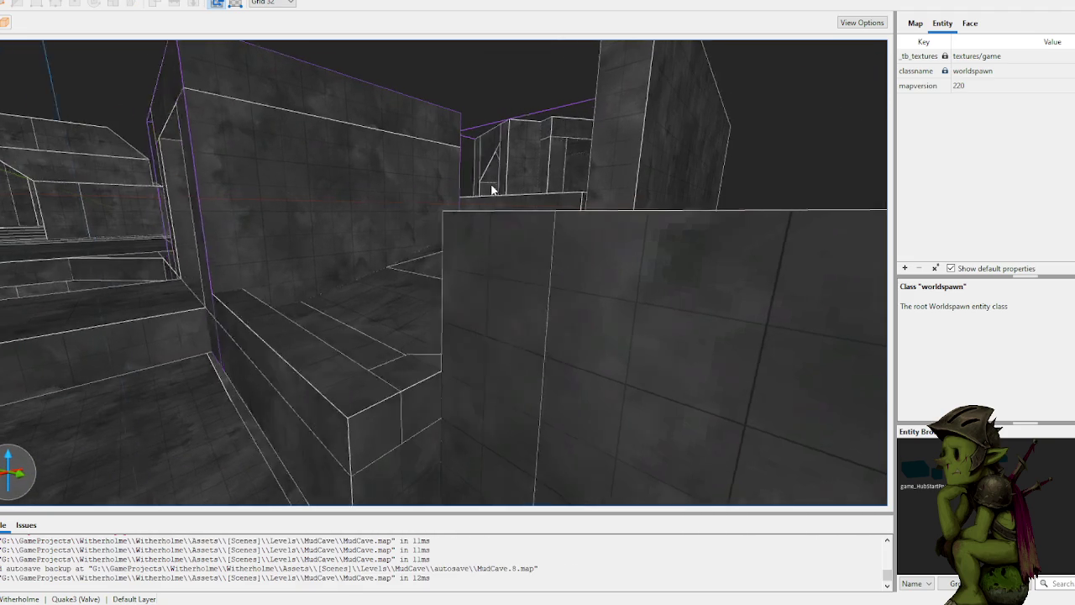
pyautogui.scroll(-10, 492, 189)
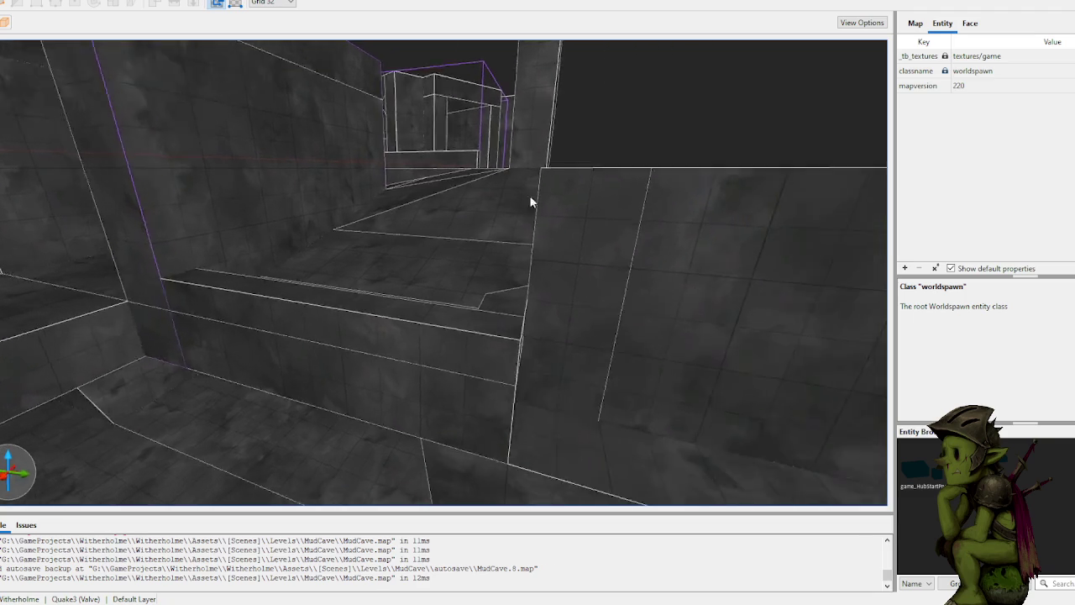
pyautogui.scroll(10, 552, 212)
pyautogui.click(497, 278)
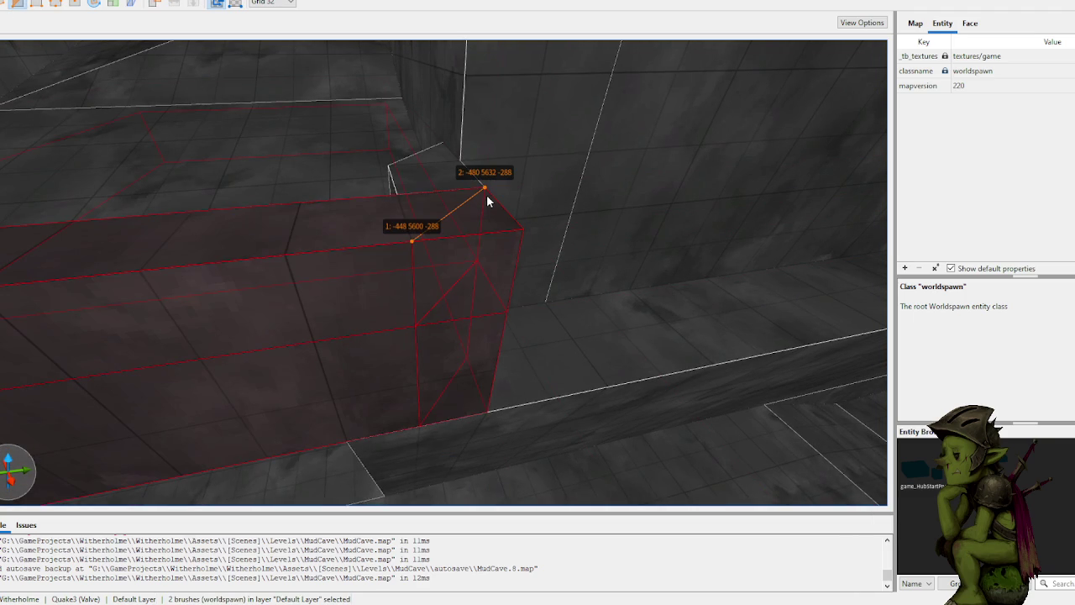
pyautogui.press('Return')
pyautogui.press('Escape')
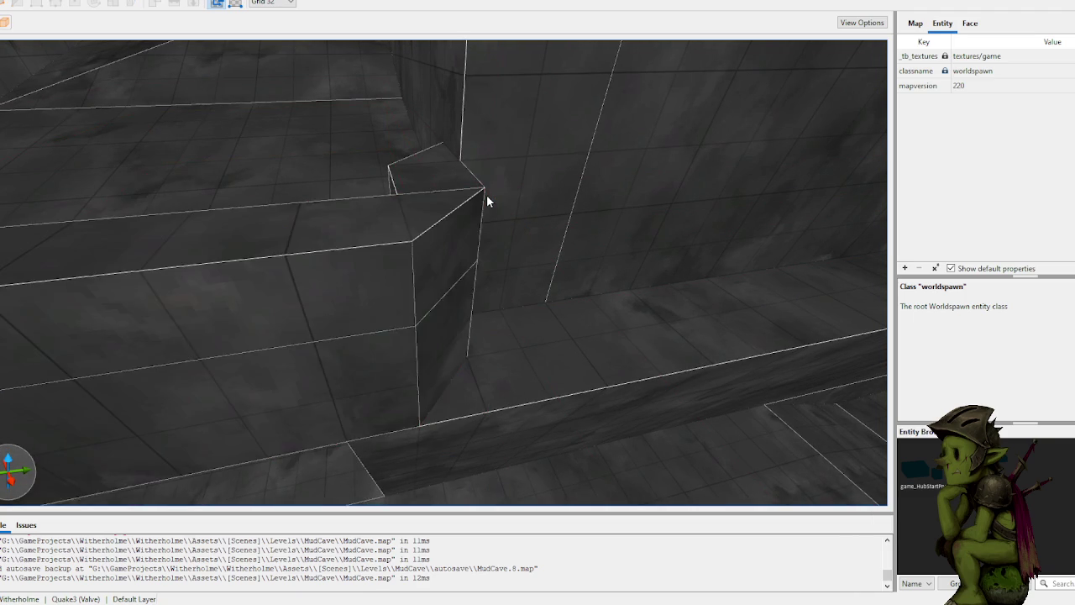
pyautogui.scroll(10, 461, 186)
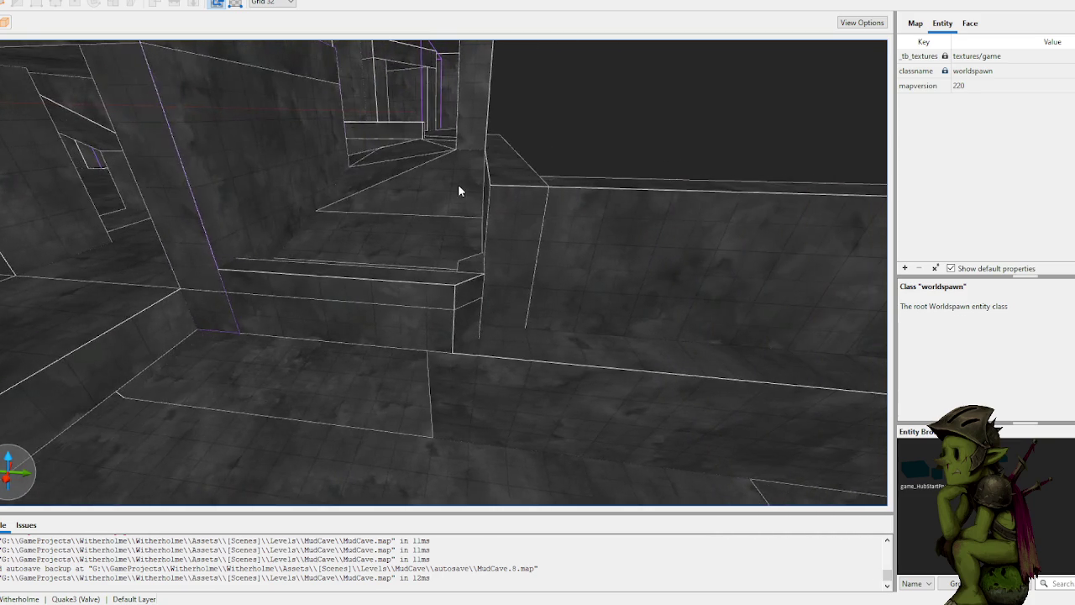
pyautogui.scroll(10, 460, 189)
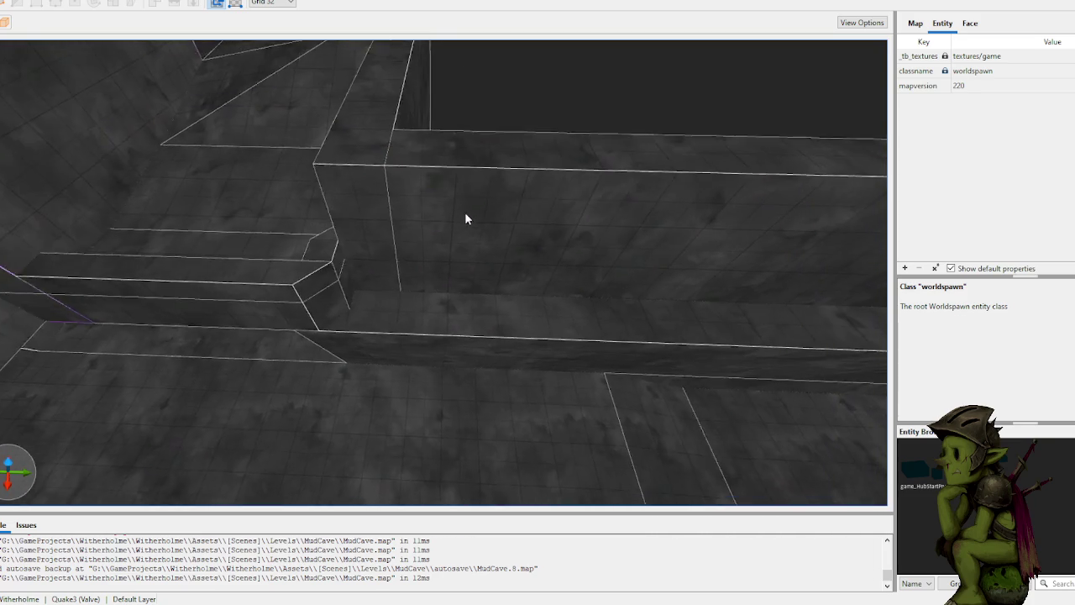
pyautogui.scroll(3, 464, 212)
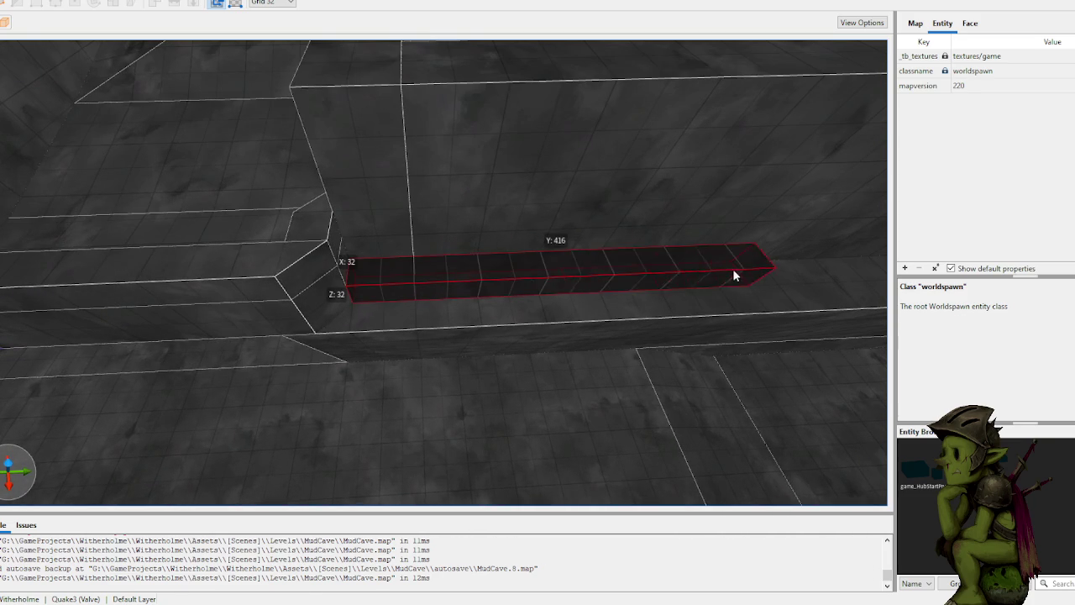
# Step: Draw a thin 512-unit-tall slab brush along the wall, then cancel it
pyautogui.moveTo(725, 268); pyautogui.dragTo(639, 261)
pyautogui.scroll(-5, 642, 261)
pyautogui.moveTo(412, 255)
pyautogui.mouseDown()
pyautogui.moveTo(143, 236)
pyautogui.moveTo(141, 252)
pyautogui.moveTo(270, 228)
pyautogui.moveTo(361, 231)
pyautogui.moveTo(362, 261)
pyautogui.moveTo(385, 131)
pyautogui.mouseUp()
pyautogui.press('Escape')
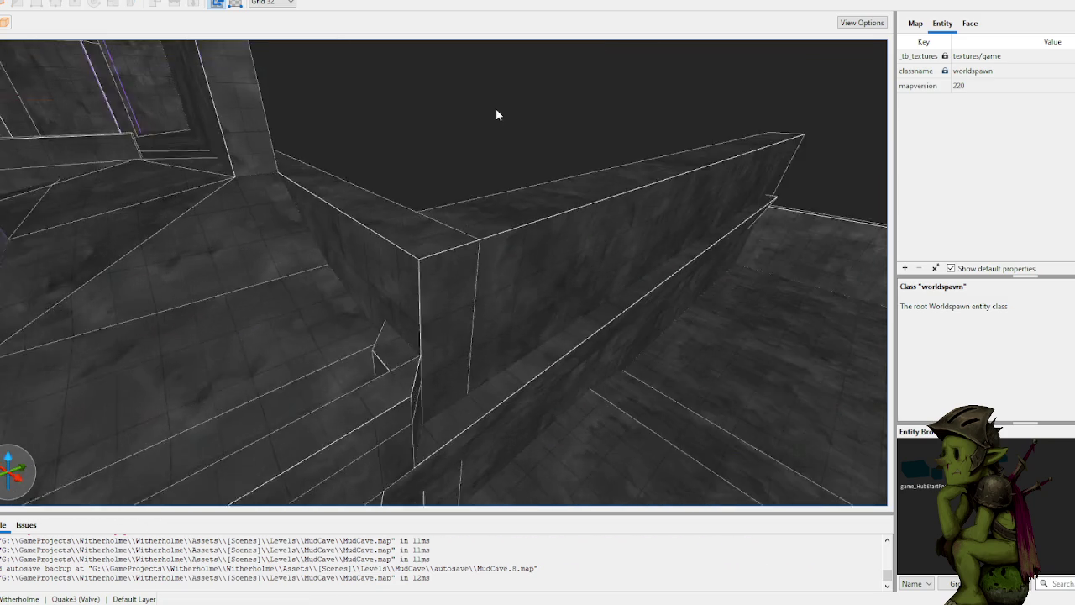
# Step: Cut the long wall's end at an angle using three clip points, keeping the chosen side
pyautogui.click(378, 221)
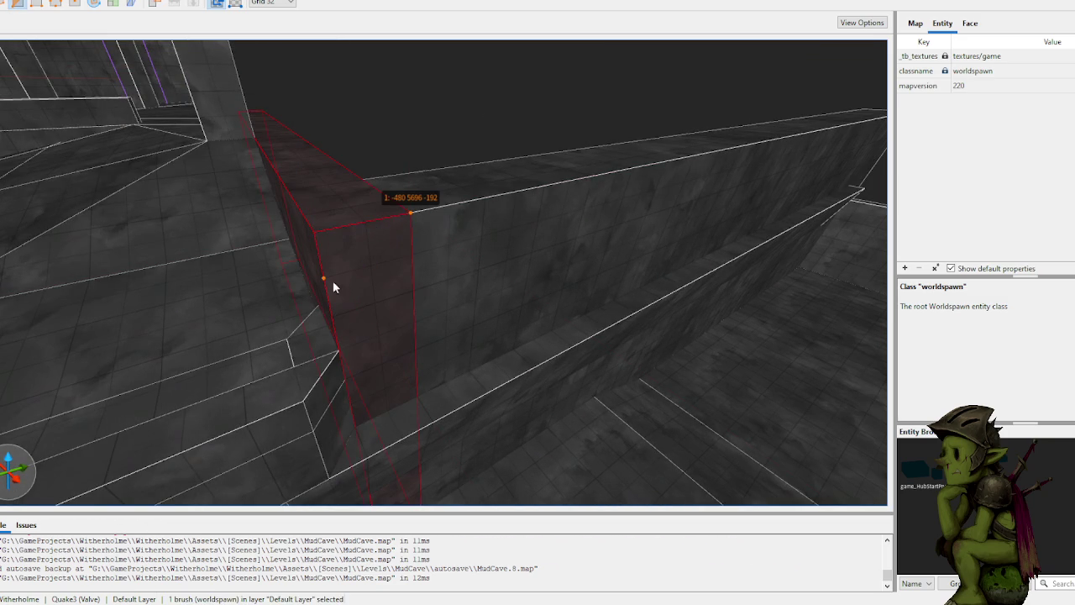
pyautogui.click(333, 307)
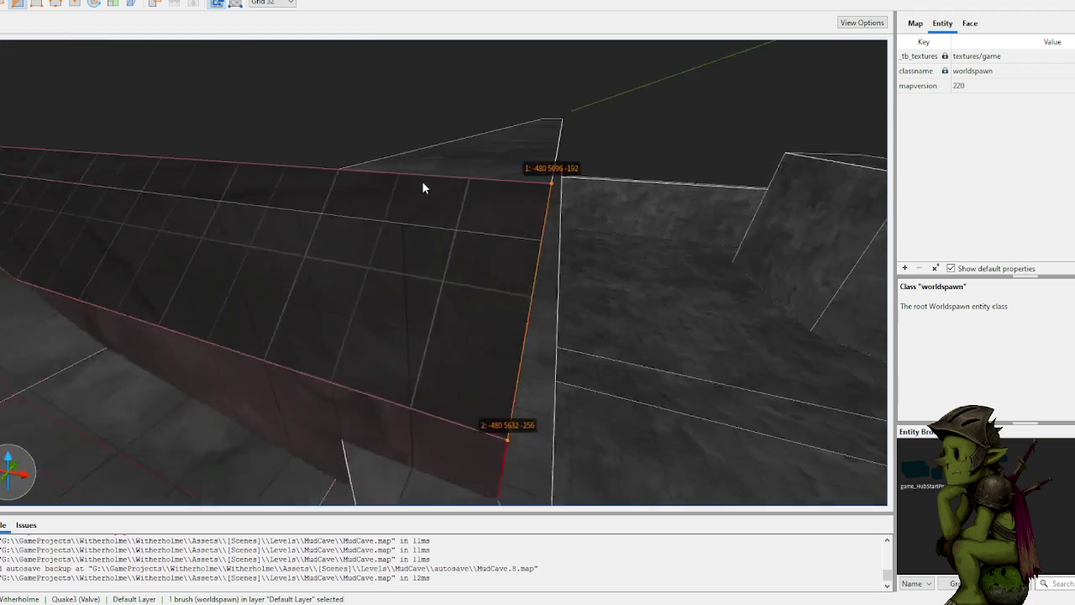
pyautogui.click(420, 191)
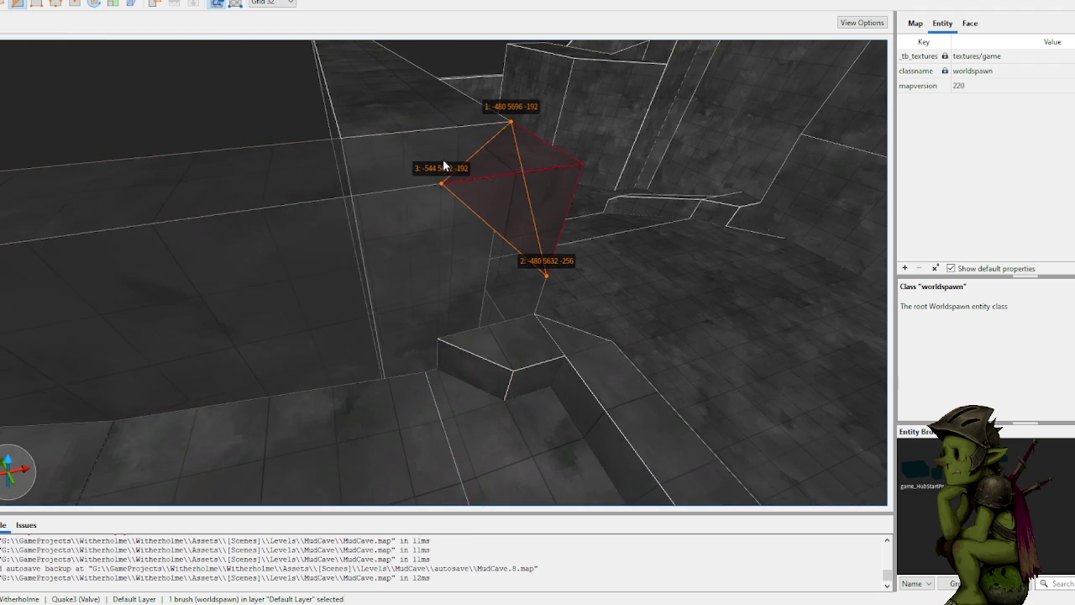
pyautogui.press('Tab')
pyautogui.press('Tab')
pyautogui.press('Tab')
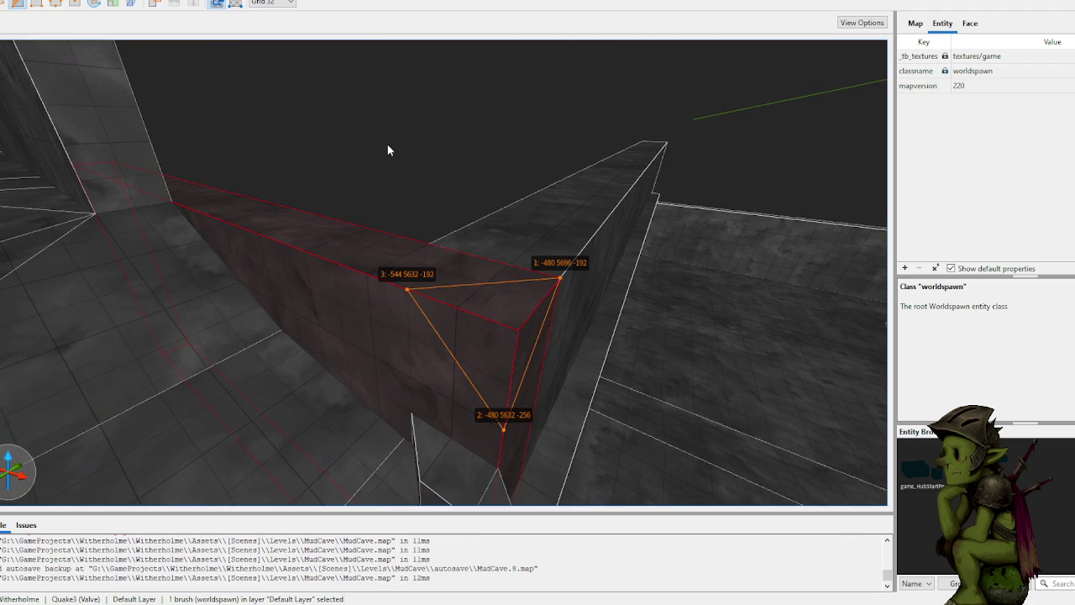
pyautogui.press('Return')
pyautogui.press('Escape')
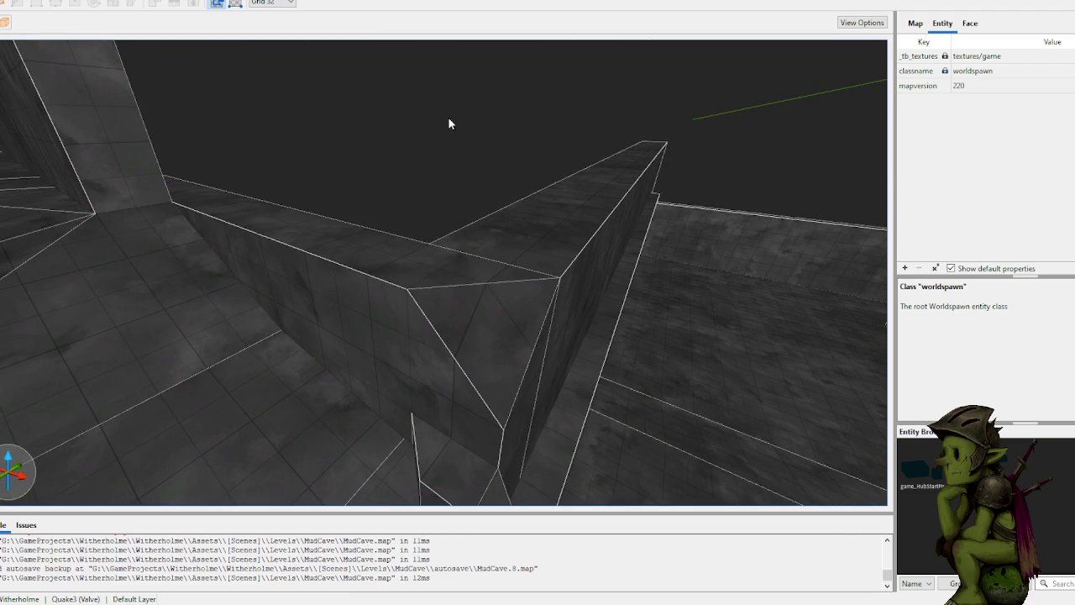
# Step: Trim the top corner of the neighbouring corner wall diagonally, then deselect it
pyautogui.press('w')
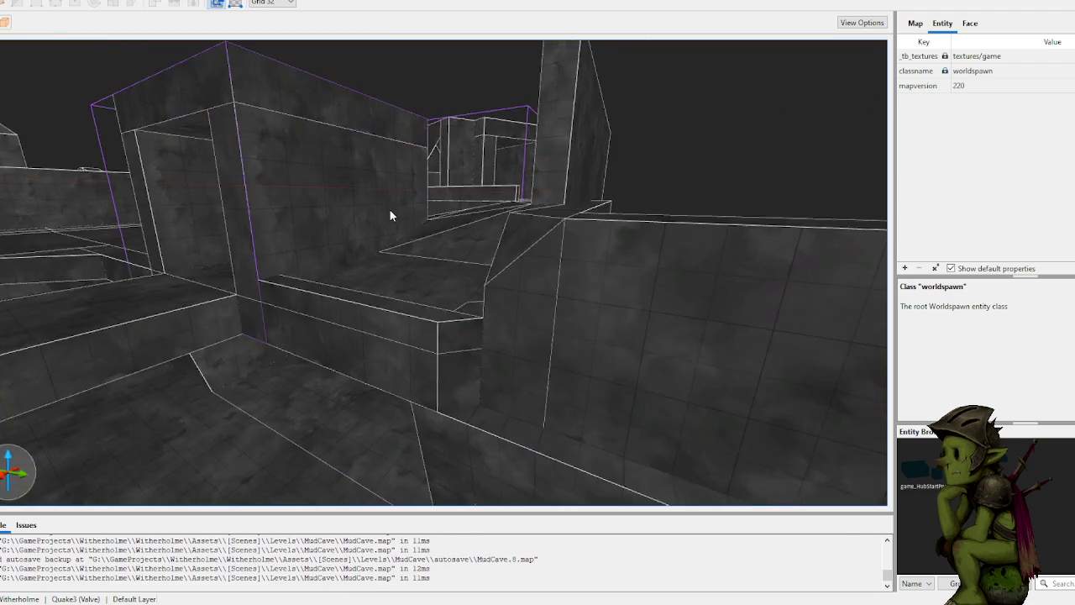
pyautogui.click(498, 239)
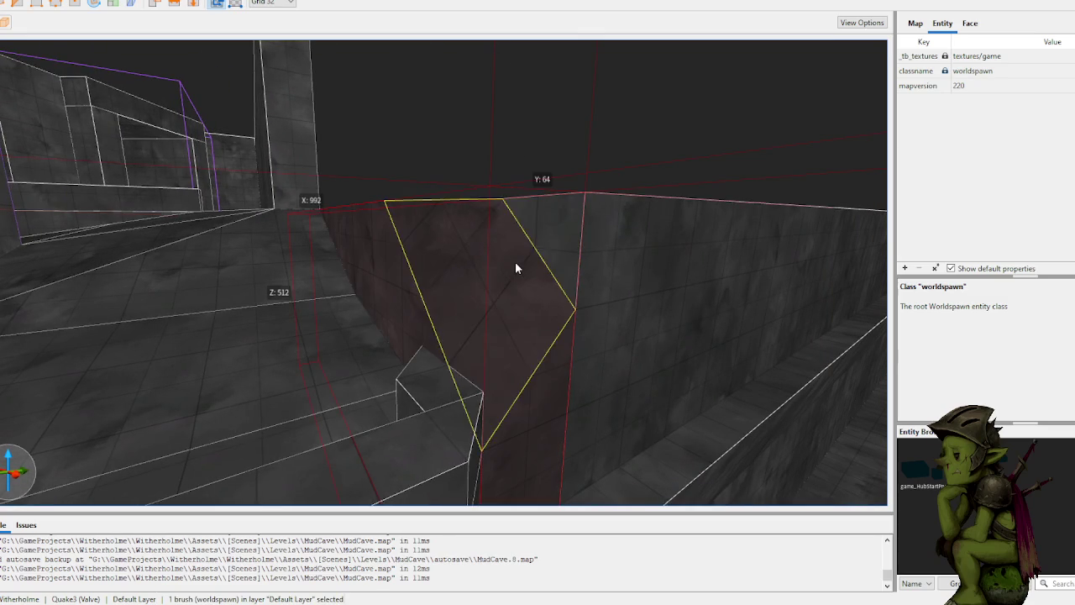
pyautogui.click(525, 159)
pyautogui.press('w')
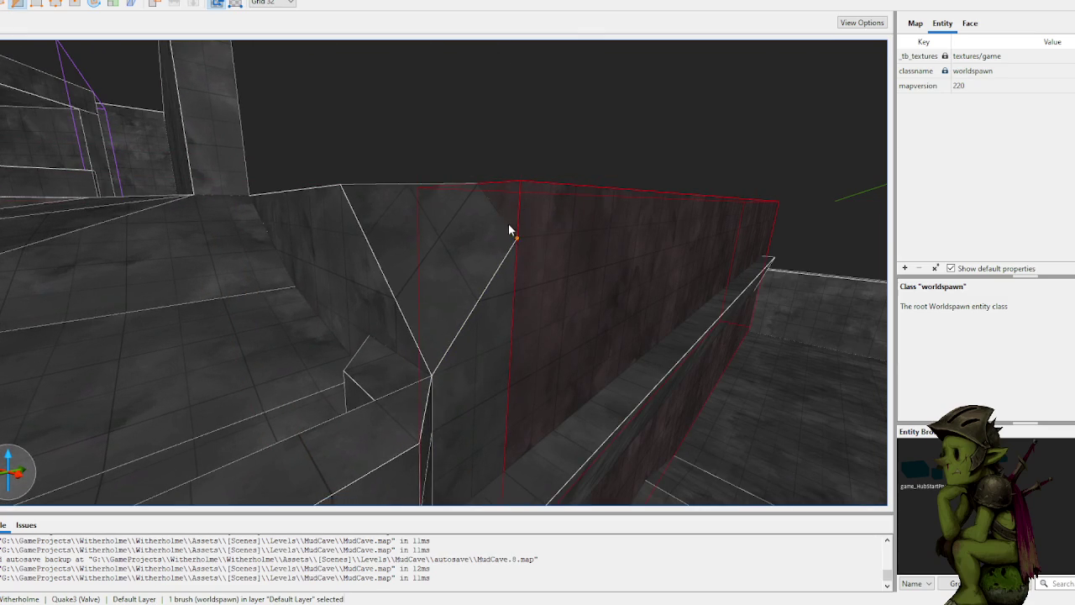
pyautogui.click(488, 187)
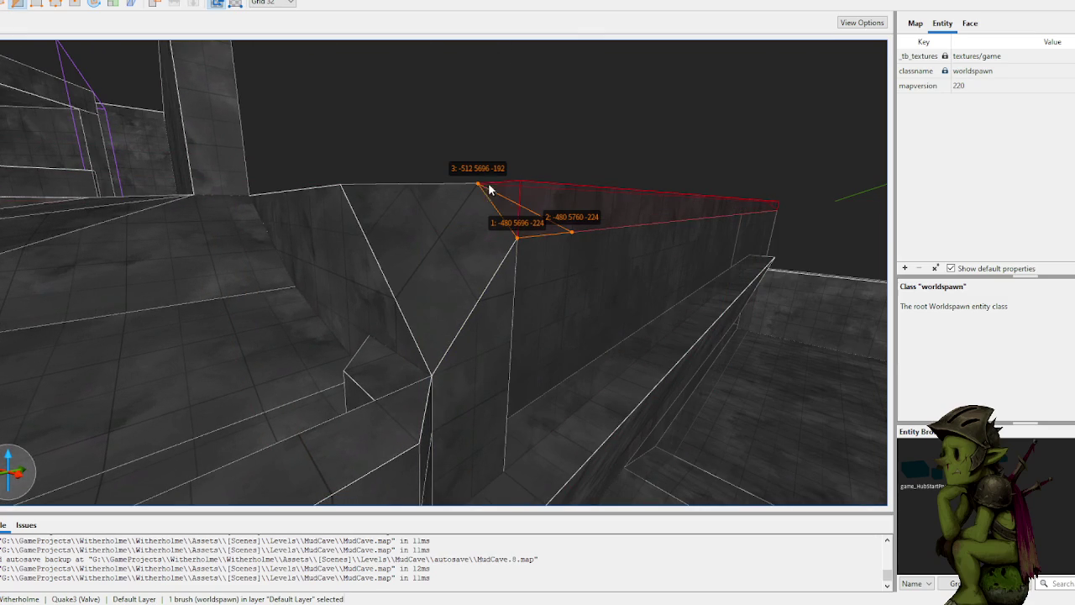
pyautogui.hotkey('ctrl', 'Return')
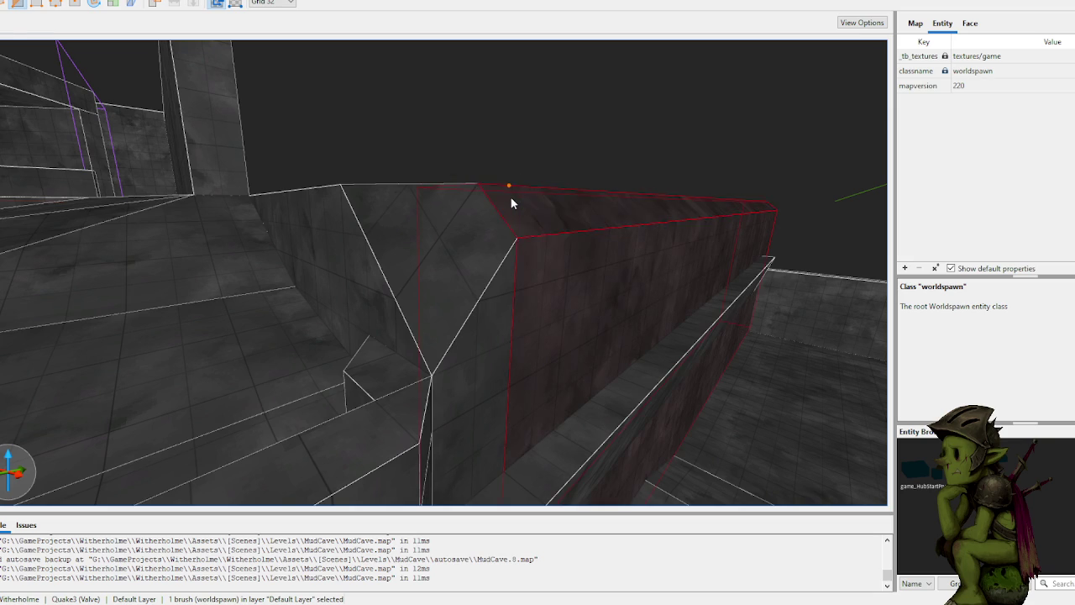
pyautogui.press('w')
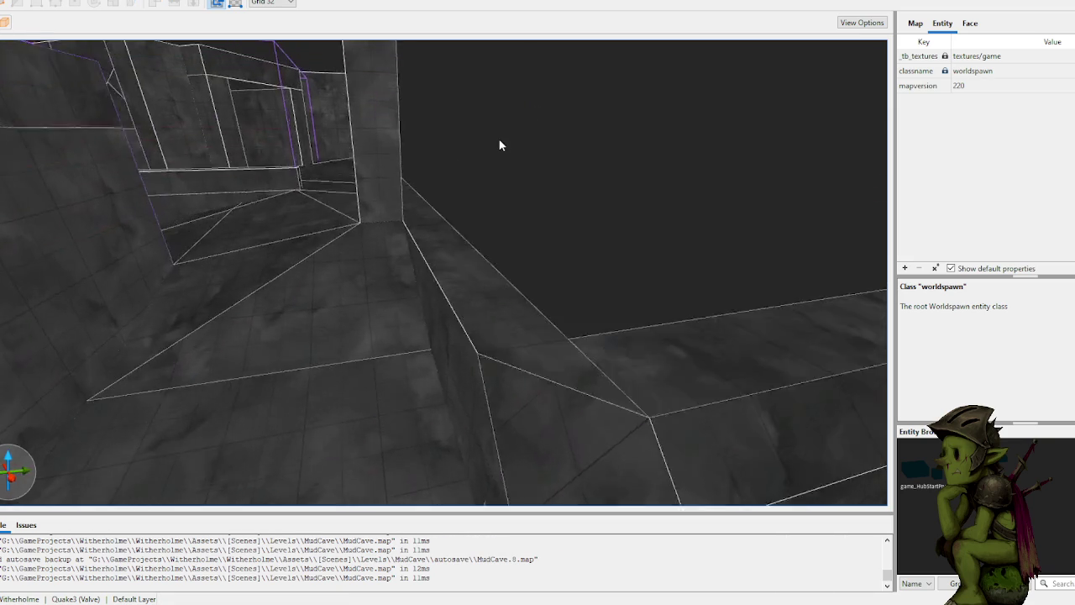
pyautogui.press('w')
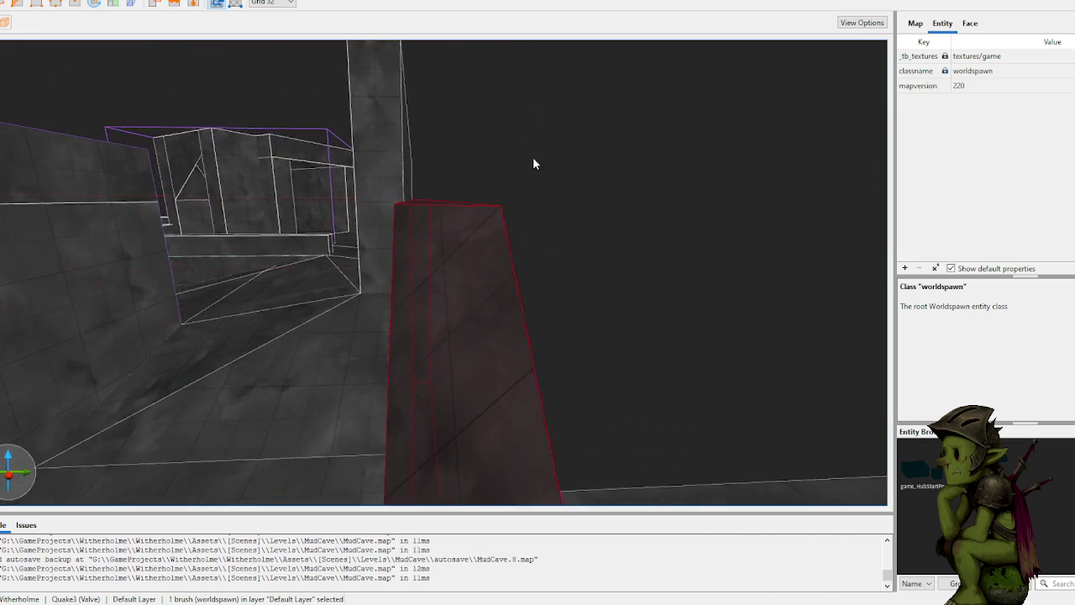
pyautogui.press('s')
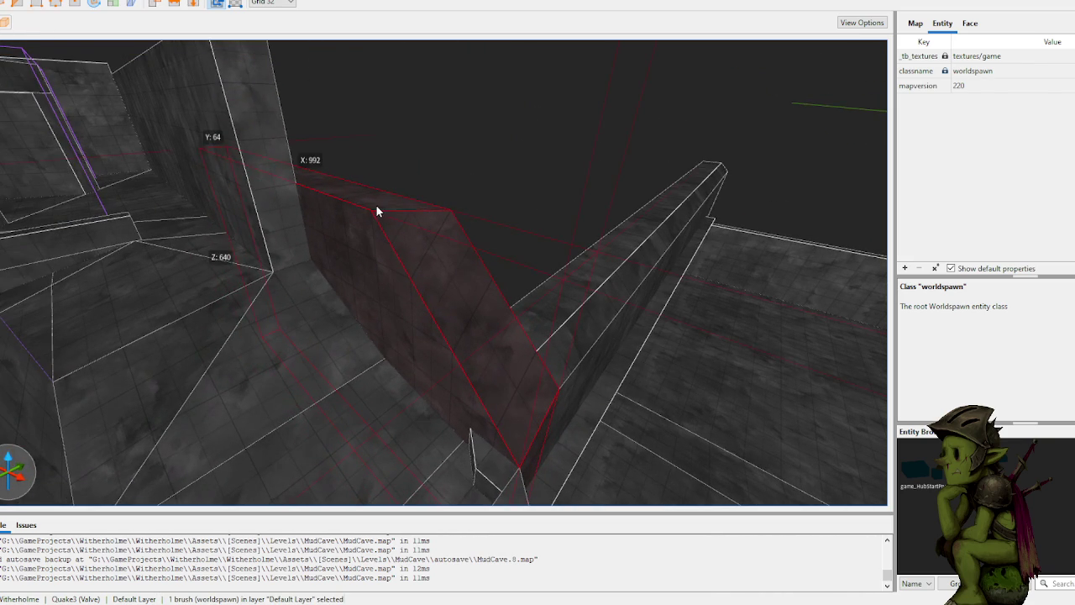
pyautogui.press('w')
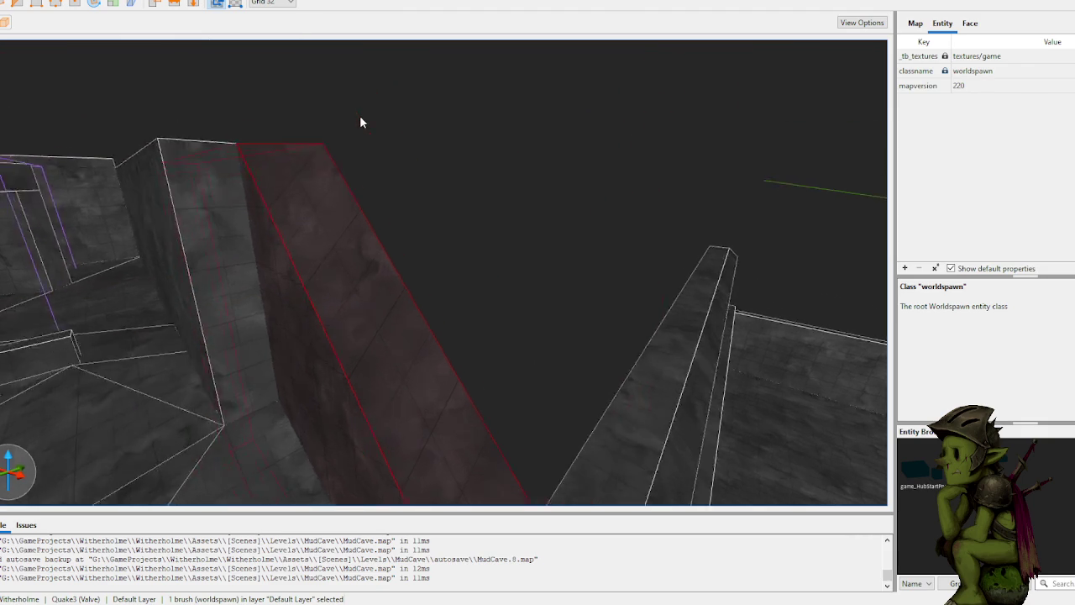
pyautogui.click(504, 117)
pyautogui.press('s')
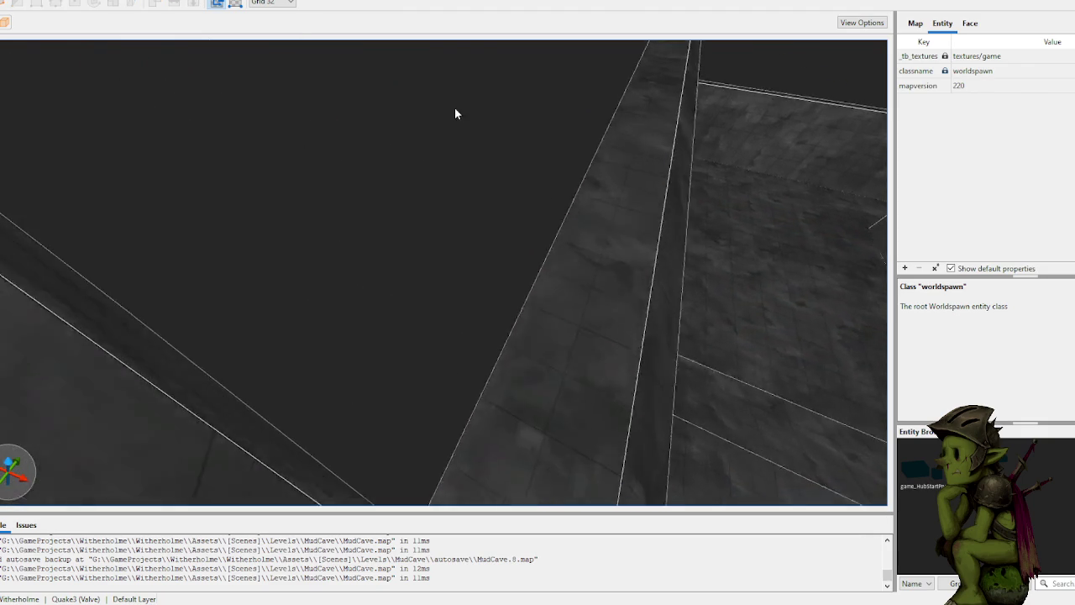
pyautogui.click(461, 353)
pyautogui.press('w')
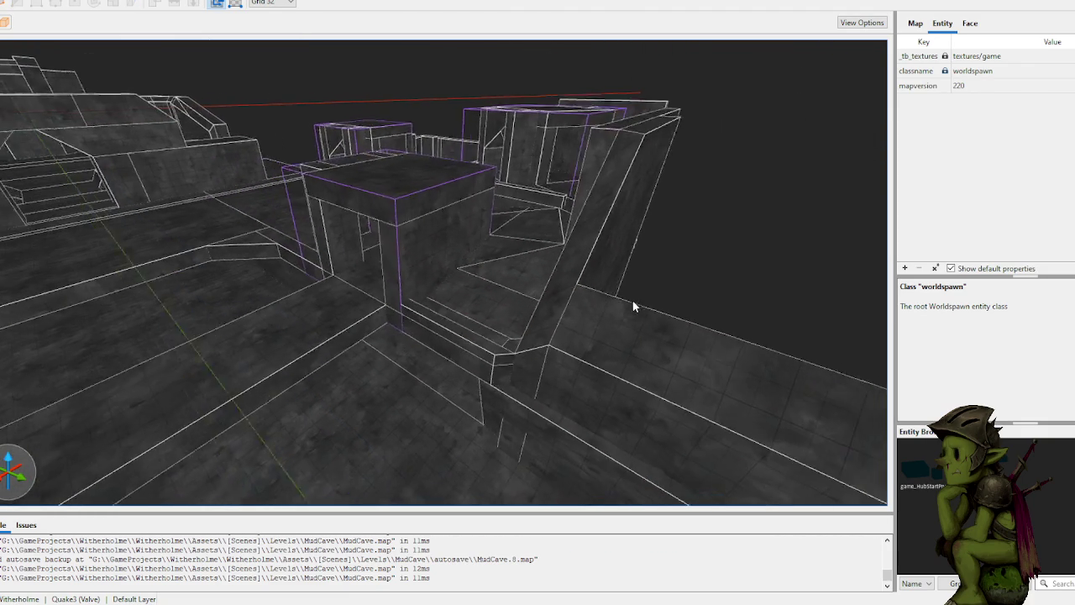
pyautogui.press('w')
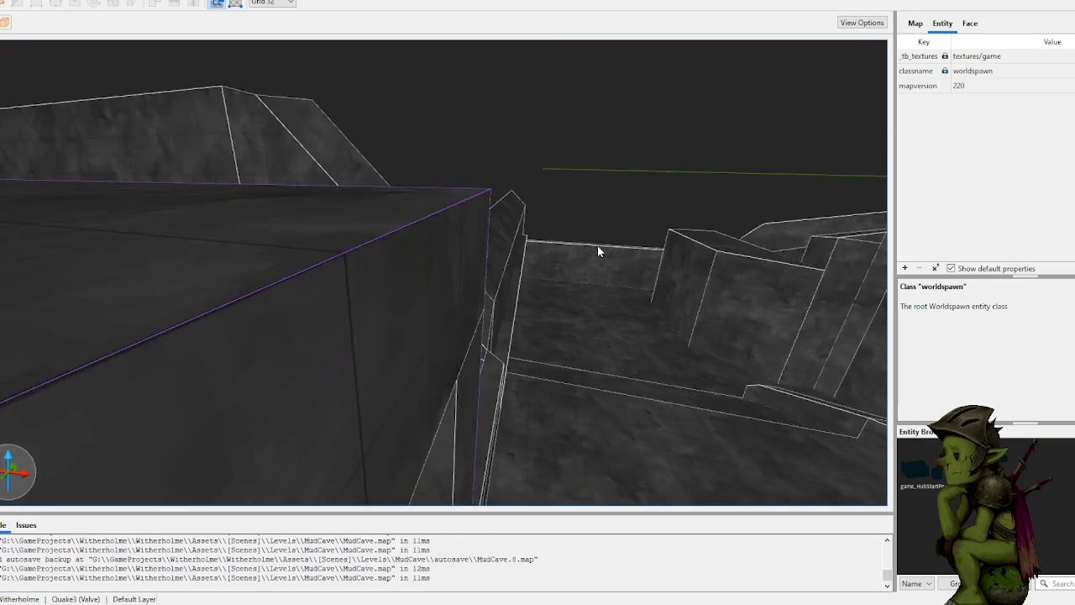
pyautogui.press('w')
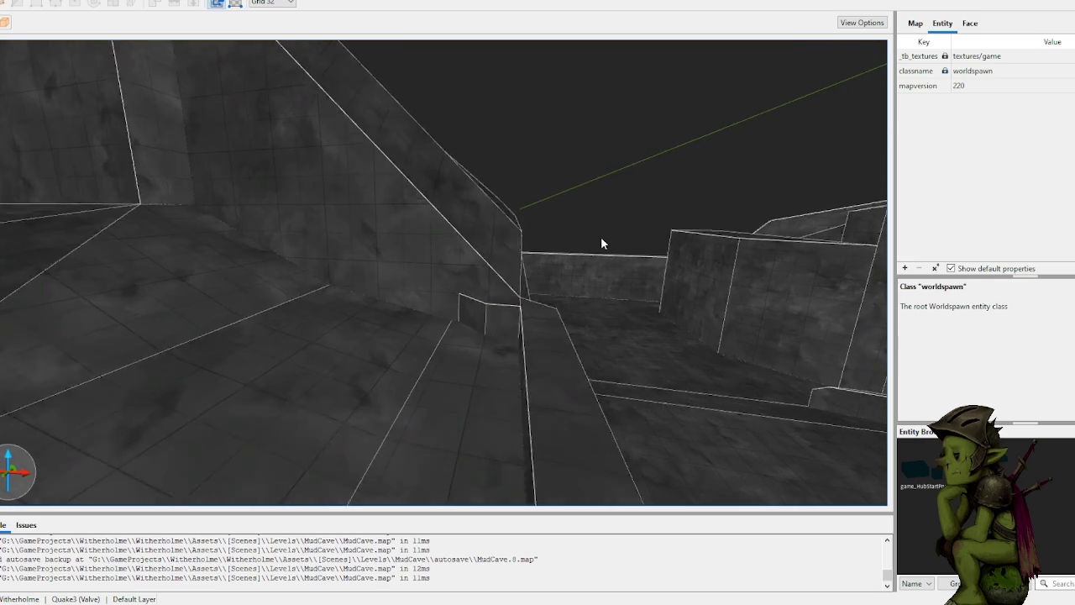
pyautogui.press('s')
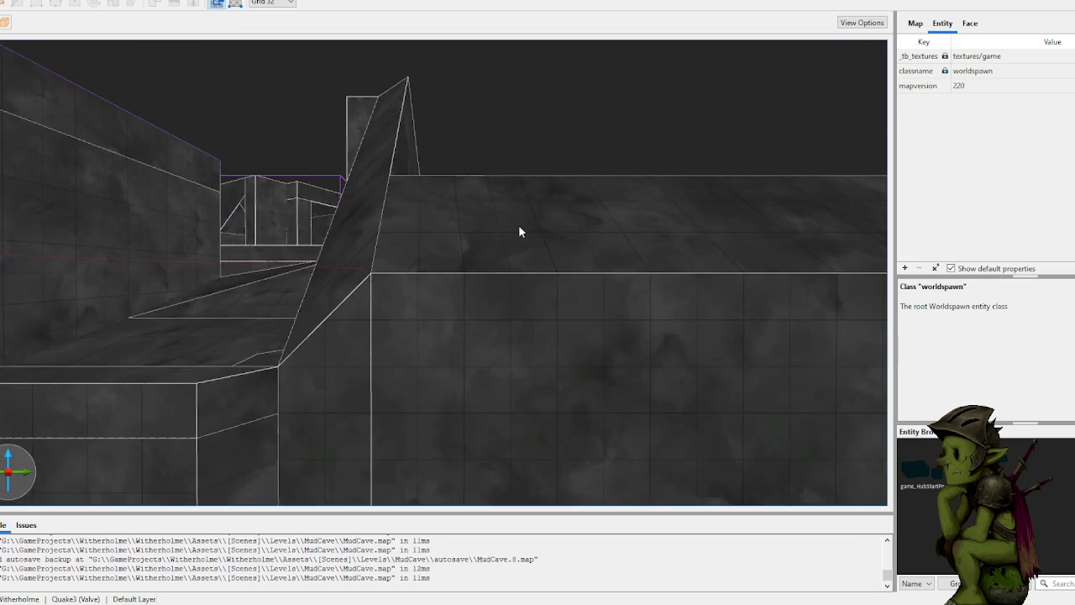
pyautogui.press('w')
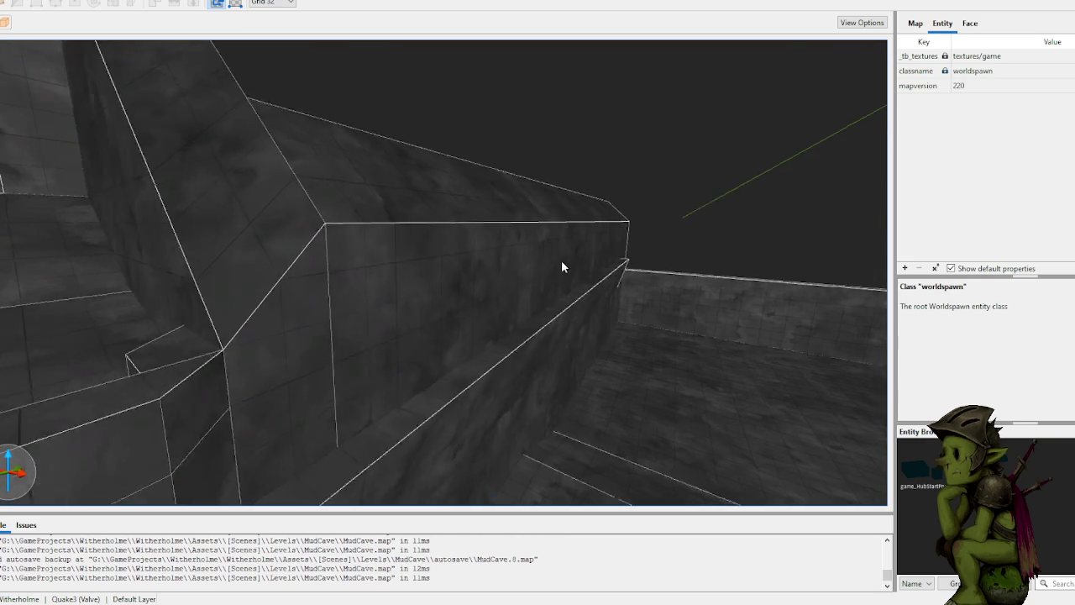
pyautogui.click(446, 256)
pyautogui.press('Escape')
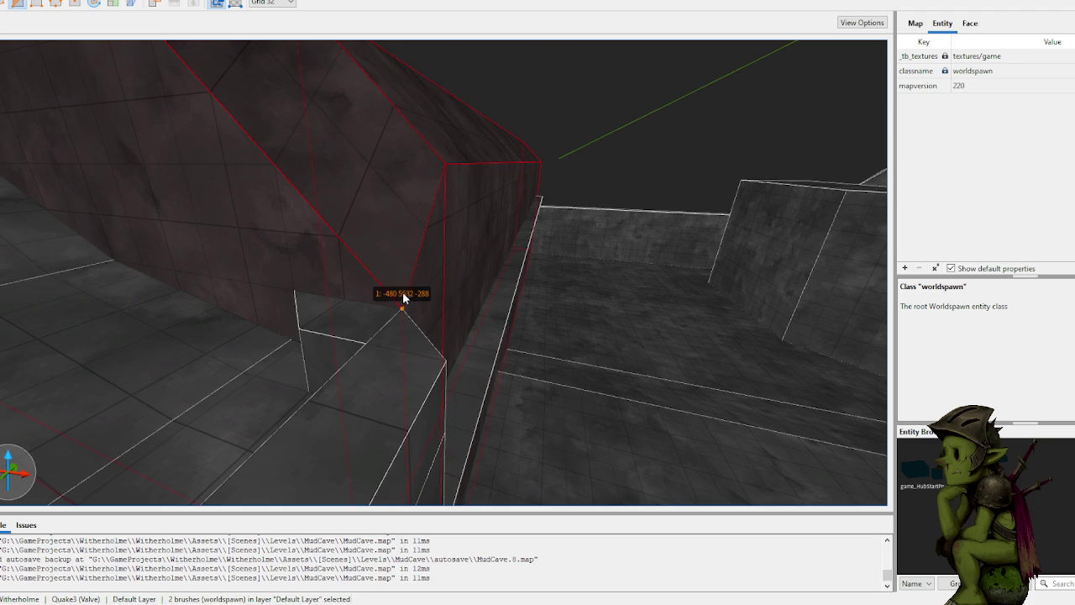
pyautogui.click(406, 116)
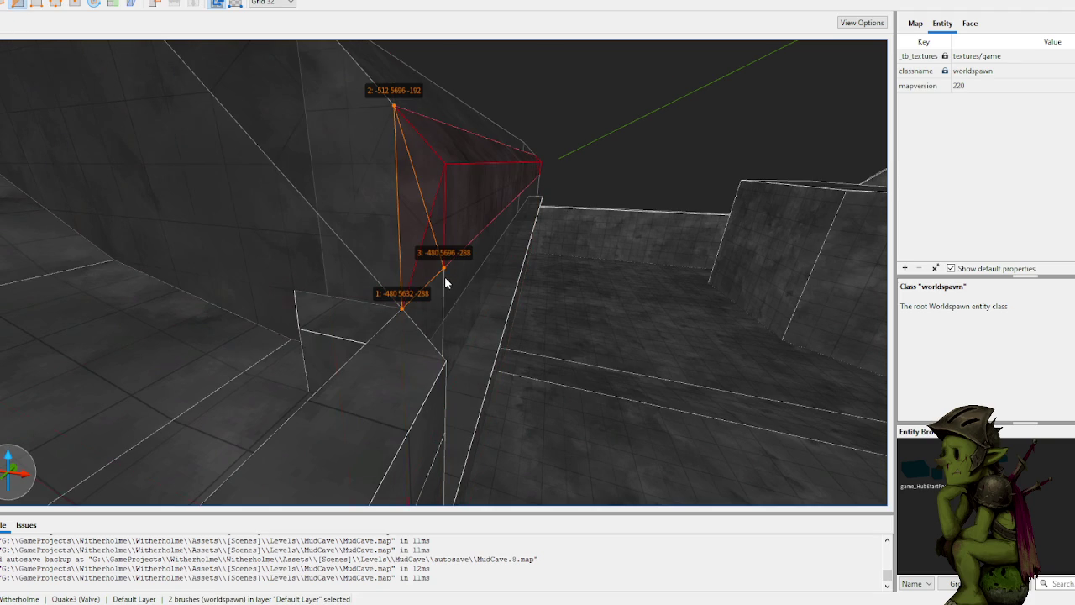
pyautogui.hotkey('ctrl', 'Return')
pyautogui.press('Return')
pyautogui.press('w')
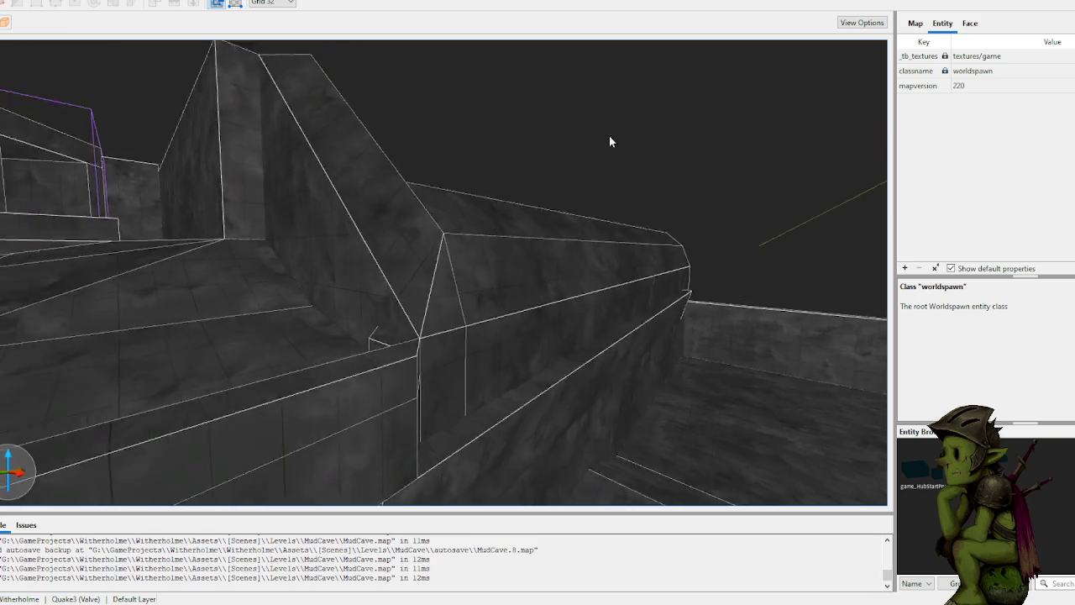
pyautogui.press('w')
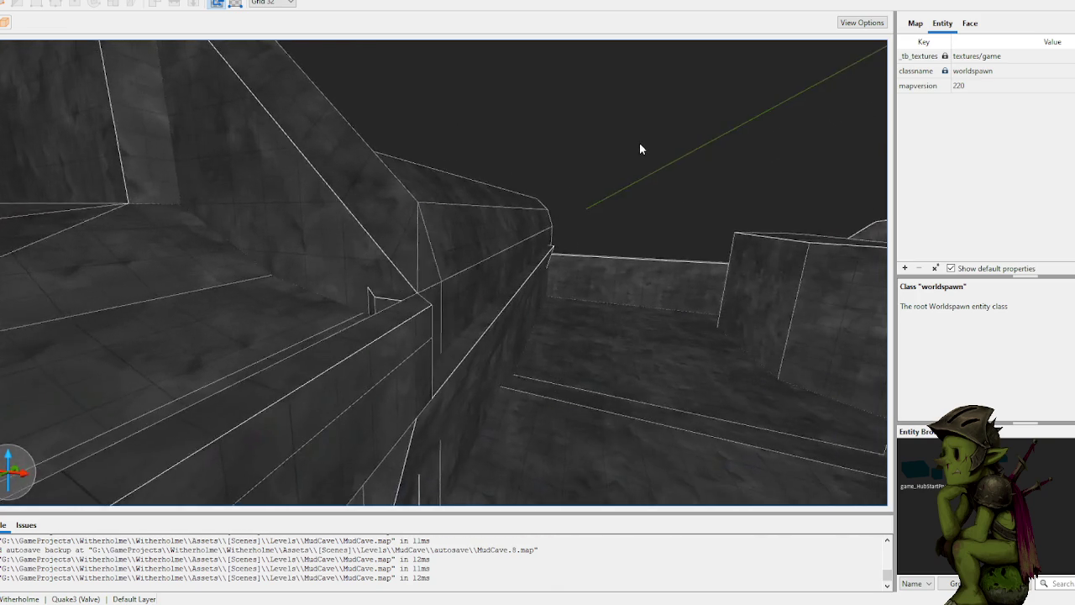
pyautogui.press('s')
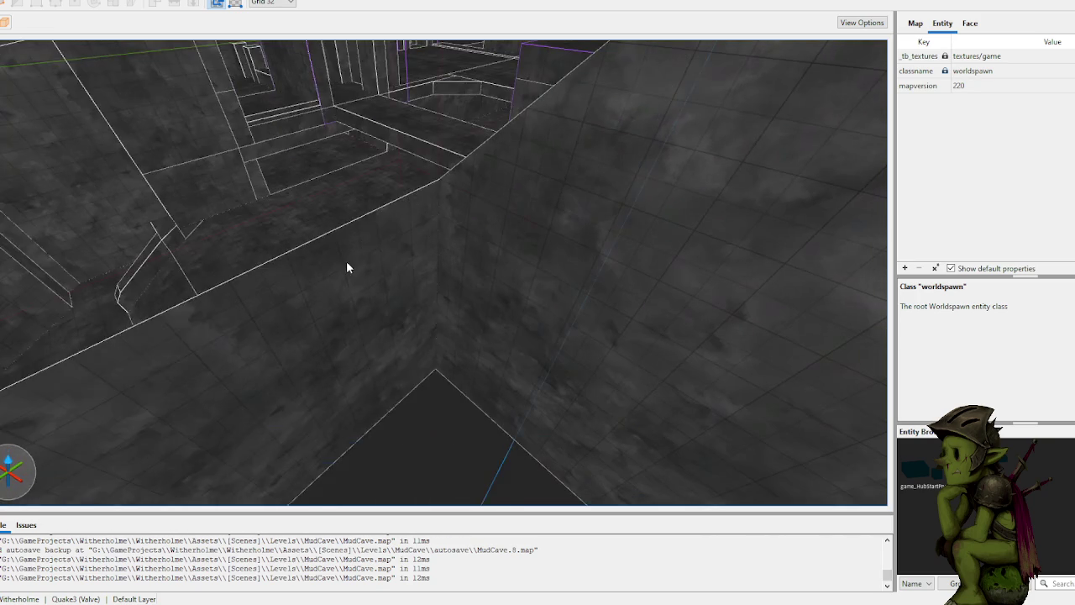
pyautogui.press('w')
pyautogui.press('s')
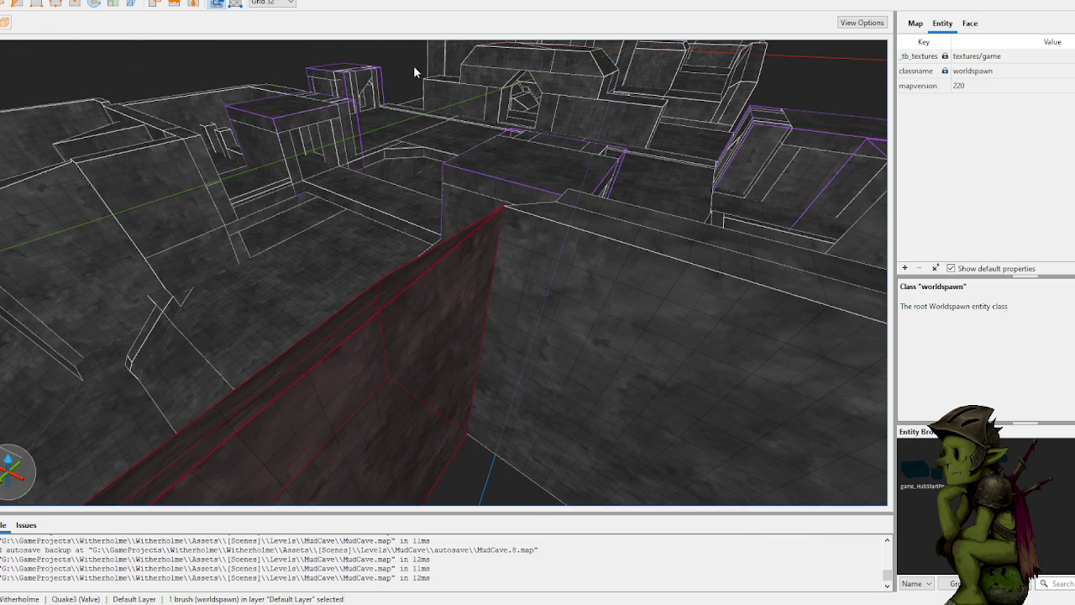
pyautogui.press('w')
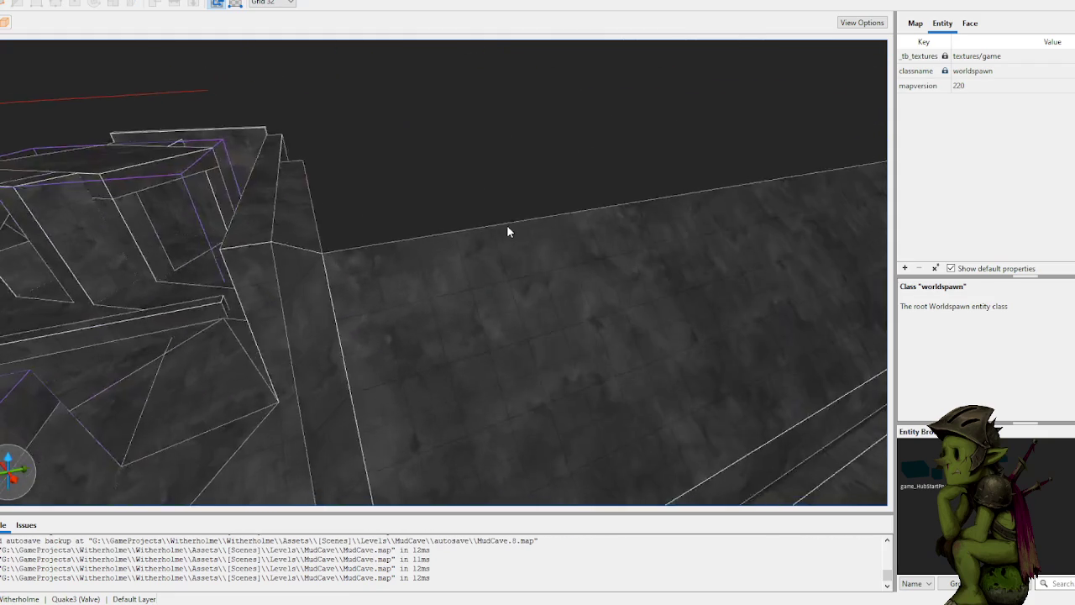
pyautogui.press('s')
pyautogui.rightClick(537, 202)
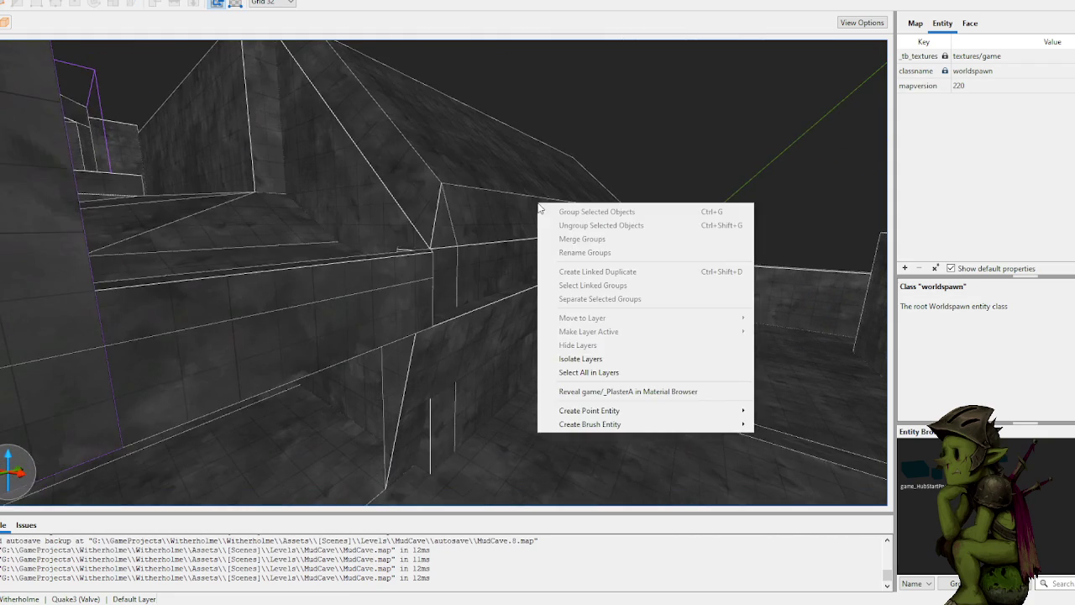
pyautogui.click(404, 209)
pyautogui.press('w')
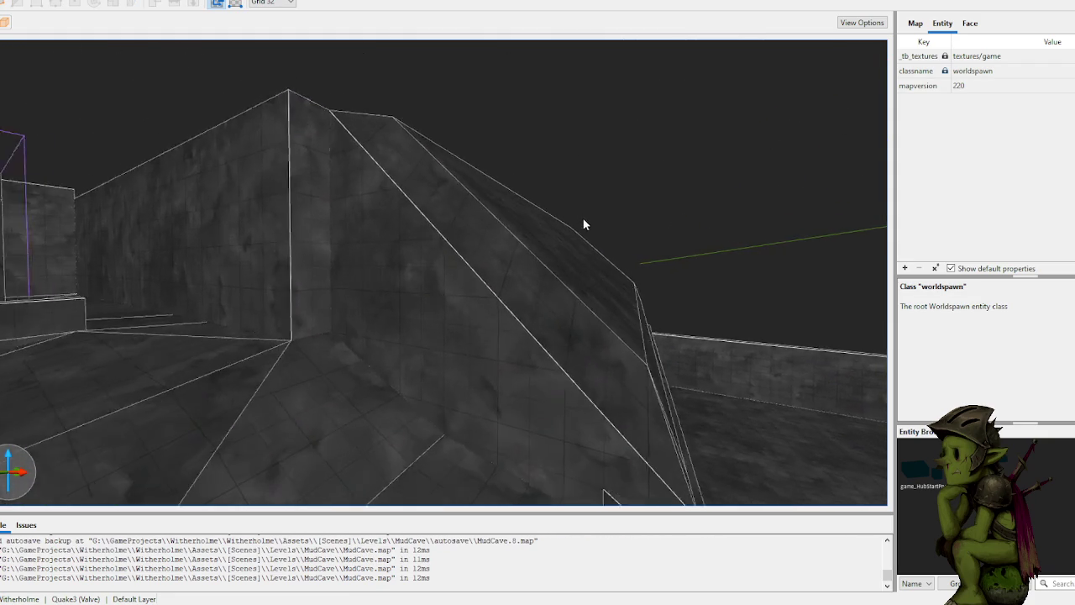
pyautogui.press('w')
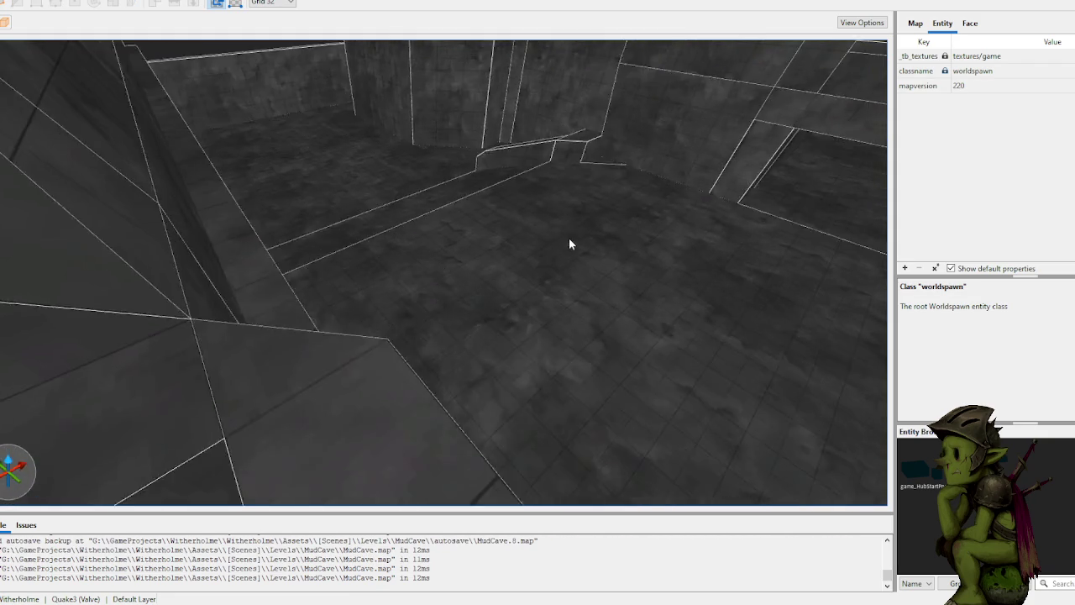
pyautogui.press('w')
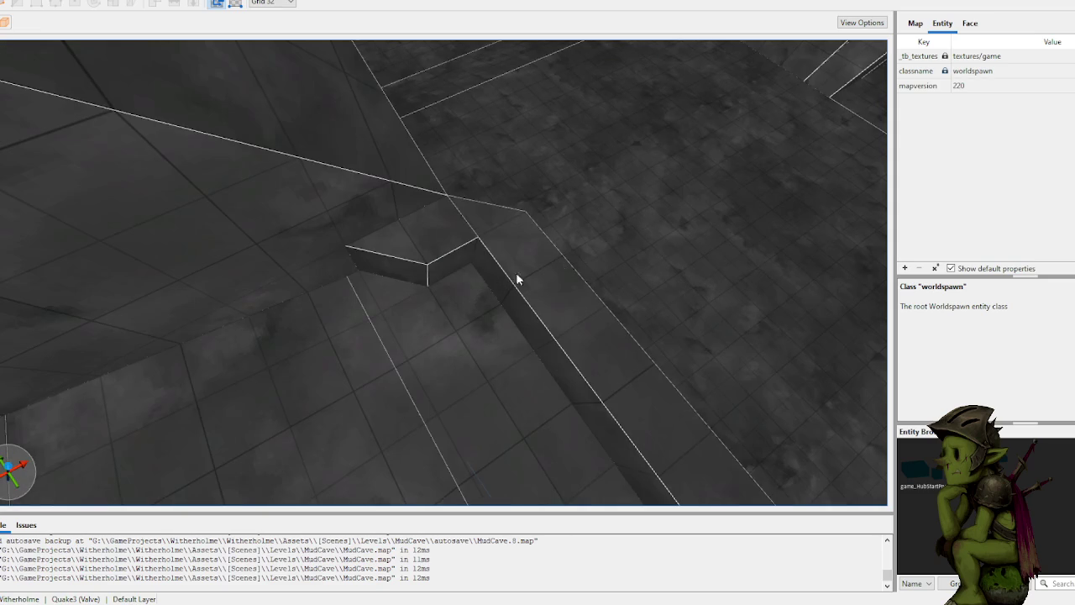
pyautogui.click(456, 269)
pyautogui.moveTo(460, 267); pyautogui.dragTo(494, 286)
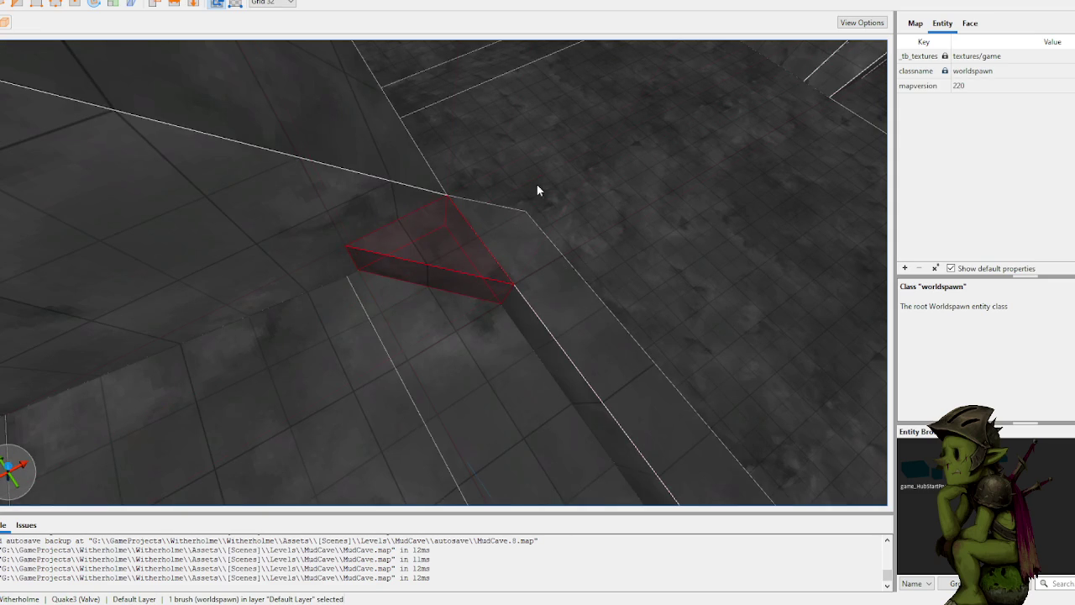
pyautogui.press('Escape')
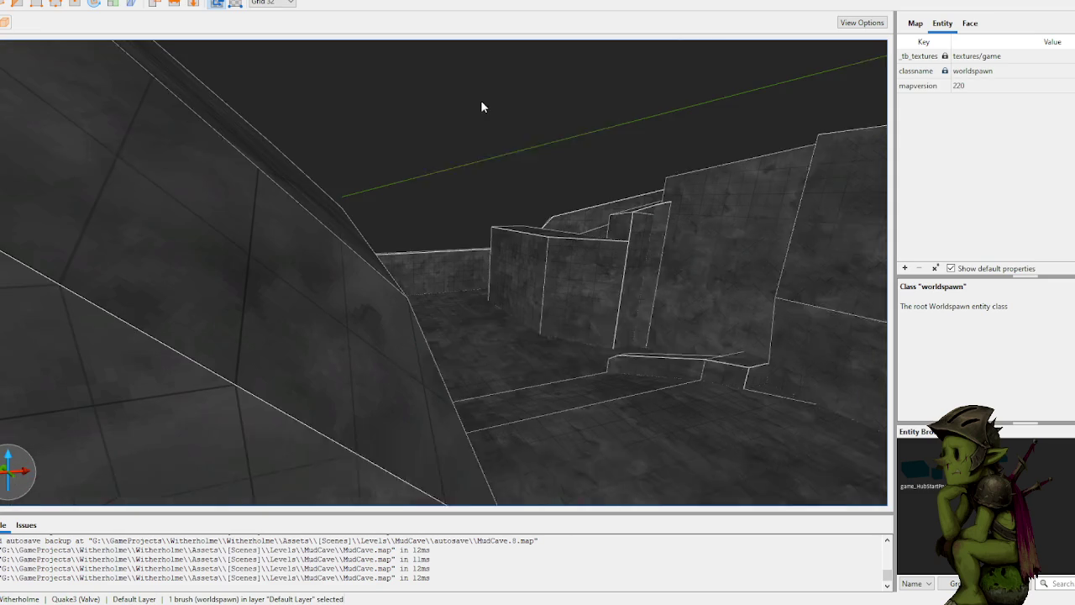
pyautogui.press('w')
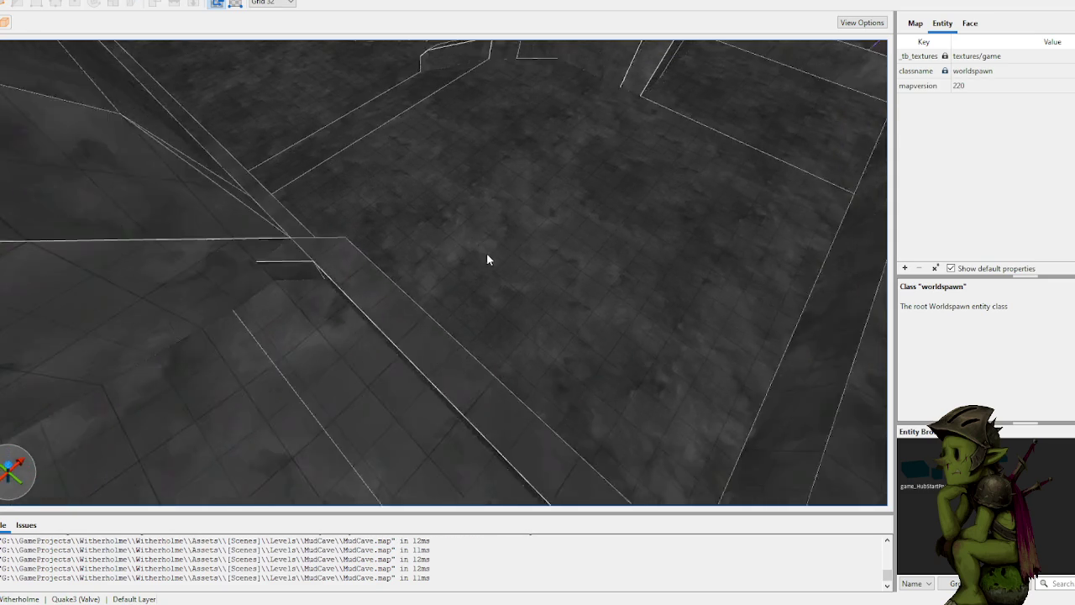
pyautogui.press('w')
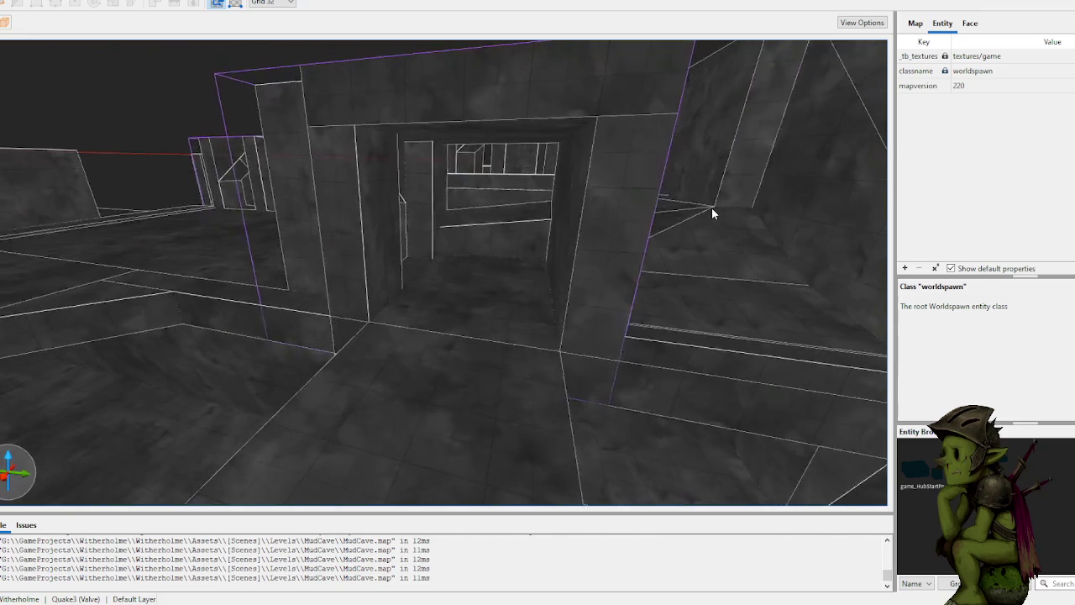
pyautogui.press('w')
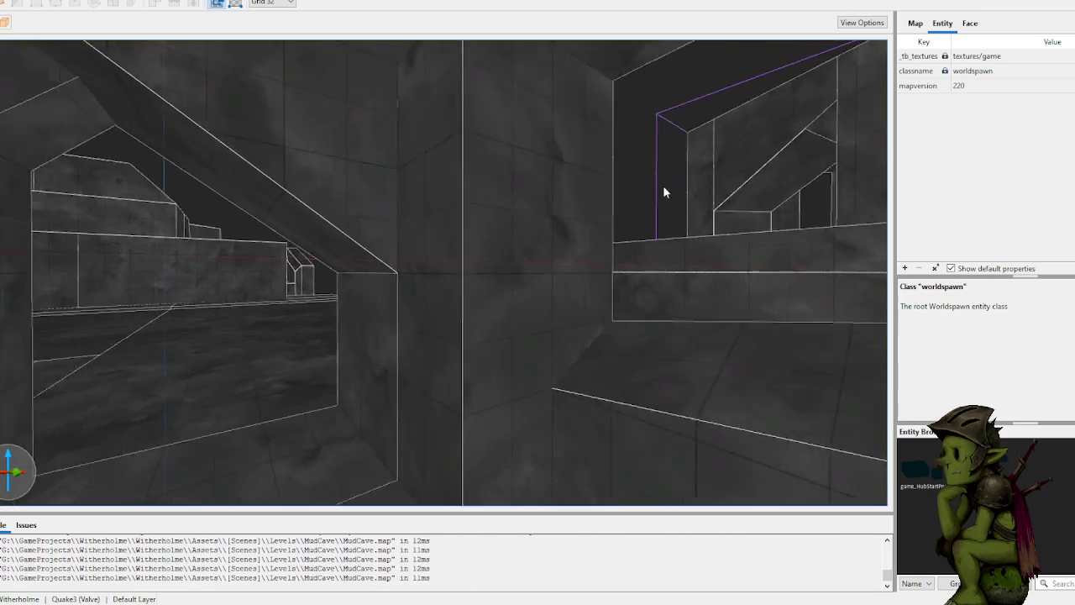
pyautogui.press('w')
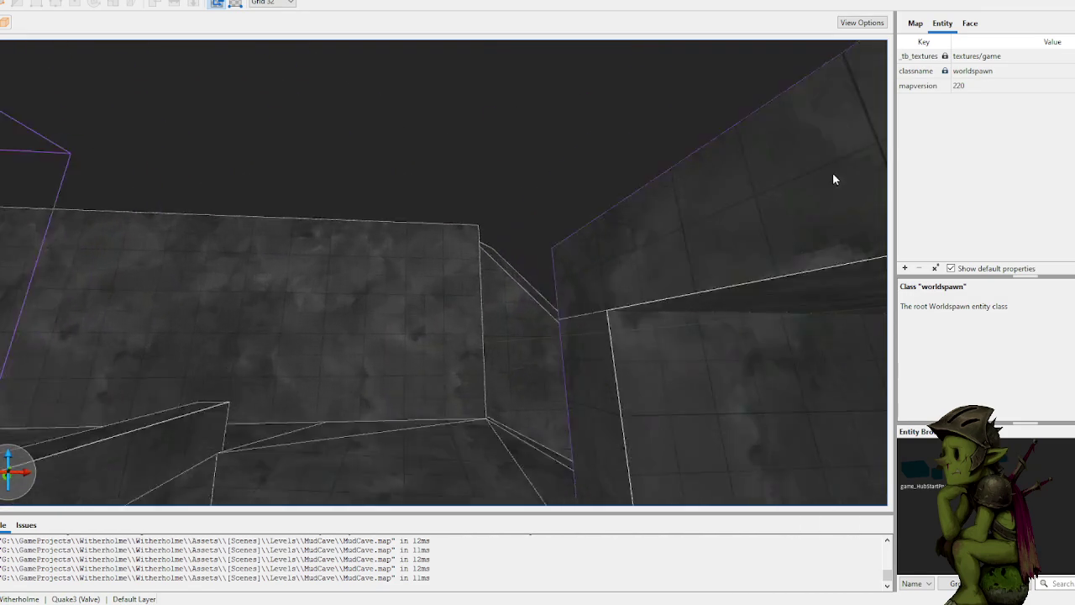
pyautogui.press('w')
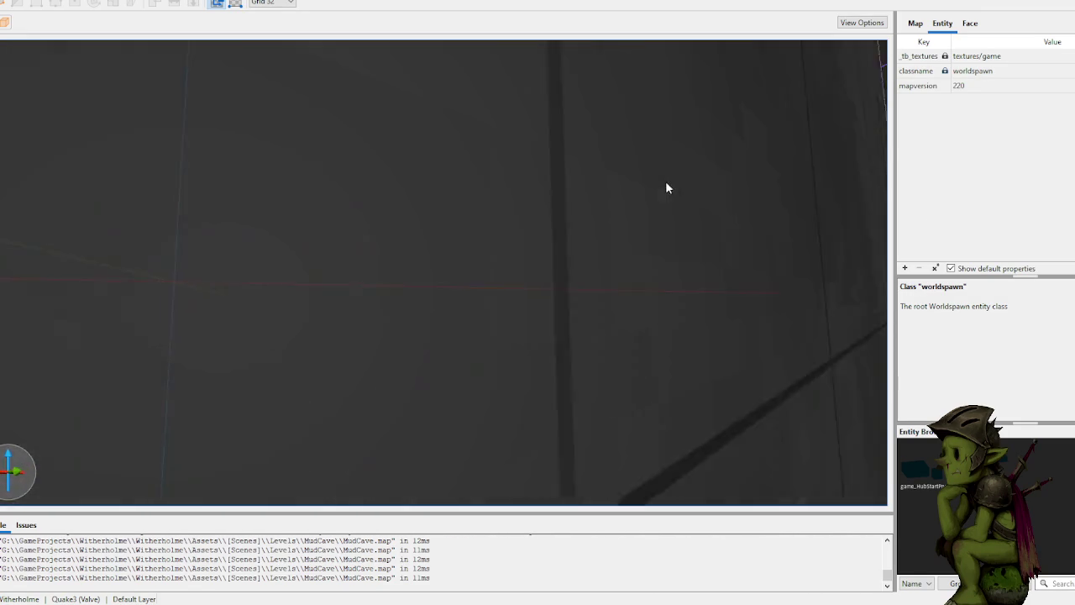
pyautogui.press('w')
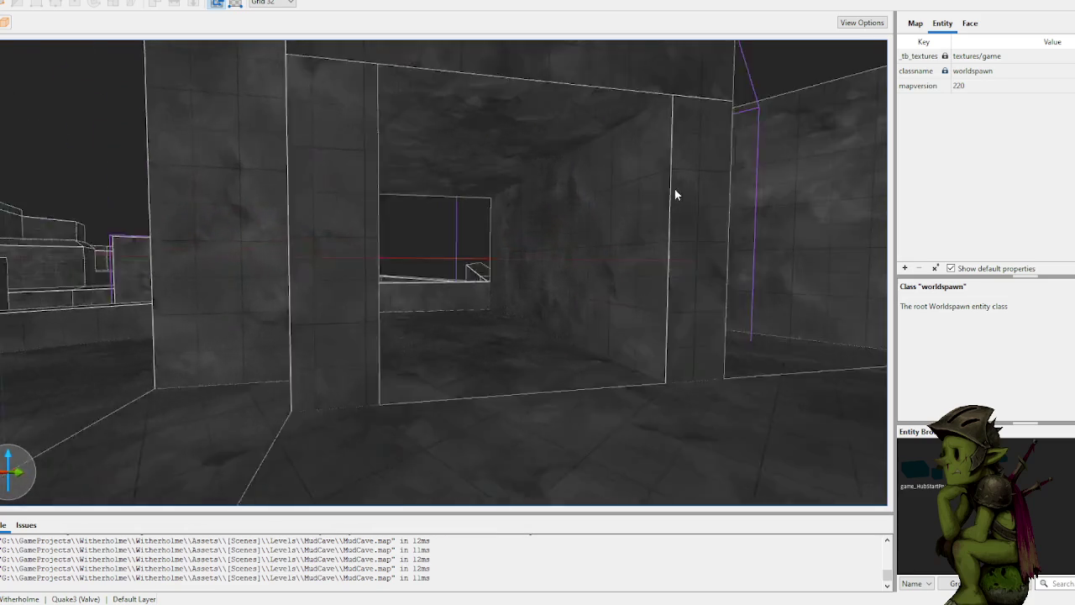
pyautogui.press('w')
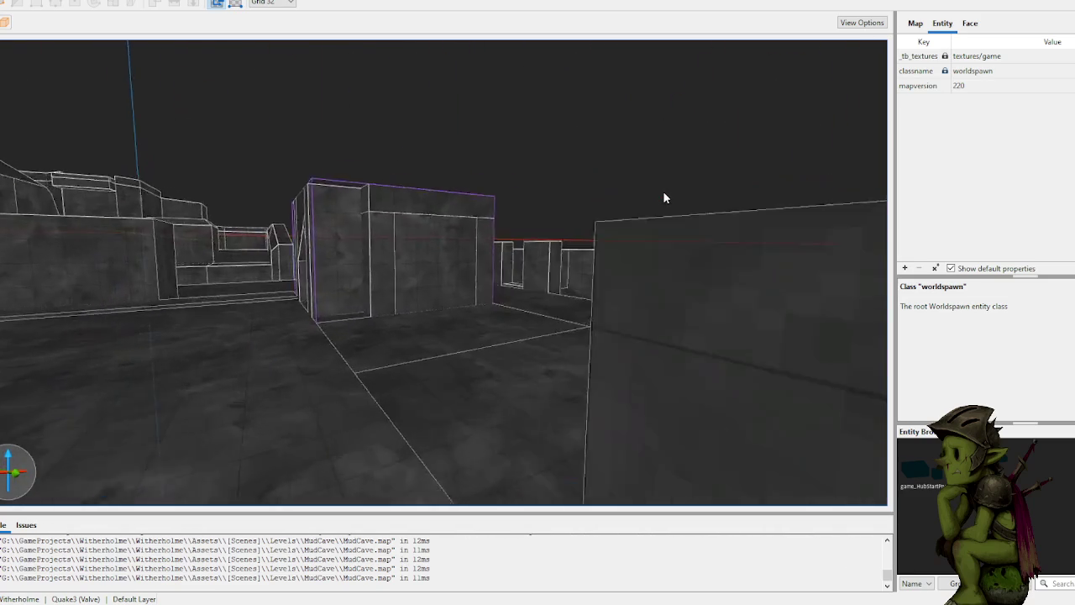
pyautogui.press('w')
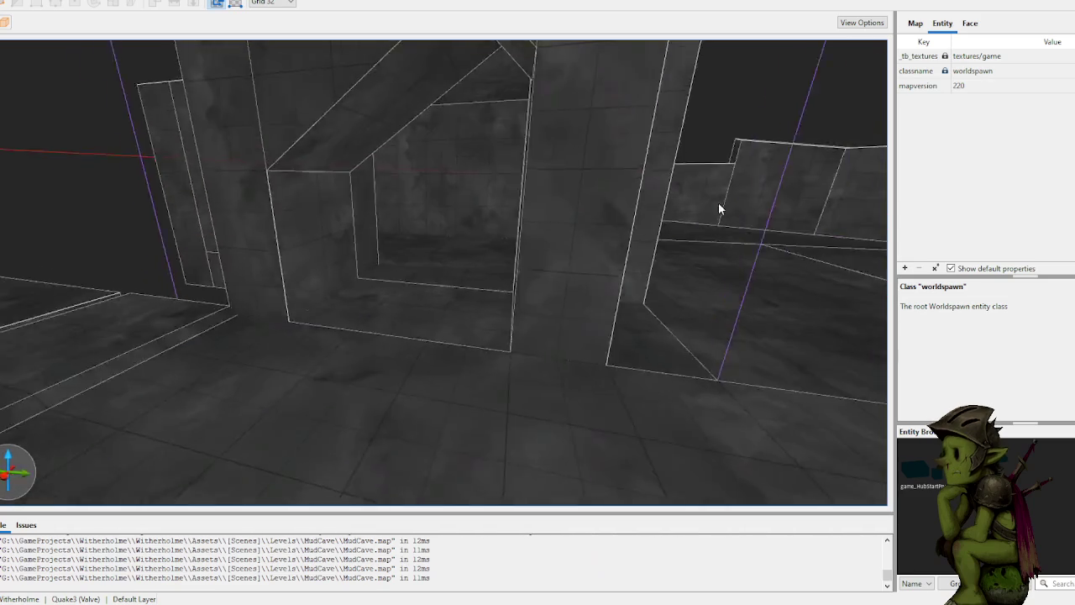
pyautogui.press('w')
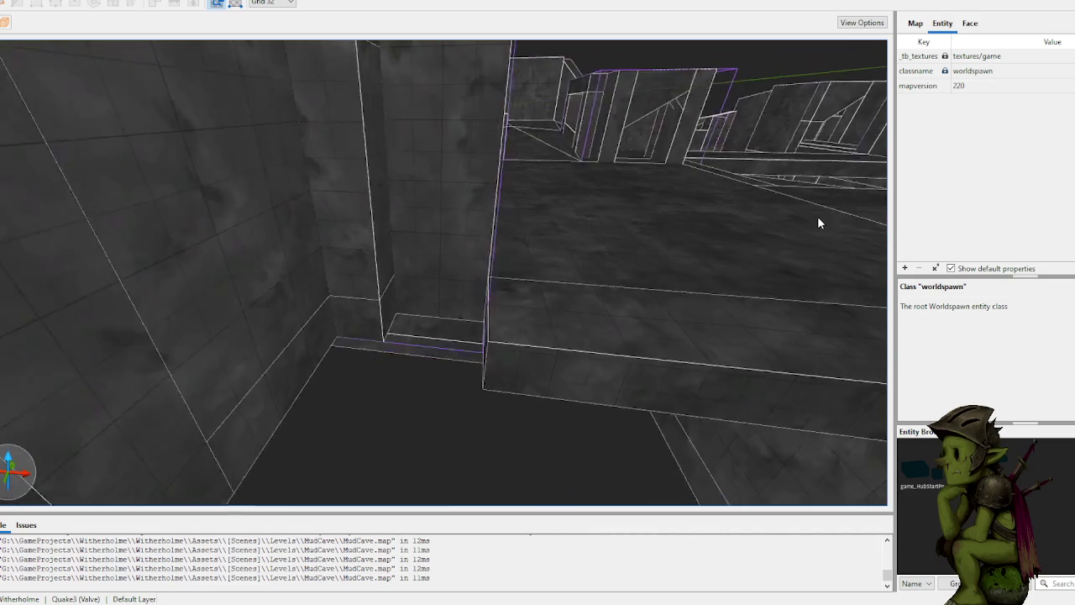
pyautogui.press('s')
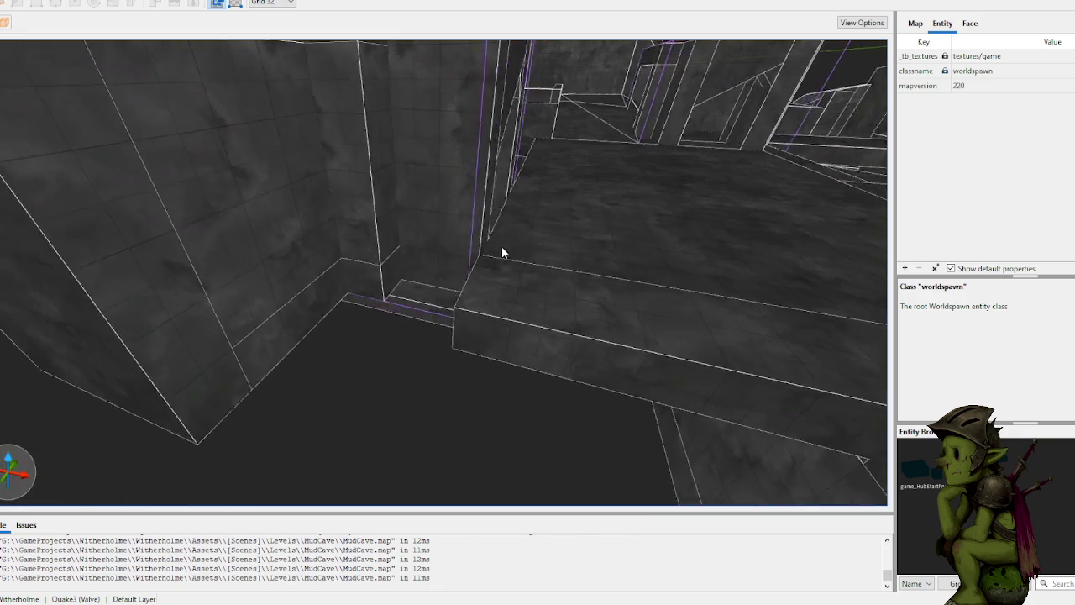
pyautogui.press('w')
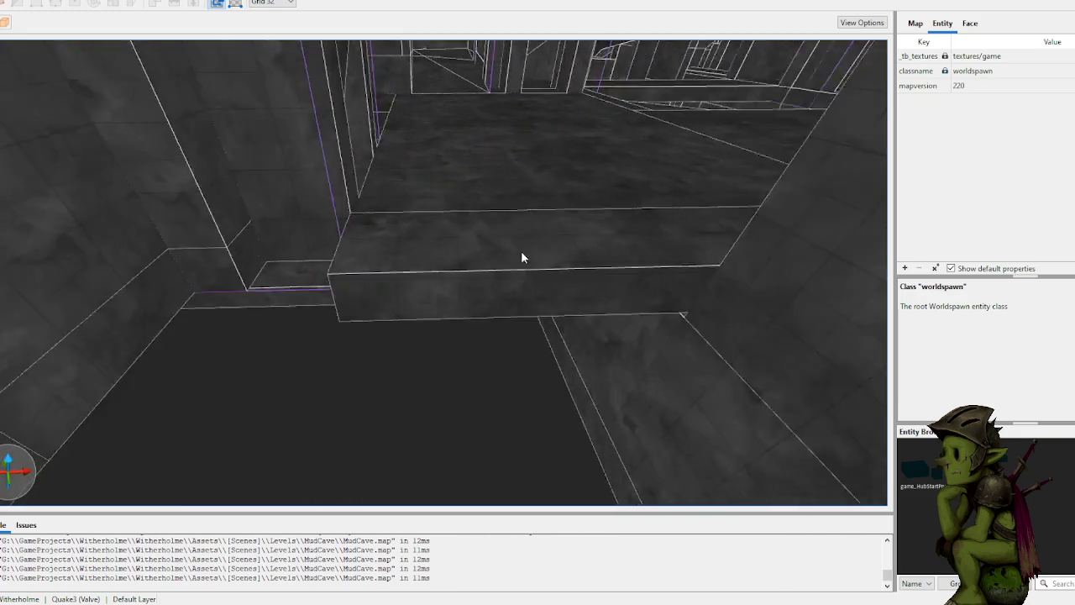
pyautogui.press('w')
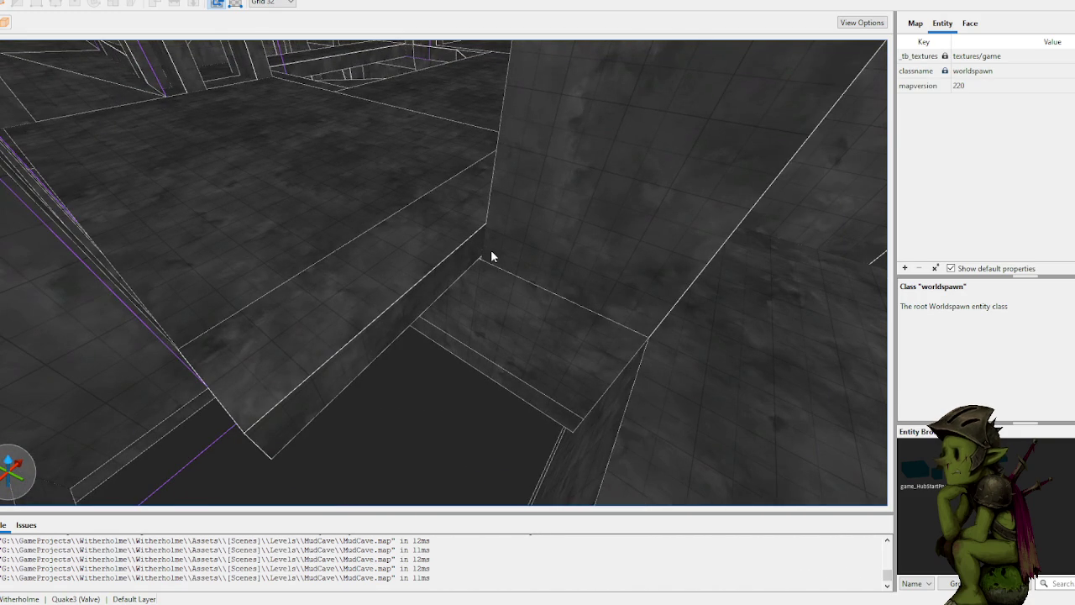
pyautogui.moveTo(491, 252)
pyautogui.mouseDown()
pyautogui.moveTo(504, 283)
pyautogui.moveTo(281, 430)
pyautogui.moveTo(294, 438)
pyautogui.moveTo(399, 295)
pyautogui.mouseUp()
pyautogui.press('w')
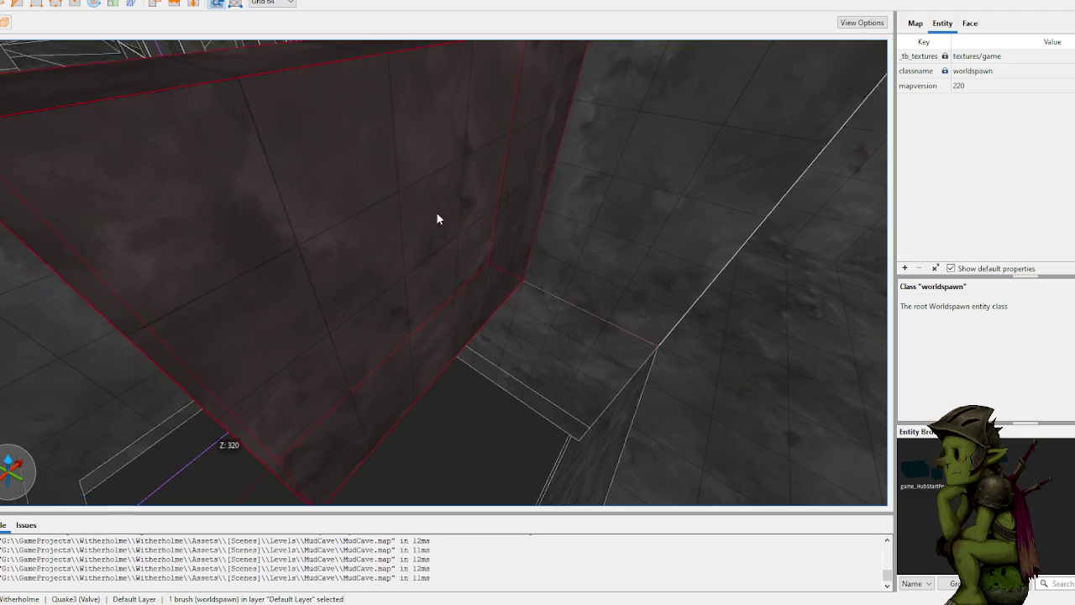
pyautogui.moveTo(464, 406); pyautogui.dragTo(501, 199)
pyautogui.press('s')
pyautogui.click(477, 201)
pyautogui.rightClick(522, 203)
pyautogui.press('Escape')
pyautogui.press('w')
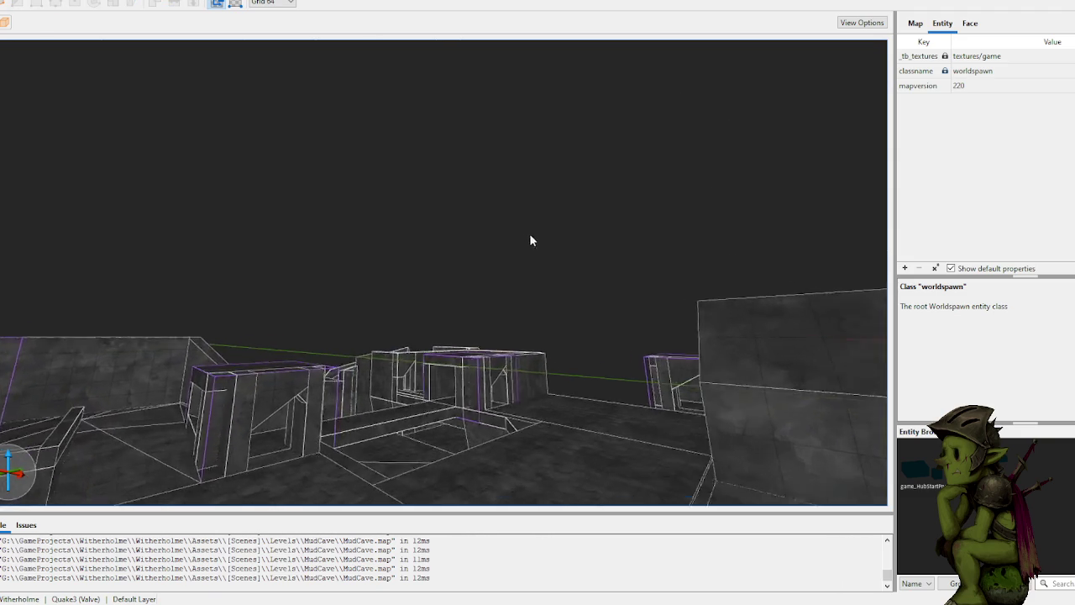
pyautogui.press('w')
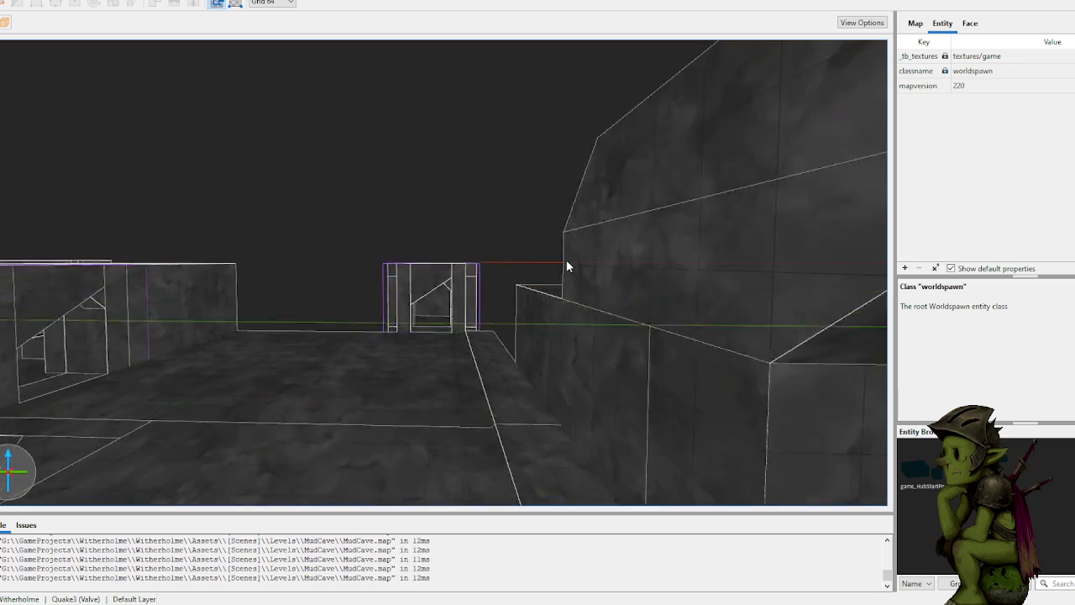
pyautogui.press('w')
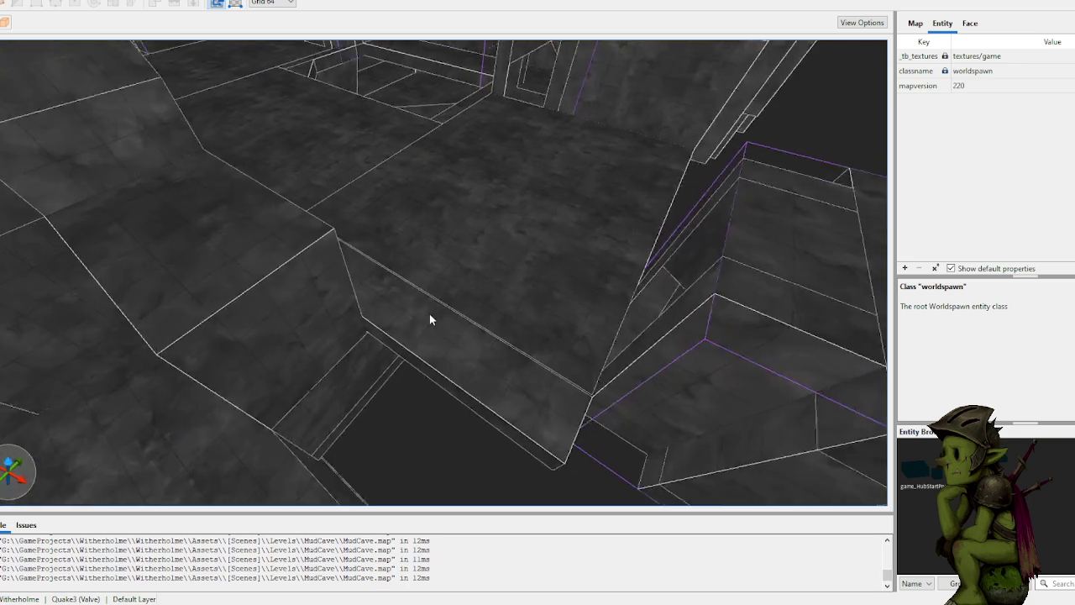
pyautogui.moveTo(344, 296); pyautogui.dragTo(515, 508)
pyautogui.press('s')
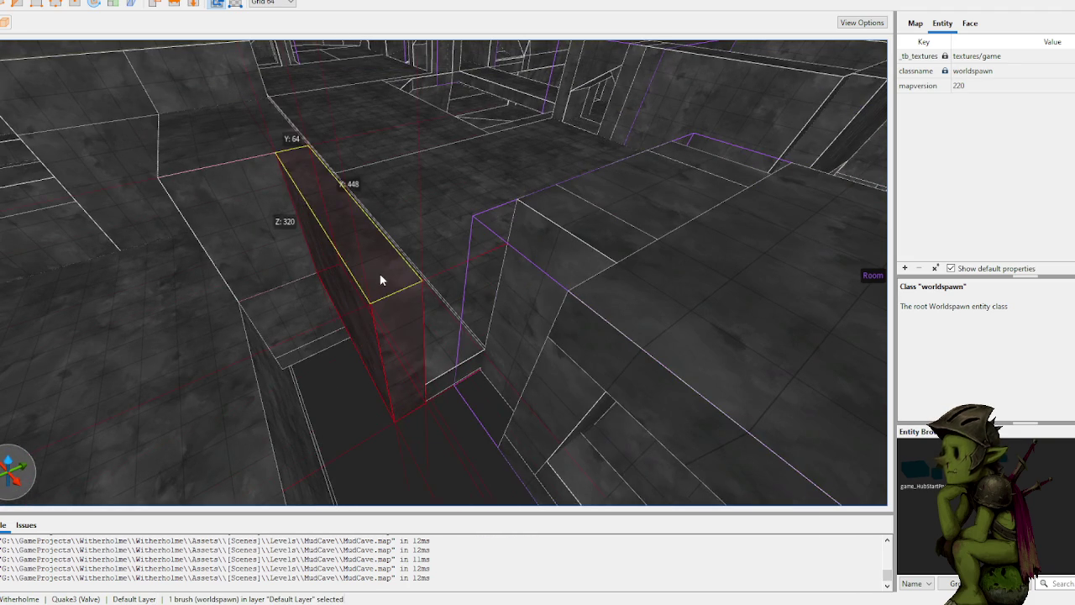
pyautogui.press('Escape')
pyautogui.press('w')
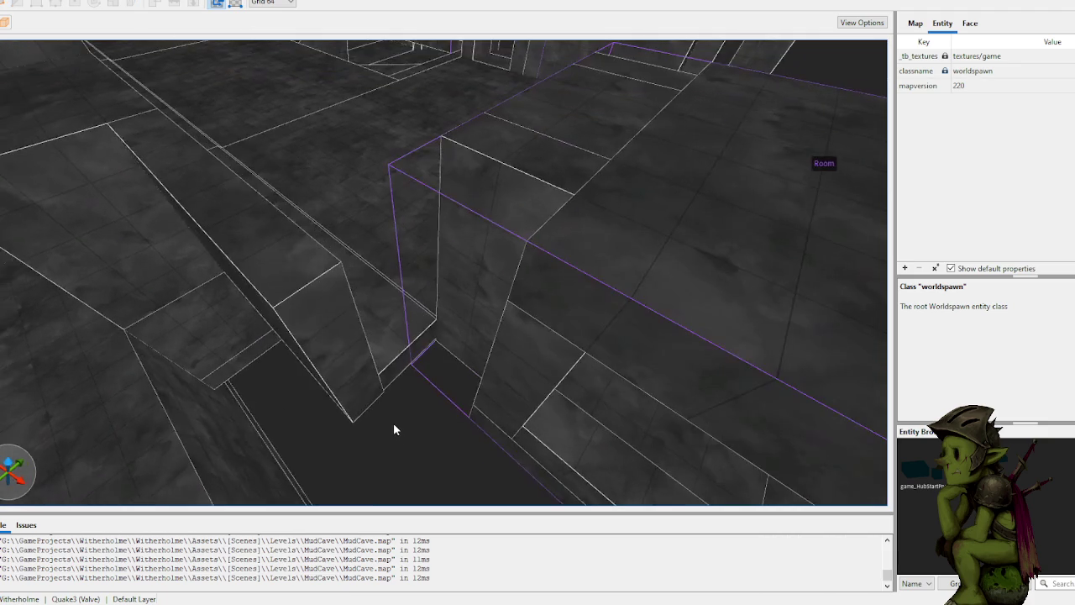
pyautogui.press('w')
pyautogui.moveTo(387, 335)
pyautogui.mouseDown()
pyautogui.moveTo(400, 325)
pyautogui.moveTo(372, 103)
pyautogui.mouseUp()
pyautogui.press('s')
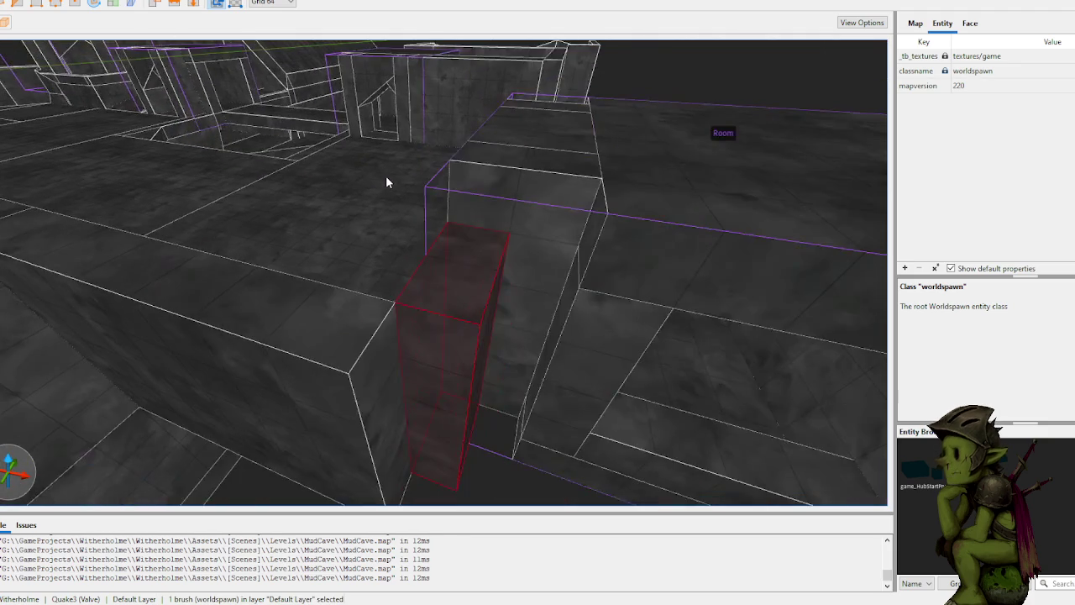
pyautogui.press('w')
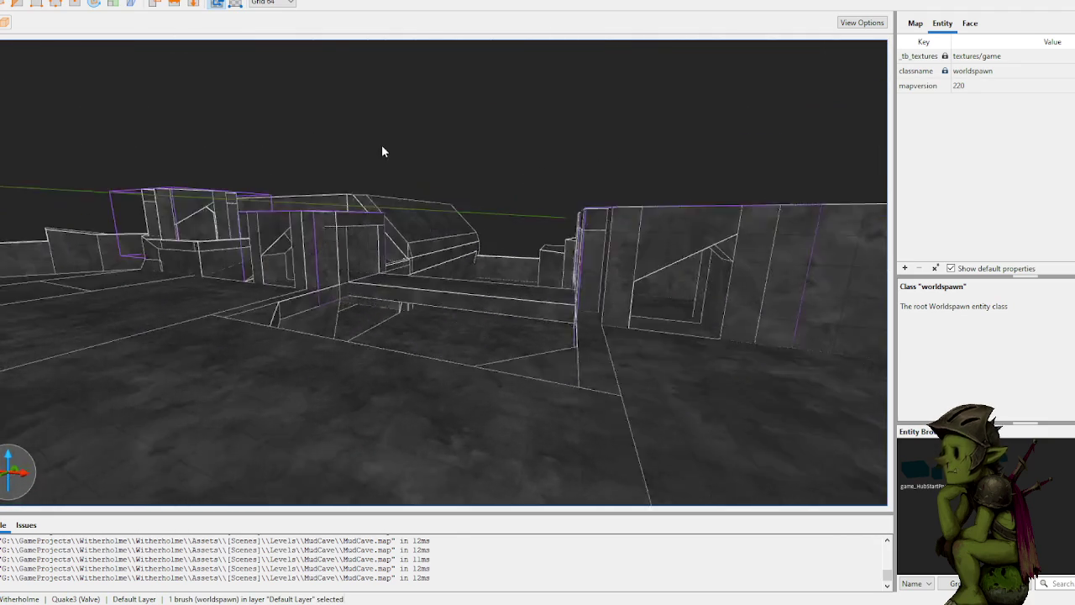
pyautogui.press('w')
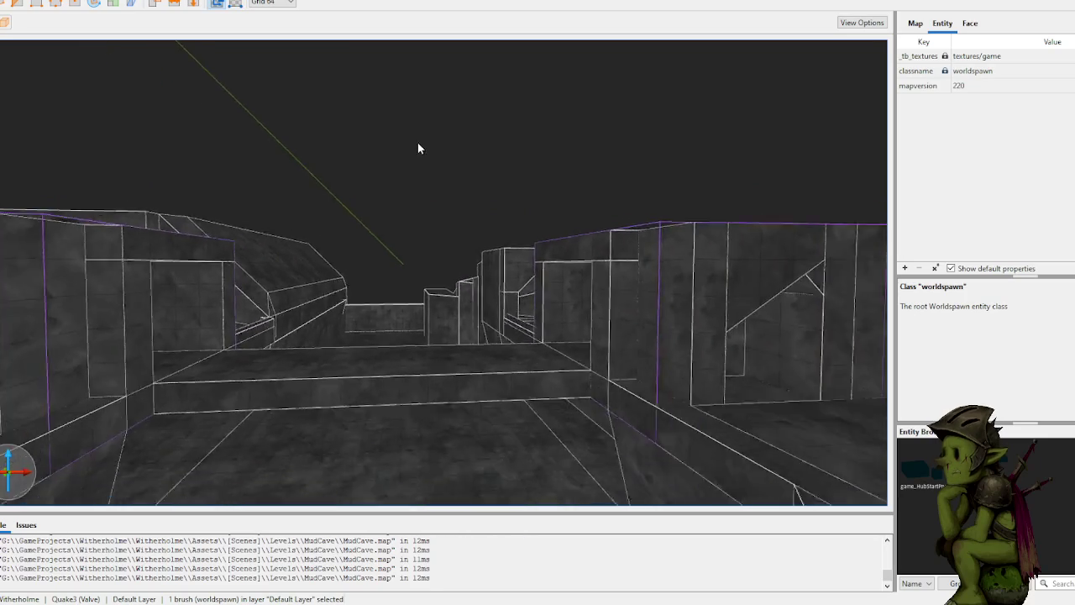
pyautogui.press('w')
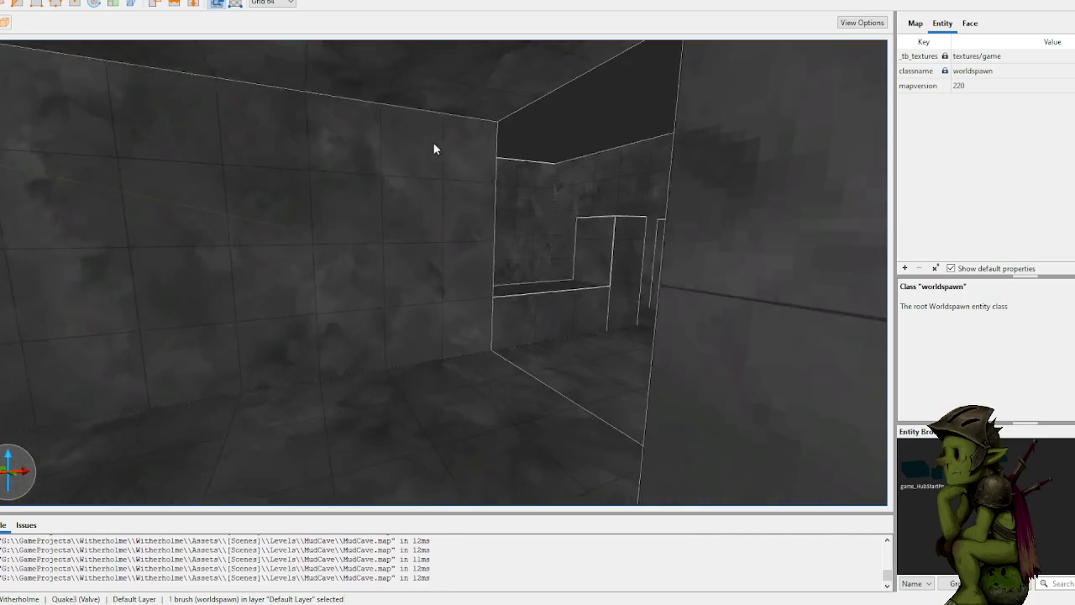
pyautogui.press('w')
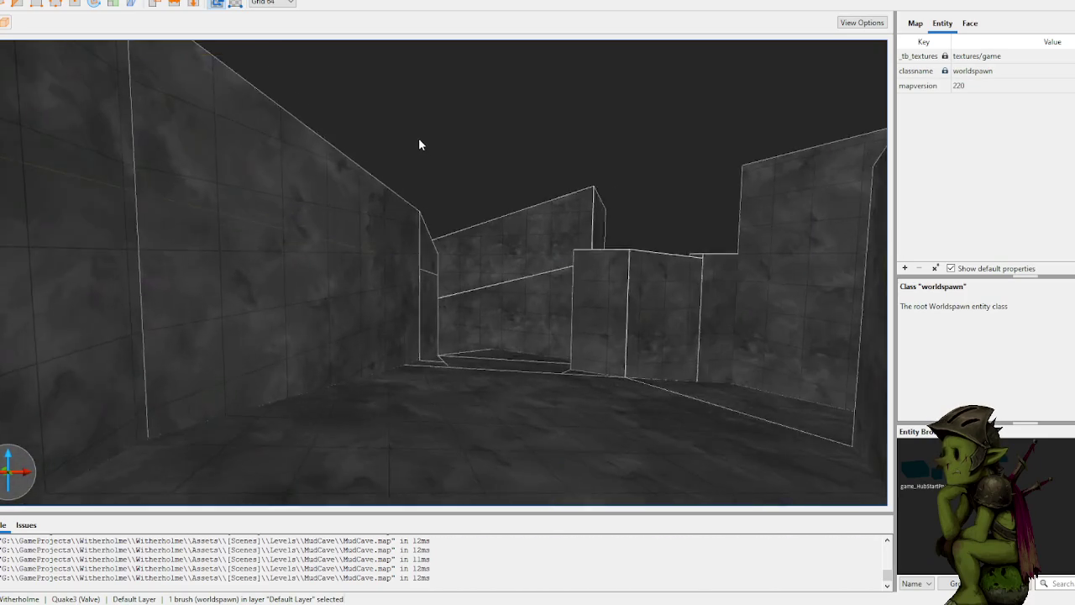
pyautogui.press('w')
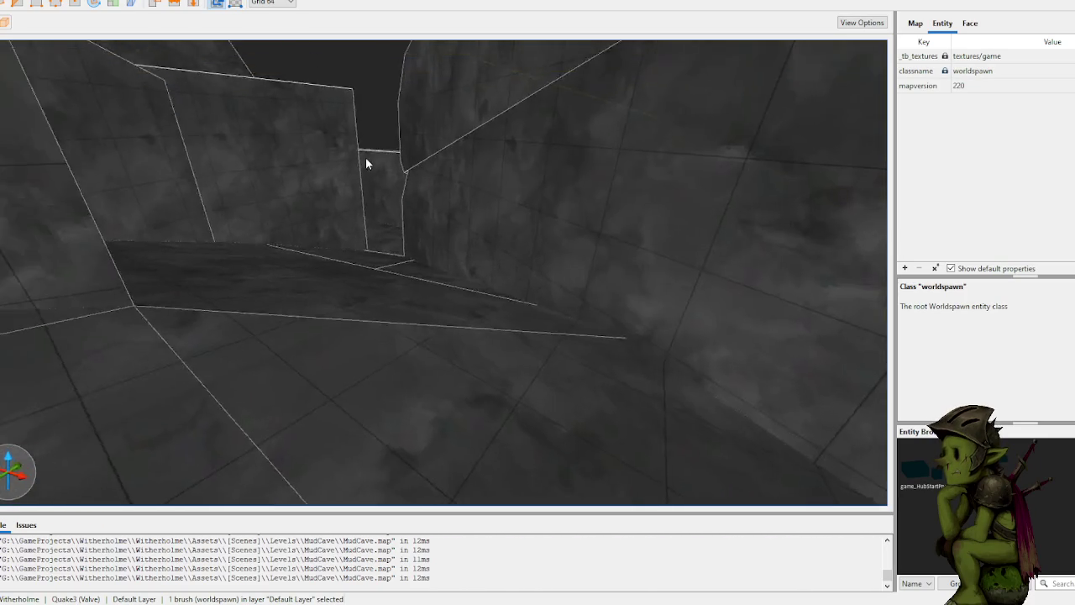
pyautogui.press('w')
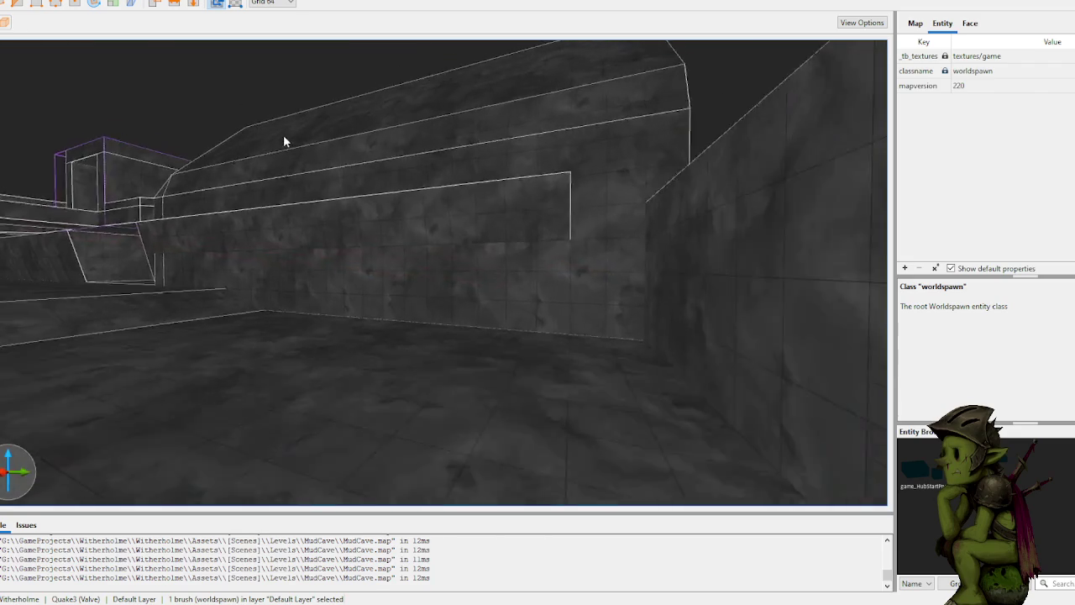
pyautogui.press('w')
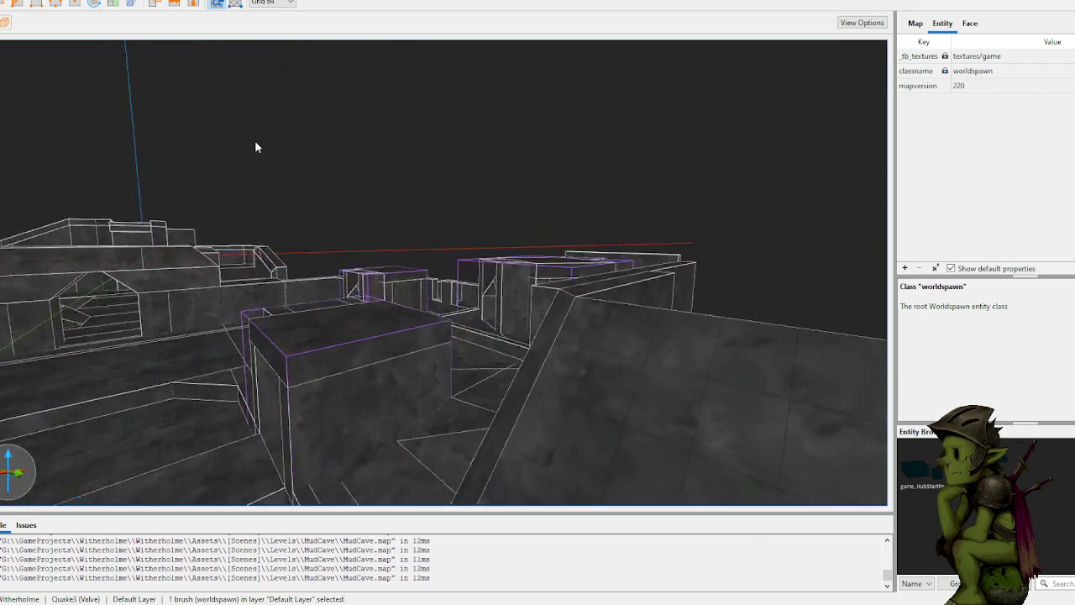
pyautogui.press('w')
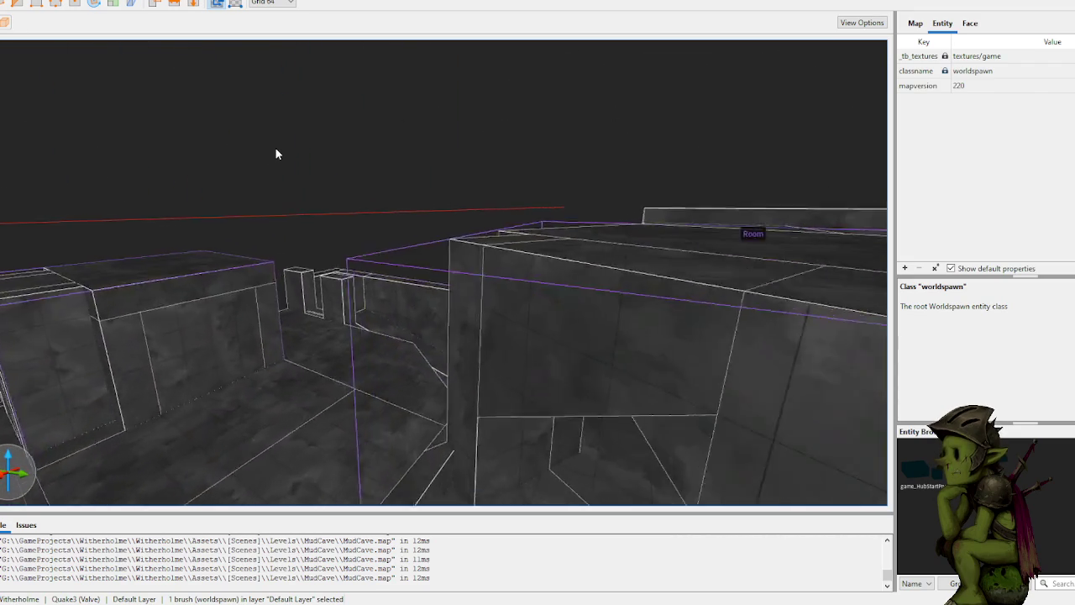
pyautogui.press('w')
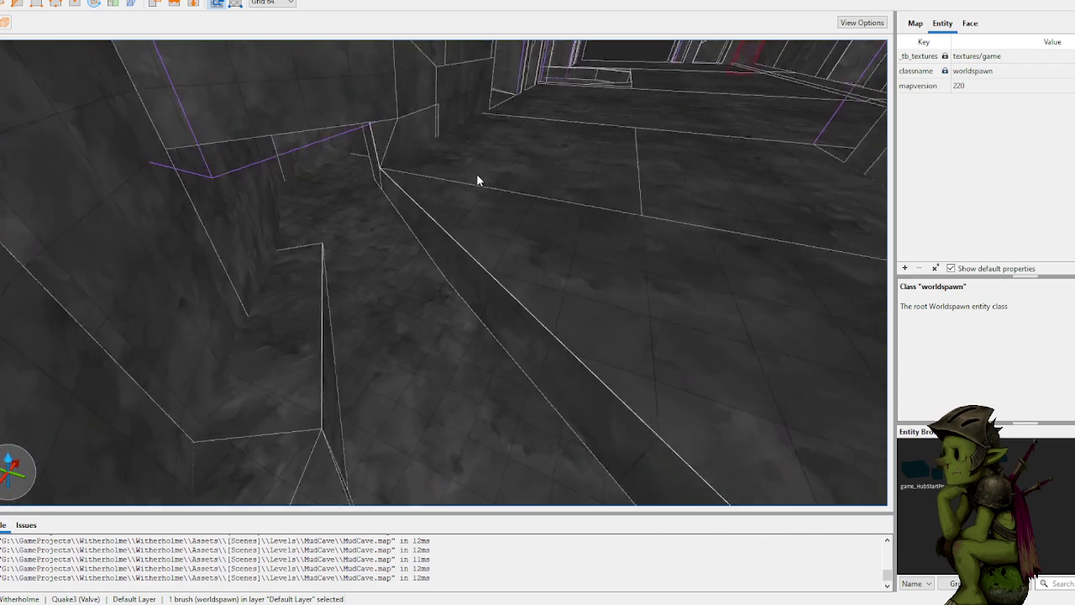
pyautogui.press('w')
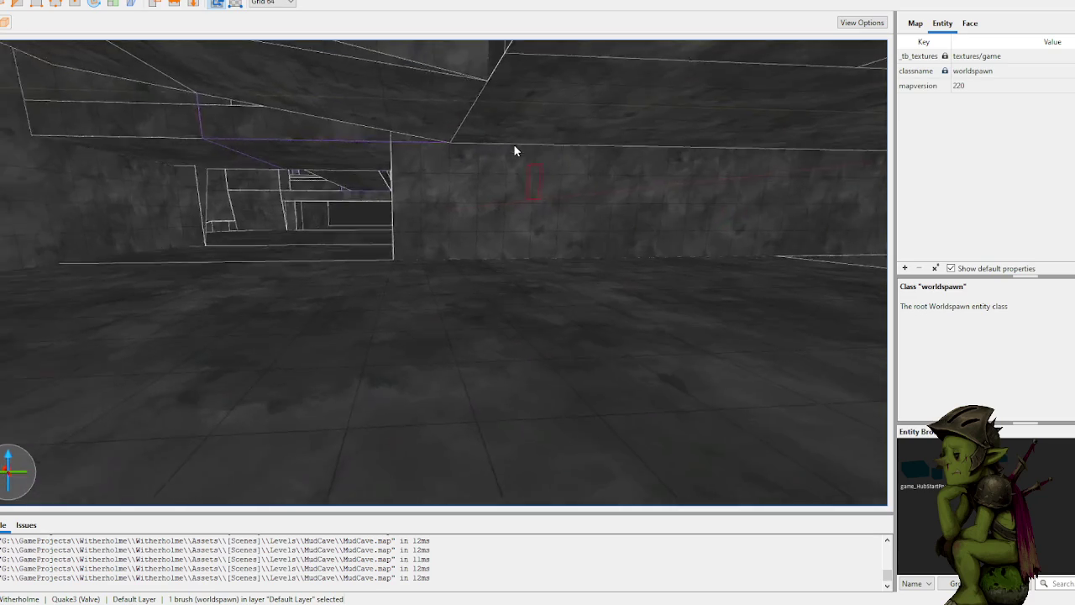
pyautogui.press('s')
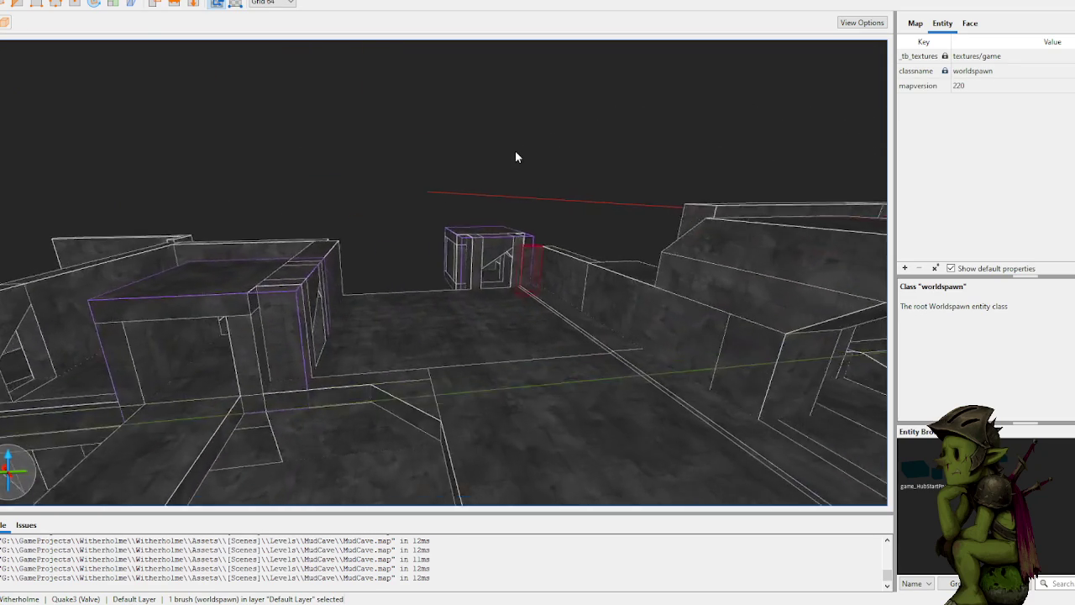
pyautogui.press('w')
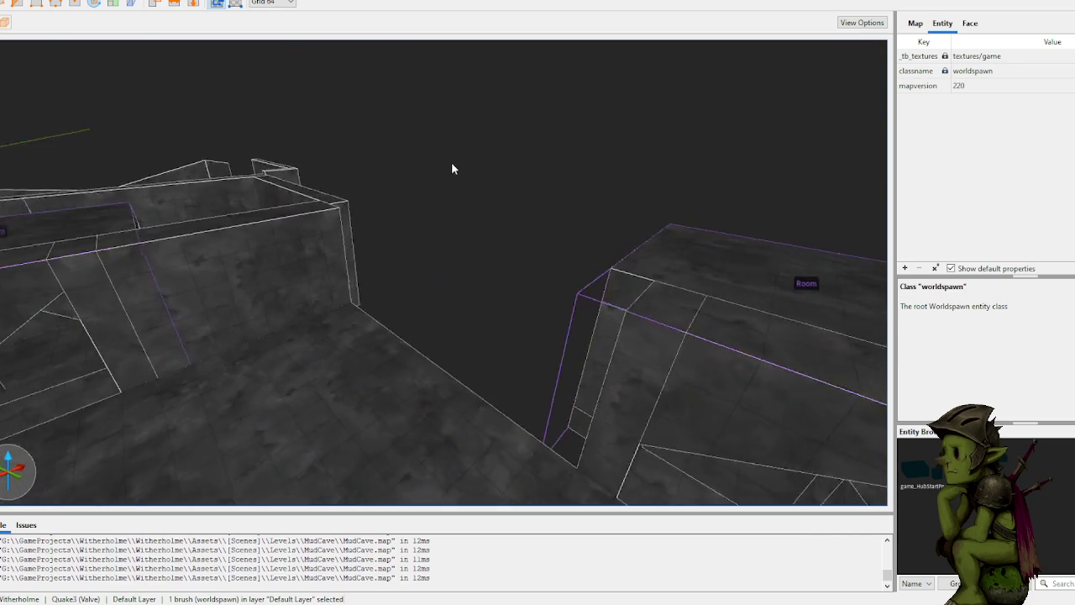
pyautogui.click(459, 163)
# Step: Draw a 64-unit-thick floor slab on the ledge and stretch it to fill the open gap
pyautogui.scroll(-6, 458, 181)
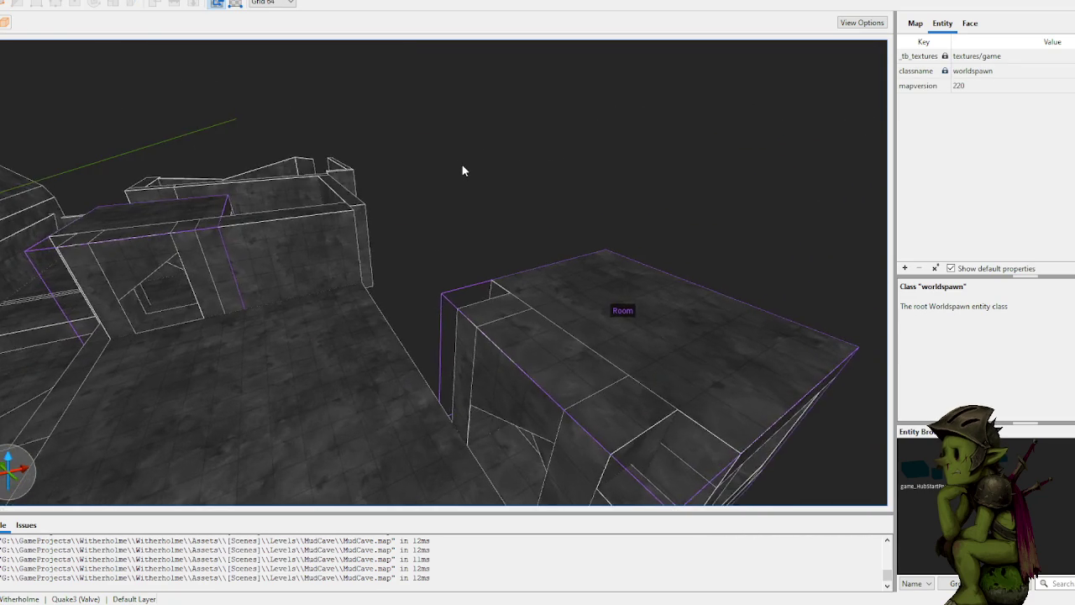
pyautogui.scroll(-2, 373, 172)
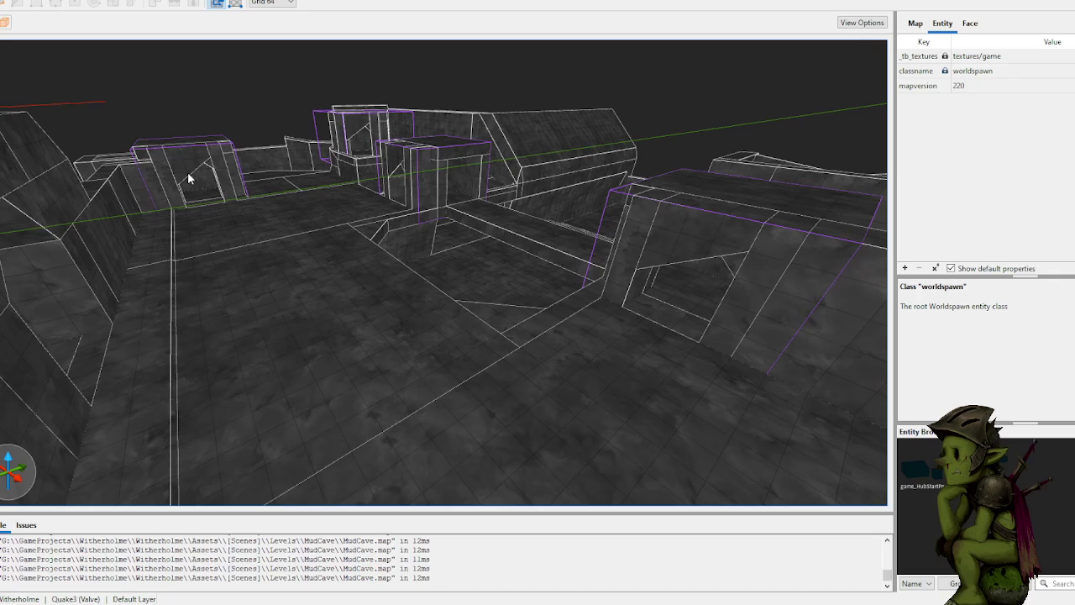
pyautogui.scroll(-3, 404, 123)
pyautogui.scroll(10, 404, 123)
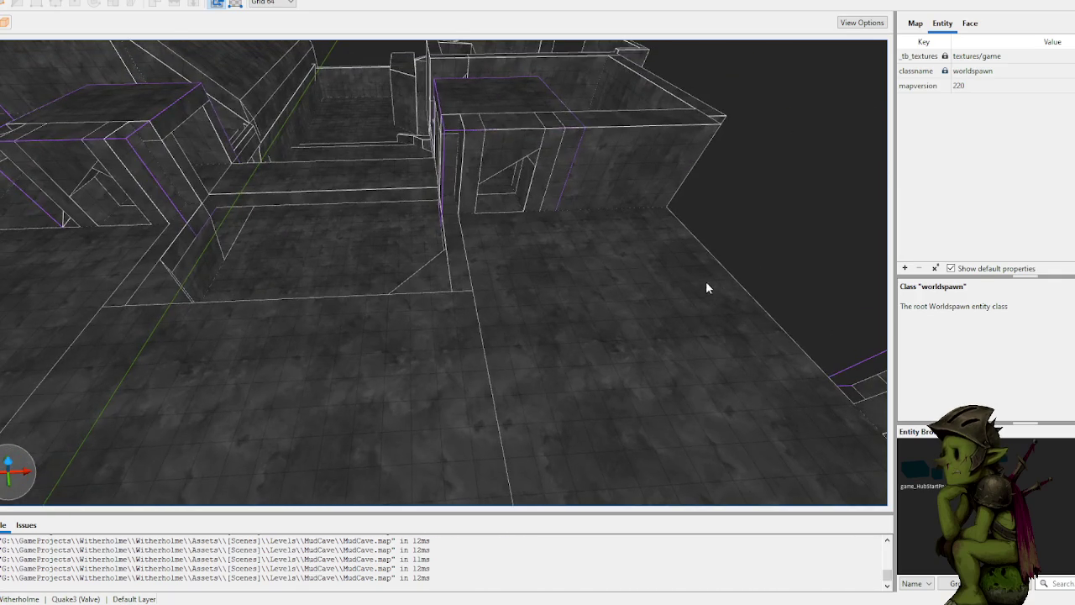
pyautogui.scroll(10, 715, 289)
pyautogui.scroll(-10, 637, 218)
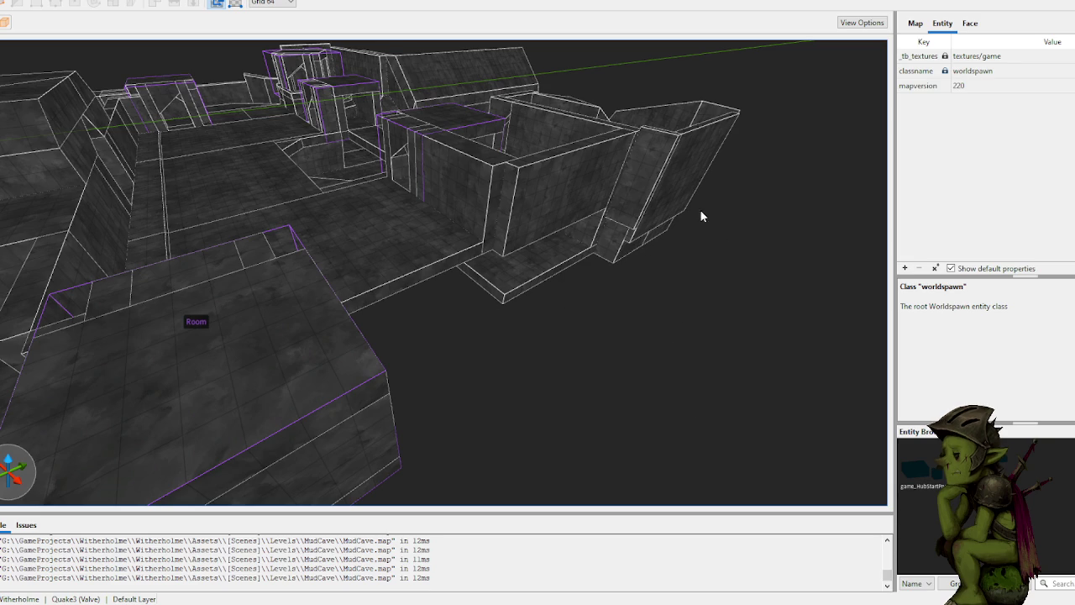
pyautogui.scroll(5, 587, 285)
pyautogui.scroll(10, 571, 296)
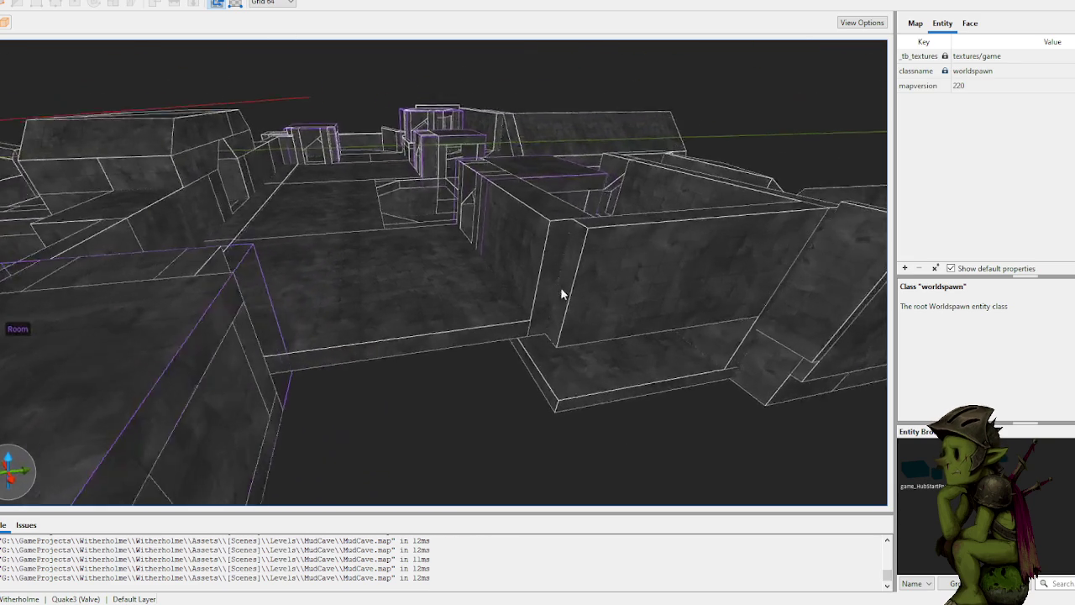
pyautogui.scroll(5, 386, 284)
pyautogui.scroll(3, 355, 287)
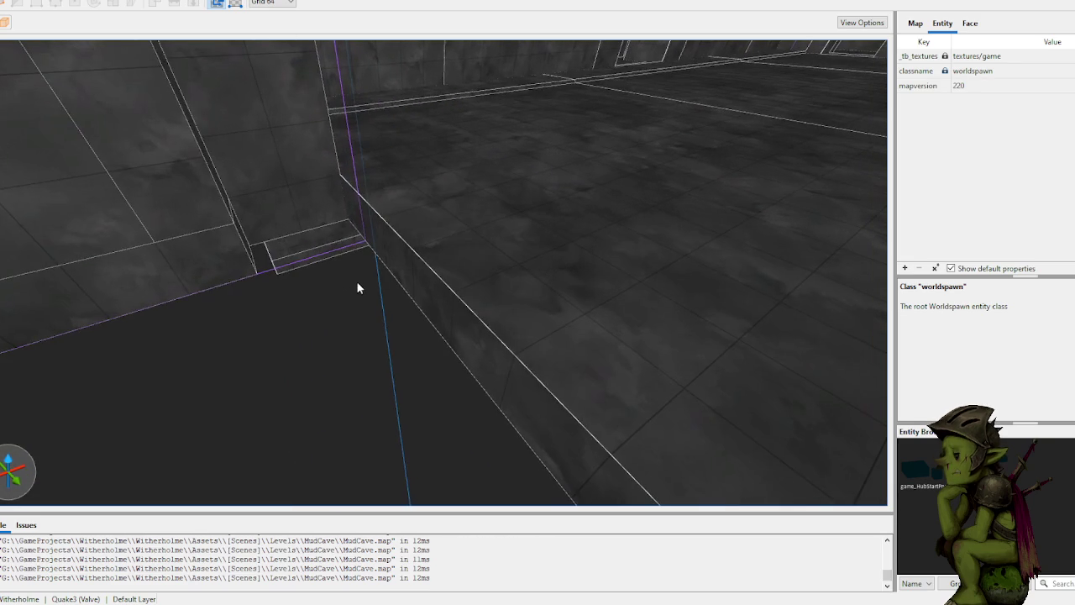
pyautogui.moveTo(253, 221)
pyautogui.mouseDown()
pyautogui.moveTo(369, 237)
pyautogui.moveTo(340, 214)
pyautogui.moveTo(348, 247)
pyautogui.mouseUp()
pyautogui.scroll(5, 346, 297)
pyautogui.scroll(-10, 384, 299)
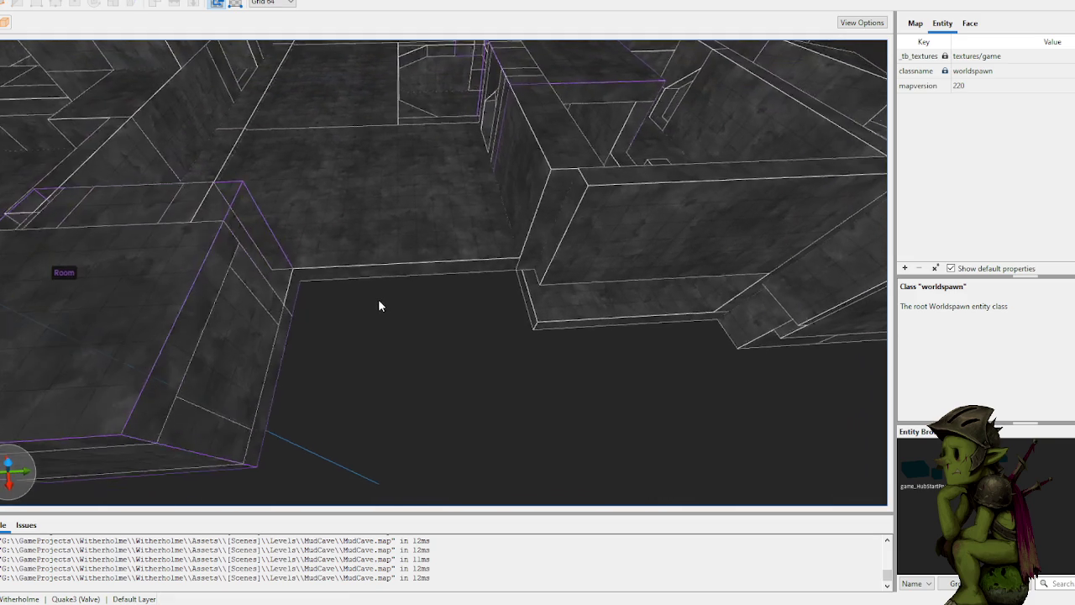
pyautogui.moveTo(384, 299)
pyautogui.mouseDown()
pyautogui.moveTo(552, 372)
pyautogui.moveTo(559, 432)
pyautogui.moveTo(588, 435)
pyautogui.mouseUp()
pyautogui.scroll(10, 619, 432)
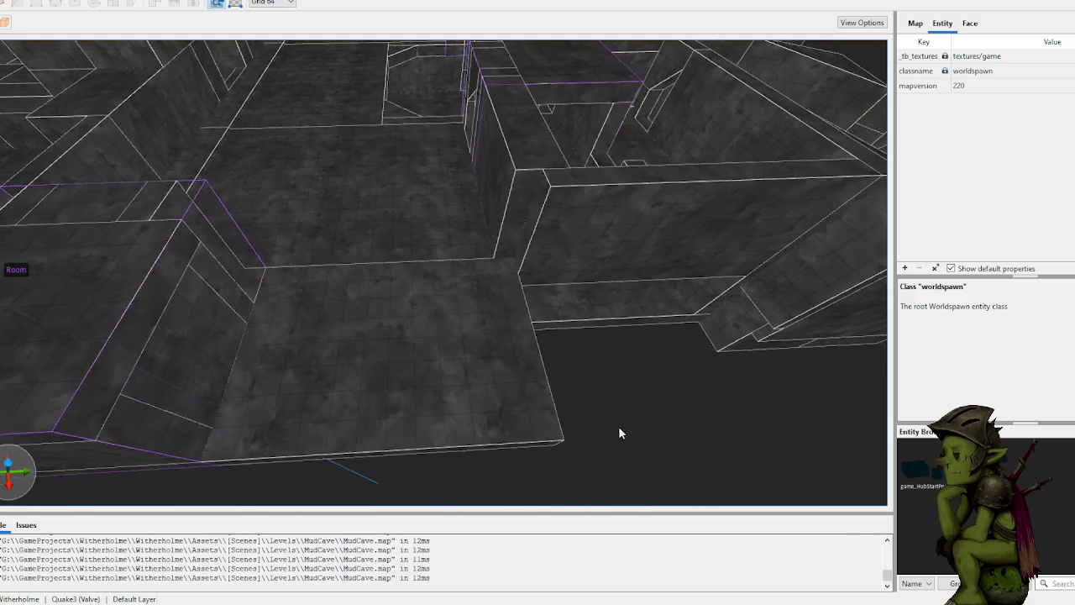
pyautogui.scroll(-10, 529, 377)
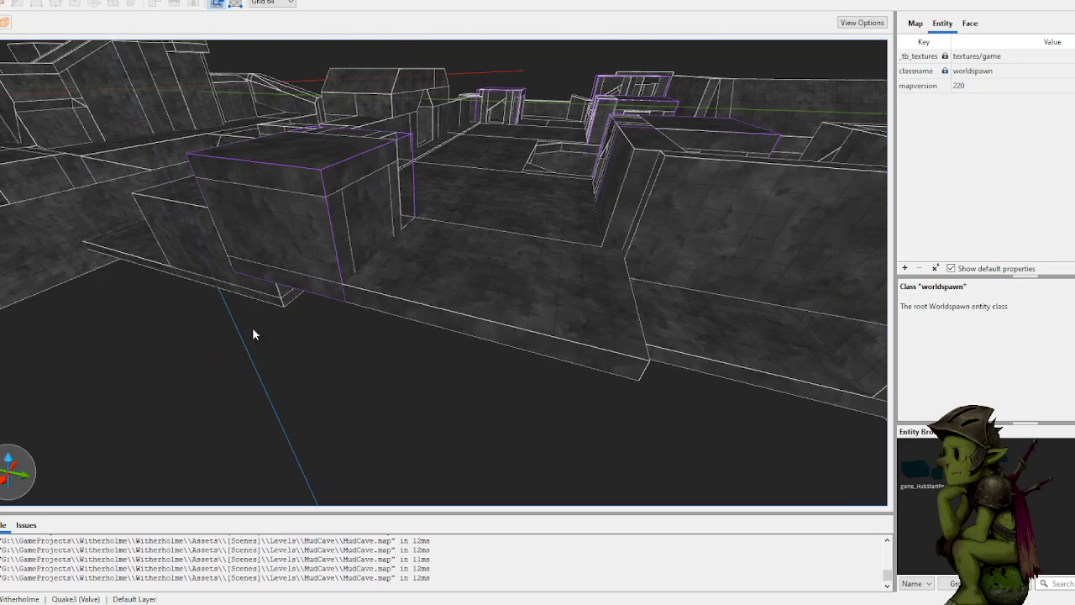
pyautogui.click(367, 257)
# Step: Shift the Room group 64 units along Y and deselect it
pyautogui.moveTo(369, 253); pyautogui.dragTo(305, 444)
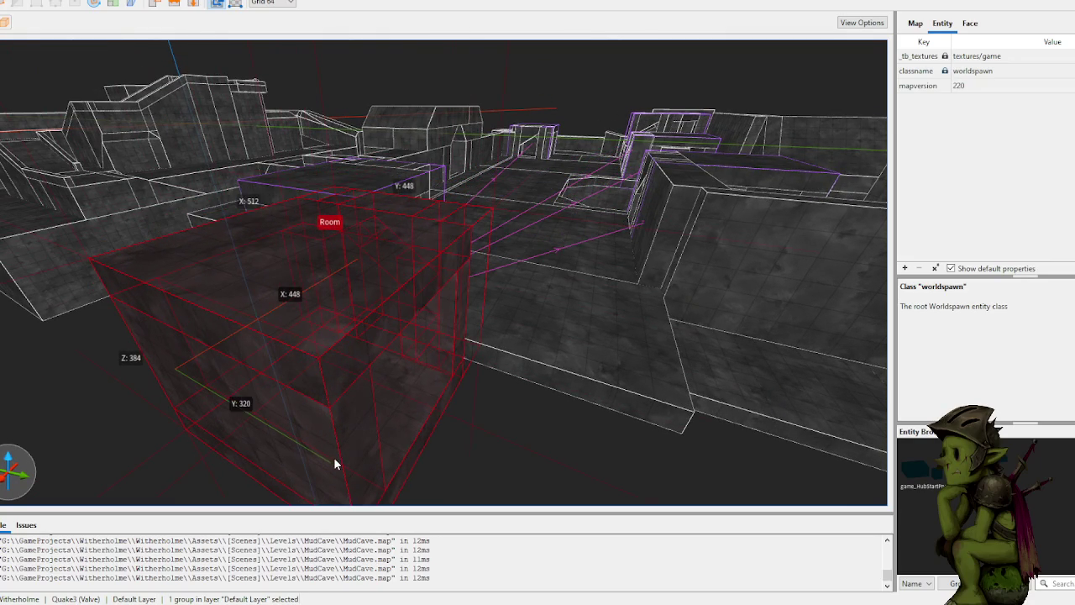
pyautogui.scroll(10, 430, 328)
pyautogui.scroll(-10, 359, 344)
pyautogui.moveTo(377, 272)
pyautogui.mouseDown()
pyautogui.moveTo(341, 272)
pyautogui.moveTo(317, 315)
pyautogui.moveTo(289, 332)
pyautogui.moveTo(281, 316)
pyautogui.mouseUp()
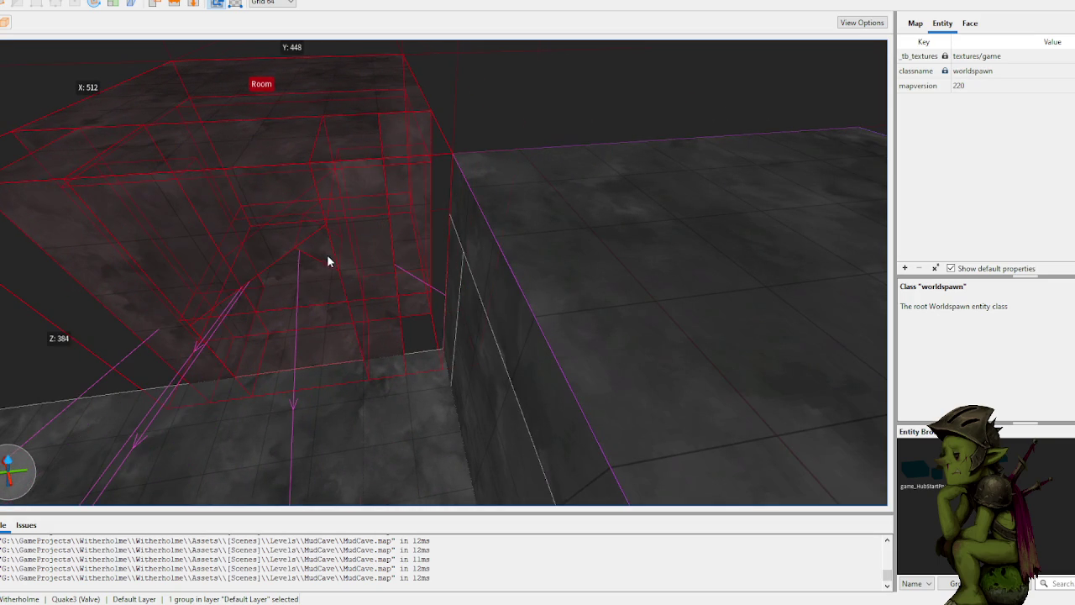
pyautogui.press('Escape')
# Step: Draw a raised floor brush and a 64-unit corner pillar, then delete the unwanted pillar
pyautogui.scroll(5, 427, 326)
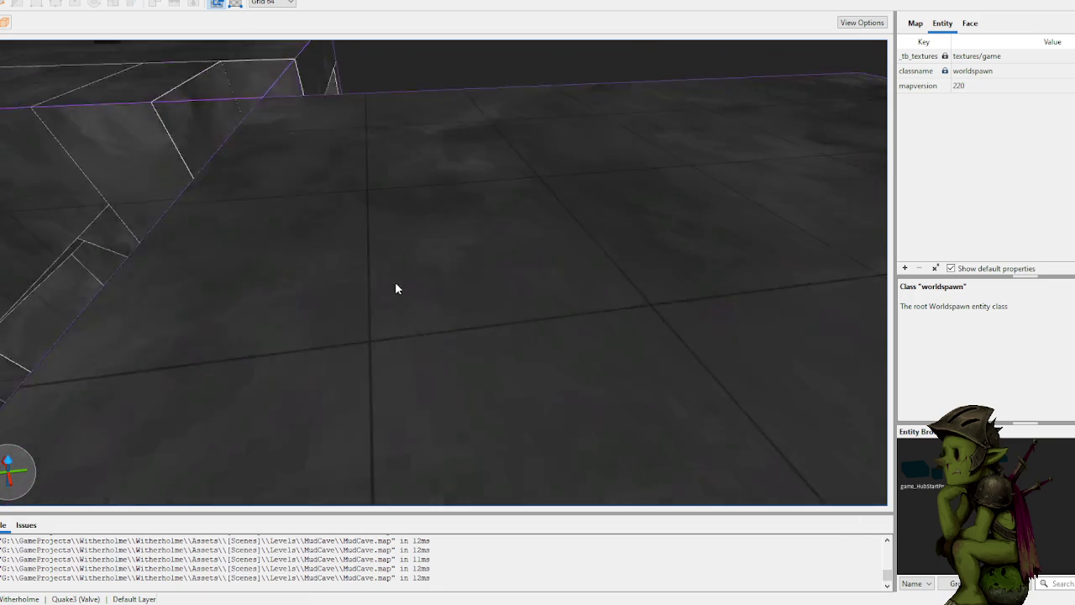
pyautogui.scroll(5, 417, 204)
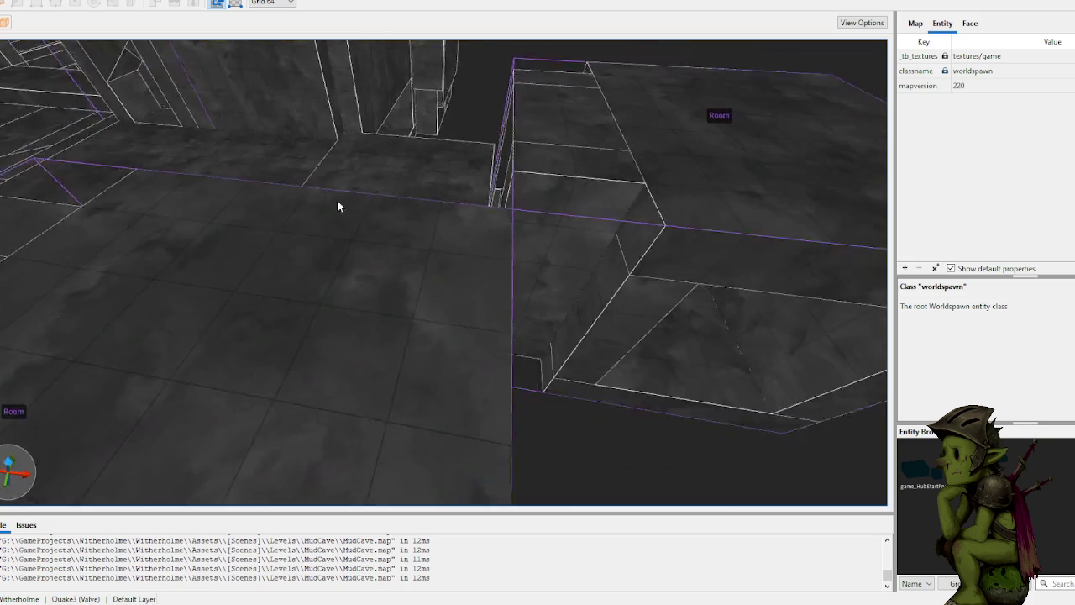
pyautogui.moveTo(382, 307)
pyautogui.mouseDown()
pyautogui.moveTo(430, 320)
pyautogui.moveTo(381, 96)
pyautogui.moveTo(370, 129)
pyautogui.mouseUp()
pyautogui.scroll(5, 370, 129)
pyautogui.press('Escape')
pyautogui.scroll(5, 394, 190)
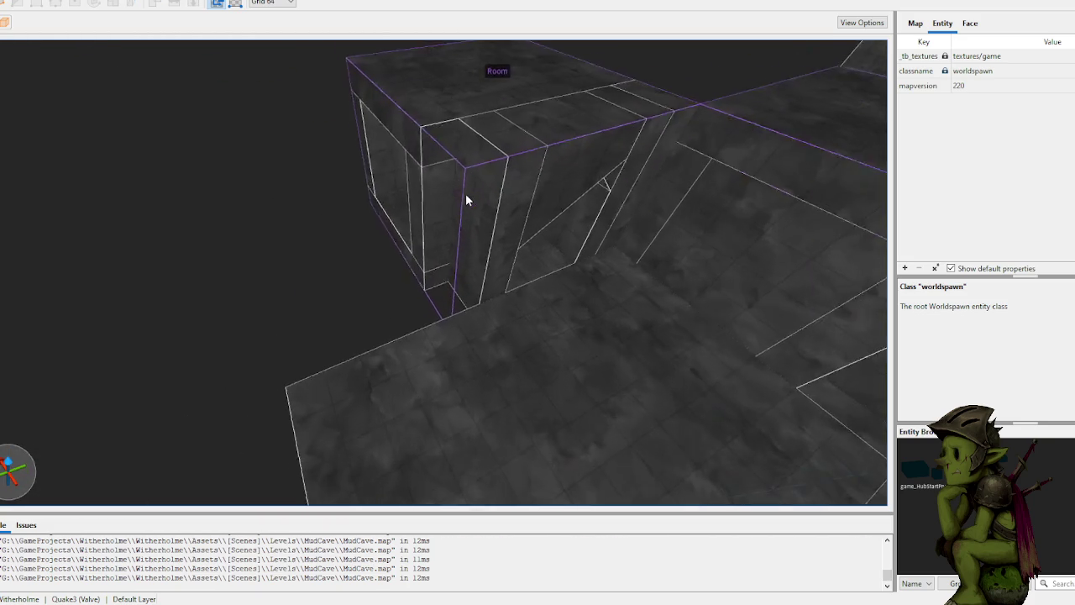
pyautogui.moveTo(458, 289)
pyautogui.mouseDown()
pyautogui.moveTo(480, 317)
pyautogui.moveTo(510, 93)
pyautogui.mouseUp()
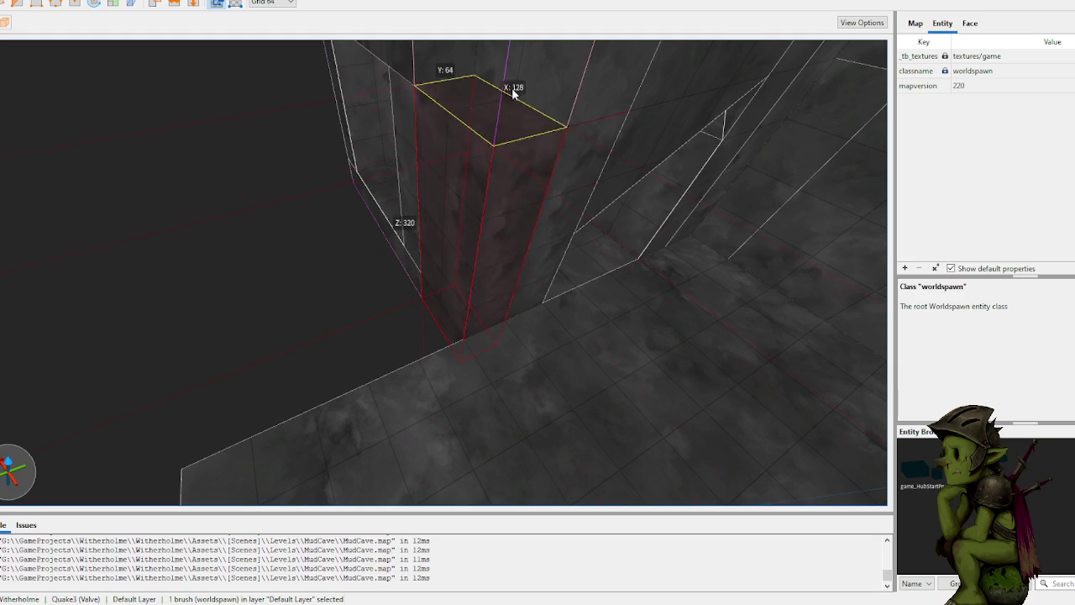
pyautogui.scroll(-5, 510, 92)
pyautogui.scroll(-2, 448, 240)
pyautogui.press('Delete')
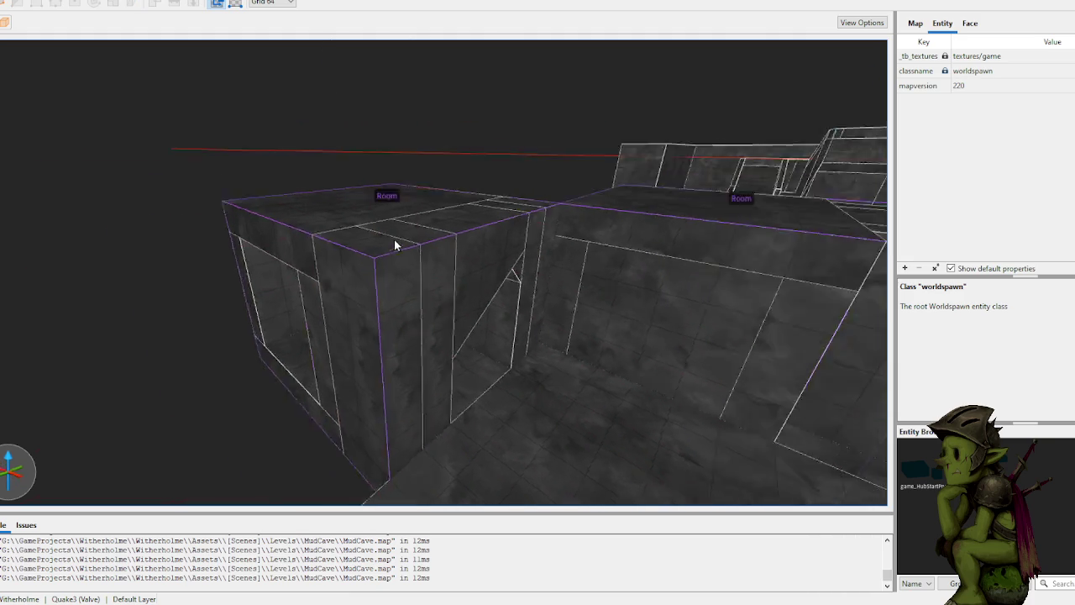
pyautogui.scroll(5, 423, 210)
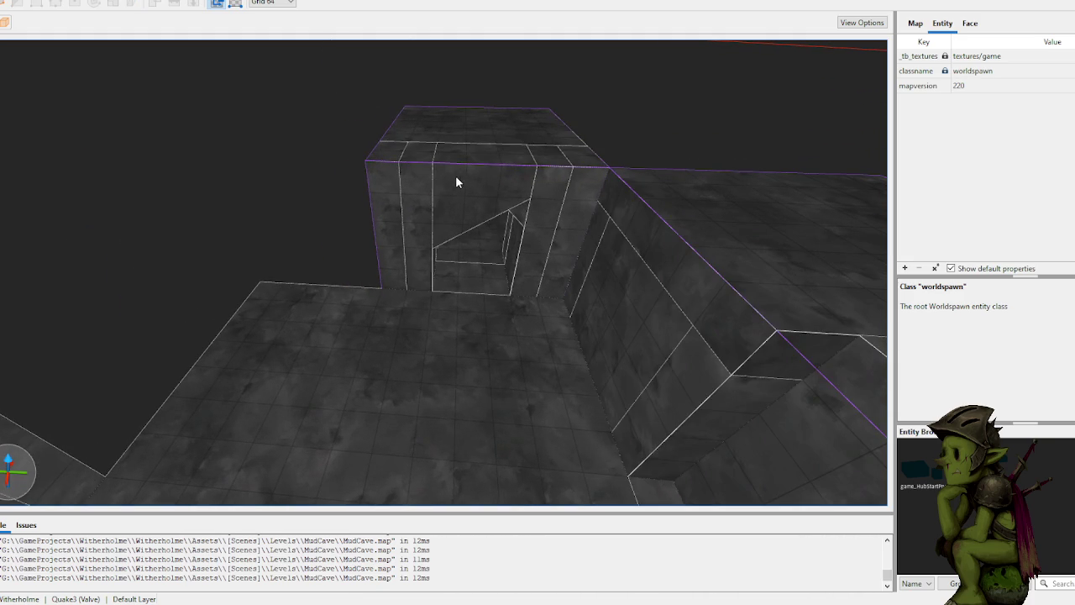
# Step: Place a copy of the Room group to the left, then deselect it
pyautogui.click(410, 202)
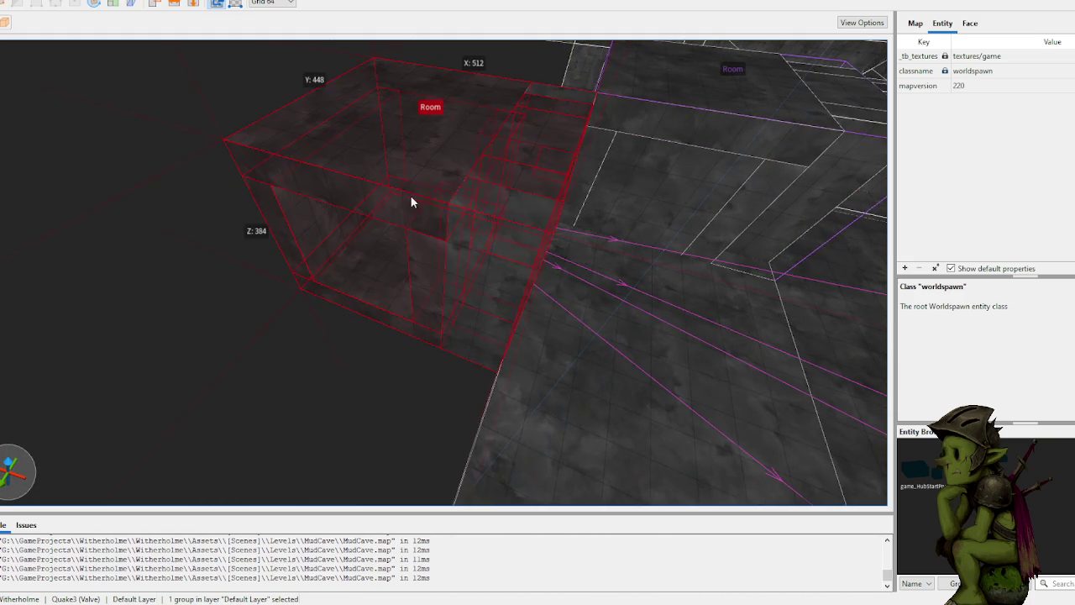
pyautogui.moveTo(462, 219)
pyautogui.mouseDown()
pyautogui.moveTo(17, 278)
pyautogui.moveTo(41, 287)
pyautogui.mouseUp()
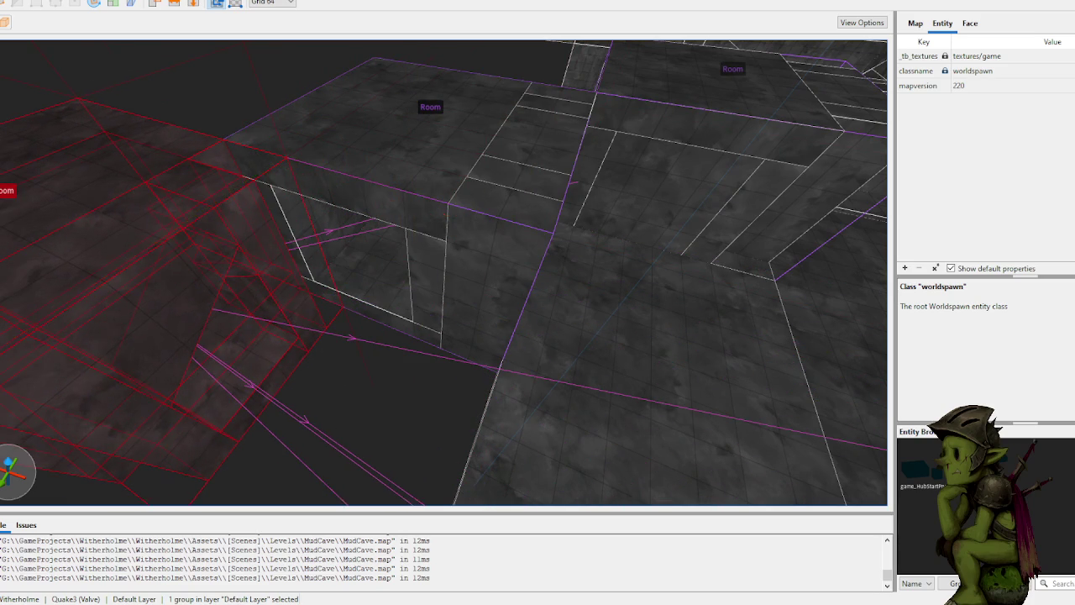
pyautogui.scroll(5, 137, 201)
pyautogui.scroll(-5, 84, 227)
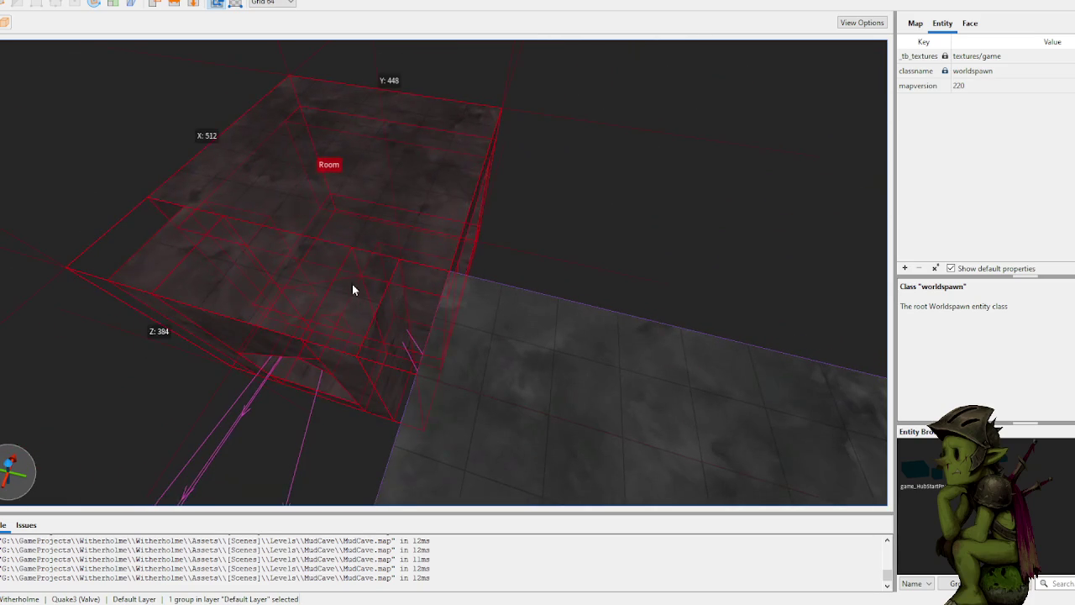
pyautogui.click(636, 221)
# Step: Draw a 64×64 pillar brush 320 units tall, then delete it
pyautogui.scroll(8, 566, 242)
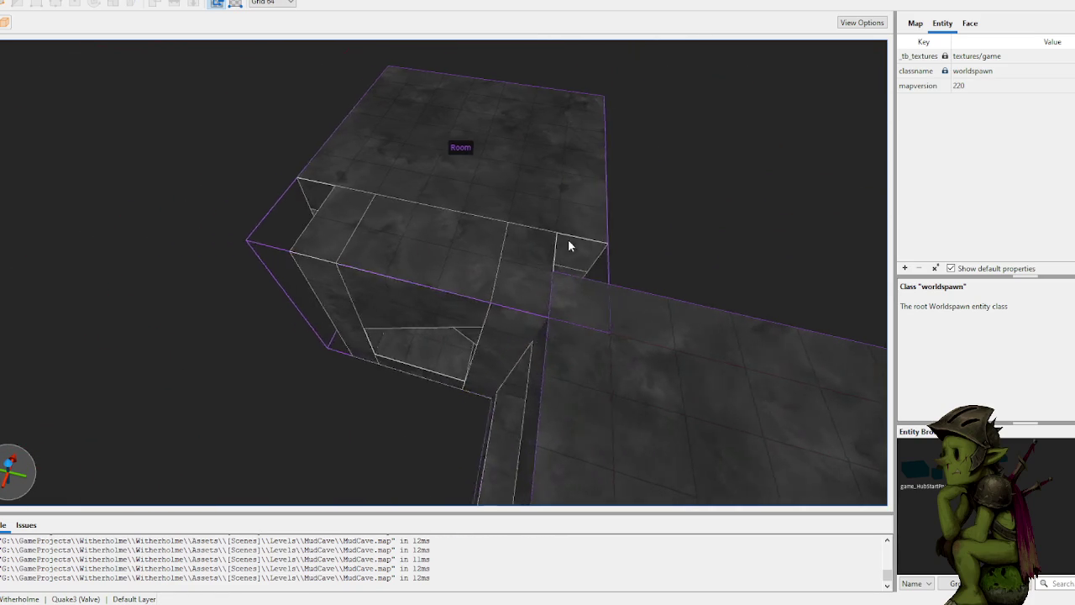
pyautogui.scroll(-5, 493, 193)
pyautogui.scroll(5, 454, 189)
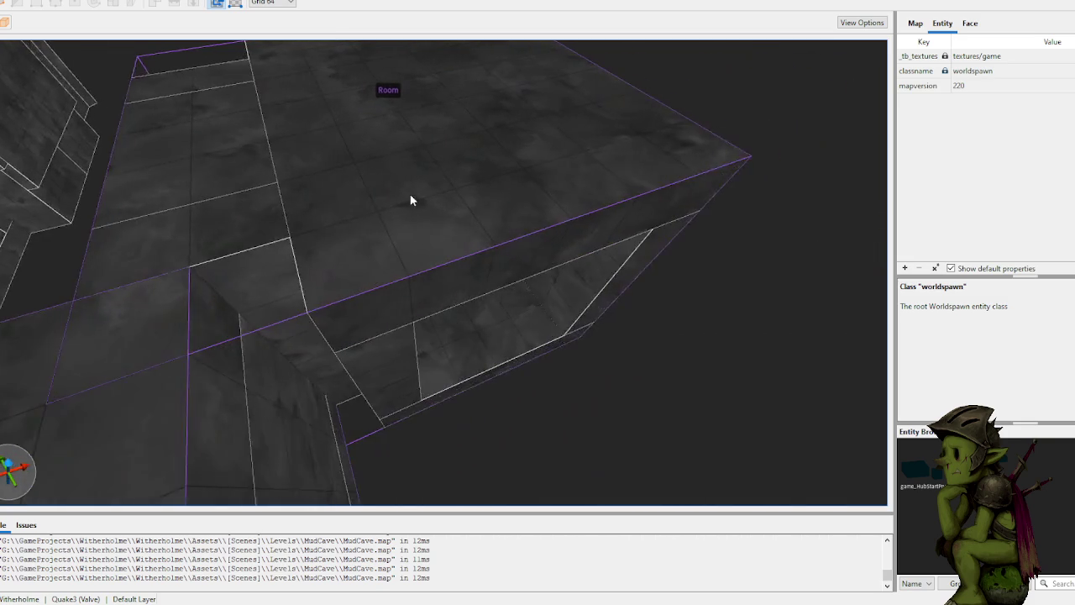
pyautogui.scroll(5, 490, 195)
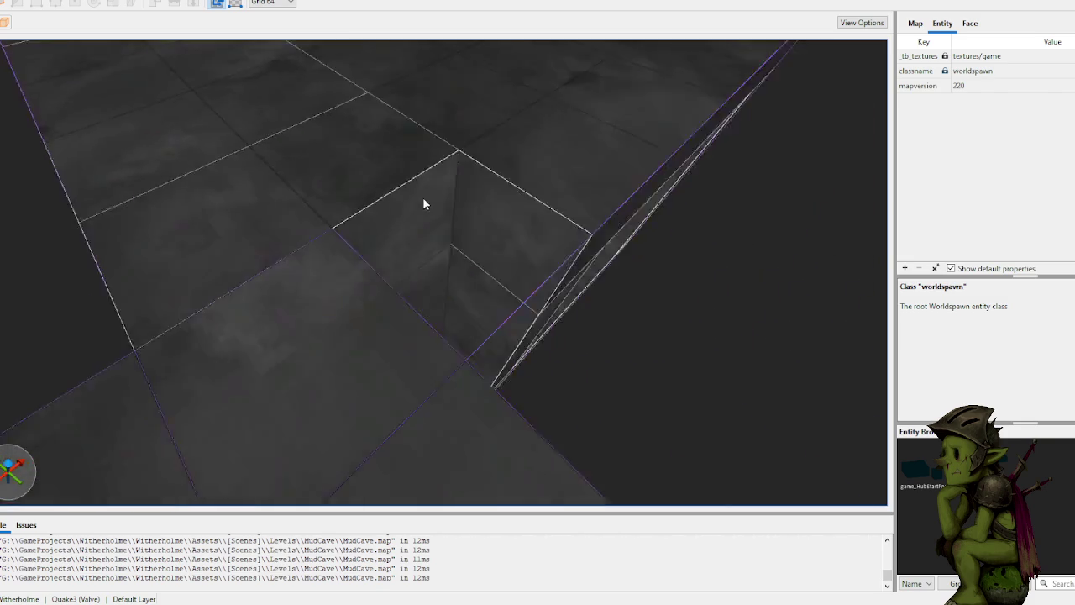
pyautogui.scroll(-5, 423, 198)
pyautogui.moveTo(400, 207)
pyautogui.mouseDown()
pyautogui.moveTo(375, 300)
pyautogui.moveTo(319, 162)
pyautogui.mouseUp()
pyautogui.scroll(5, 377, 216)
pyautogui.scroll(-4, 374, 91)
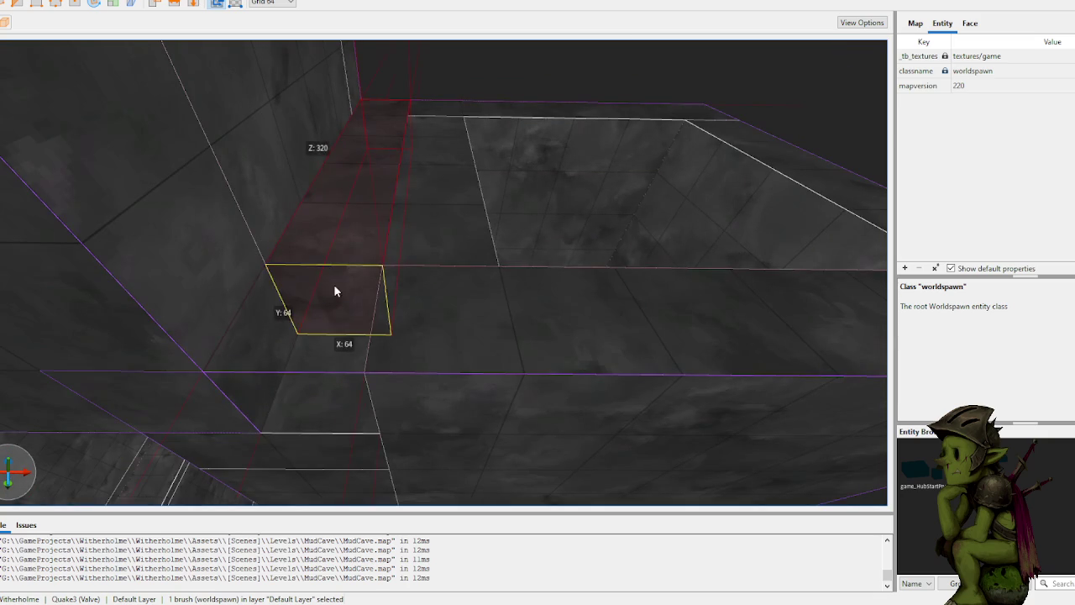
pyautogui.scroll(5, 333, 285)
pyautogui.press('Delete')
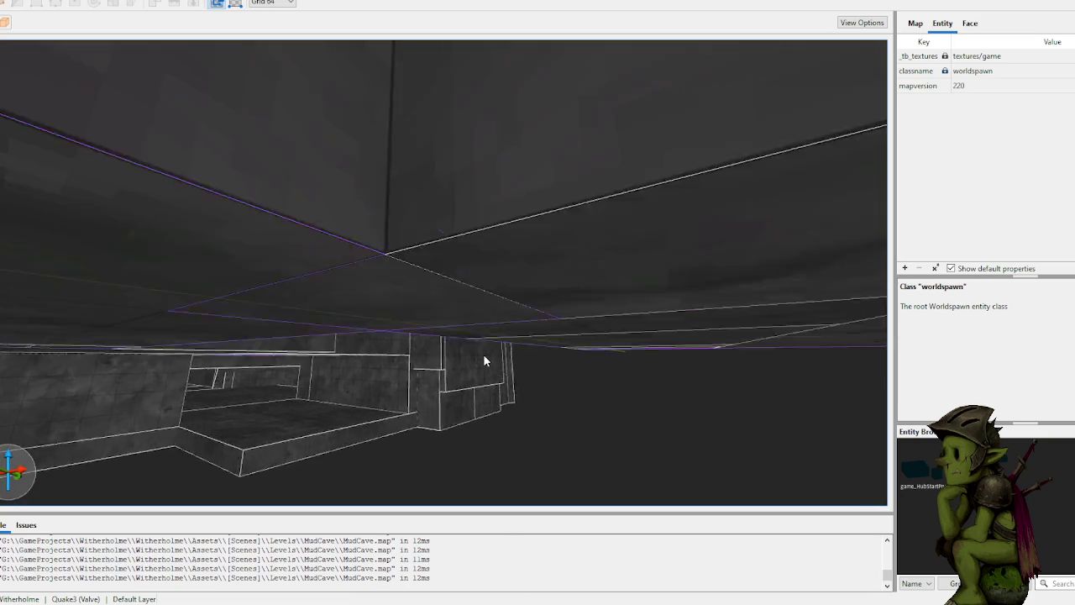
pyautogui.scroll(5, 483, 361)
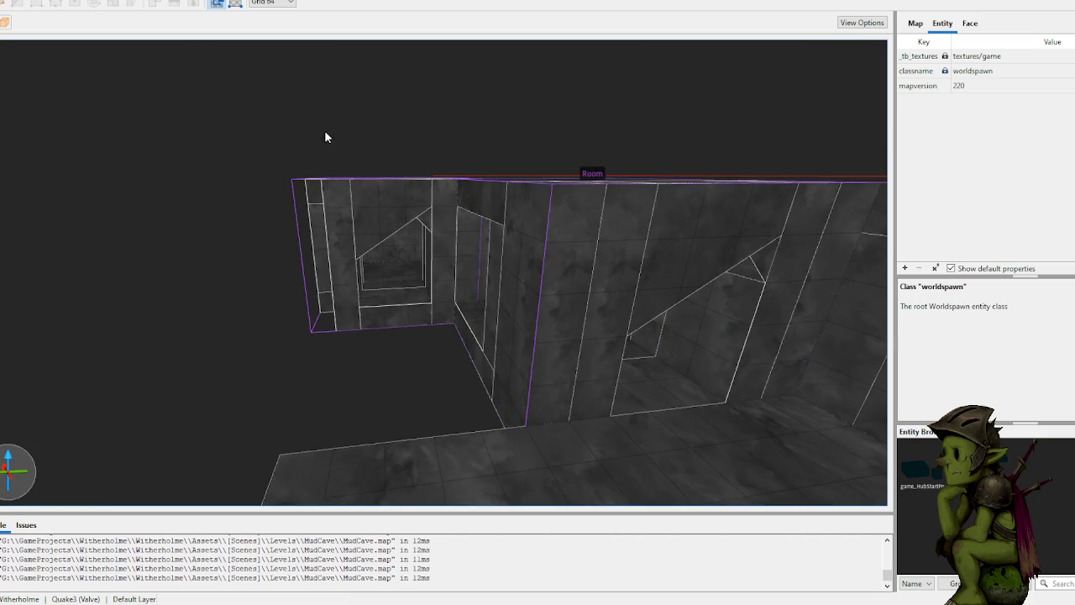
# Step: Draw a new 384×128×64 floor brush over the gap at the room opening
pyautogui.scroll(5, 394, 151)
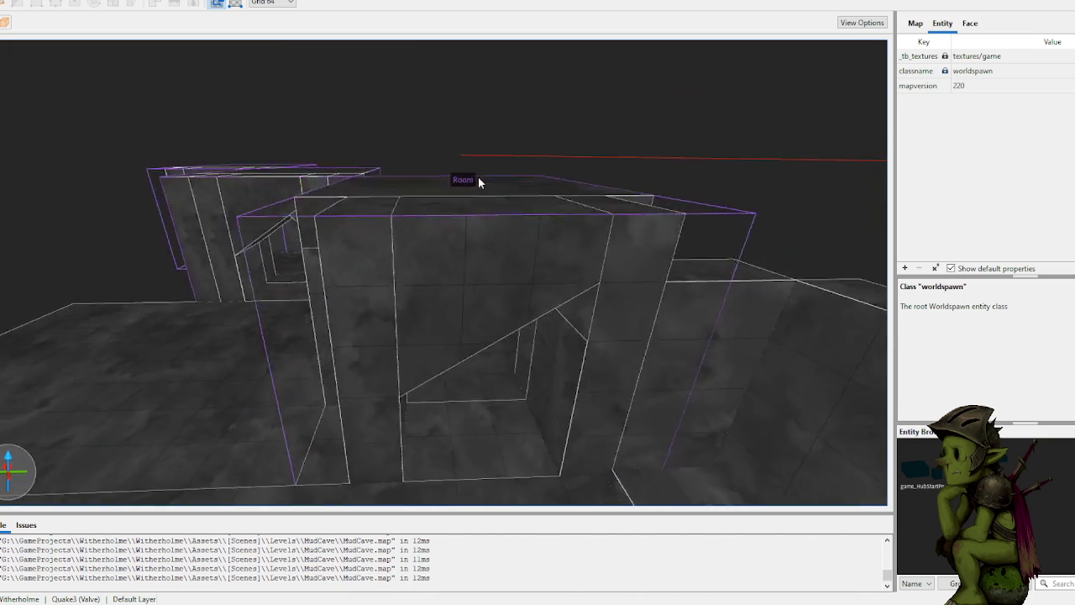
pyautogui.scroll(5, 463, 166)
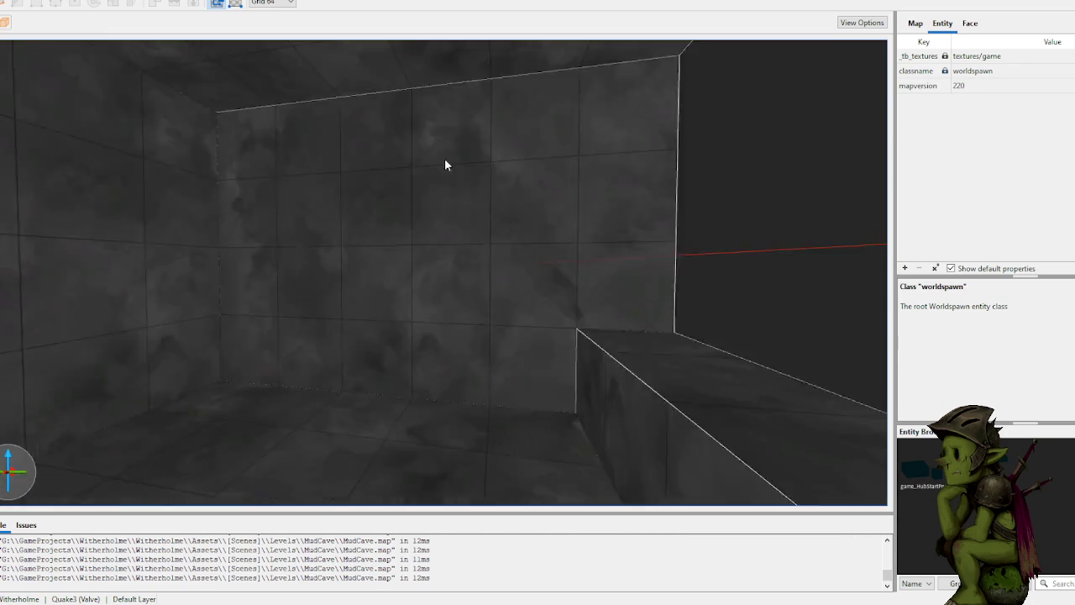
pyautogui.scroll(5, 444, 164)
pyautogui.click(433, 179)
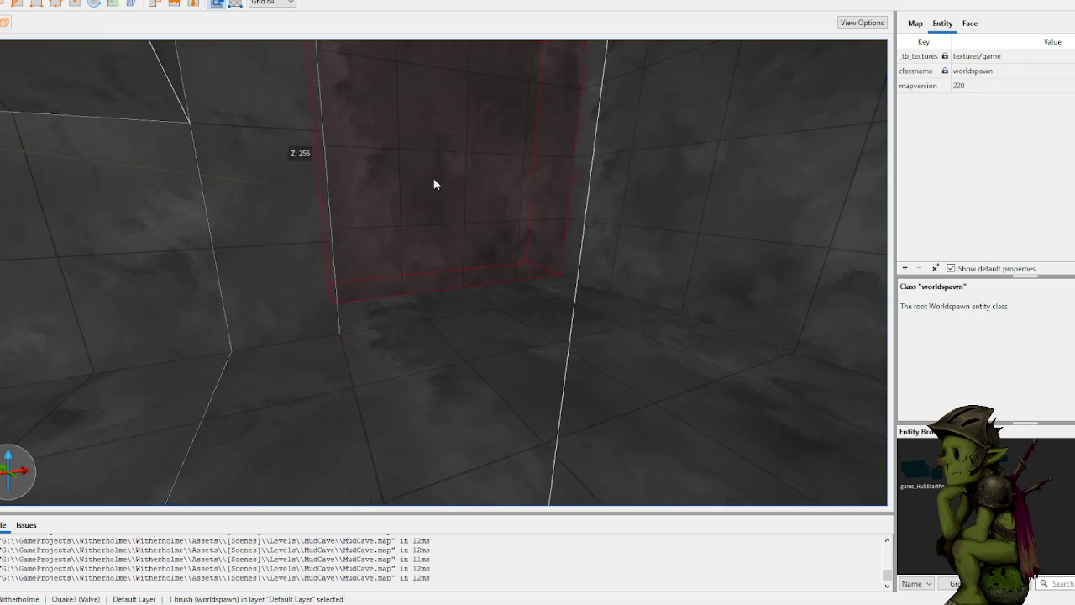
pyautogui.scroll(-3, 471, 180)
pyautogui.scroll(-10, 497, 184)
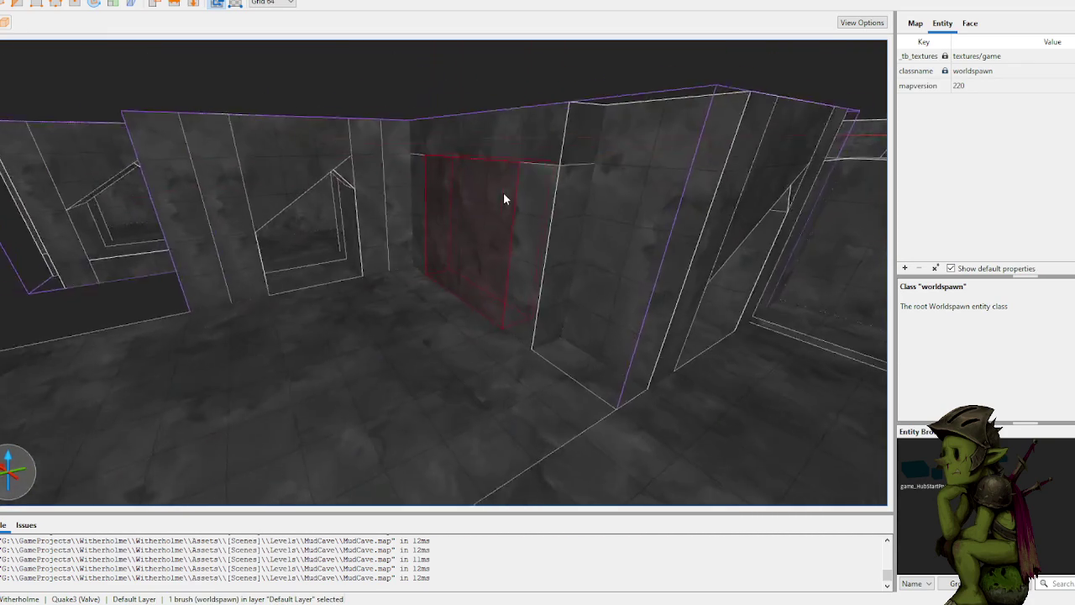
pyautogui.scroll(-8, 500, 197)
pyautogui.click(459, 139)
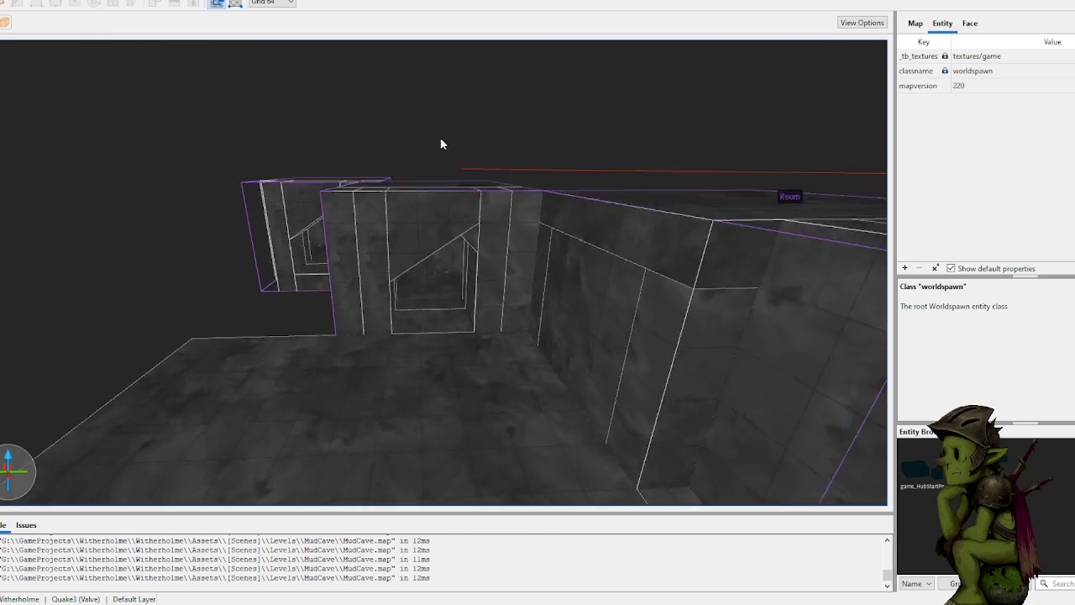
pyautogui.scroll(10, 424, 161)
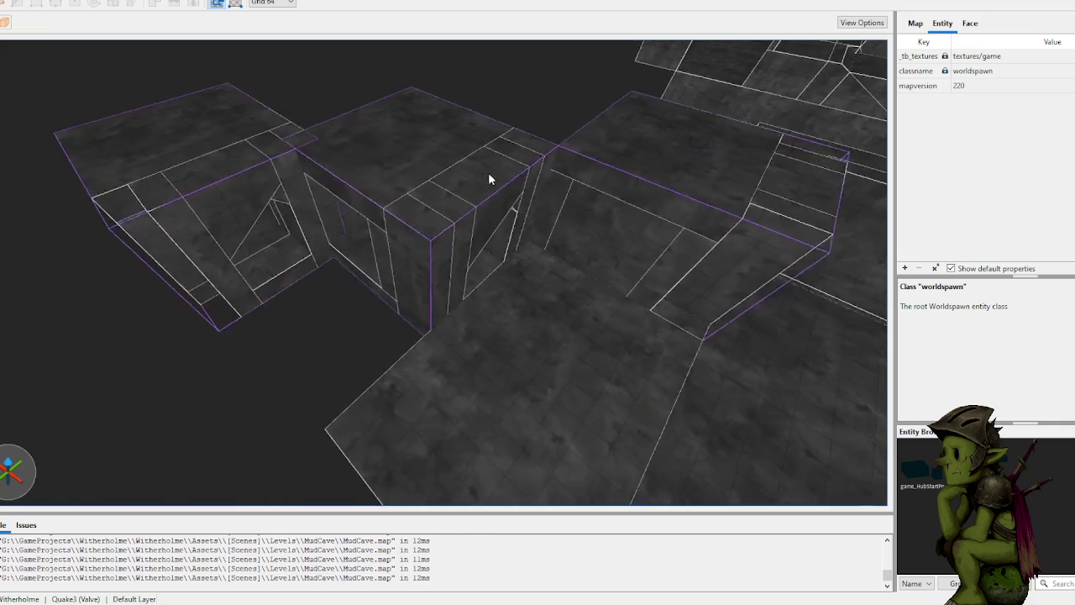
pyautogui.scroll(5, 490, 179)
pyautogui.moveTo(401, 228)
pyautogui.mouseDown()
pyautogui.moveTo(532, 307)
pyautogui.moveTo(519, 404)
pyautogui.mouseUp()
pyautogui.scroll(8, 429, 432)
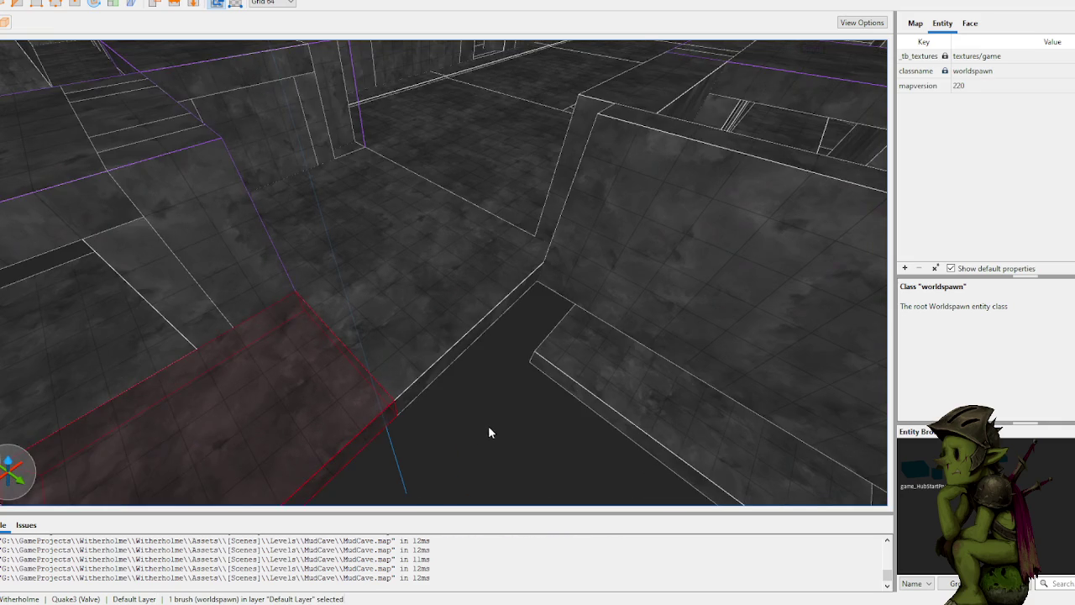
pyautogui.scroll(6, 509, 405)
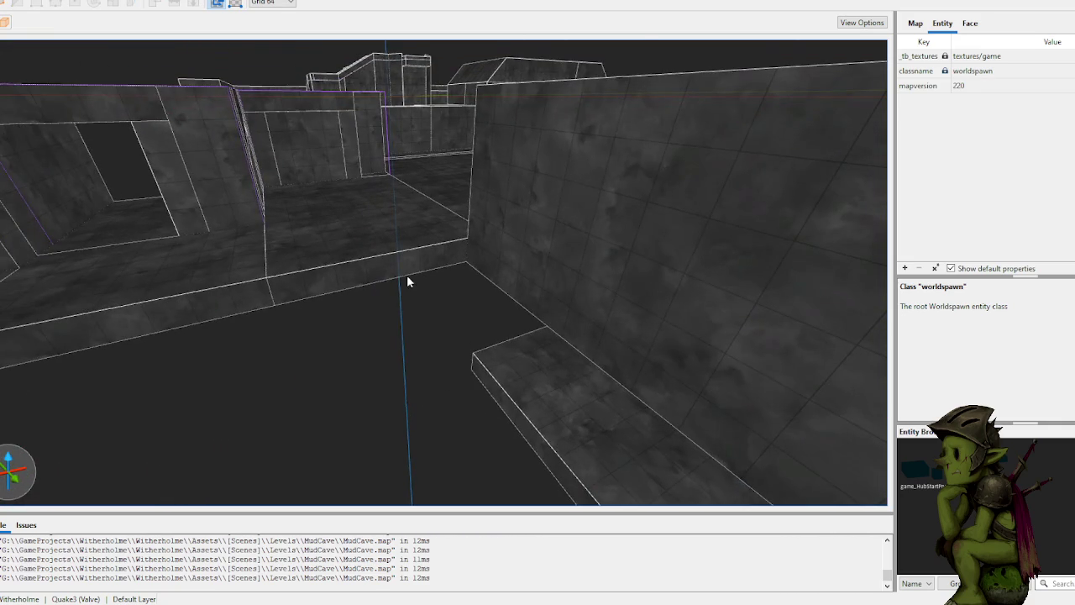
pyautogui.scroll(-10, 406, 282)
pyautogui.click(378, 250)
pyautogui.scroll(8, 374, 283)
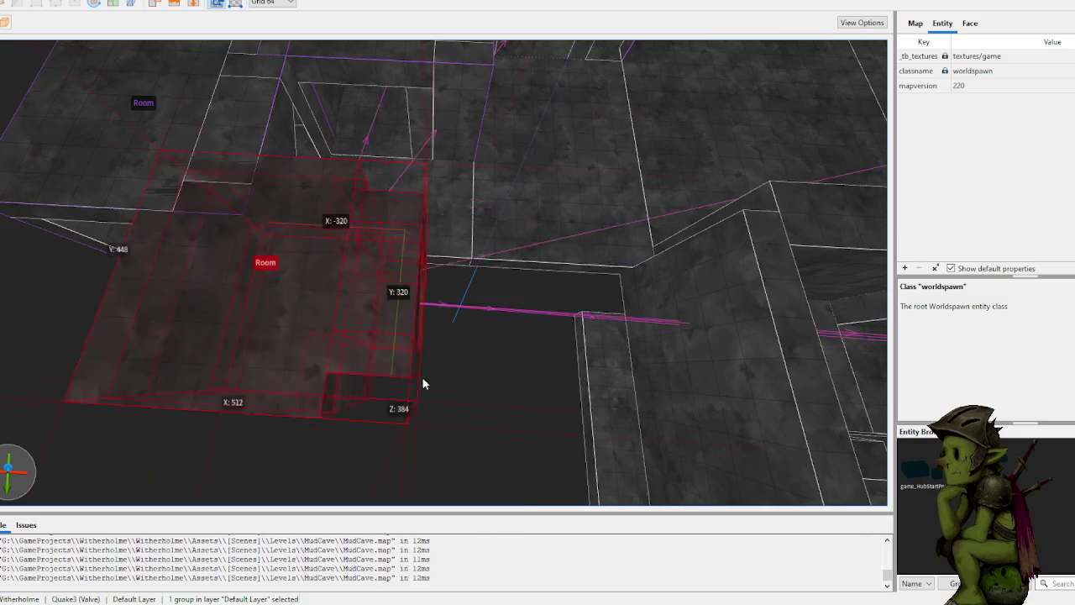
# Step: Rotate the Room group about its vertical axis and drag it into line with its neighbours
pyautogui.hotkey('ctrl', 'u')
pyautogui.press('r')
pyautogui.moveTo(428, 374)
pyautogui.mouseDown()
pyautogui.moveTo(431, 483)
pyautogui.moveTo(433, 308)
pyautogui.moveTo(504, 311)
pyautogui.moveTo(606, 285)
pyautogui.mouseUp()
pyautogui.scroll(3, 605, 285)
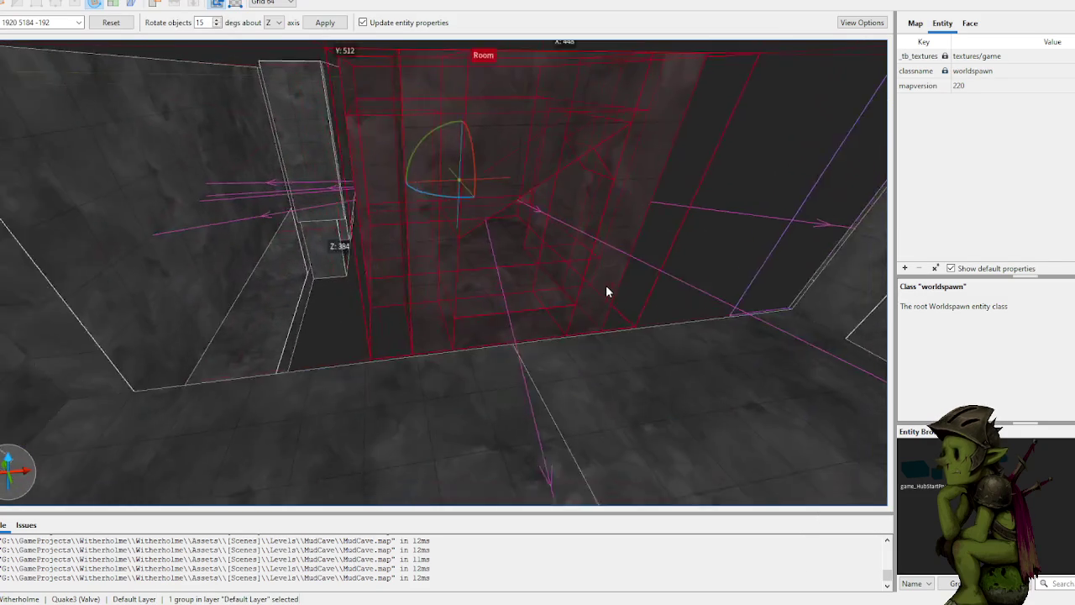
pyautogui.press('r')
pyautogui.moveTo(508, 299)
pyautogui.mouseDown()
pyautogui.moveTo(431, 322)
pyautogui.moveTo(429, 350)
pyautogui.moveTo(329, 368)
pyautogui.moveTo(384, 346)
pyautogui.mouseUp()
pyautogui.scroll(3, 384, 346)
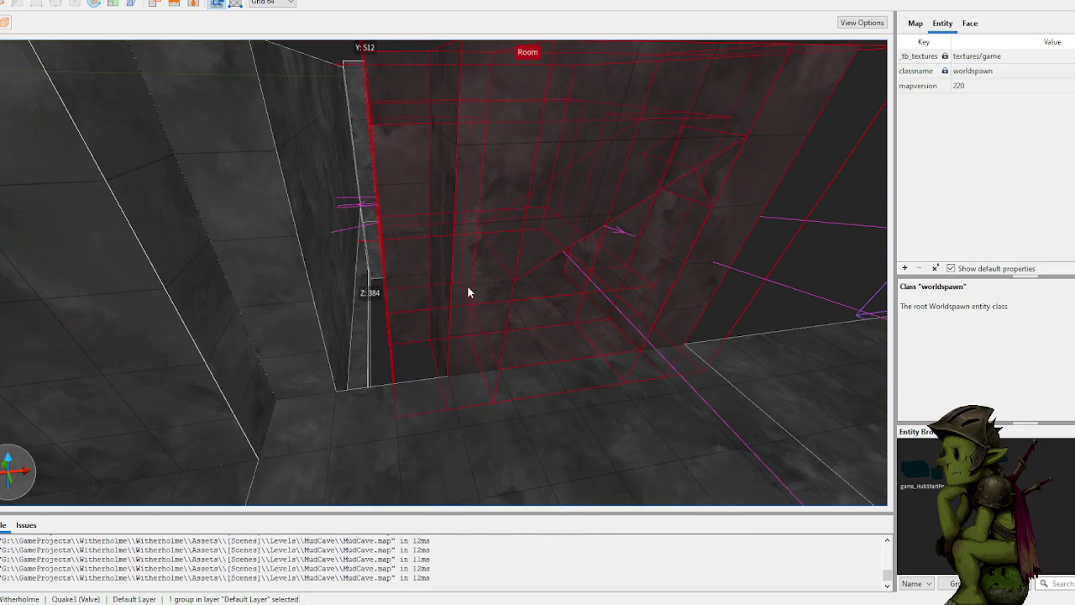
pyautogui.scroll(-10, 450, 286)
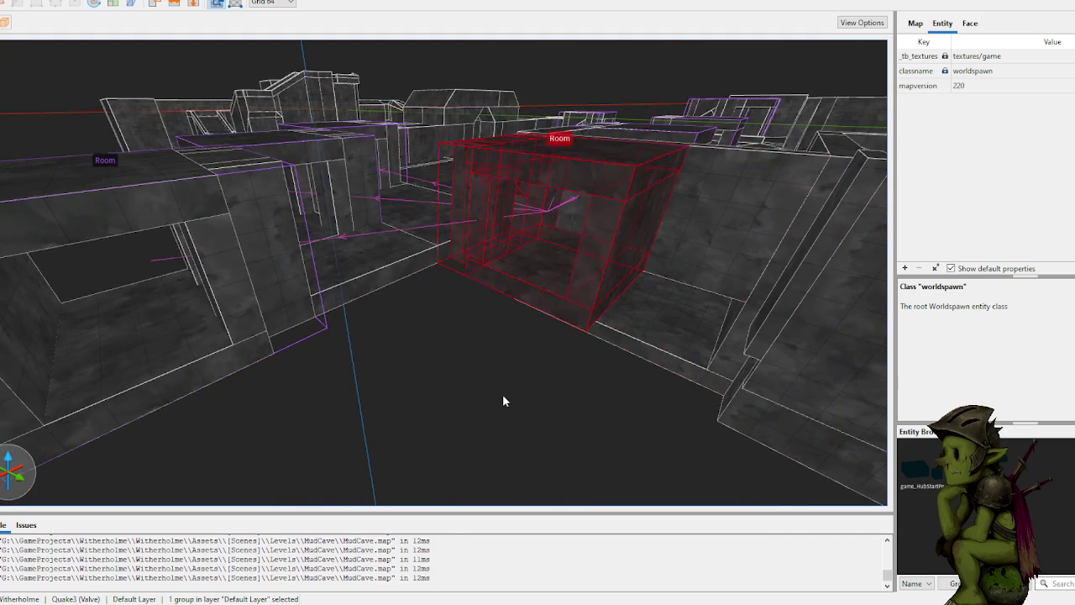
pyautogui.click(502, 400)
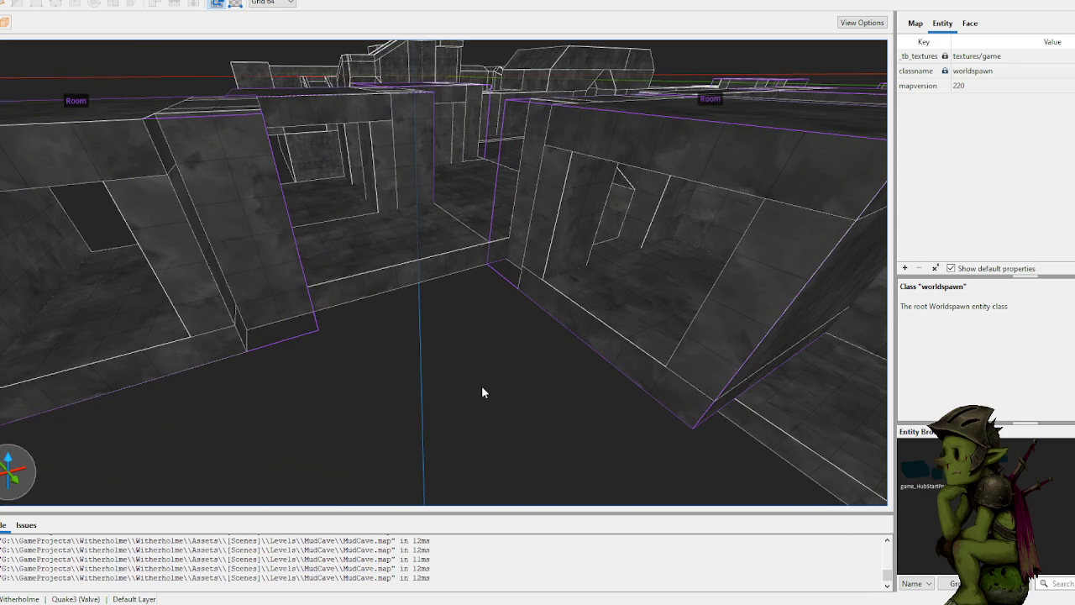
# Step: Draw a 640-long floor brush across the gap and try a small brush at the wall corner
pyautogui.moveTo(354, 309)
pyautogui.mouseDown()
pyautogui.moveTo(459, 289)
pyautogui.moveTo(718, 275)
pyautogui.moveTo(657, 271)
pyautogui.moveTo(688, 79)
pyautogui.mouseUp()
pyautogui.press('Escape')
pyautogui.scroll(5, 553, 410)
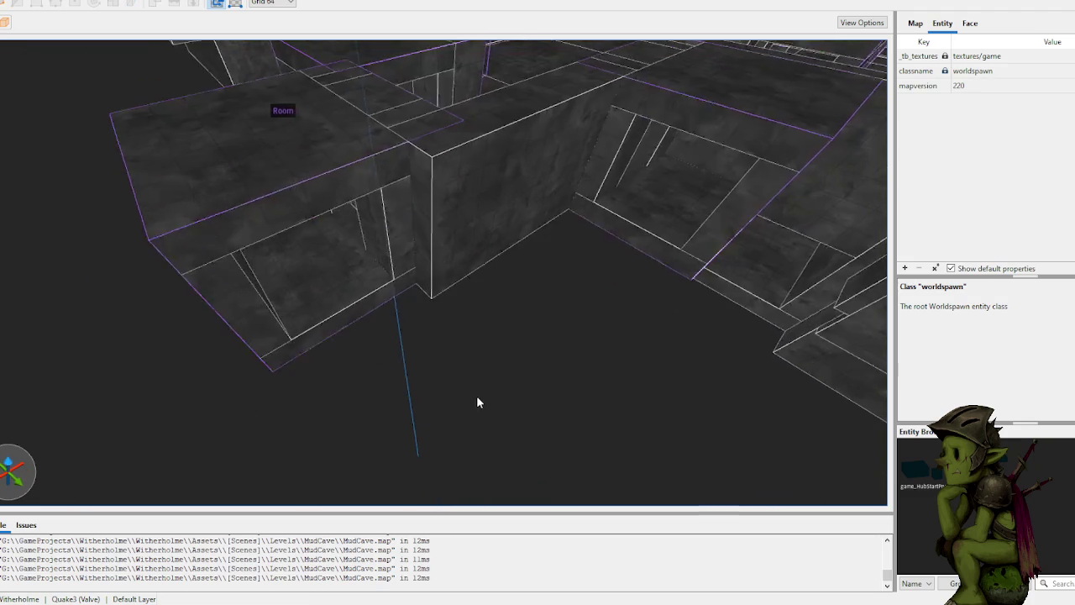
pyautogui.scroll(3, 419, 294)
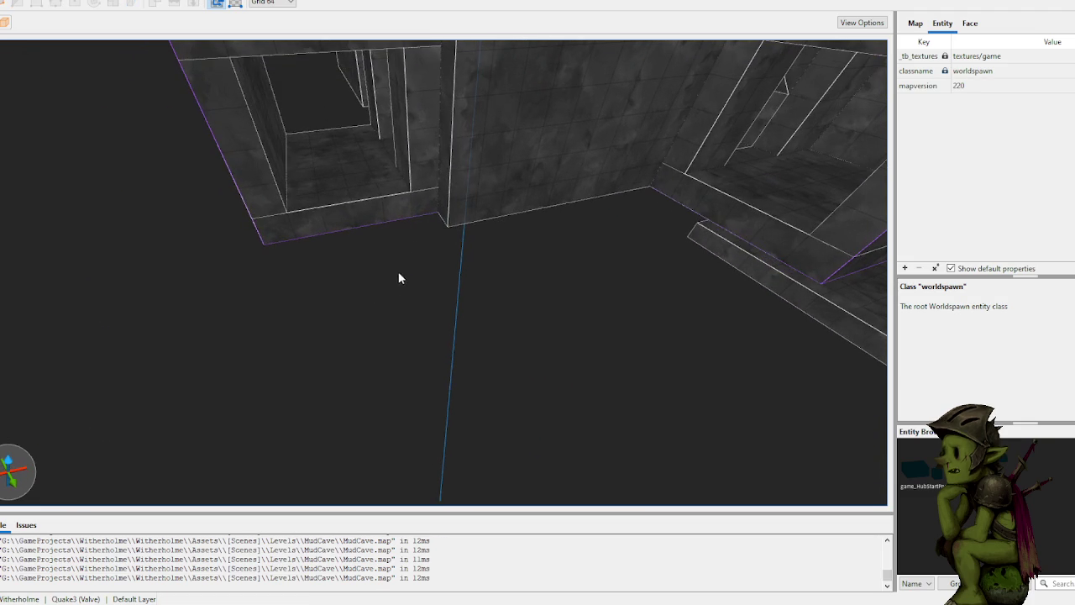
pyautogui.moveTo(426, 202); pyautogui.dragTo(459, 220)
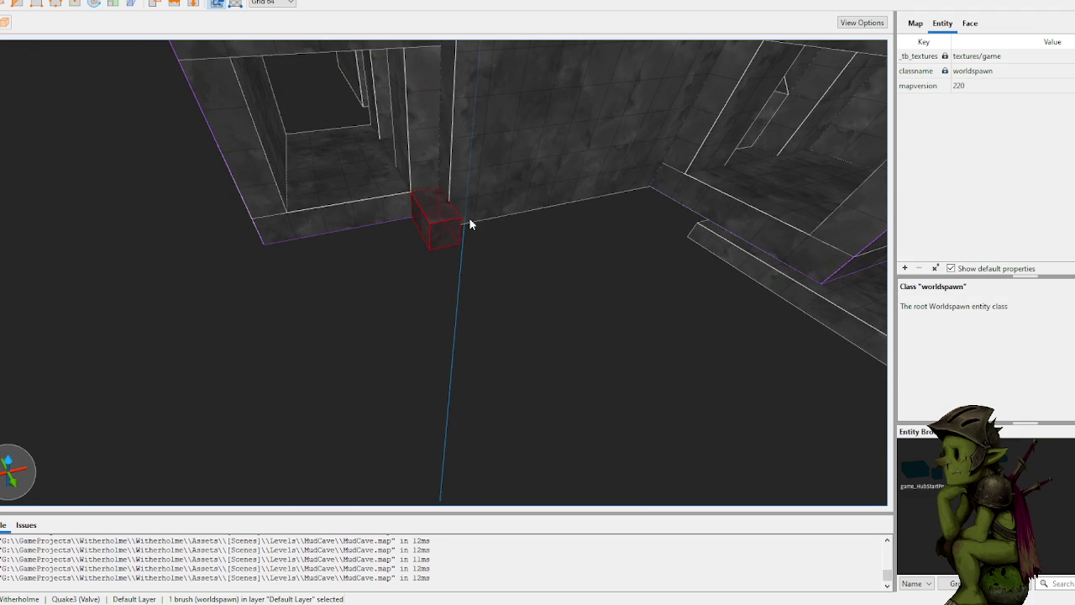
pyautogui.press('w')
pyautogui.press('d')
pyautogui.moveTo(306, 197); pyautogui.dragTo(391, 283)
pyautogui.press('w')
# Step: Draw brushes along the floor-wall edge, undoing the misdrawn floor brushes
pyautogui.moveTo(713, 214)
pyautogui.mouseDown()
pyautogui.moveTo(479, 284)
pyautogui.moveTo(508, 267)
pyautogui.moveTo(462, 269)
pyautogui.mouseUp()
pyautogui.press('Escape')
pyautogui.click(469, 273)
pyautogui.press('Escape')
pyautogui.moveTo(302, 274); pyautogui.dragTo(440, 300)
pyautogui.press('Escape')
pyautogui.moveTo(520, 281)
pyautogui.mouseDown()
pyautogui.moveTo(571, 280)
pyautogui.moveTo(631, 300)
pyautogui.moveTo(422, 400)
pyautogui.mouseUp()
pyautogui.hotkey('ctrl', 'z')
pyautogui.scroll(5, 412, 365)
# Step: Pull the ledge's front face back to the wall and widen the small ledge brush to 320 by 320
pyautogui.click(368, 322)
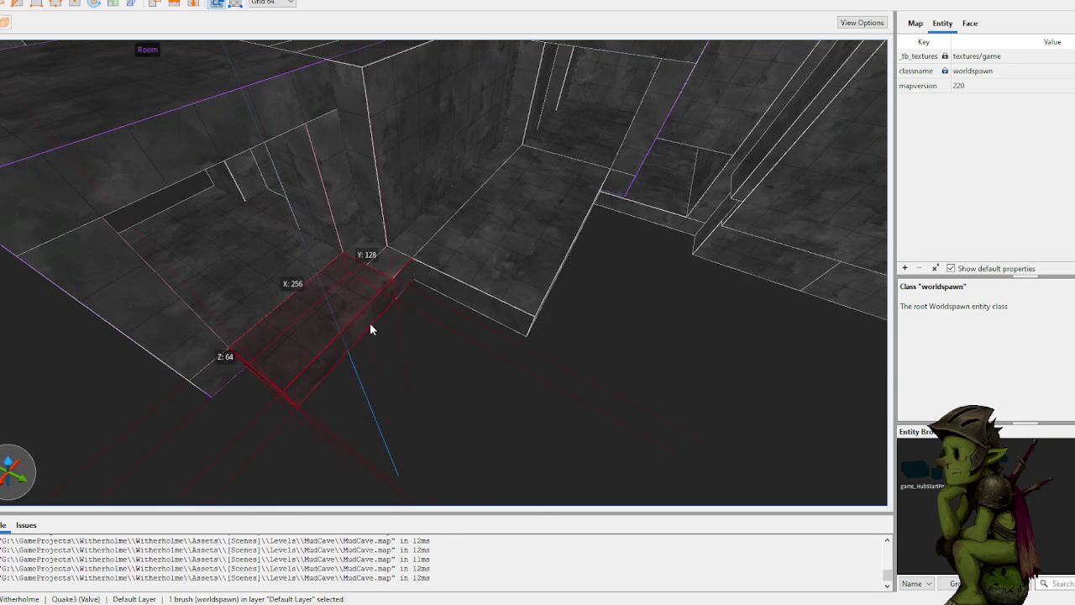
pyautogui.moveTo(365, 320); pyautogui.dragTo(349, 306)
pyautogui.click(385, 357)
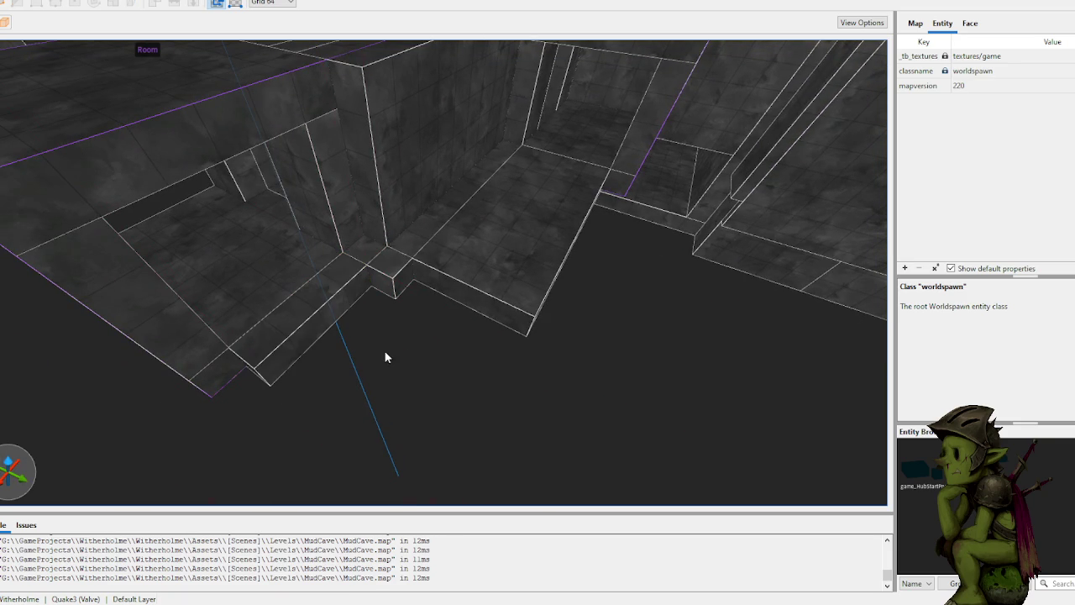
pyautogui.click(399, 278)
pyautogui.moveTo(436, 304)
pyautogui.mouseDown()
pyautogui.moveTo(512, 360)
pyautogui.moveTo(446, 327)
pyautogui.moveTo(351, 459)
pyautogui.moveTo(349, 433)
pyautogui.mouseUp()
pyautogui.press('Escape')
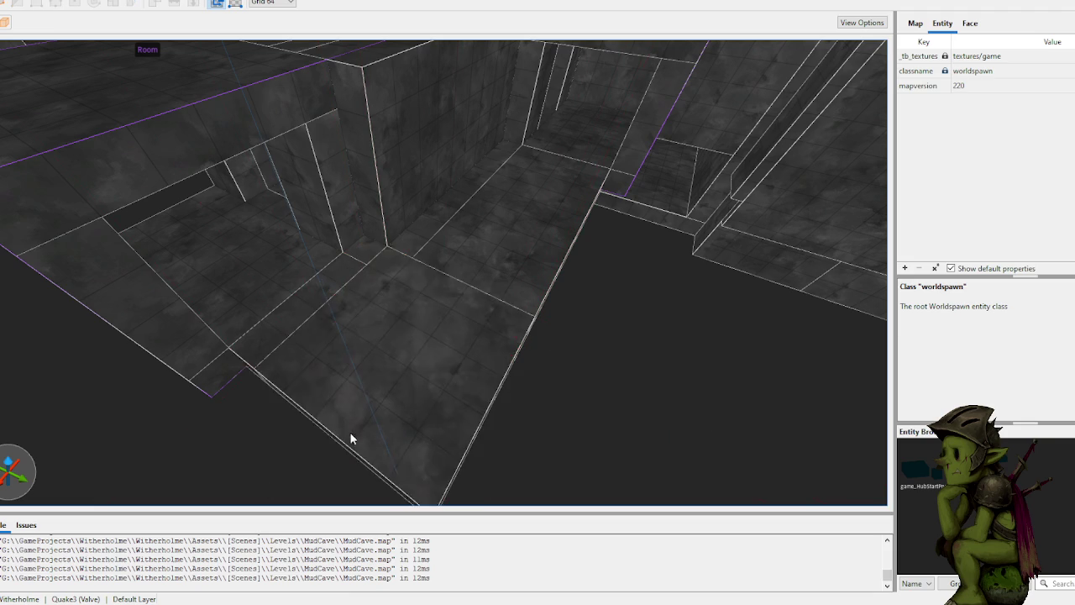
# Step: Stretch the 64 by 192 brush along the floor edge and add a 640-long edge brush
pyautogui.scroll(-5, 344, 426)
pyautogui.scroll(-5, 392, 287)
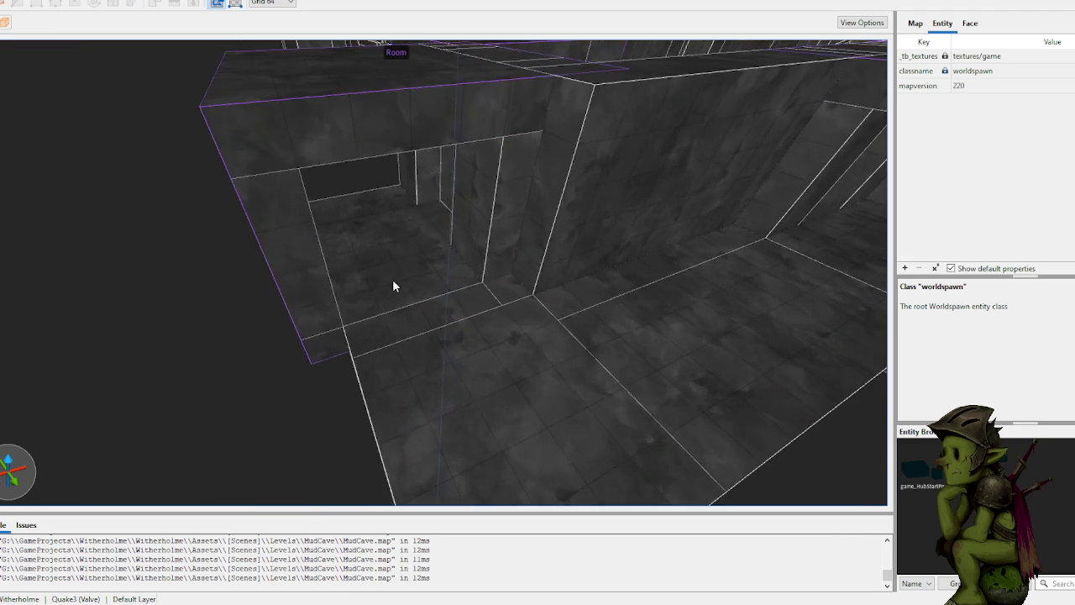
pyautogui.click(446, 280)
pyautogui.moveTo(485, 310); pyautogui.dragTo(548, 373)
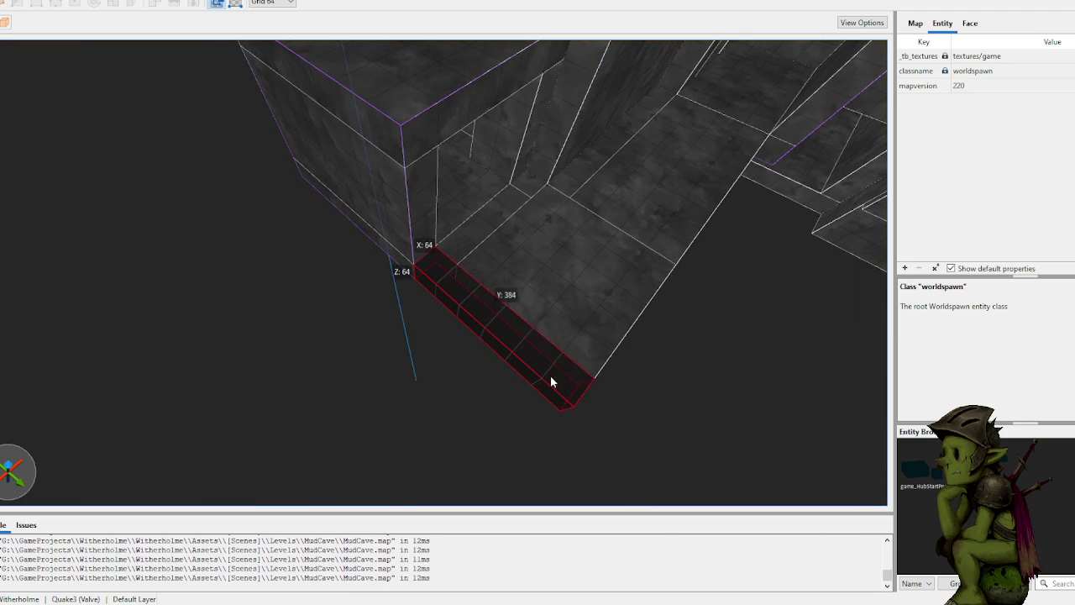
pyautogui.scroll(5, 576, 346)
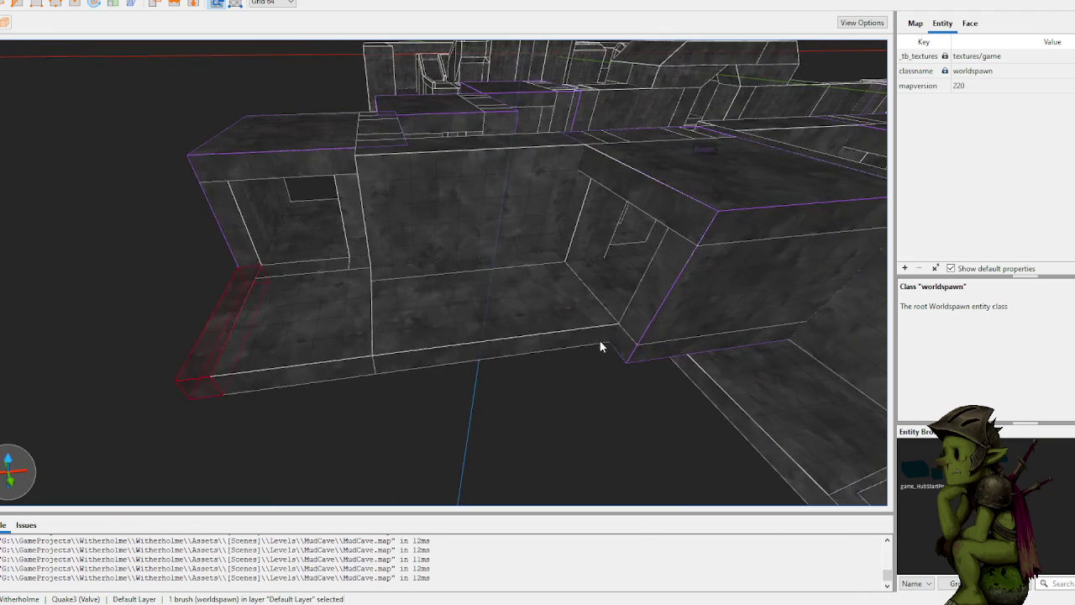
pyautogui.moveTo(614, 336)
pyautogui.mouseDown()
pyautogui.moveTo(316, 413)
pyautogui.moveTo(244, 403)
pyautogui.mouseUp()
pyautogui.click(328, 446)
# Step: Add a brush on the left floor edge and a tall wall brush rising from it
pyautogui.scroll(5, 342, 446)
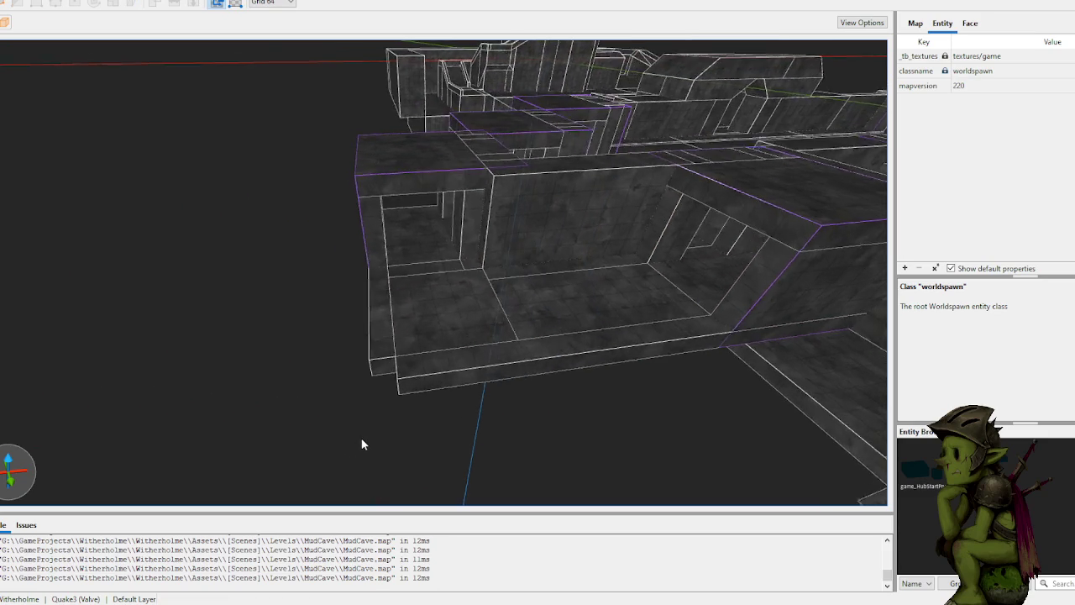
pyautogui.moveTo(376, 389)
pyautogui.mouseDown()
pyautogui.moveTo(395, 392)
pyautogui.moveTo(361, 353)
pyautogui.mouseUp()
pyautogui.moveTo(414, 380)
pyautogui.mouseDown()
pyautogui.moveTo(439, 362)
pyautogui.moveTo(446, 235)
pyautogui.mouseUp()
pyautogui.click(280, 363)
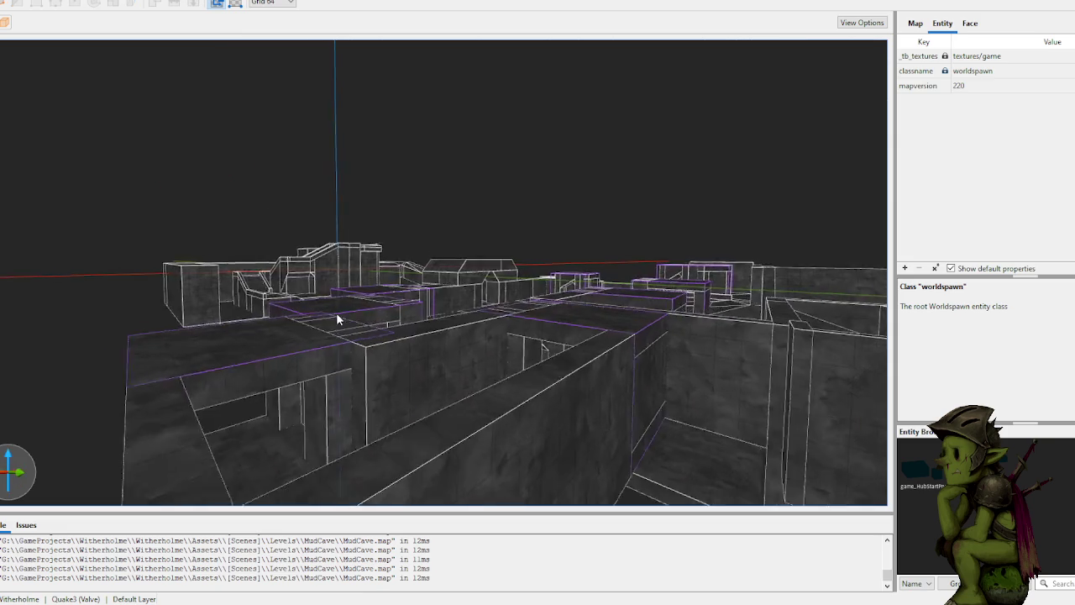
# Step: Inspect the outer walls, then pull a new floor slab out to 384×320×64 before the room opening
pyautogui.scroll(6, 347, 325)
pyautogui.scroll(-10, 388, 335)
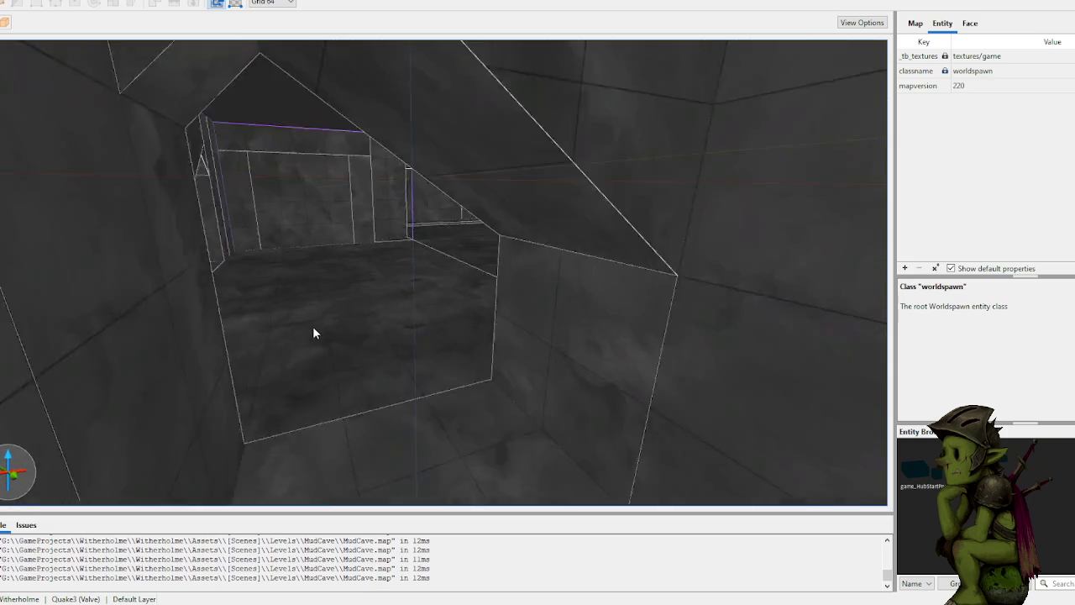
pyautogui.scroll(10, 577, 319)
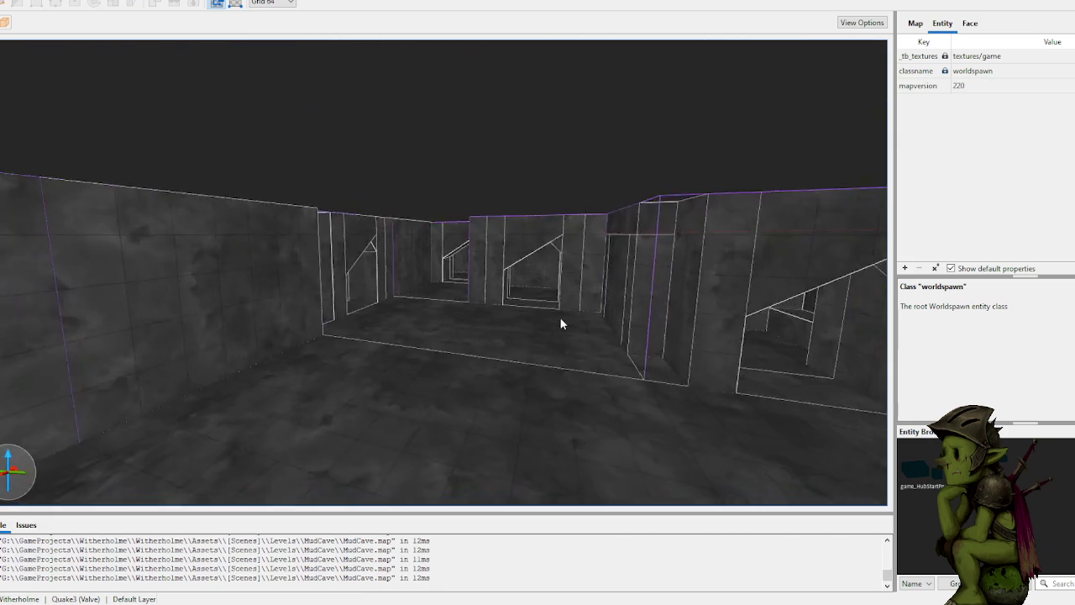
pyautogui.scroll(3, 575, 316)
pyautogui.moveTo(546, 313)
pyautogui.mouseDown()
pyautogui.moveTo(439, 321)
pyautogui.moveTo(553, 311)
pyautogui.moveTo(623, 321)
pyautogui.moveTo(300, 315)
pyautogui.moveTo(495, 336)
pyautogui.moveTo(449, 340)
pyautogui.moveTo(450, 351)
pyautogui.moveTo(475, 356)
pyautogui.moveTo(470, 344)
pyautogui.moveTo(344, 298)
pyautogui.mouseUp()
pyautogui.scroll(10, 564, 311)
pyautogui.scroll(5, 485, 318)
pyautogui.scroll(-5, 448, 340)
pyautogui.moveTo(398, 306)
pyautogui.mouseDown()
pyautogui.moveTo(408, 303)
pyautogui.moveTo(305, 402)
pyautogui.mouseUp()
pyautogui.click(450, 386)
pyautogui.scroll(5, 514, 352)
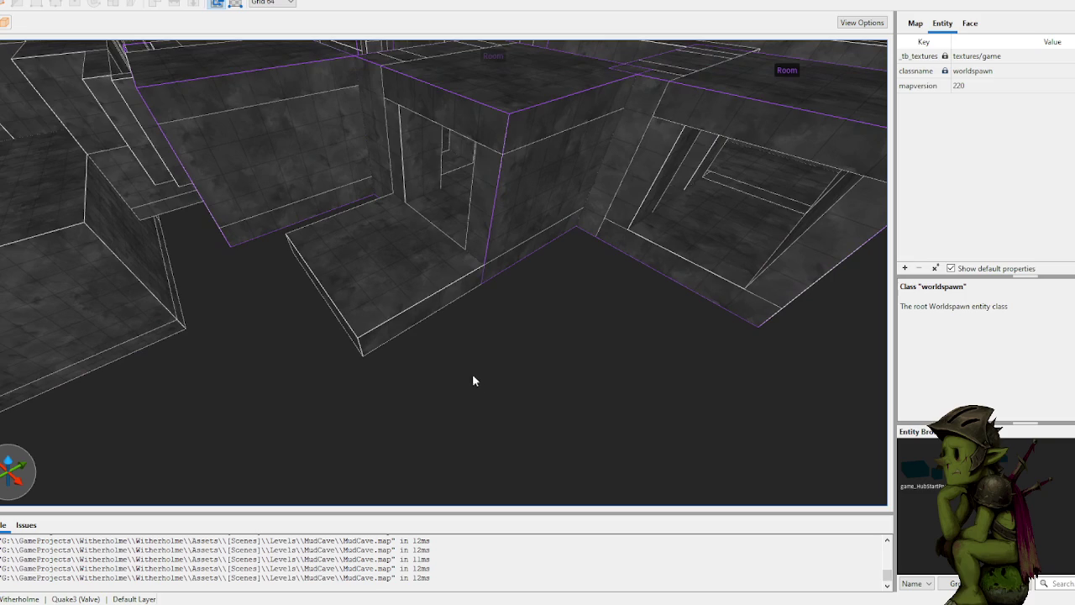
# Step: Draw a 64 by 320 floor brush and extend it to 448 along X
pyautogui.moveTo(379, 334); pyautogui.dragTo(485, 293)
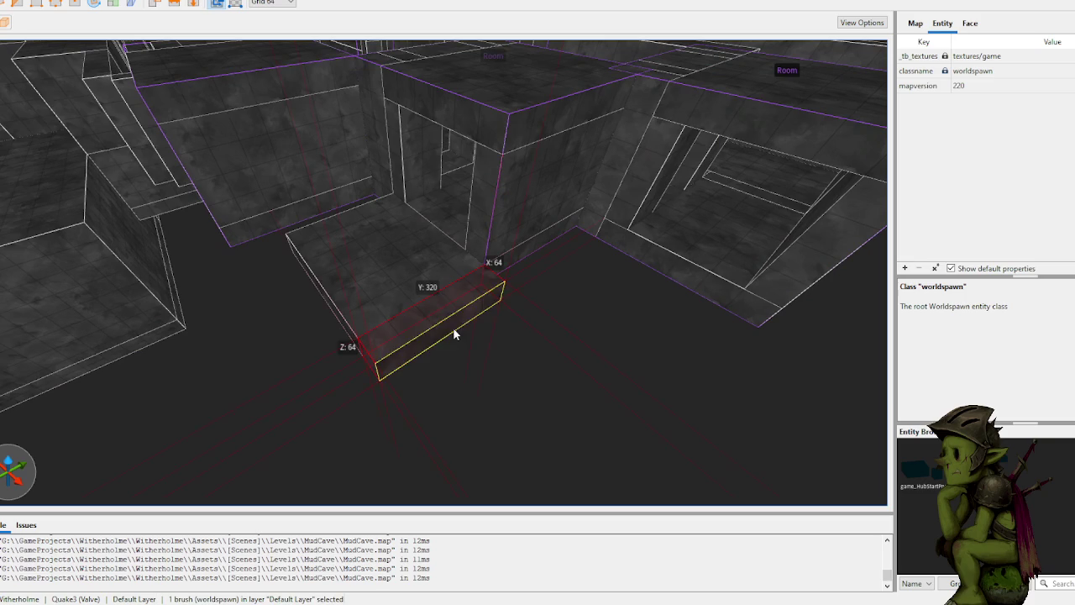
pyautogui.moveTo(555, 424); pyautogui.dragTo(634, 491)
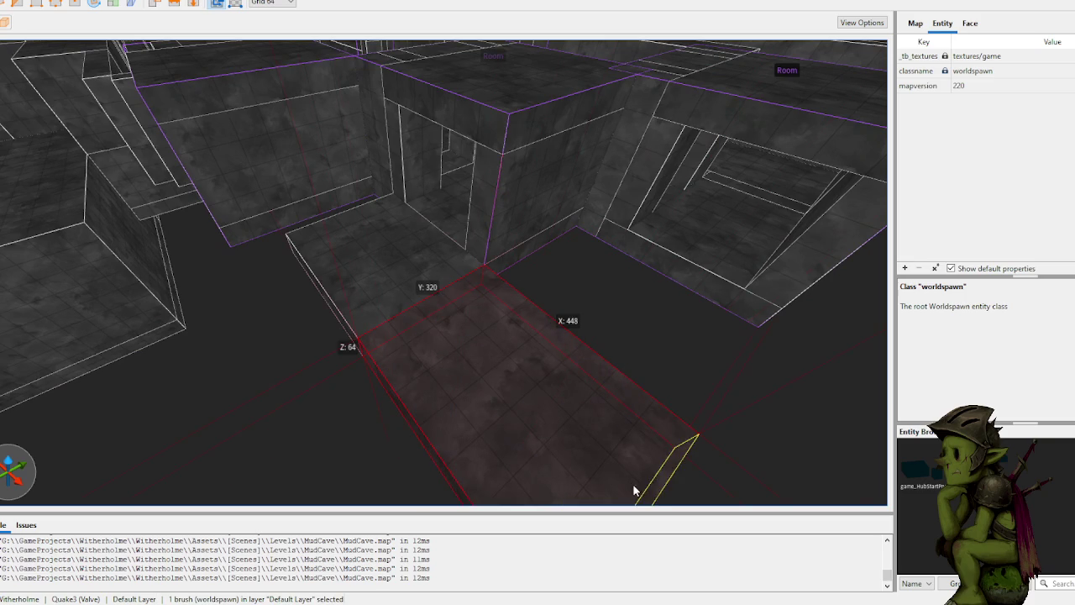
pyautogui.click(753, 420)
pyautogui.scroll(5, 696, 341)
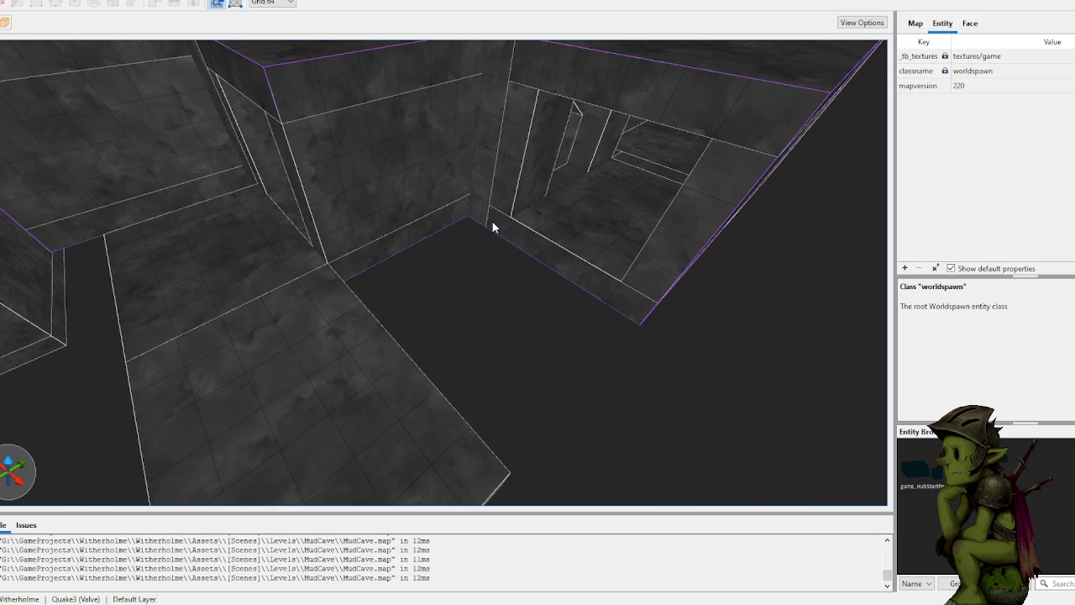
# Step: Fill the gap and the trench between the walls with new brushes
pyautogui.moveTo(514, 431); pyautogui.dragTo(504, 439)
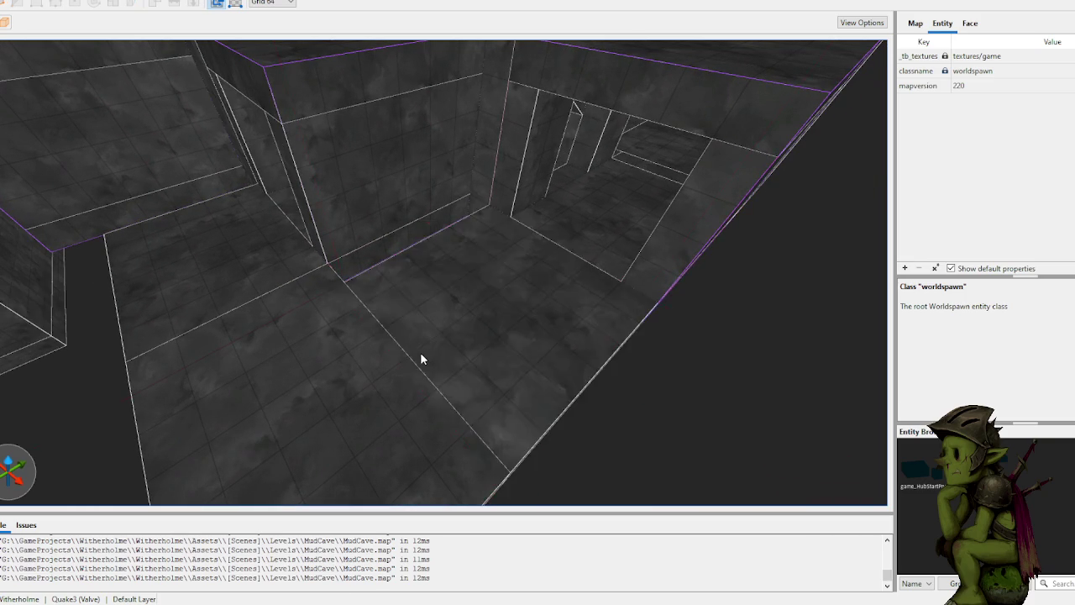
pyautogui.scroll(-5, 422, 352)
pyautogui.moveTo(436, 322); pyautogui.dragTo(435, 414)
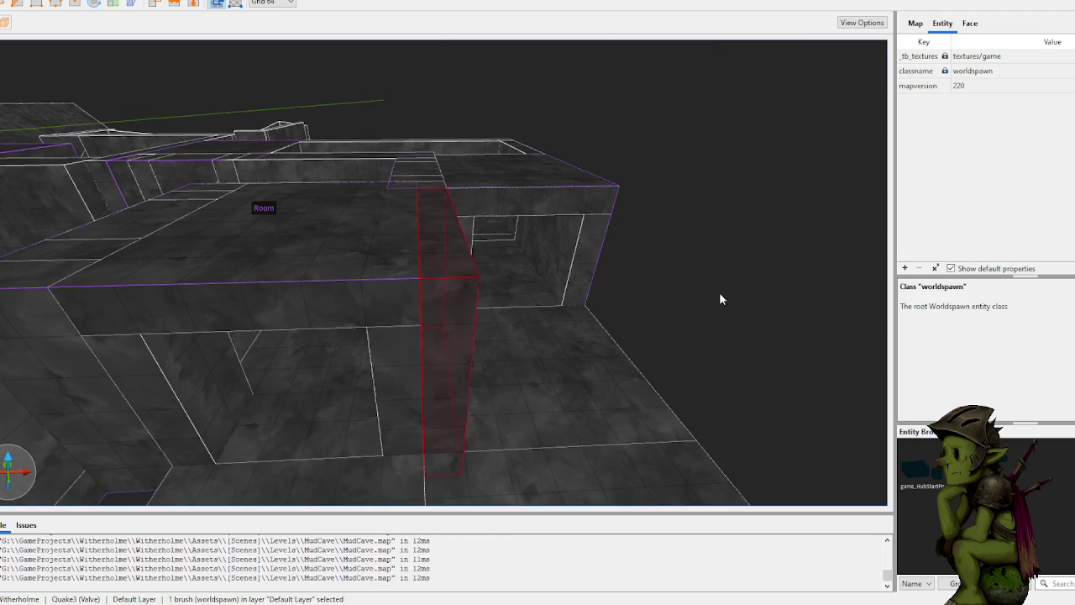
pyautogui.click(720, 299)
pyautogui.scroll(5, 684, 306)
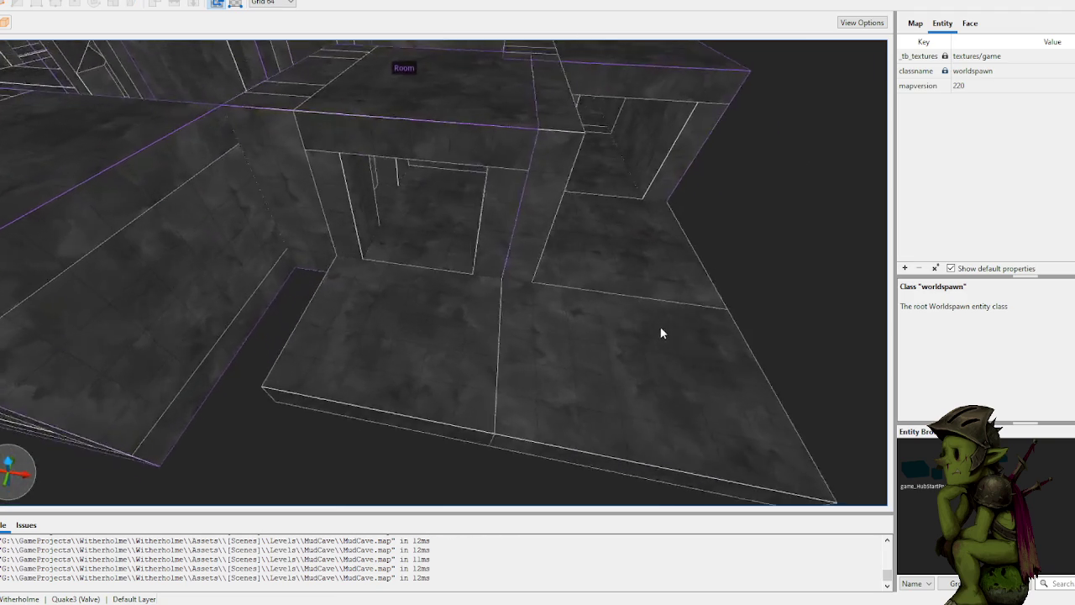
pyautogui.scroll(-5, 664, 328)
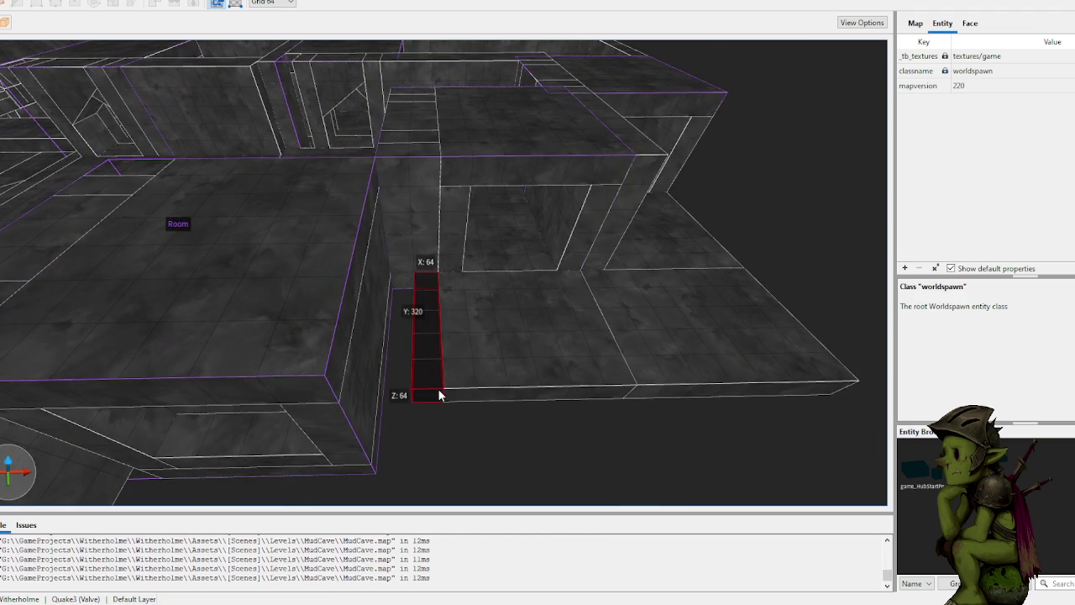
pyautogui.click(446, 407)
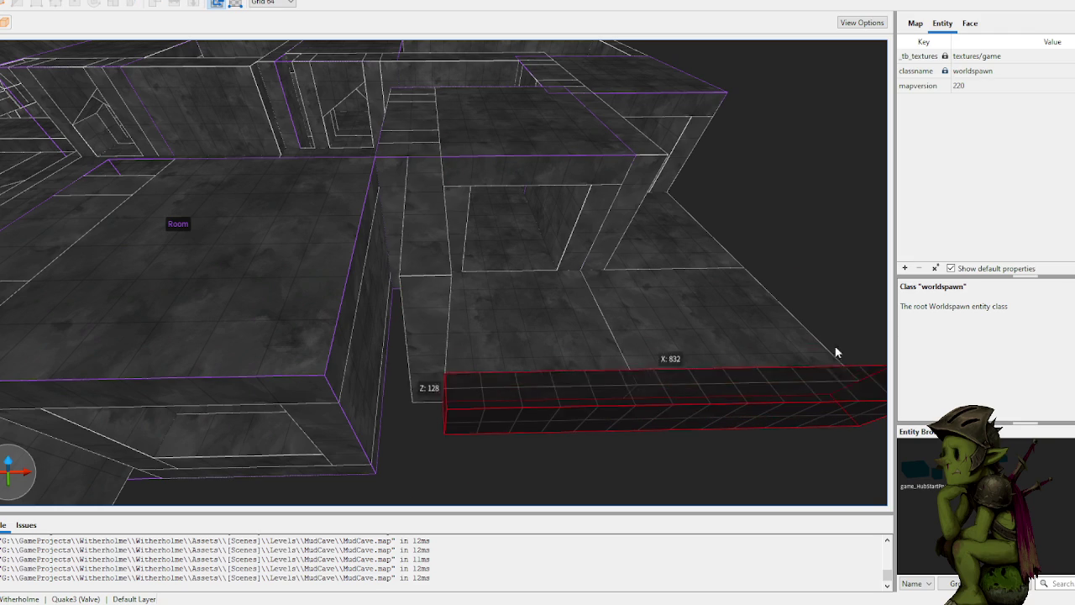
pyautogui.scroll(-10, 790, 221)
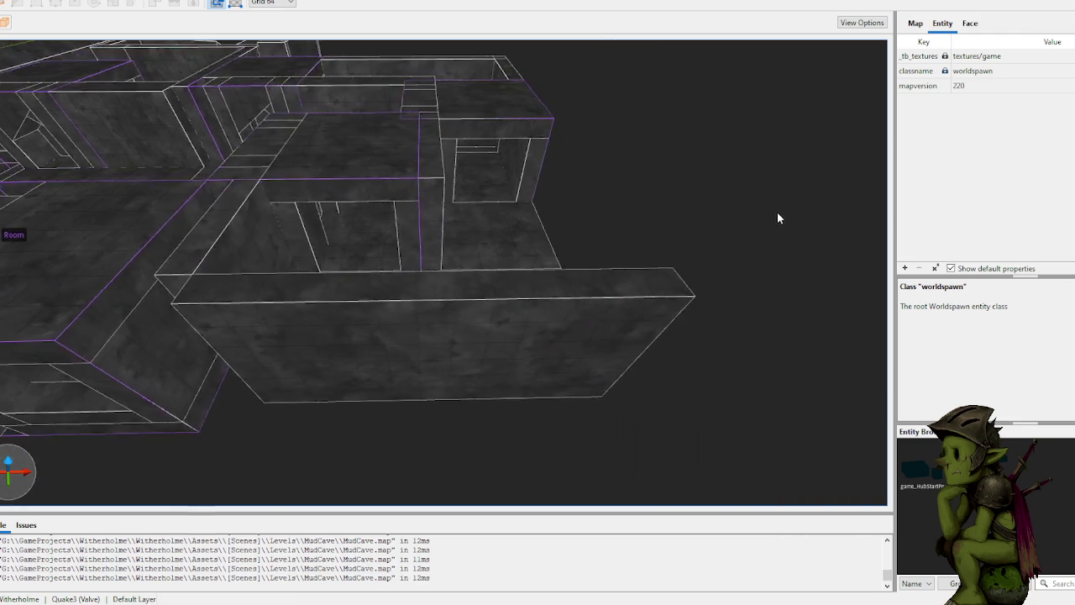
pyautogui.scroll(10, 710, 210)
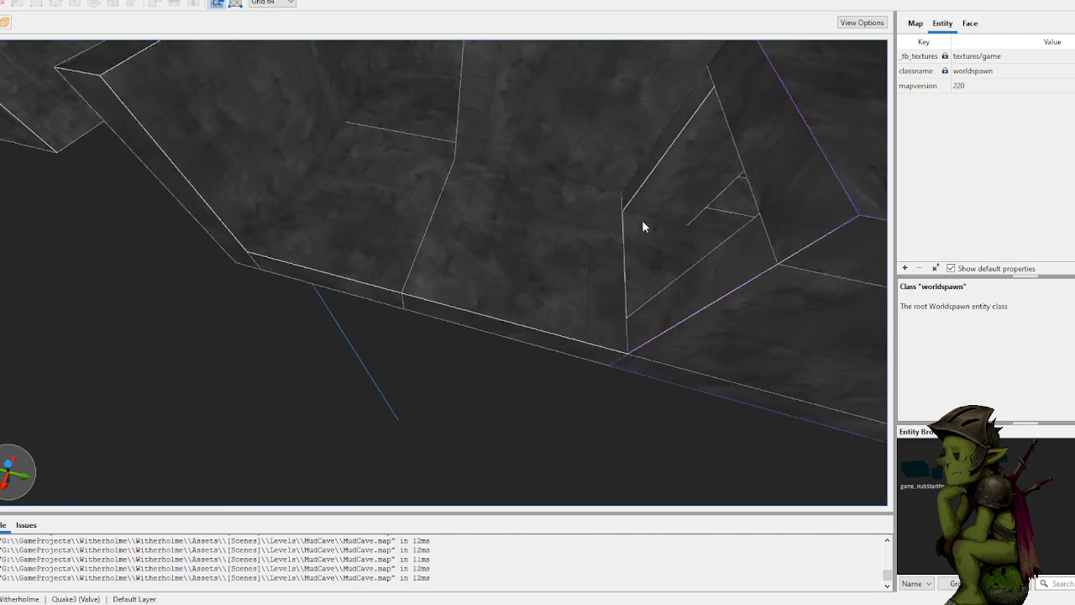
# Step: Draw and lengthen a wall brush along the room's outer edge, plus a 192 by 64 corridor block
pyautogui.moveTo(605, 325)
pyautogui.mouseDown()
pyautogui.moveTo(357, 288)
pyautogui.moveTo(353, 185)
pyautogui.mouseUp()
pyautogui.scroll(5, 576, 340)
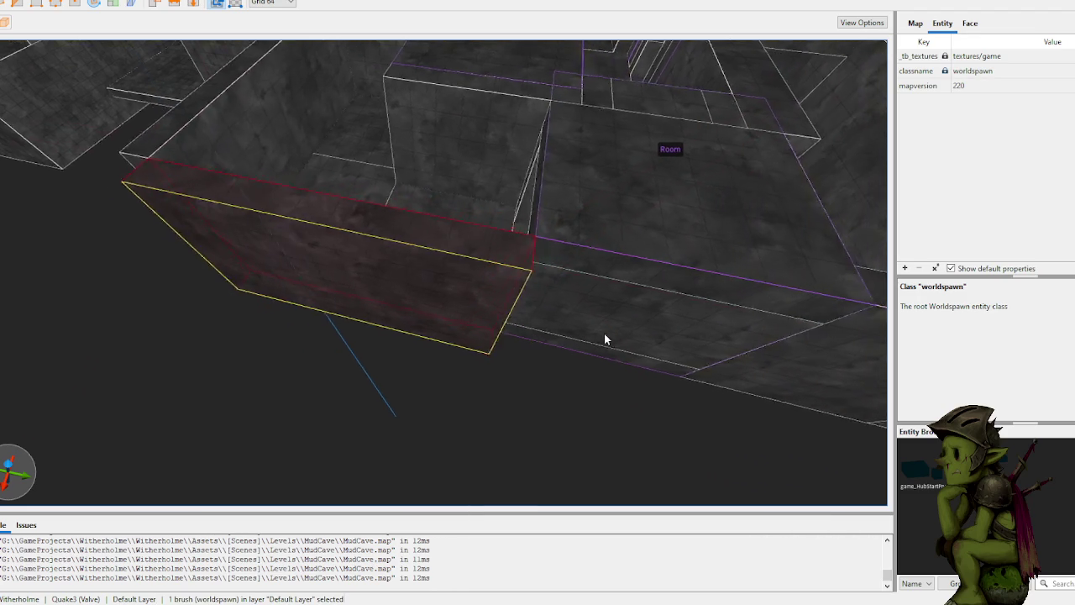
pyautogui.moveTo(447, 320); pyautogui.dragTo(482, 332)
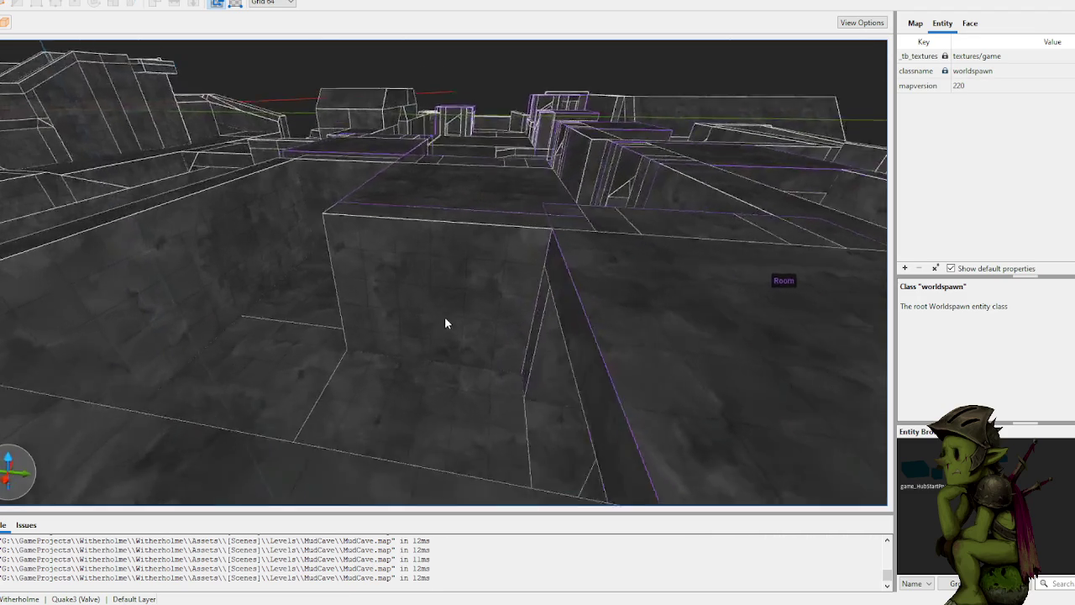
pyautogui.moveTo(388, 304)
pyautogui.mouseDown()
pyautogui.moveTo(494, 327)
pyautogui.moveTo(496, 360)
pyautogui.mouseUp()
pyautogui.scroll(5, 485, 281)
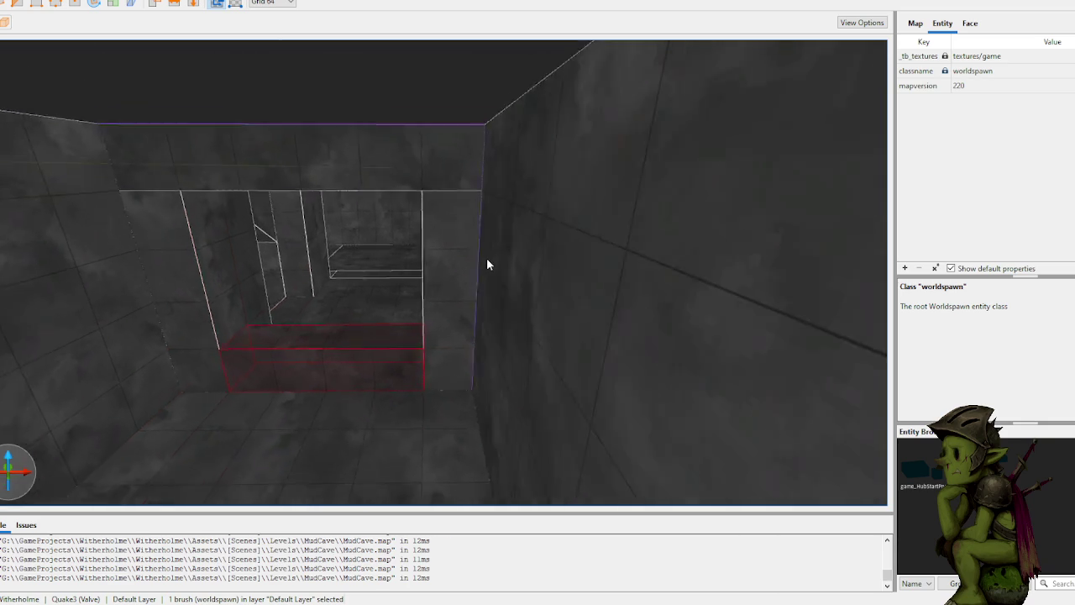
pyautogui.press('Escape')
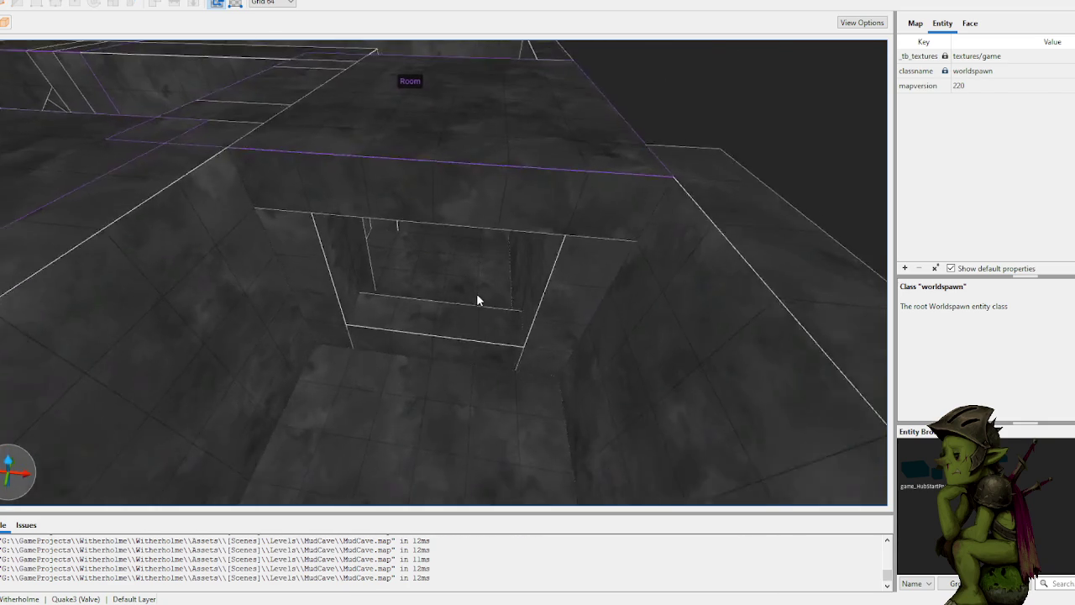
# Step: Remove the trial blocks, undoing the 64 by 192 room block and deleting the pit block
pyautogui.moveTo(460, 301); pyautogui.dragTo(451, 369)
pyautogui.hotkey('ctrl', 'z')
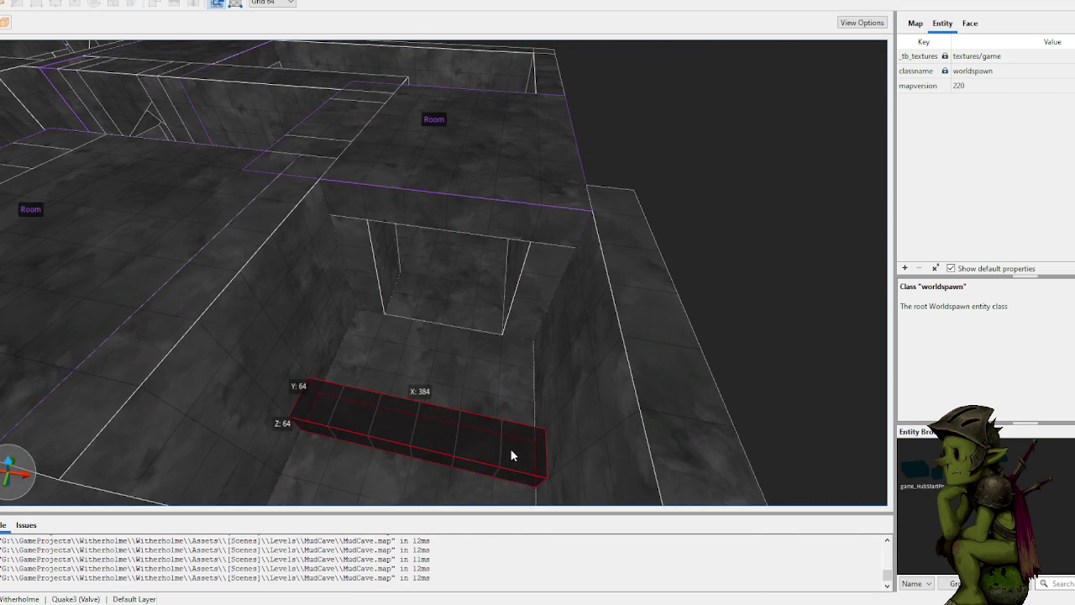
pyautogui.press('Escape')
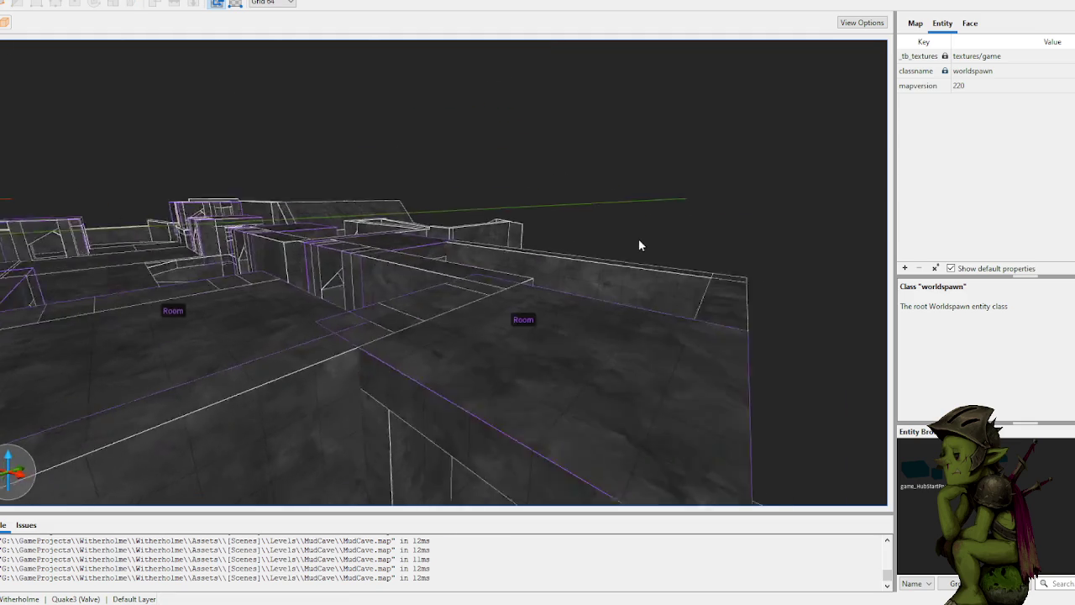
pyautogui.moveTo(452, 293); pyautogui.dragTo(452, 293)
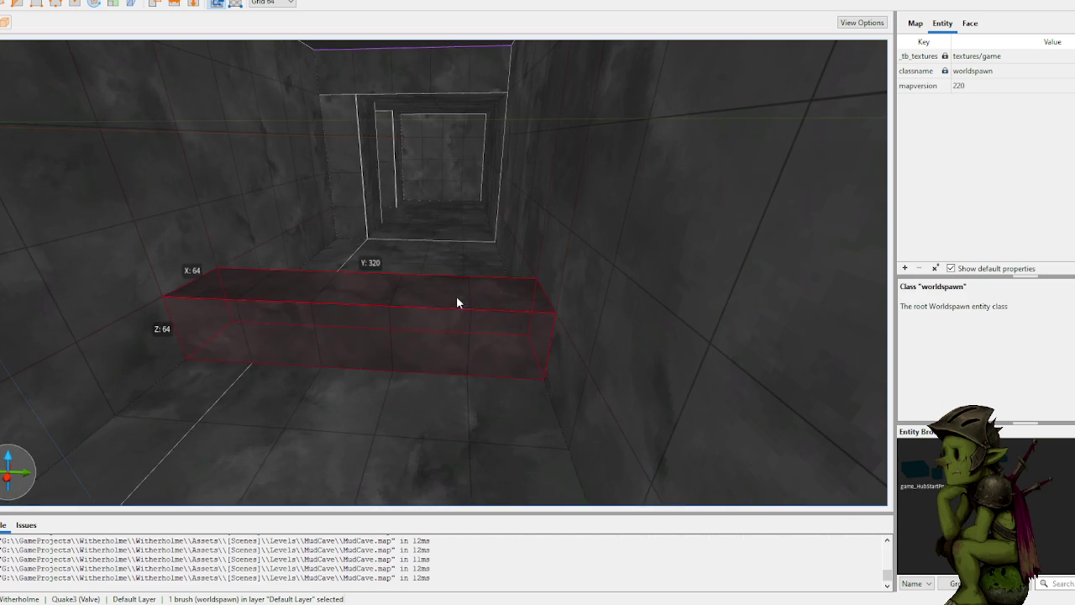
pyautogui.scroll(5, 462, 289)
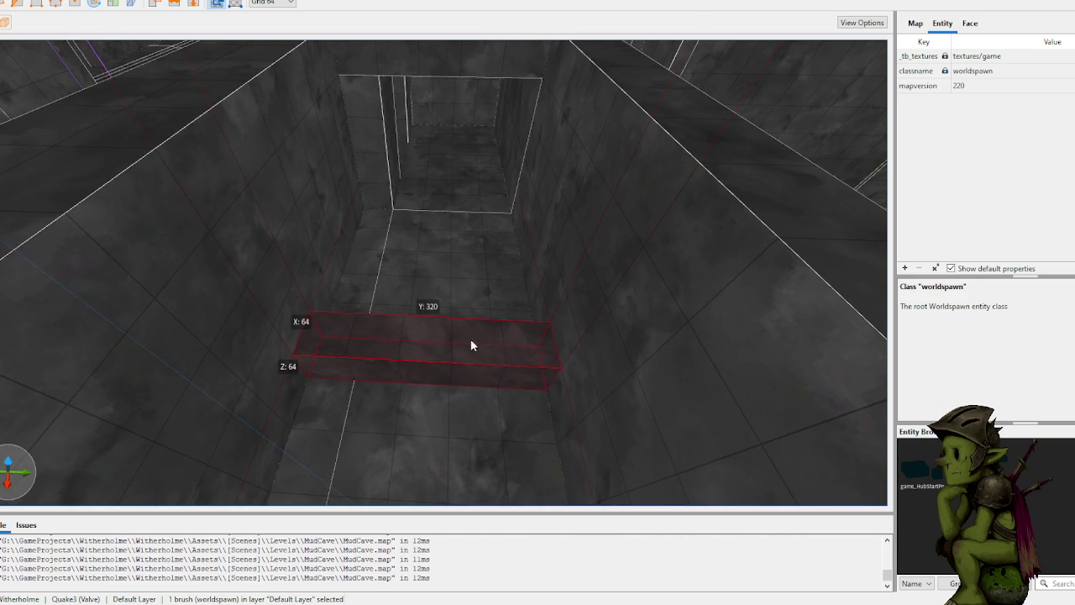
pyautogui.scroll(-3, 462, 322)
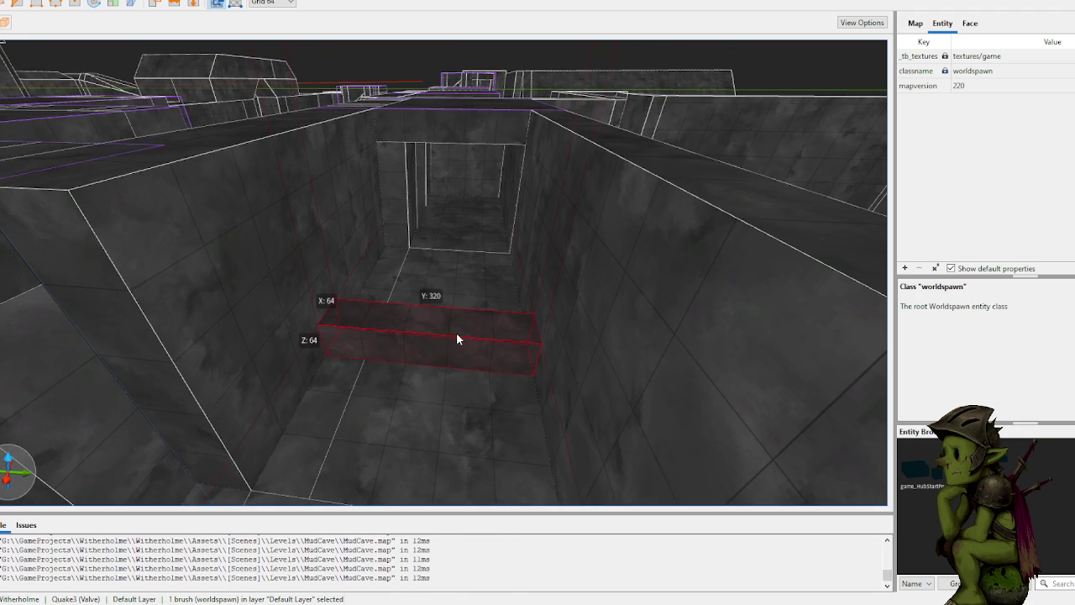
pyautogui.press('Delete')
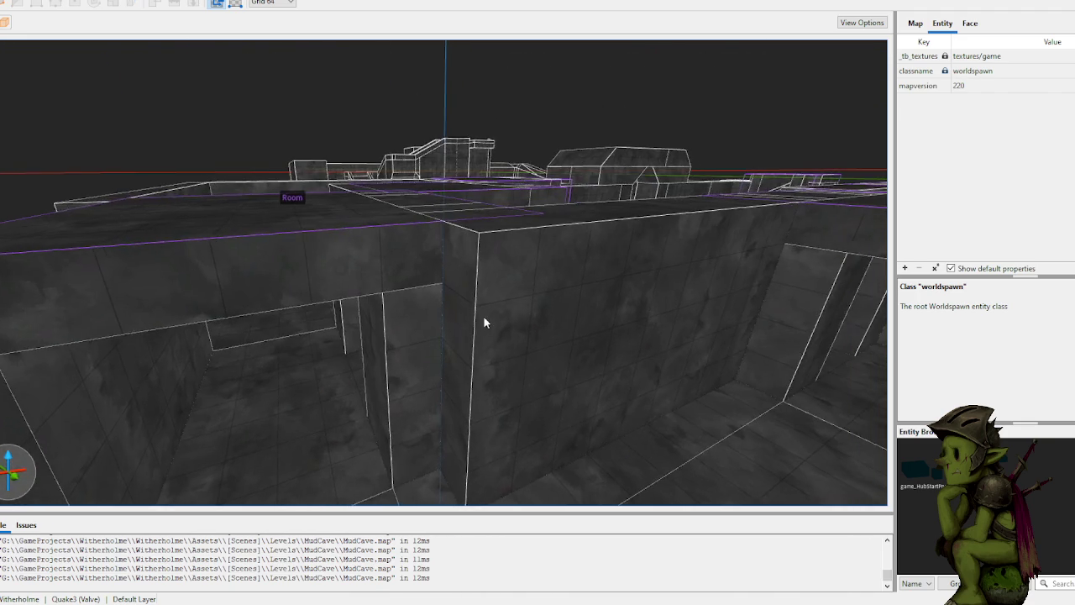
pyautogui.scroll(10, 487, 317)
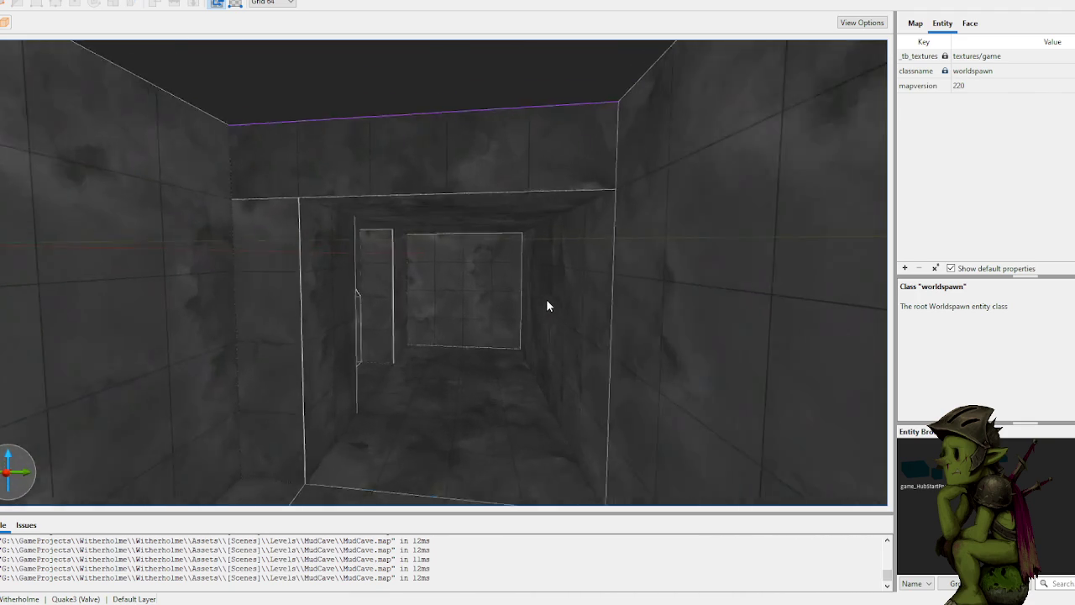
pyautogui.scroll(15, 546, 299)
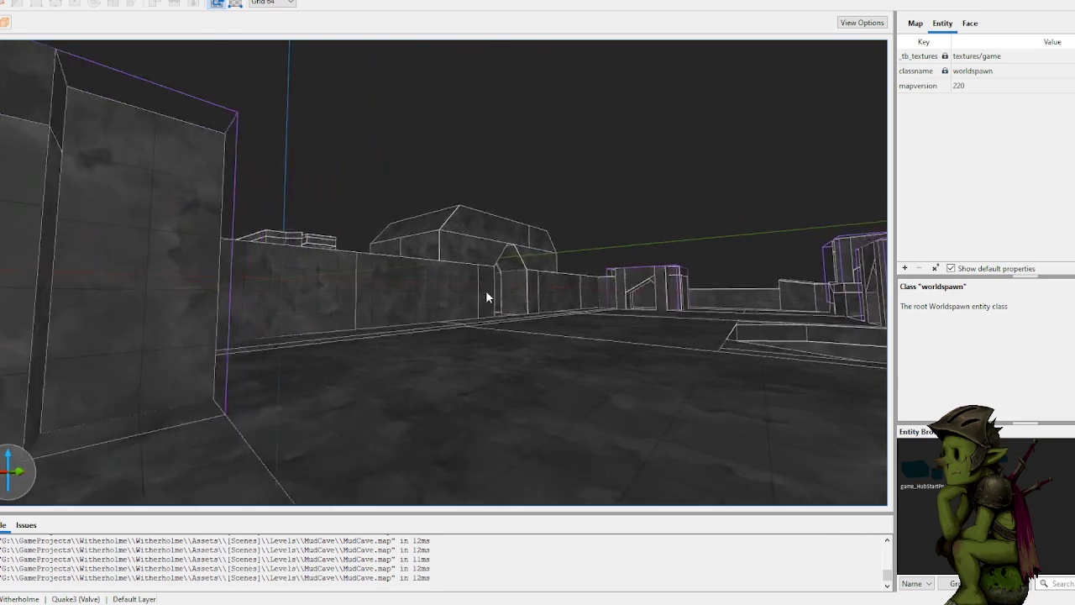
pyautogui.scroll(15, 504, 298)
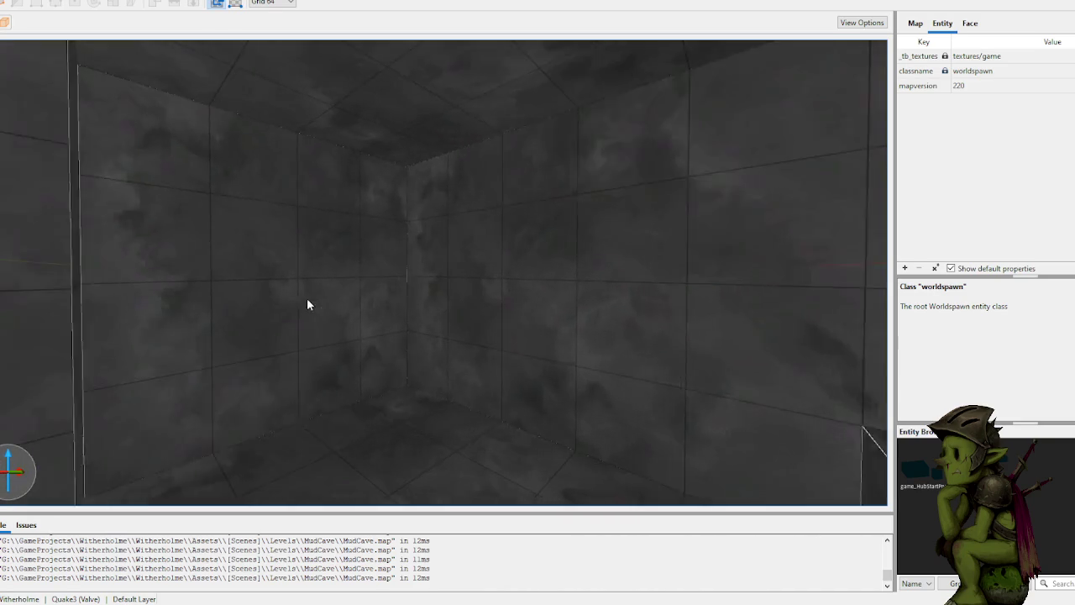
pyautogui.scroll(-12, 352, 303)
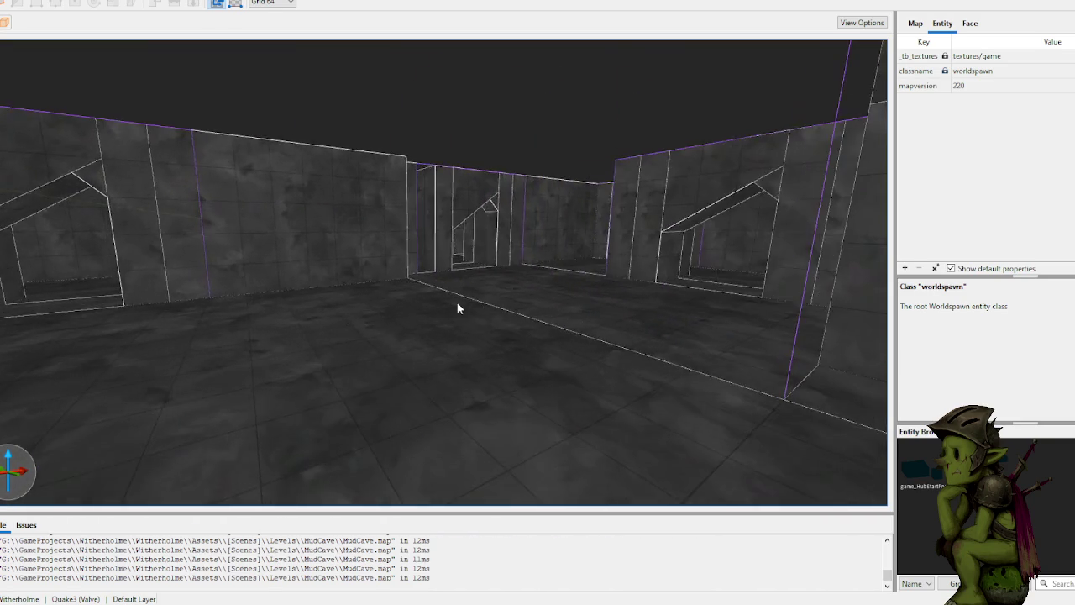
pyautogui.scroll(15, 458, 309)
pyautogui.scroll(-12, 530, 292)
pyautogui.scroll(15, 408, 304)
pyautogui.scroll(15, 497, 300)
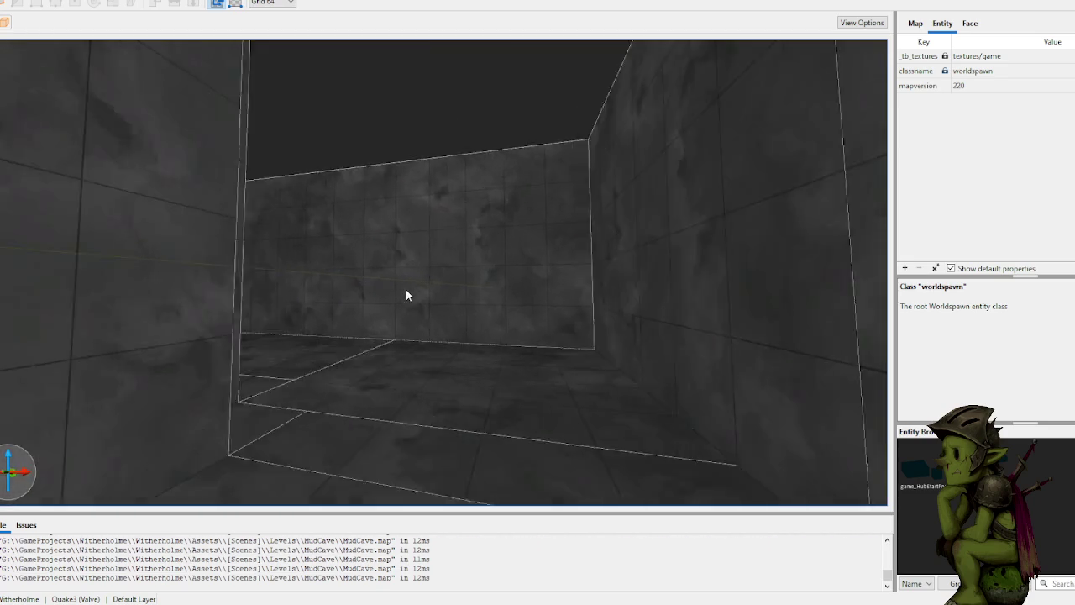
pyautogui.scroll(-15, 406, 295)
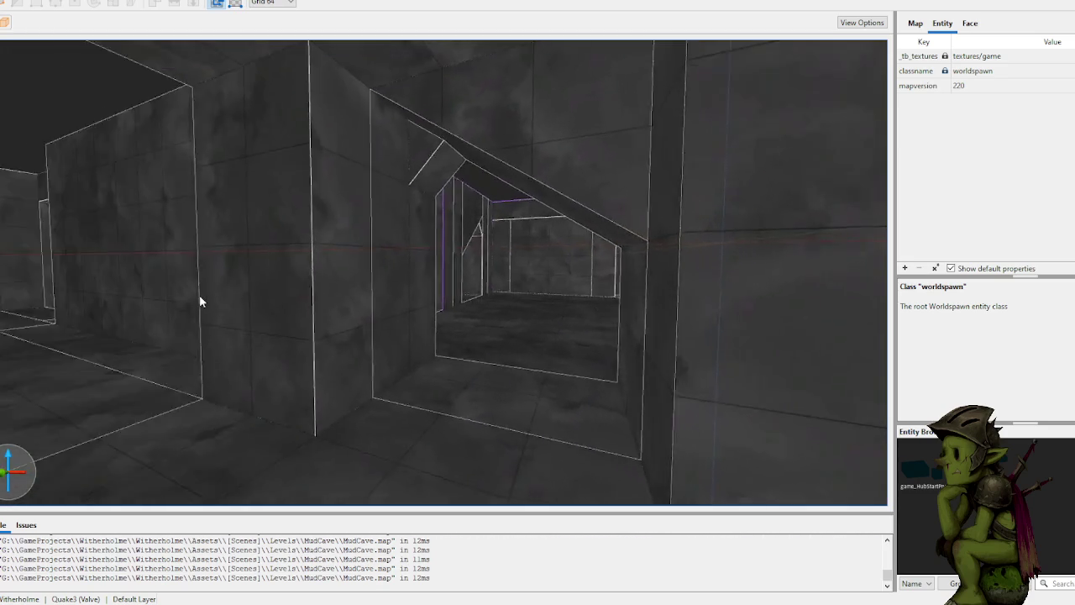
pyautogui.scroll(-10, 200, 301)
pyautogui.scroll(-10, 474, 301)
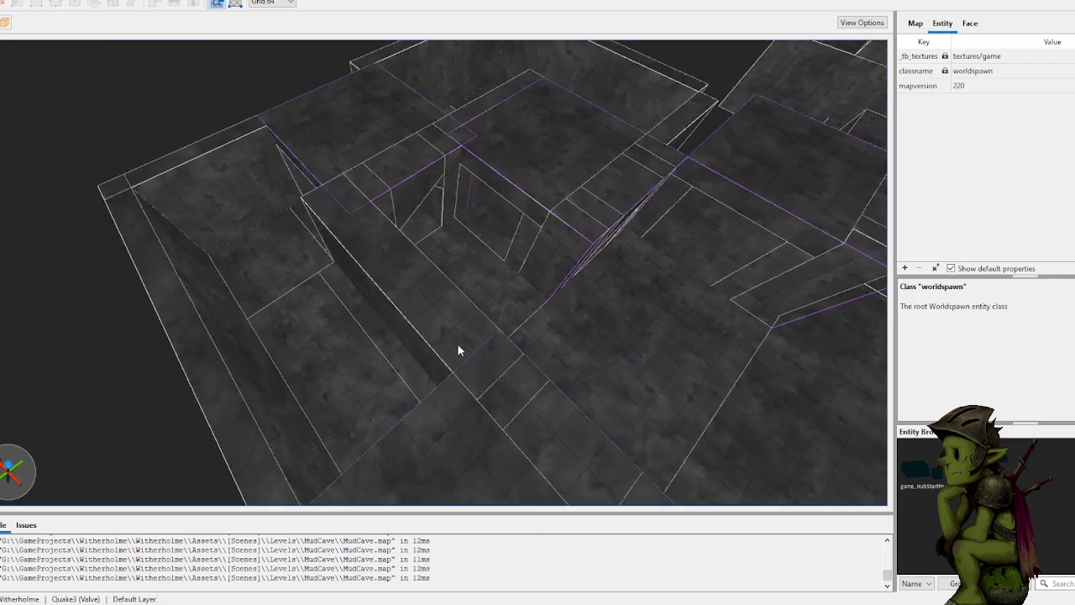
pyautogui.scroll(-10, 458, 351)
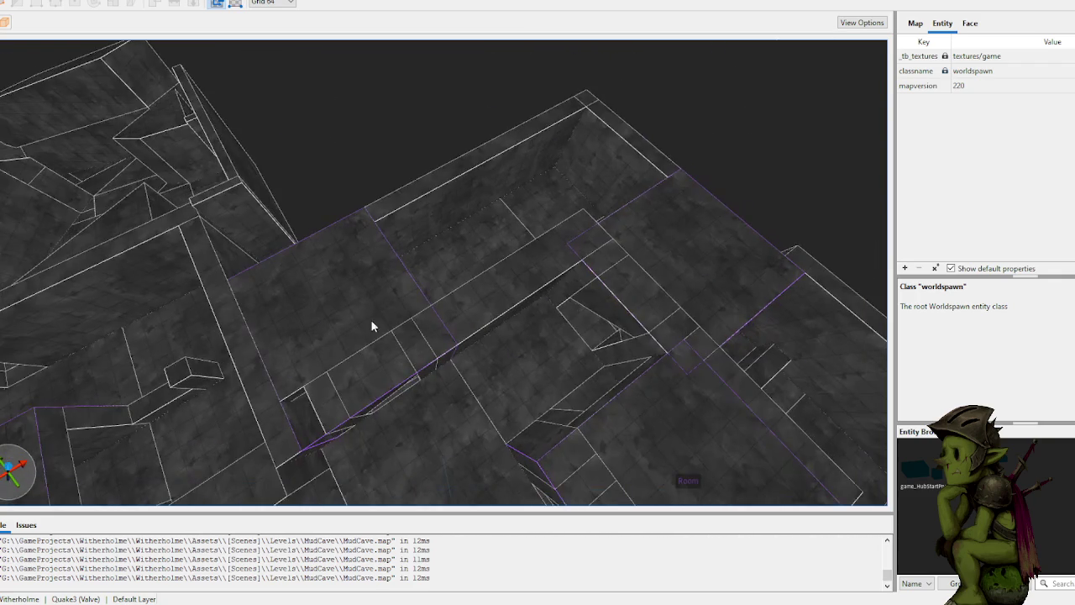
pyautogui.scroll(-5, 364, 329)
pyautogui.click(322, 288)
# Step: Check the wall brush beside the room, then raise the new floor brush upward
pyautogui.scroll(5, 309, 291)
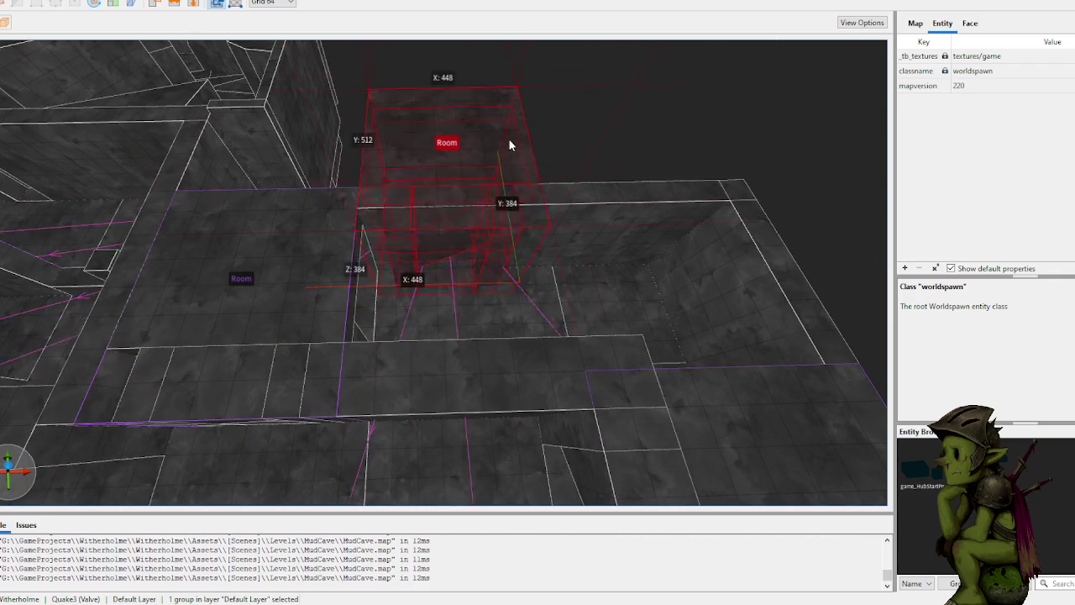
pyautogui.click(624, 220)
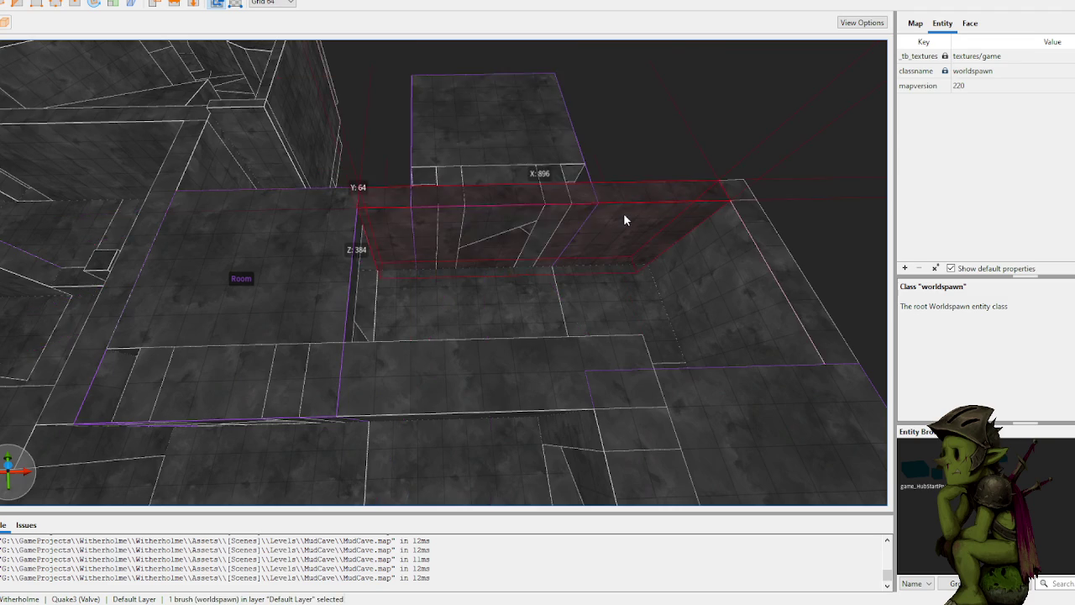
pyautogui.scroll(4, 624, 215)
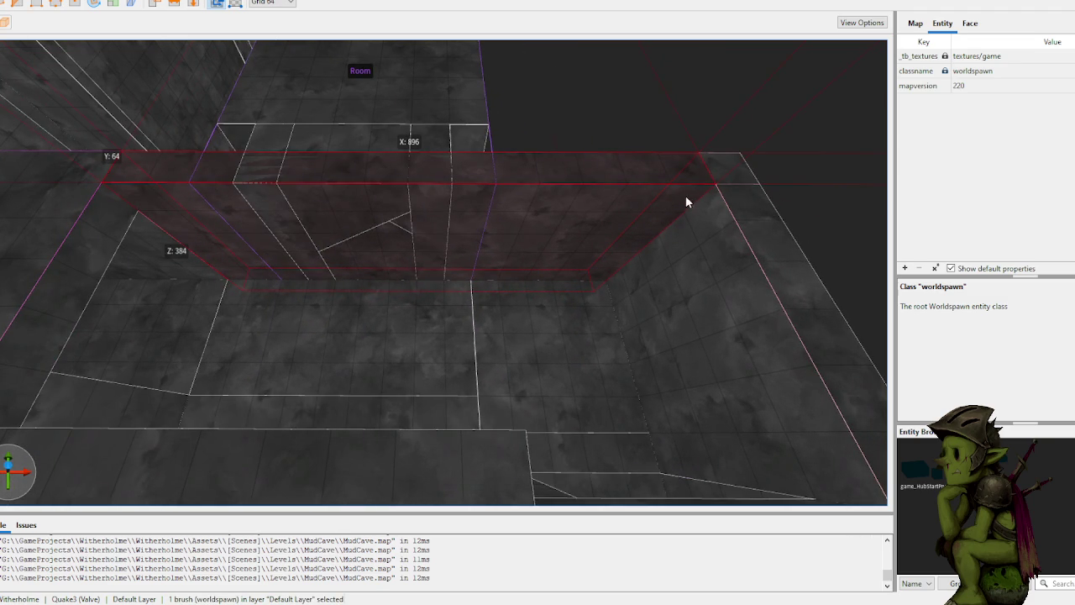
pyautogui.press('Escape')
pyautogui.scroll(5, 461, 196)
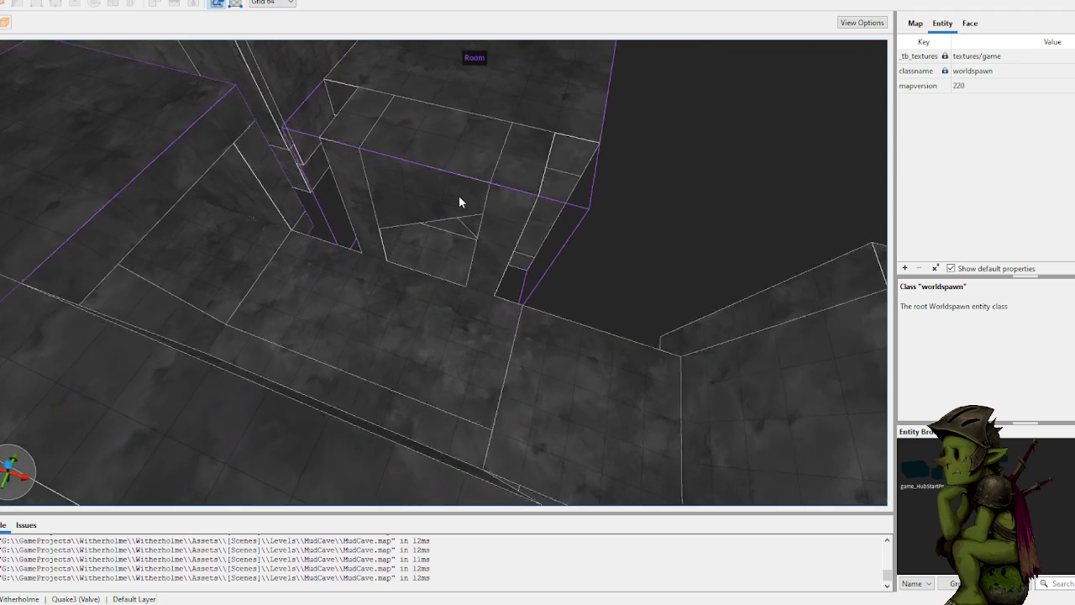
pyautogui.scroll(5, 437, 244)
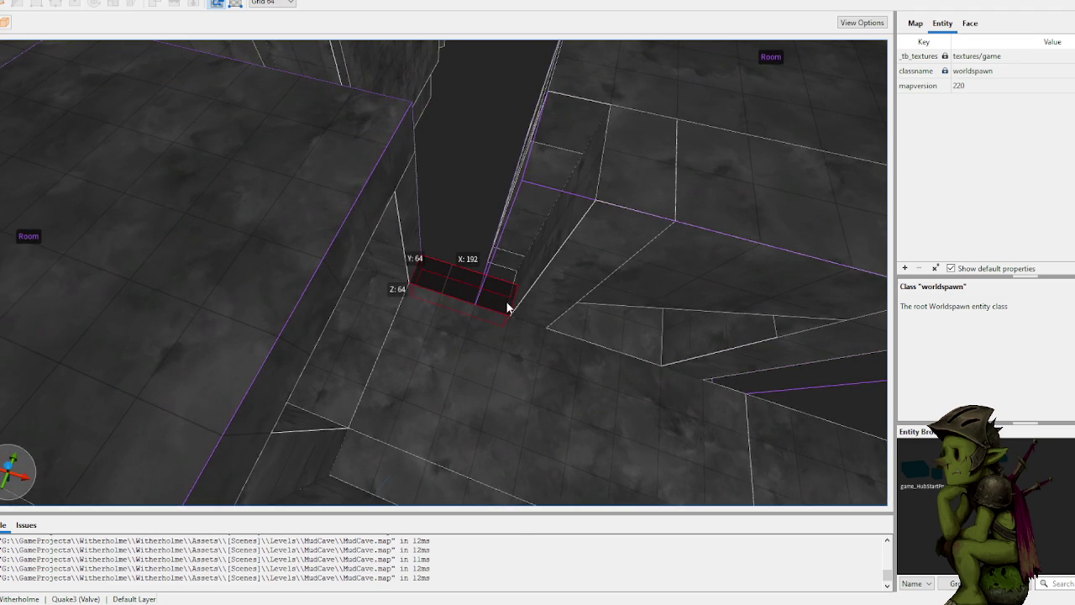
pyautogui.scroll(-6, 468, 163)
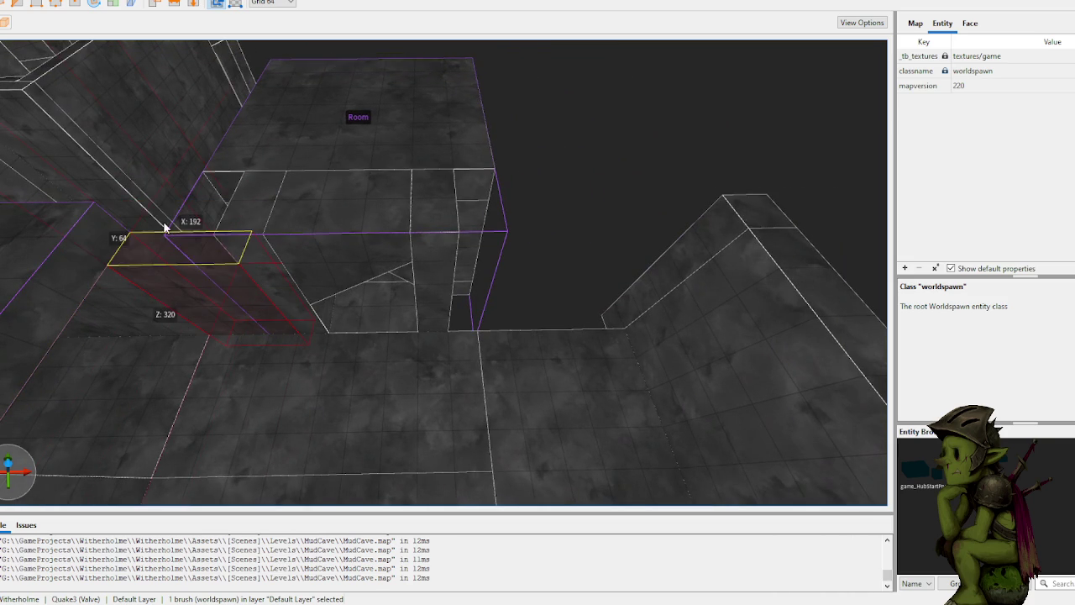
pyautogui.scroll(5, 572, 240)
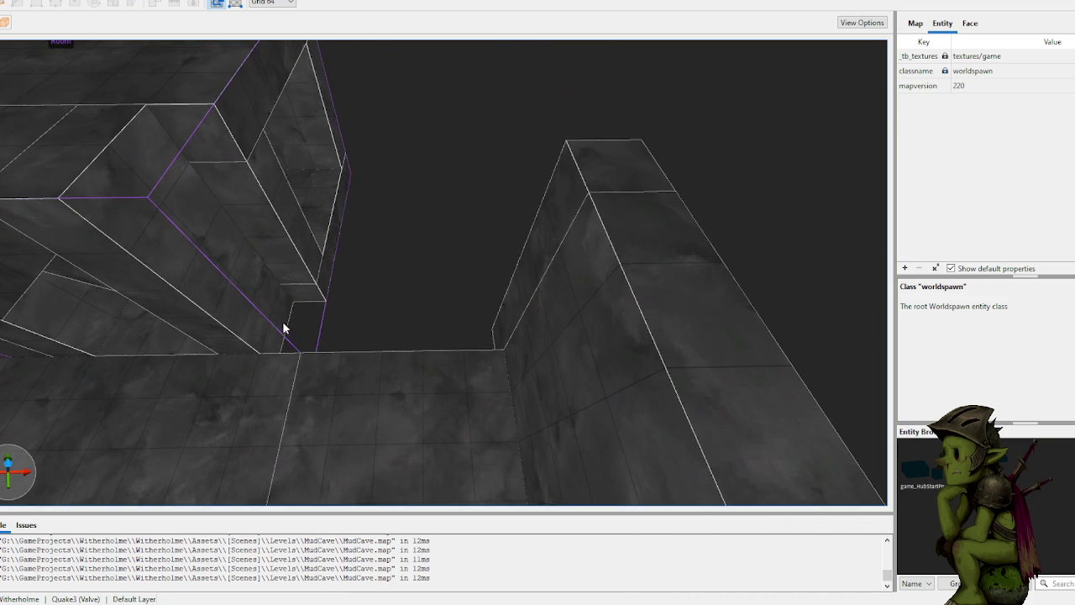
pyautogui.moveTo(456, 323); pyautogui.dragTo(451, 178)
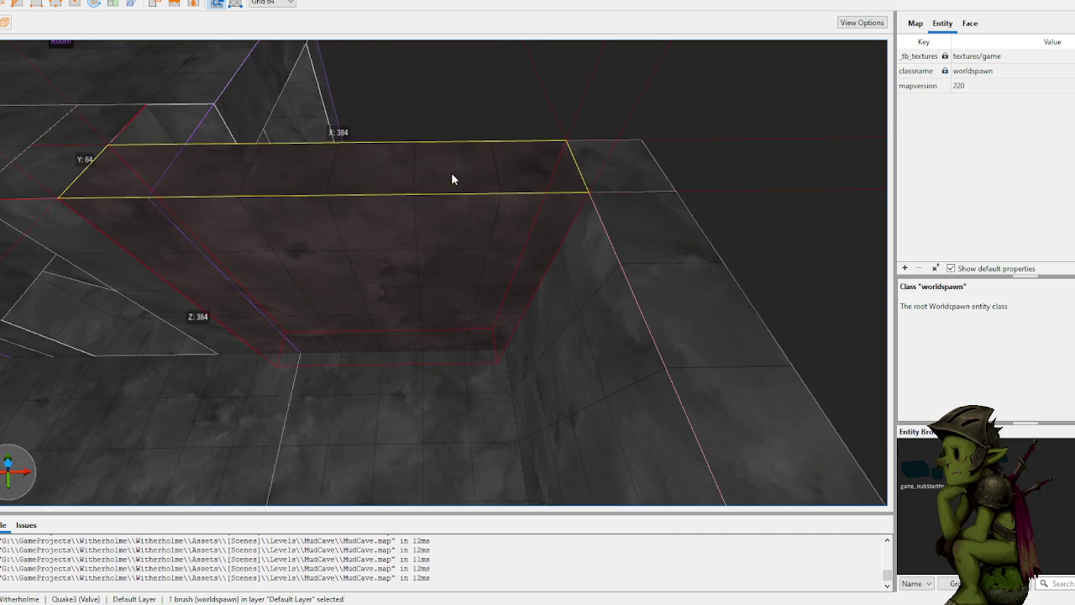
# Step: Extrude the new brush into a 64×256×192 block against the cave wall
pyautogui.scroll(10, 514, 118)
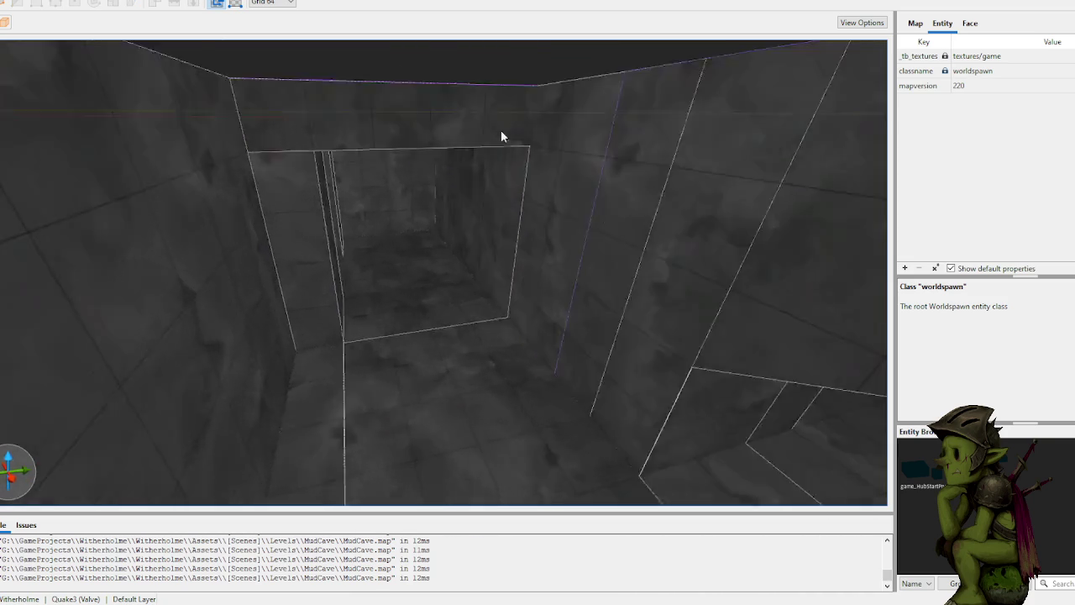
pyautogui.scroll(10, 584, 100)
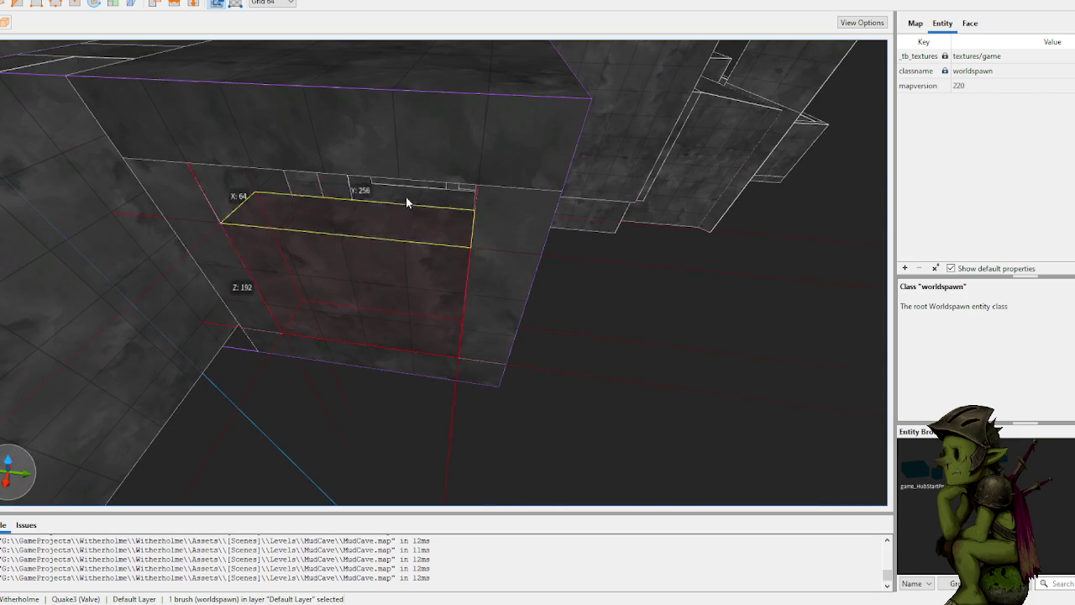
pyautogui.scroll(10, 450, 302)
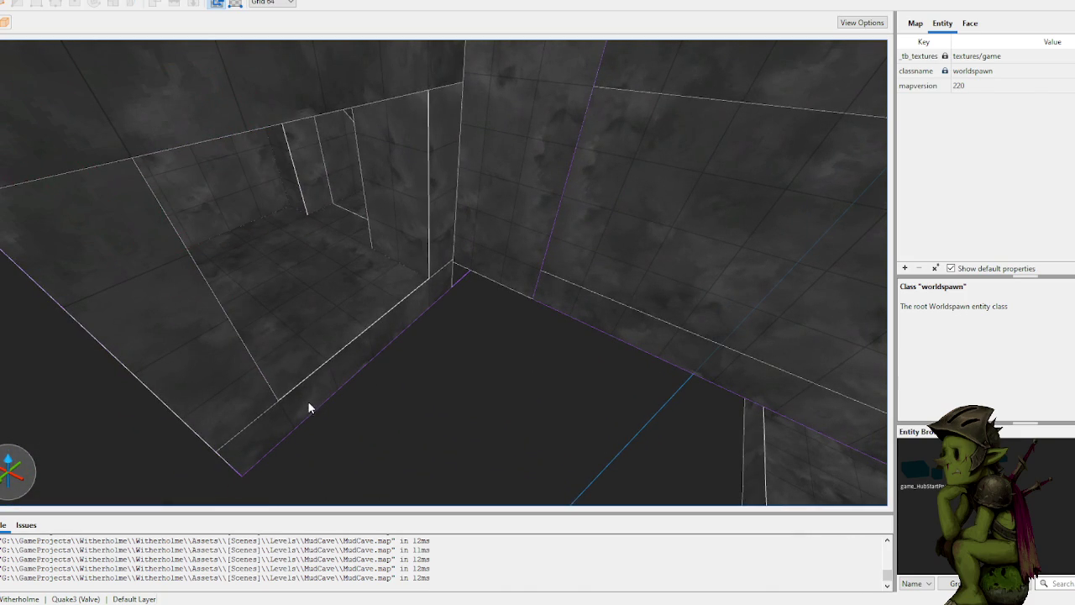
pyautogui.keyDown('shift'); pyautogui.moveTo(430, 321); pyautogui.dragTo(418, 193); pyautogui.keyUp('shift')
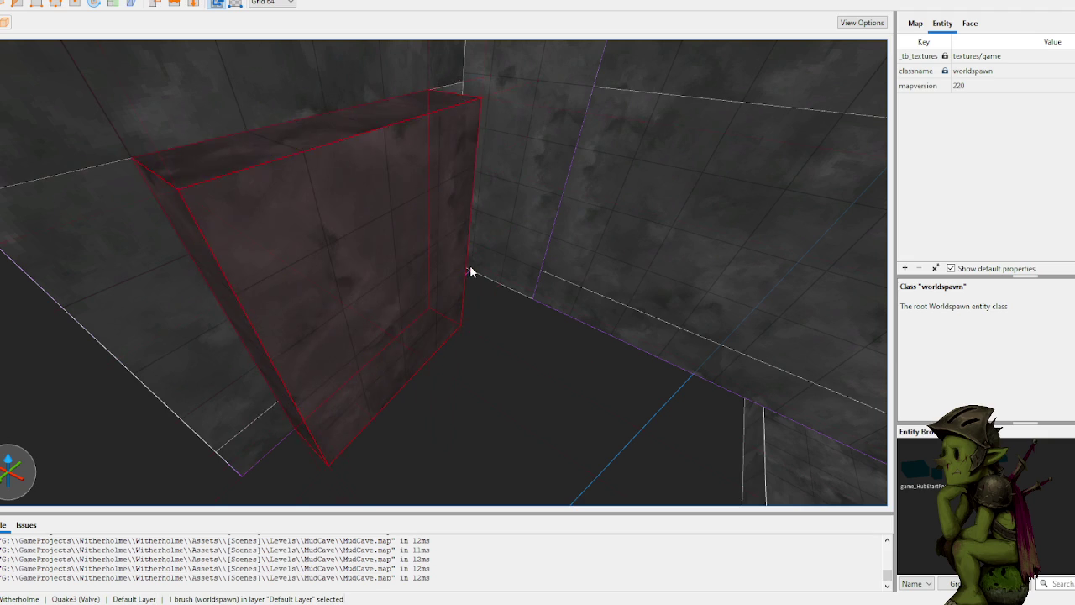
pyautogui.scroll(10, 458, 241)
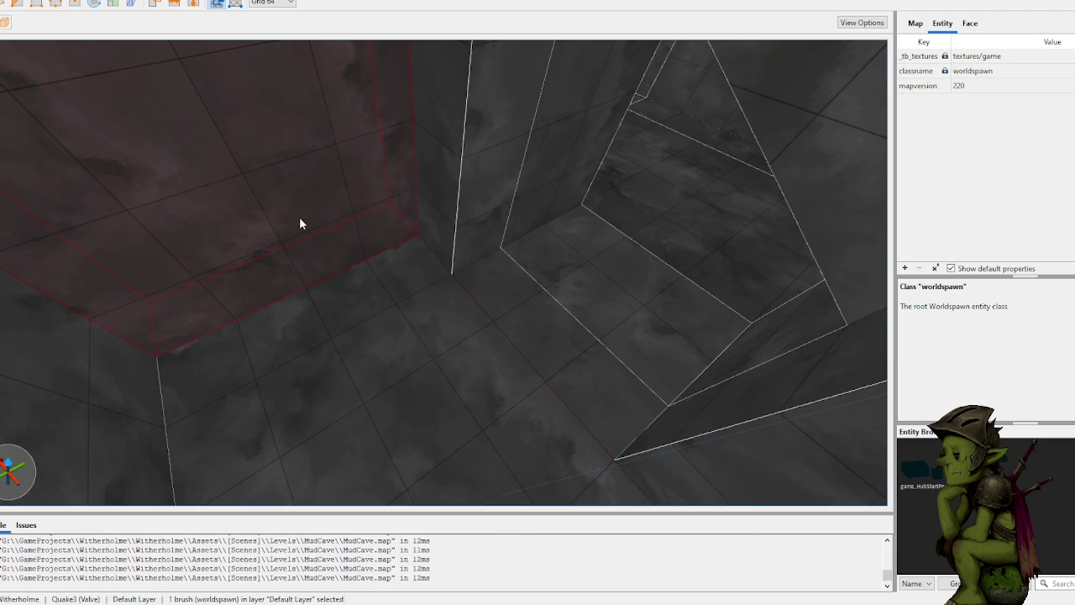
pyautogui.scroll(-10, 381, 222)
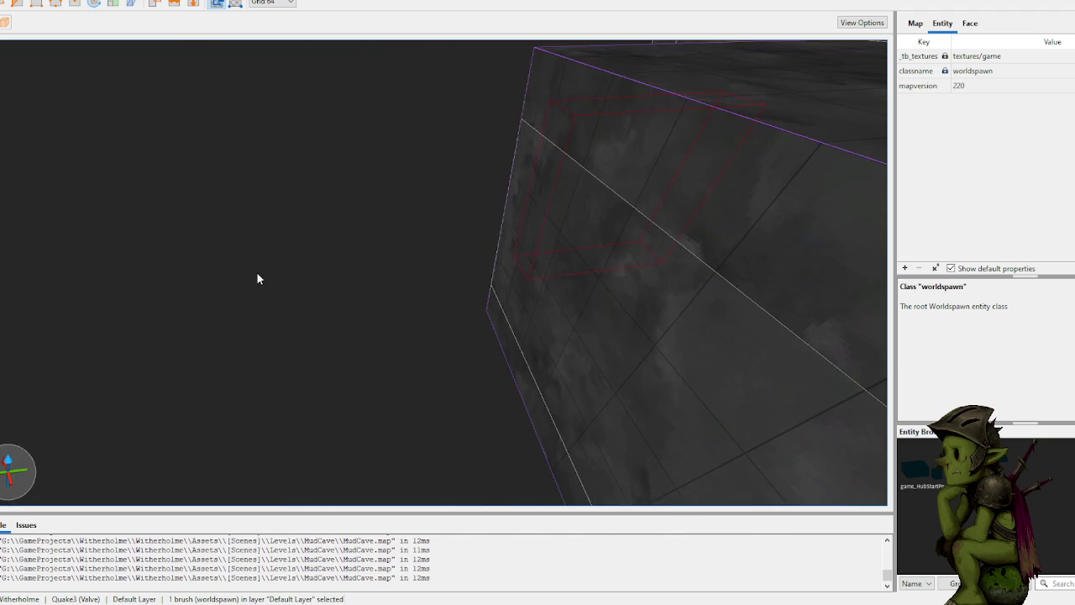
pyautogui.scroll(10, 407, 243)
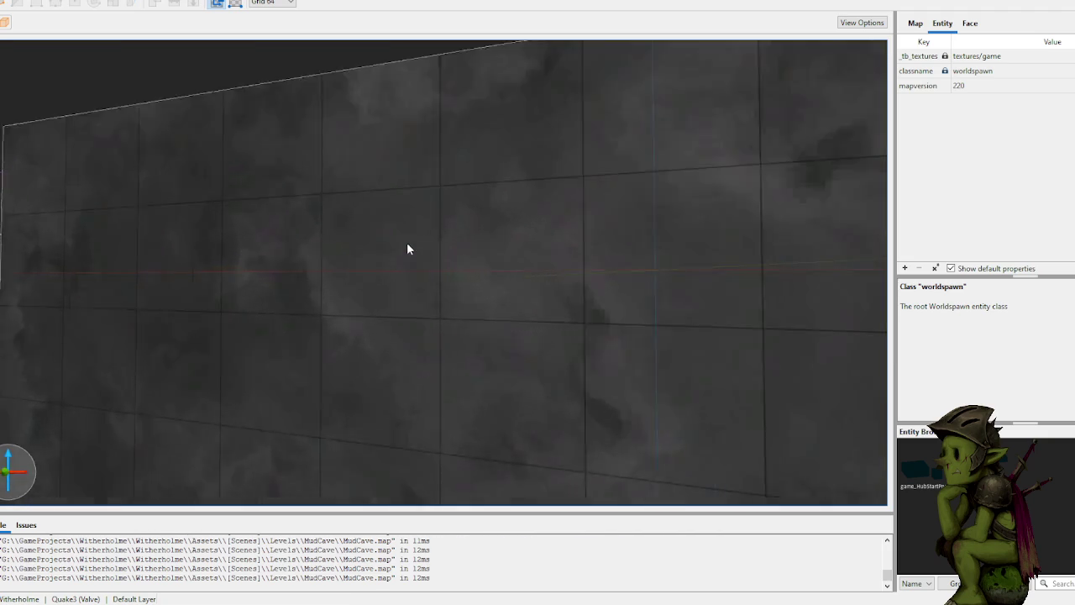
pyautogui.scroll(10, 226, 261)
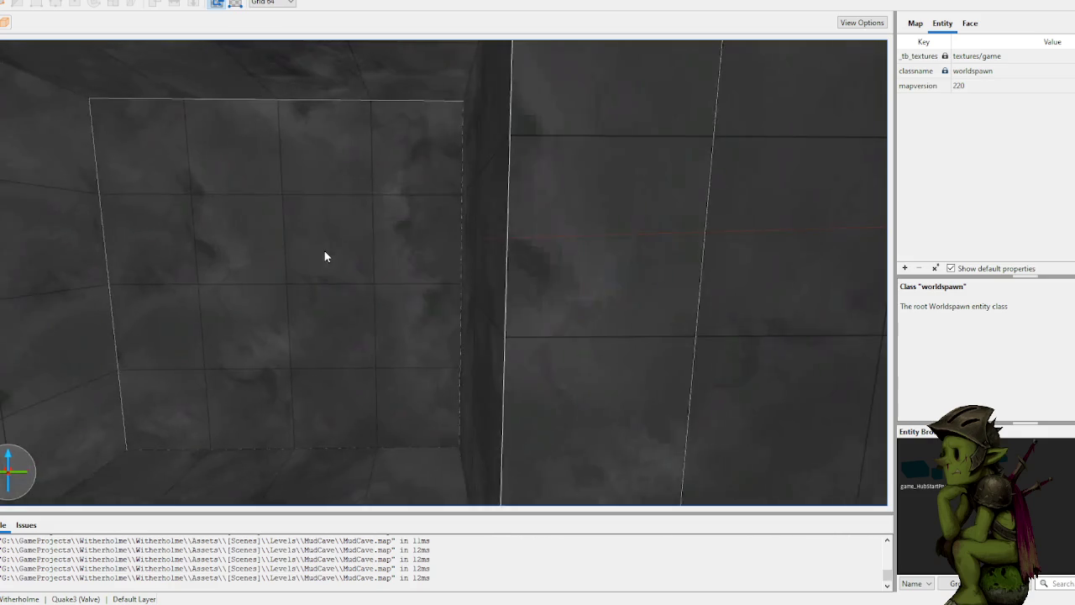
pyautogui.scroll(10, 330, 249)
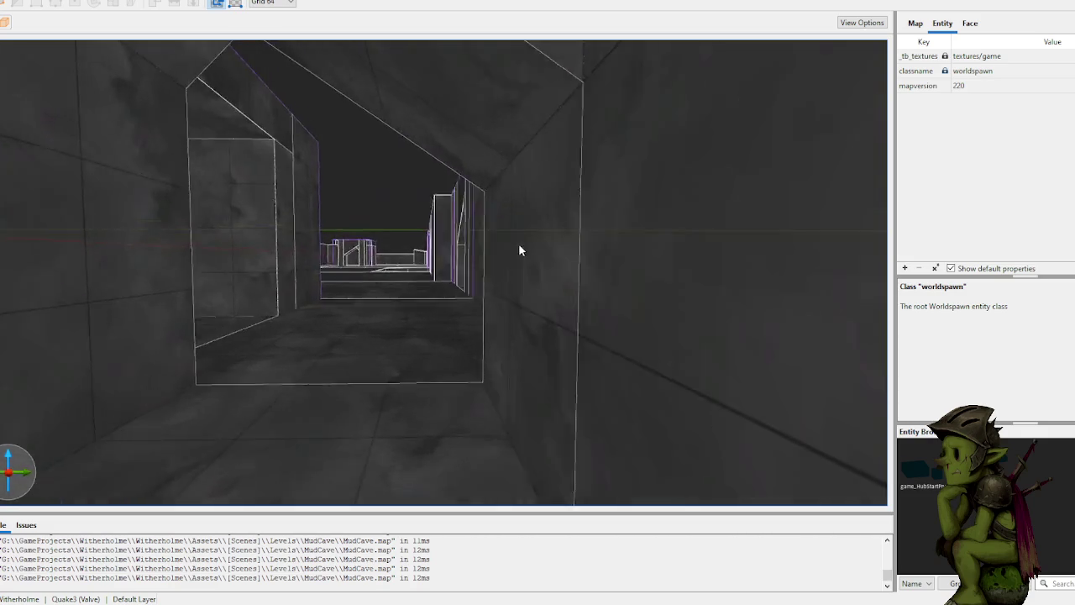
pyautogui.scroll(10, 497, 235)
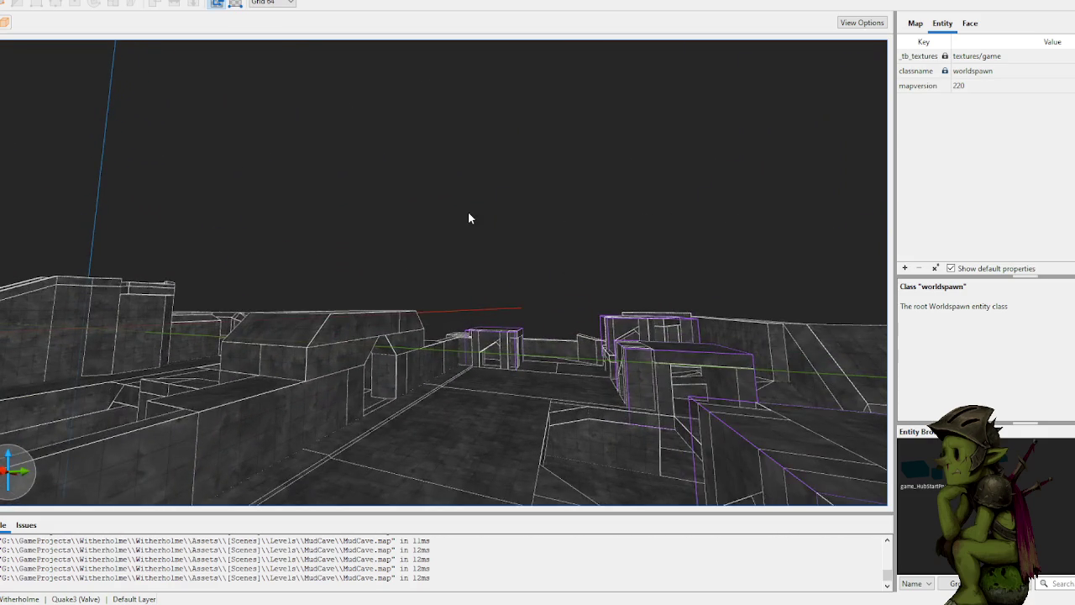
pyautogui.scroll(10, 439, 244)
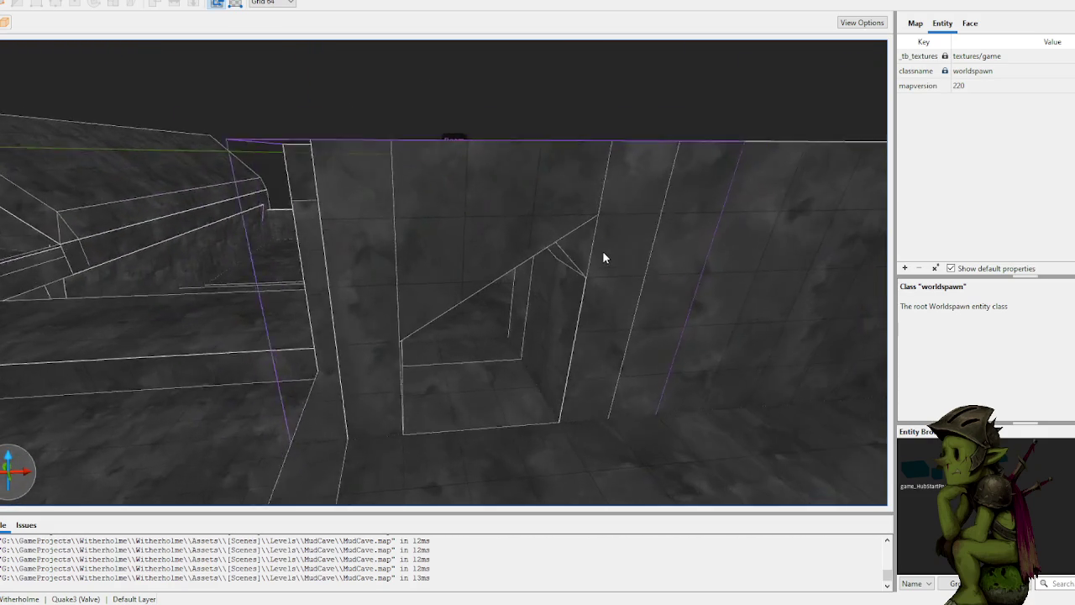
pyautogui.scroll(10, 610, 236)
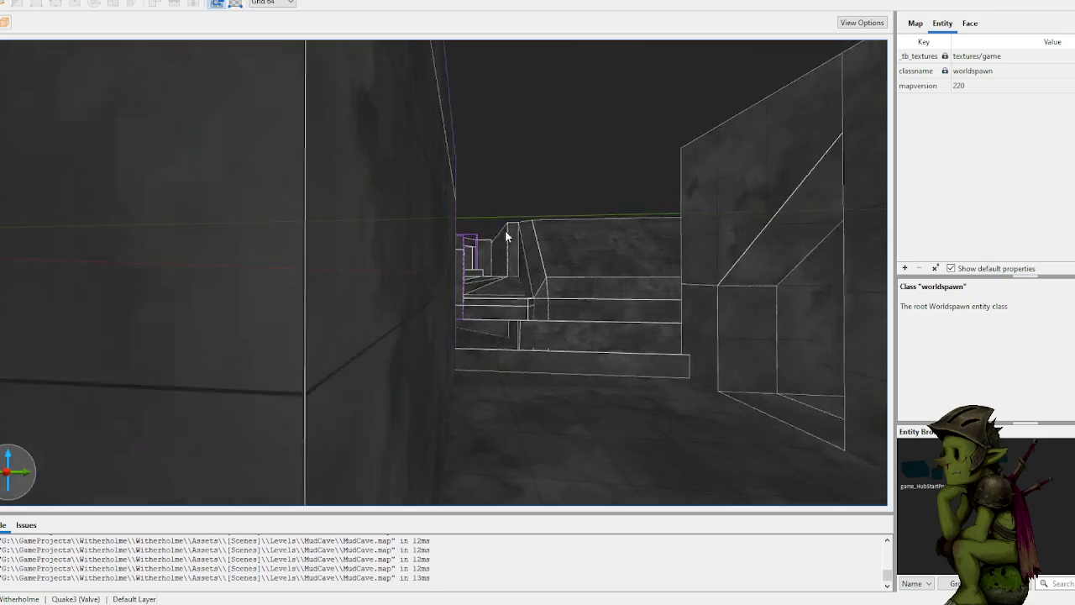
pyautogui.scroll(10, 571, 247)
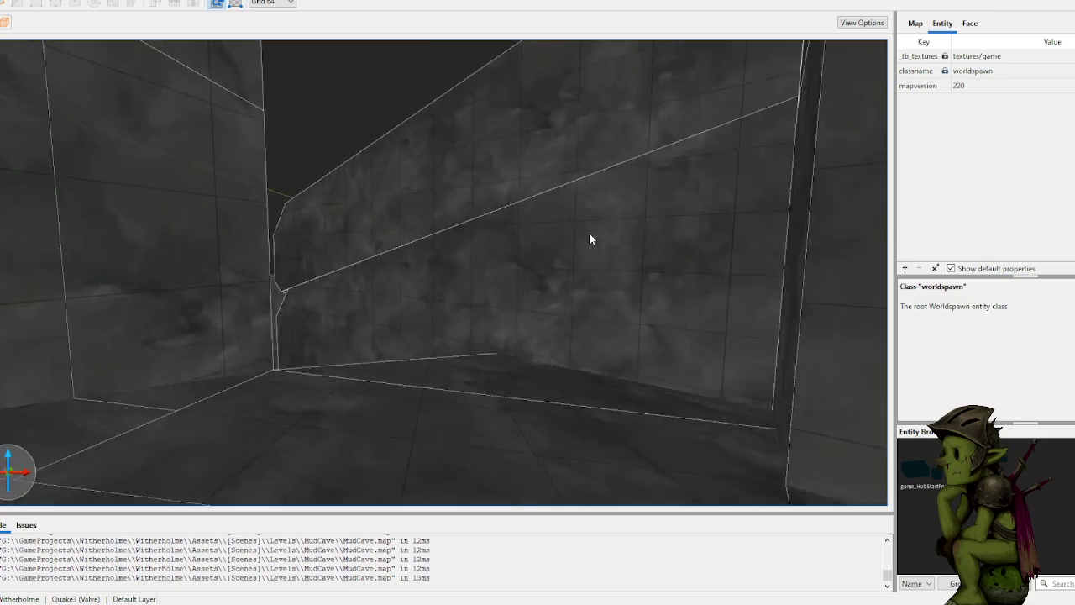
pyautogui.scroll(10, 534, 245)
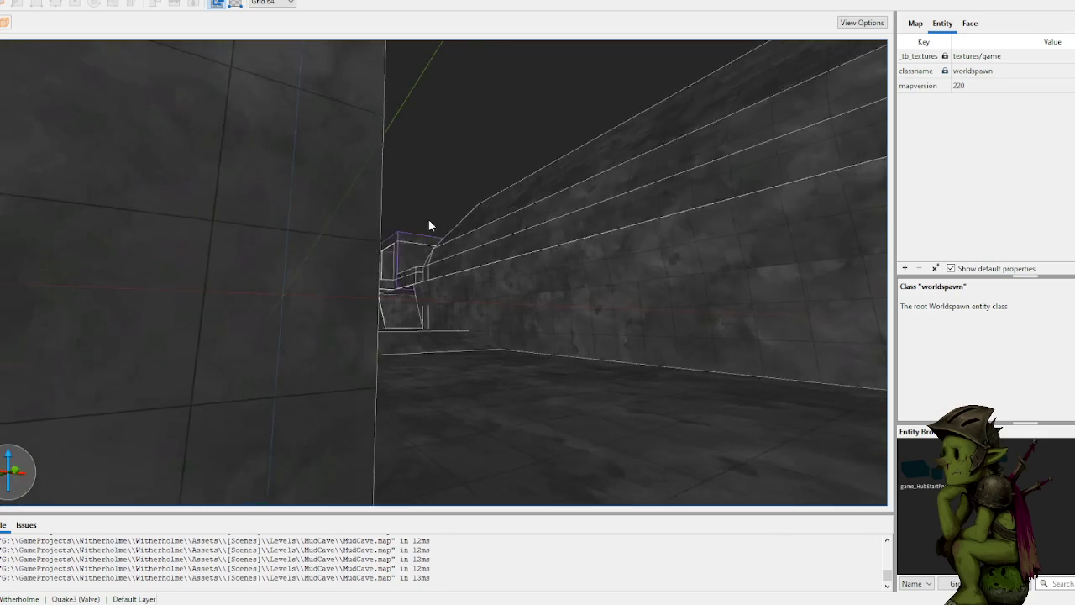
pyautogui.scroll(10, 383, 231)
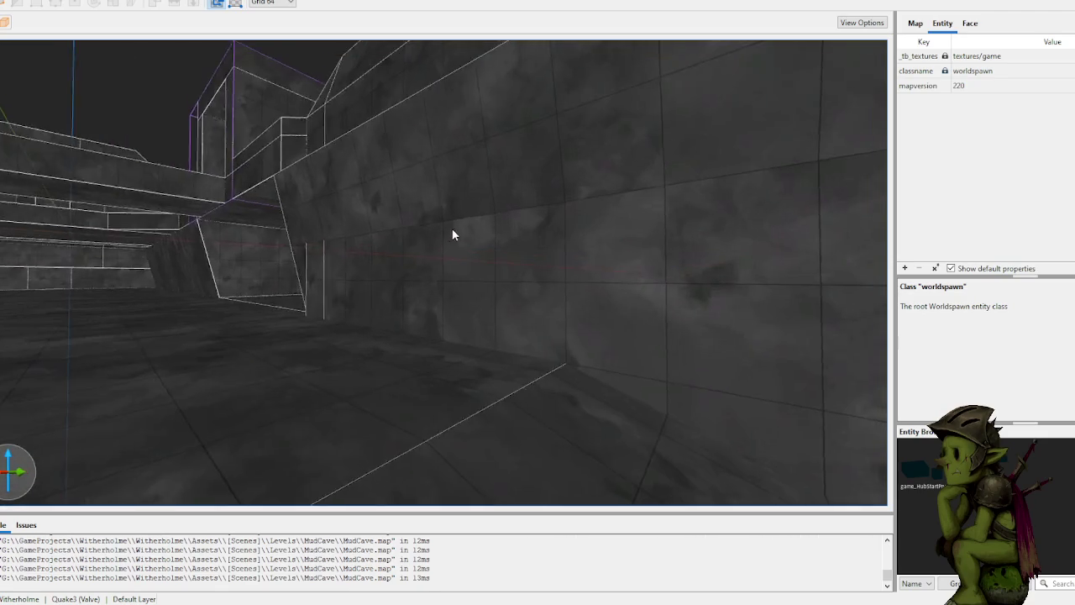
pyautogui.scroll(10, 428, 241)
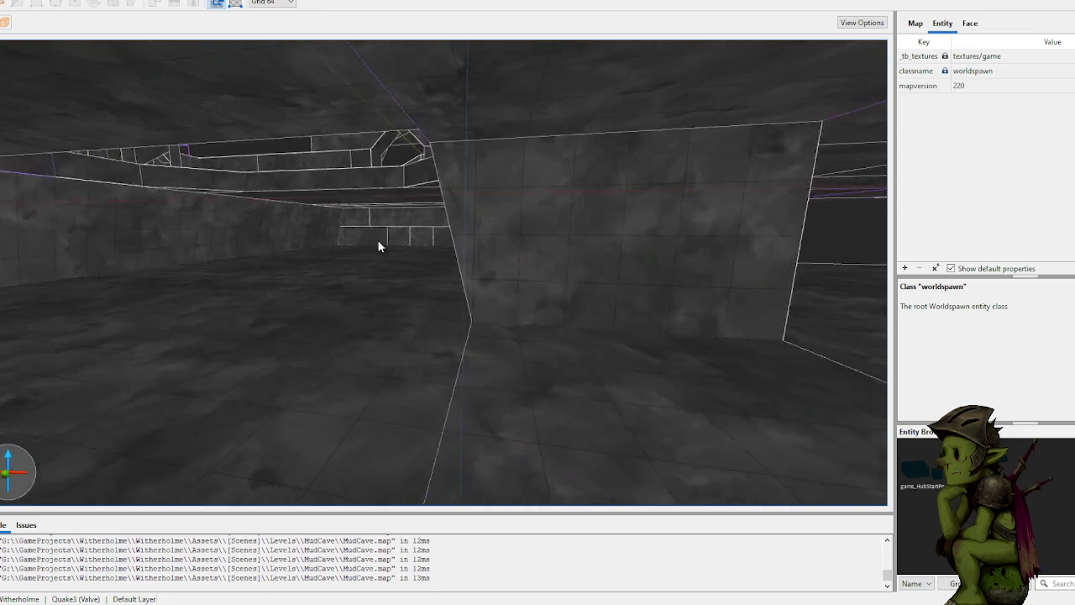
pyautogui.scroll(10, 319, 232)
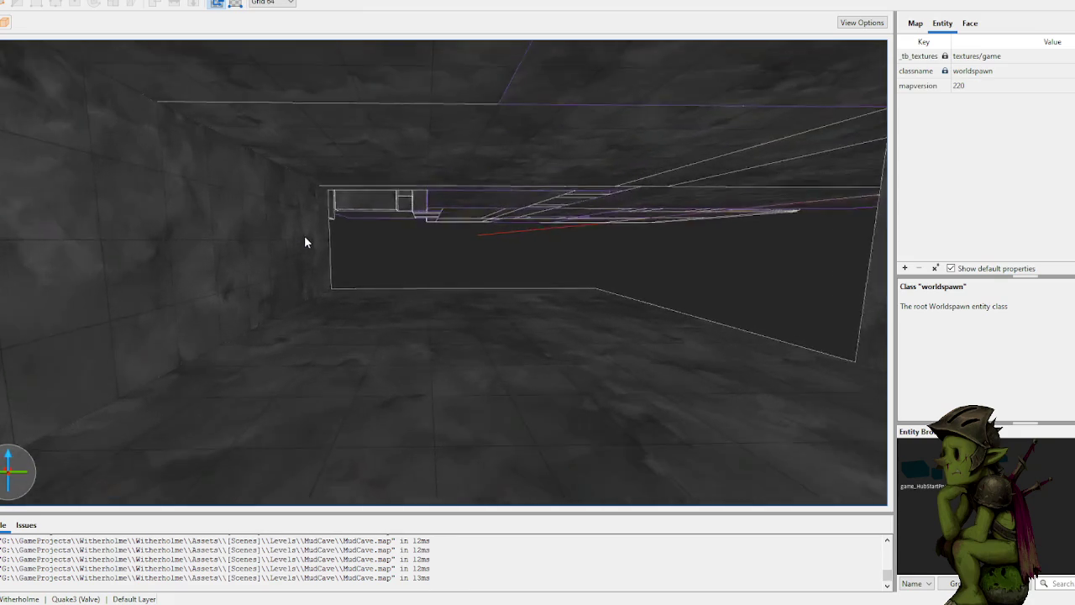
pyautogui.scroll(10, 385, 238)
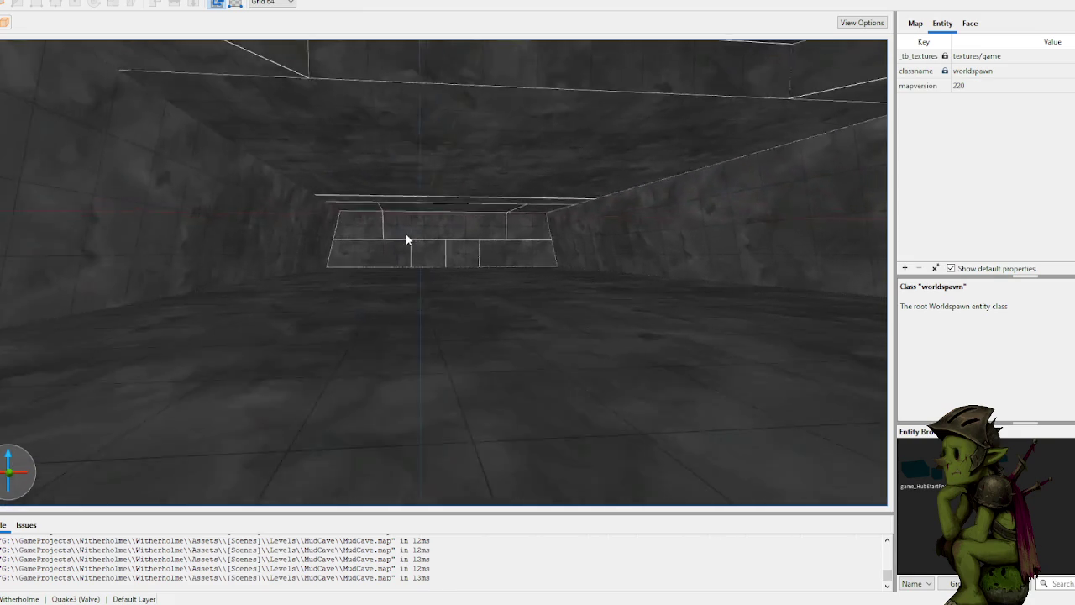
pyautogui.scroll(10, 405, 240)
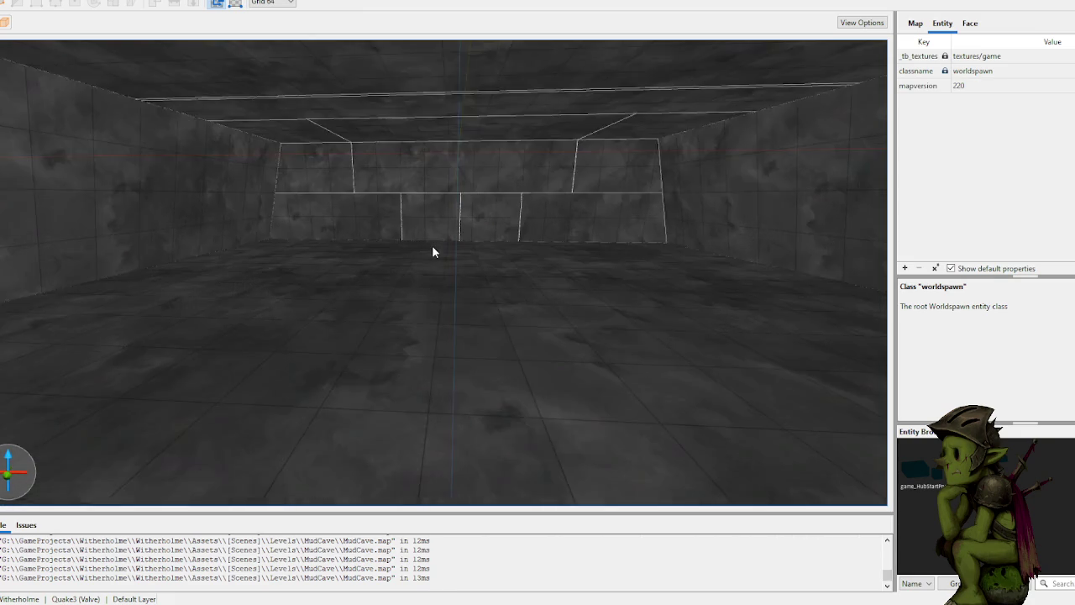
pyautogui.scroll(10, 432, 247)
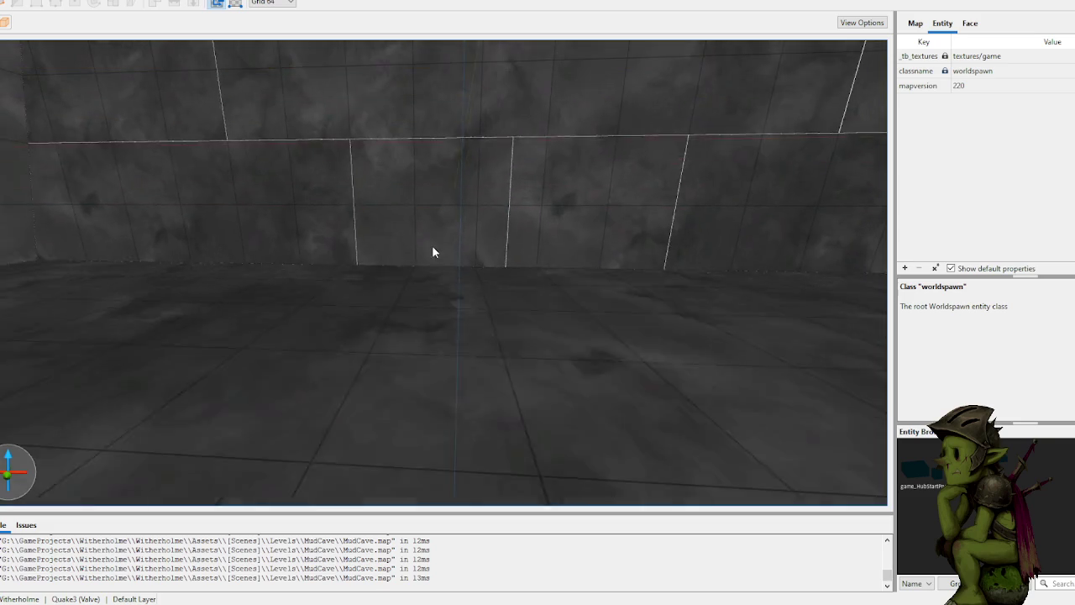
pyautogui.scroll(5, 432, 245)
pyautogui.moveTo(432, 245)
pyautogui.mouseDown()
pyautogui.moveTo(184, 232)
pyautogui.moveTo(258, 231)
pyautogui.mouseUp()
pyautogui.scroll(10, 258, 230)
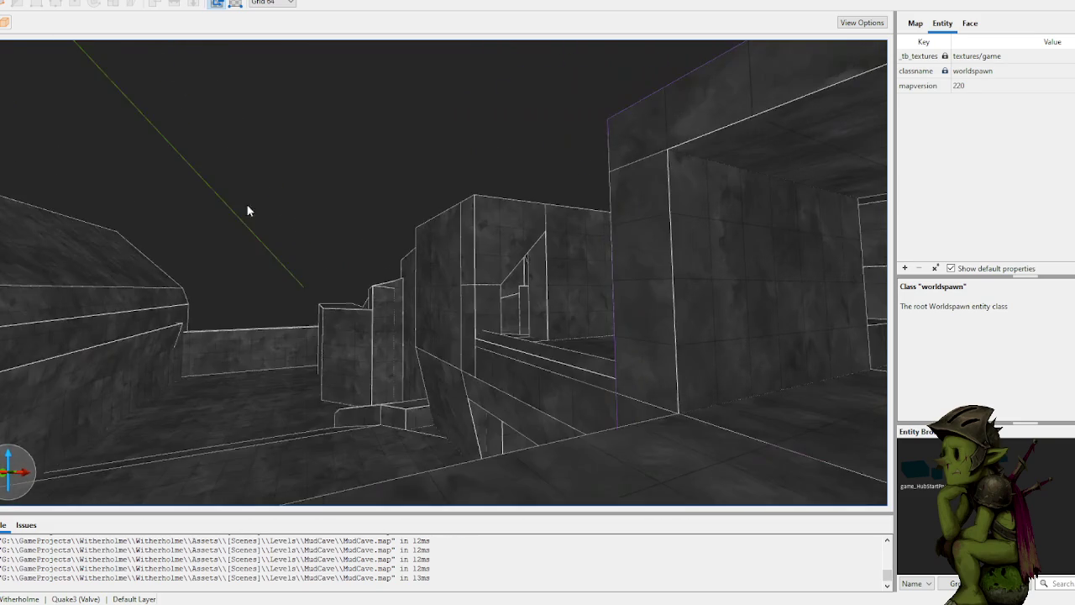
pyautogui.scroll(10, 290, 174)
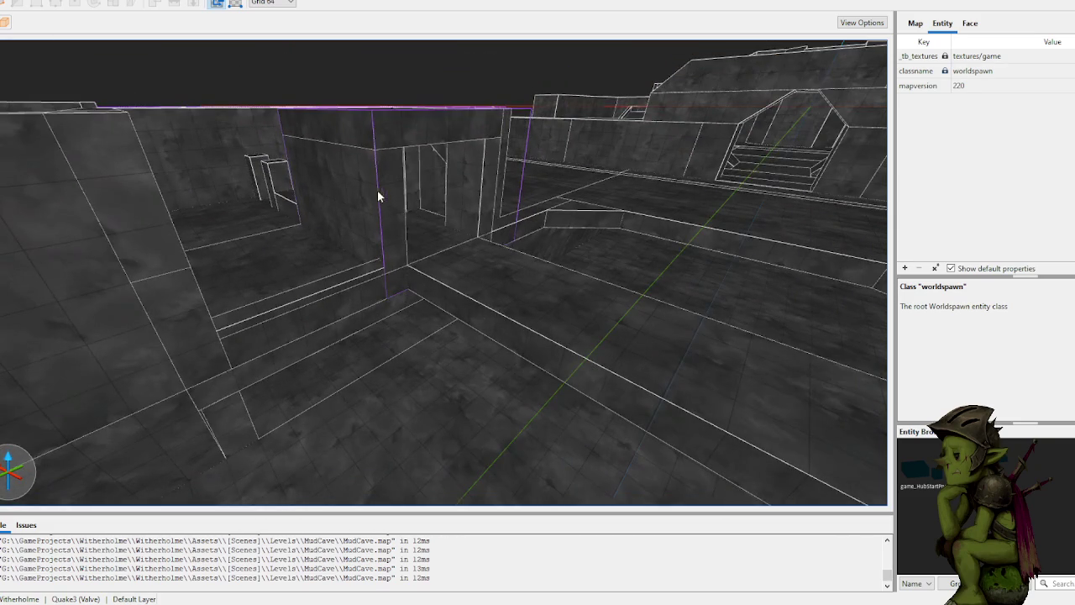
pyautogui.scroll(3, 400, 220)
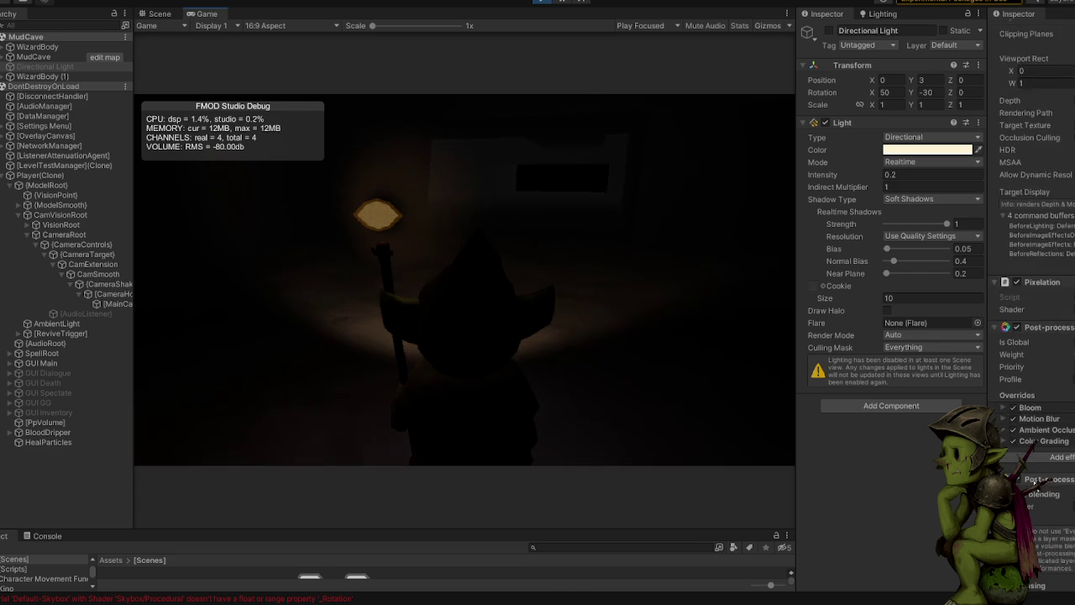
# Step: Scroll through the Unity editor settings while the MudCave level runs in play mode
pyautogui.scroll(-3, 1033, 294)
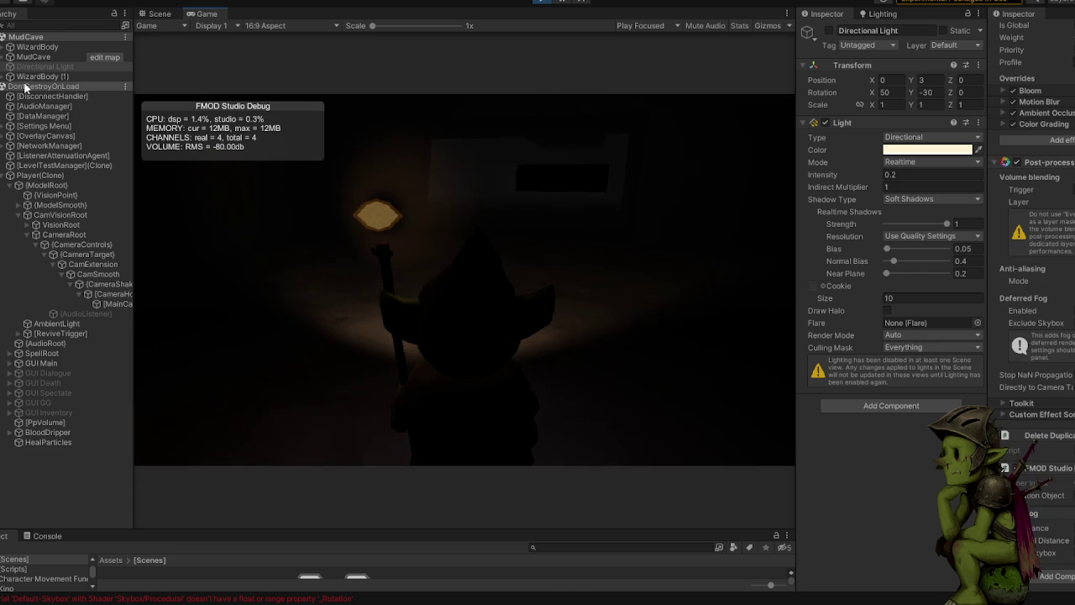
# Step: Turn off Fog in the Lighting window's Environment settings and maximize the Game view
pyautogui.click(880, 15)
pyautogui.scroll(-5, 915, 277)
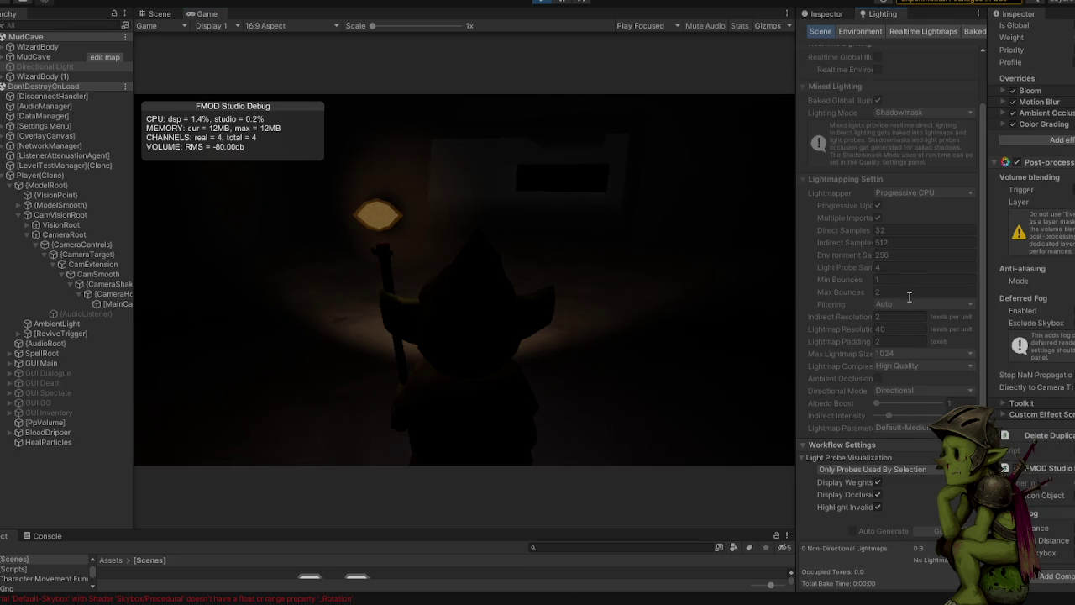
pyautogui.scroll(3, 897, 403)
pyautogui.click(861, 31)
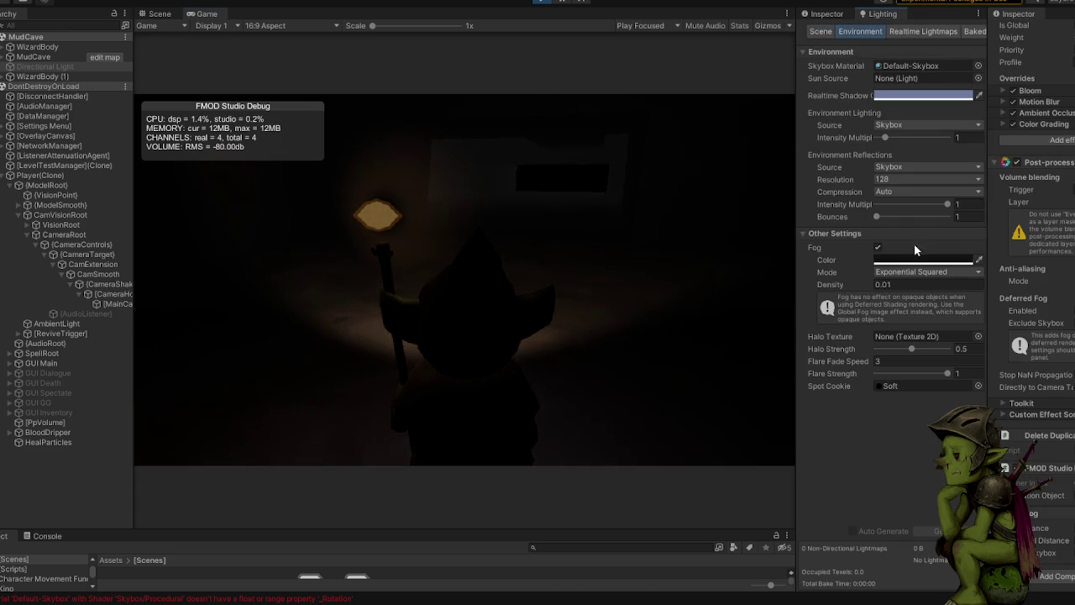
pyautogui.click(877, 248)
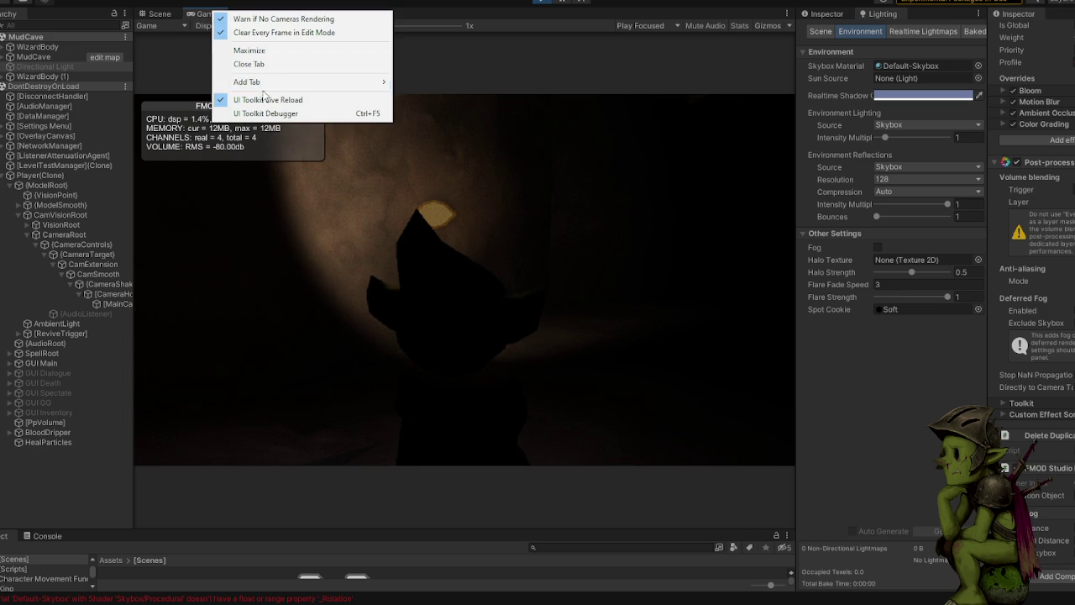
pyautogui.click(250, 51)
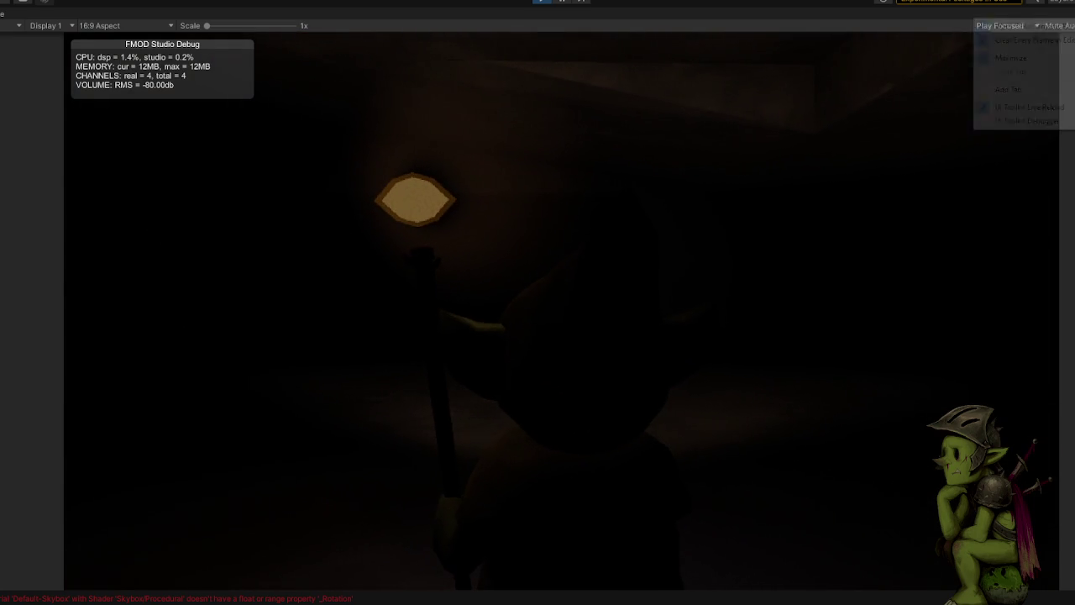
pyautogui.click(82, 18)
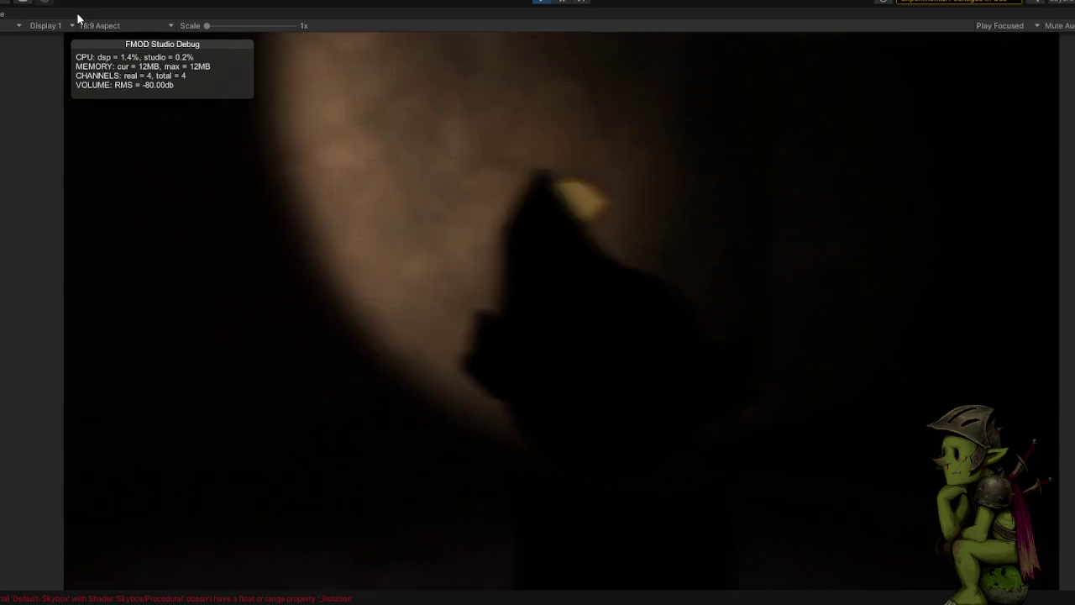
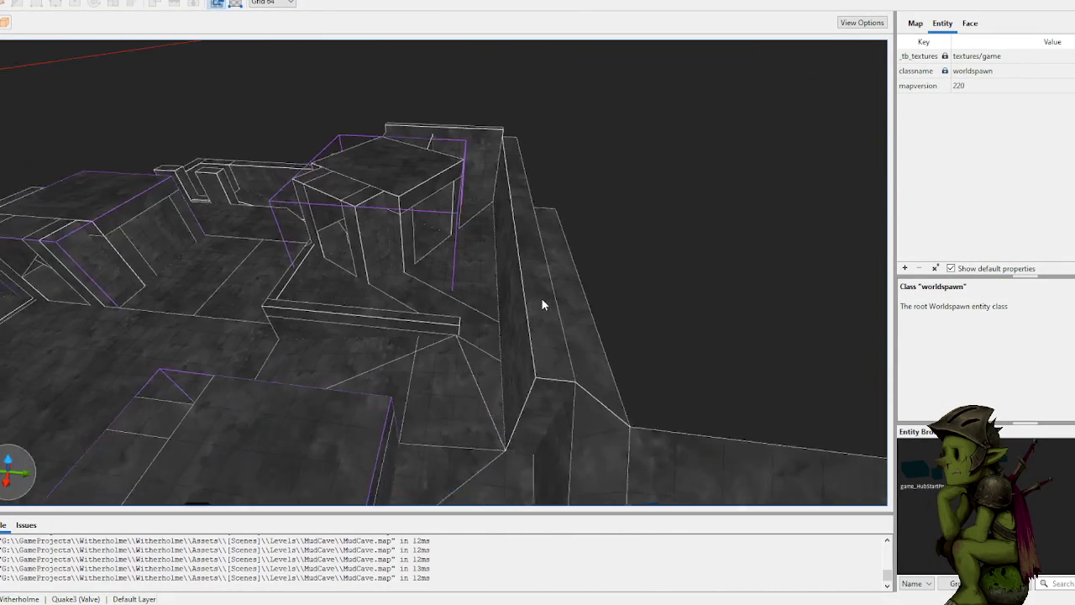
# Step: Enlarge the slanted floor brush by pushing one face outward toward the lower-left walls
pyautogui.click(566, 330)
pyautogui.press('Escape')
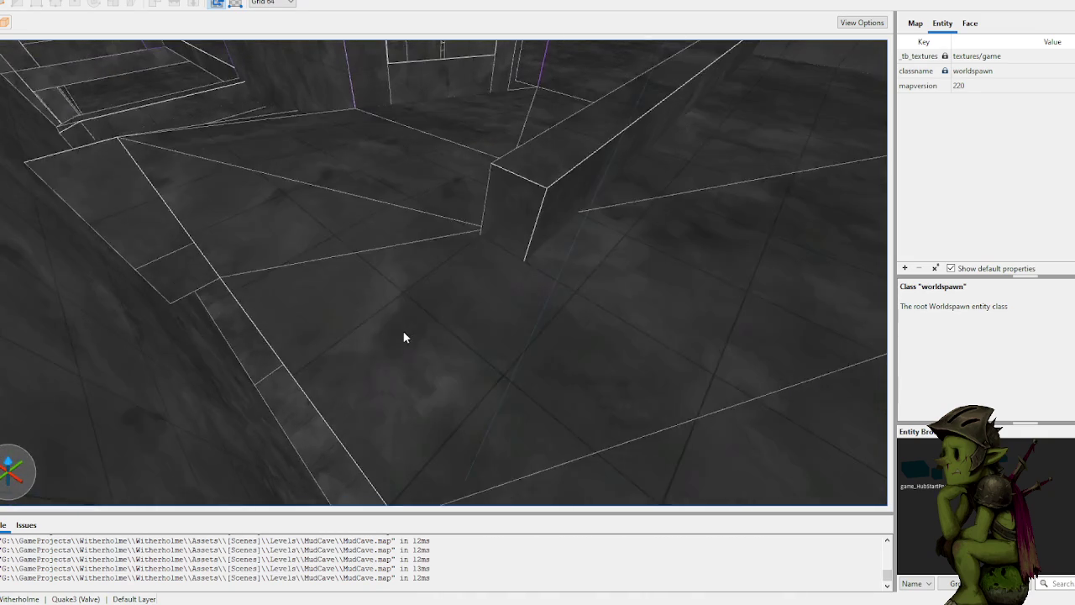
pyautogui.click(373, 295)
pyautogui.moveTo(382, 271); pyautogui.dragTo(290, 322)
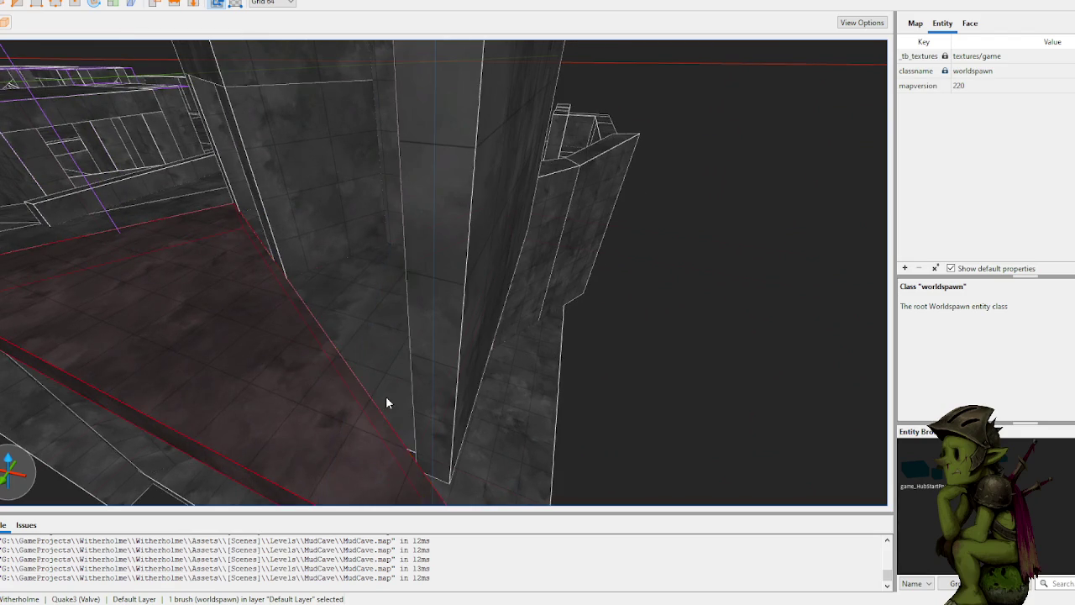
# Step: Select the central pillar and the slanted wedge brush, and place the first clip point on the wall
pyautogui.click(441, 403)
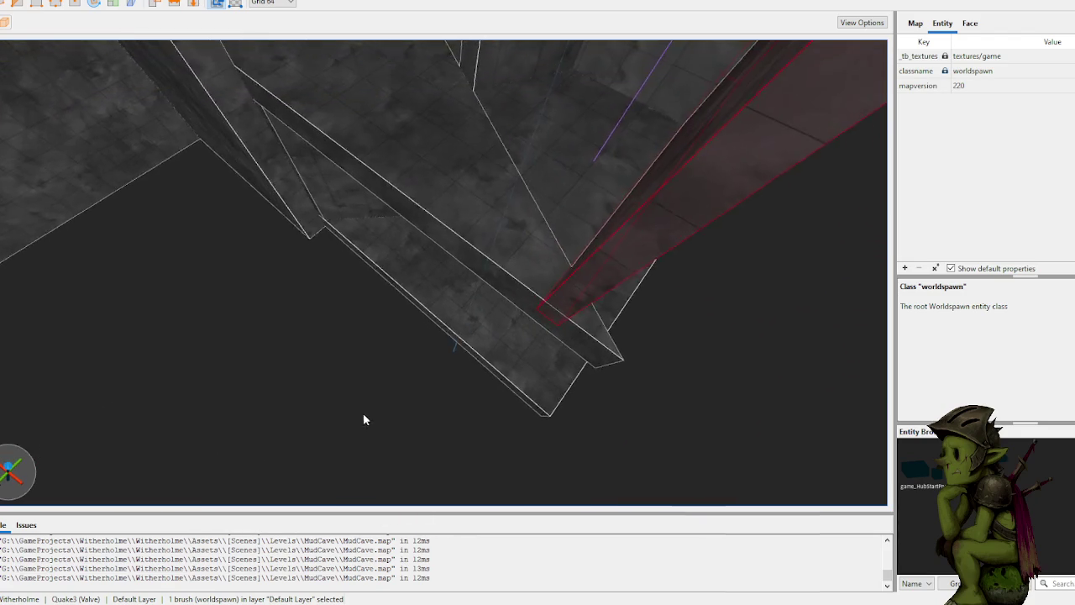
pyautogui.click(427, 294)
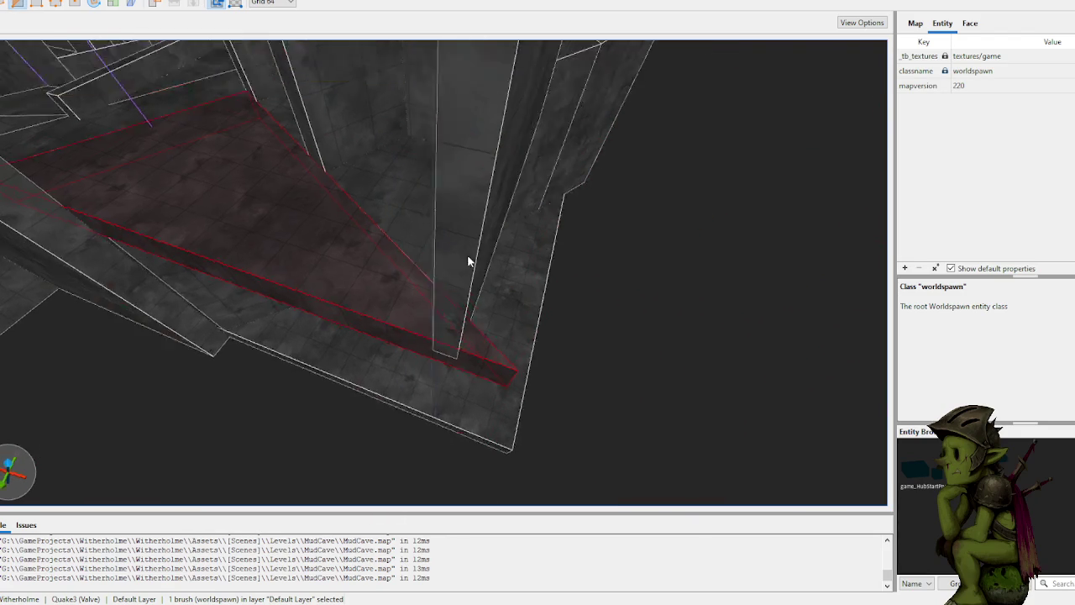
pyautogui.click(414, 216)
# Step: Clip the wedge brush flush against the wall, with the third point at -2112 5376 0
pyautogui.click(419, 331)
pyautogui.click(358, 254)
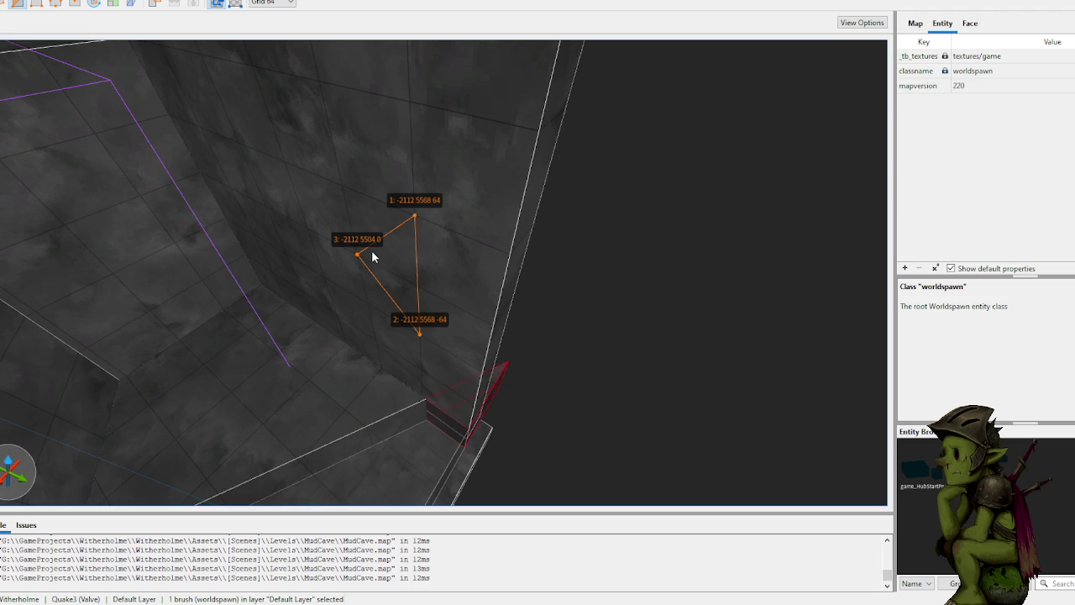
pyautogui.press('Return')
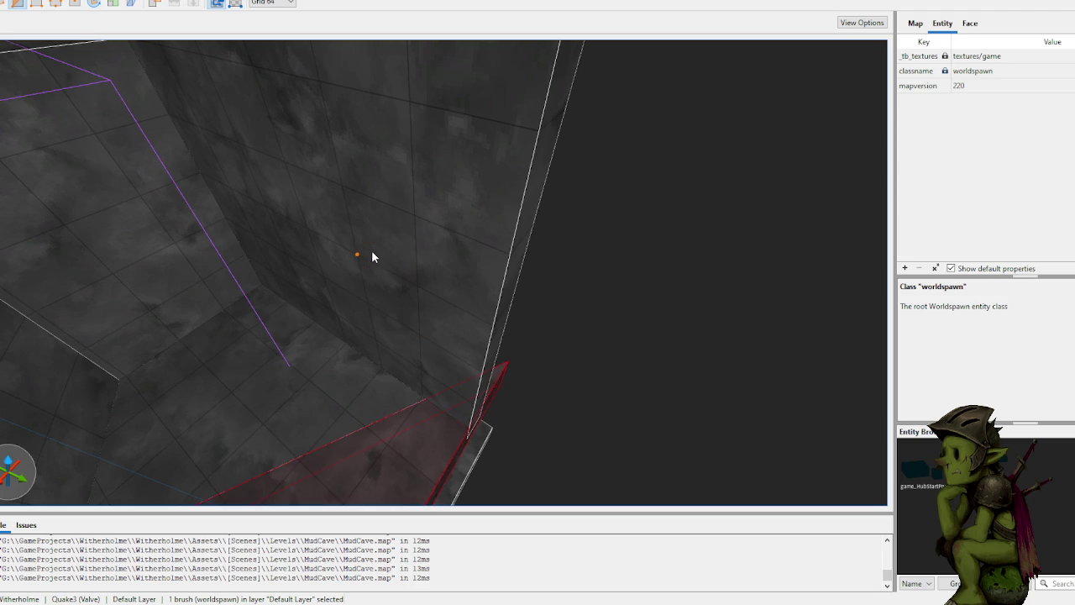
pyautogui.click(414, 215)
pyautogui.click(419, 332)
pyautogui.click(266, 207)
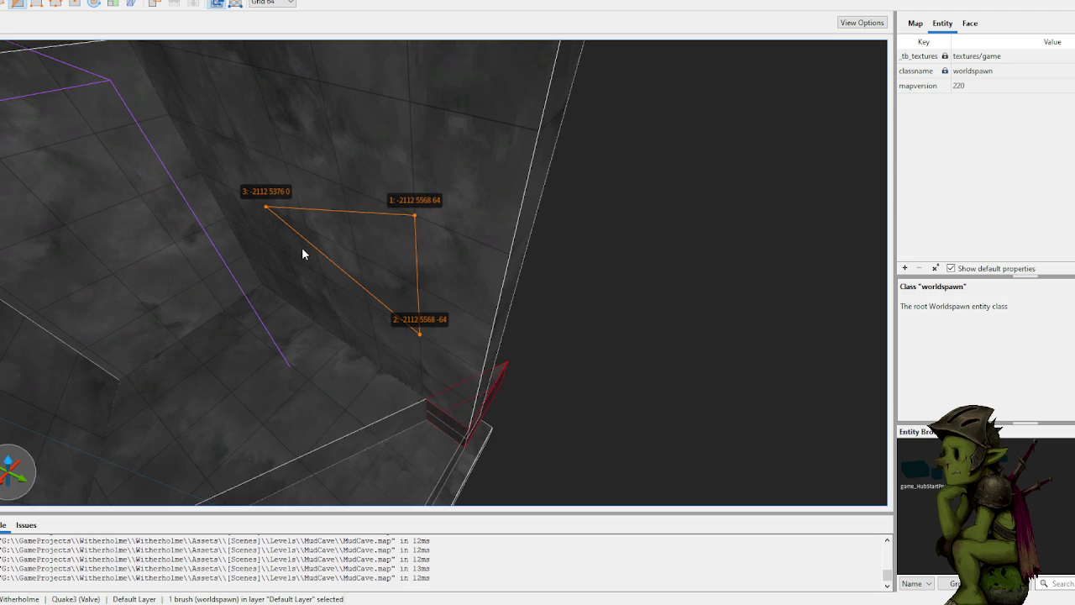
pyautogui.press('Return')
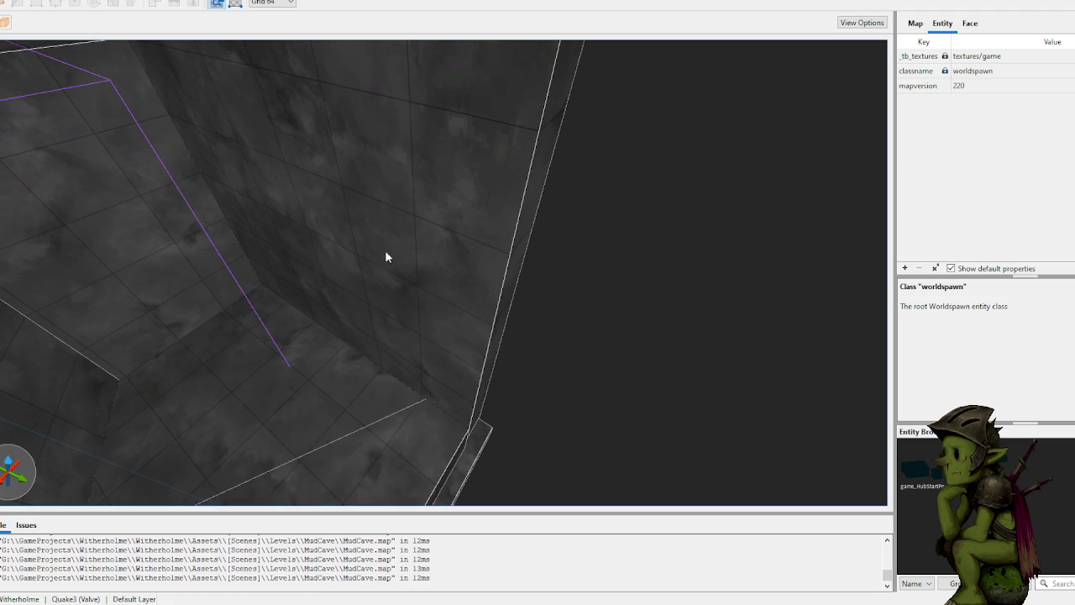
# Step: Stretch the long wall brush's end face toward the bottom-right to meet the wedge
pyautogui.scroll(-5, 336, 269)
pyautogui.scroll(5, 352, 281)
pyautogui.click(323, 292)
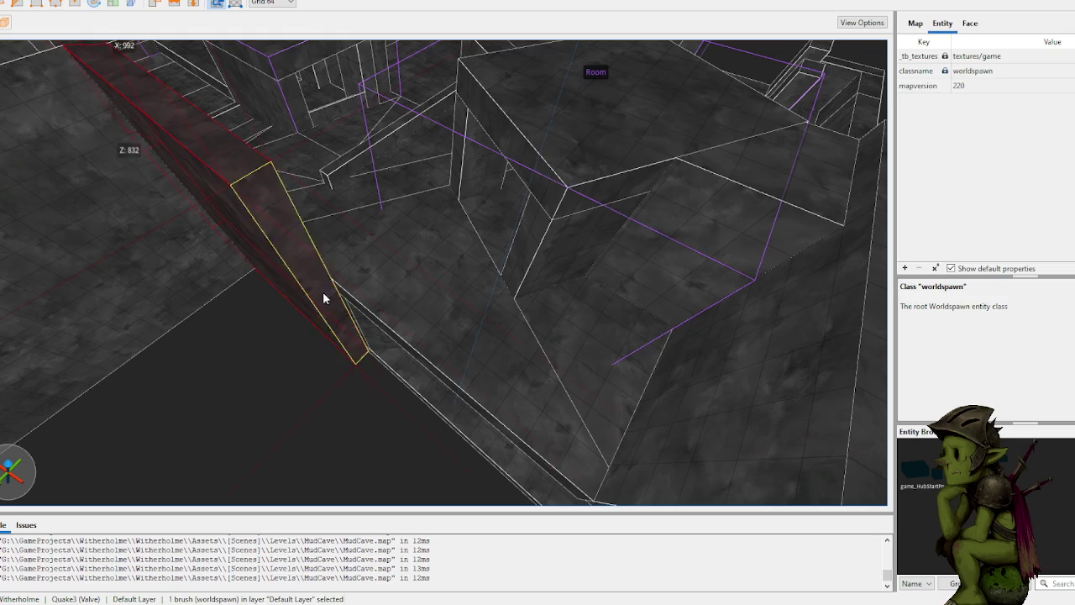
pyautogui.click(312, 278)
pyautogui.moveTo(312, 278)
pyautogui.mouseDown()
pyautogui.moveTo(573, 492)
pyautogui.moveTo(514, 372)
pyautogui.mouseUp()
pyautogui.scroll(3, 514, 372)
pyautogui.click(395, 379)
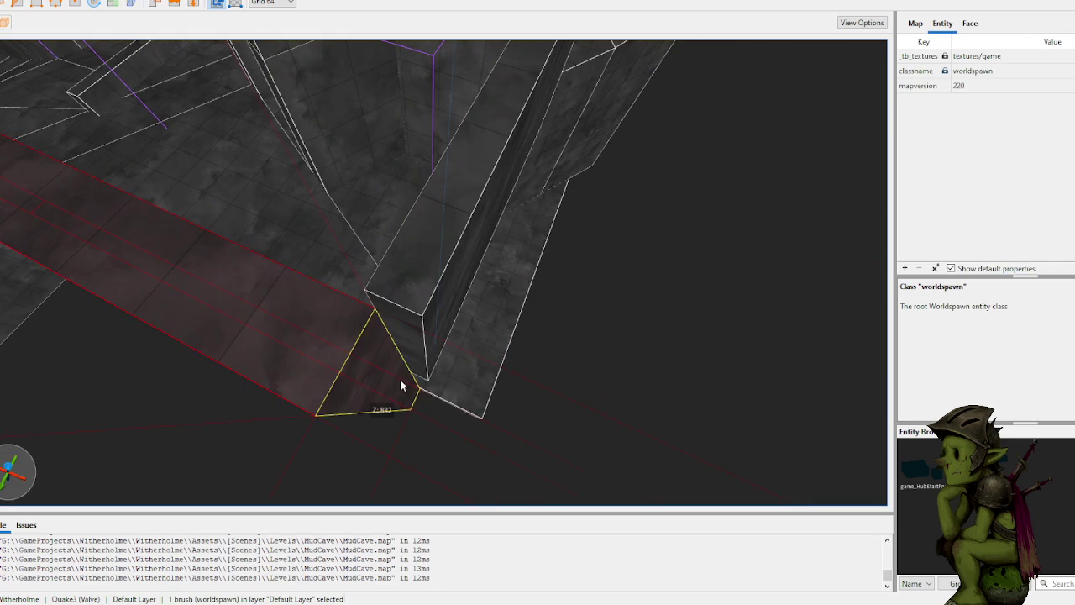
pyautogui.click(407, 381)
pyautogui.press('Escape')
pyautogui.press('Escape')
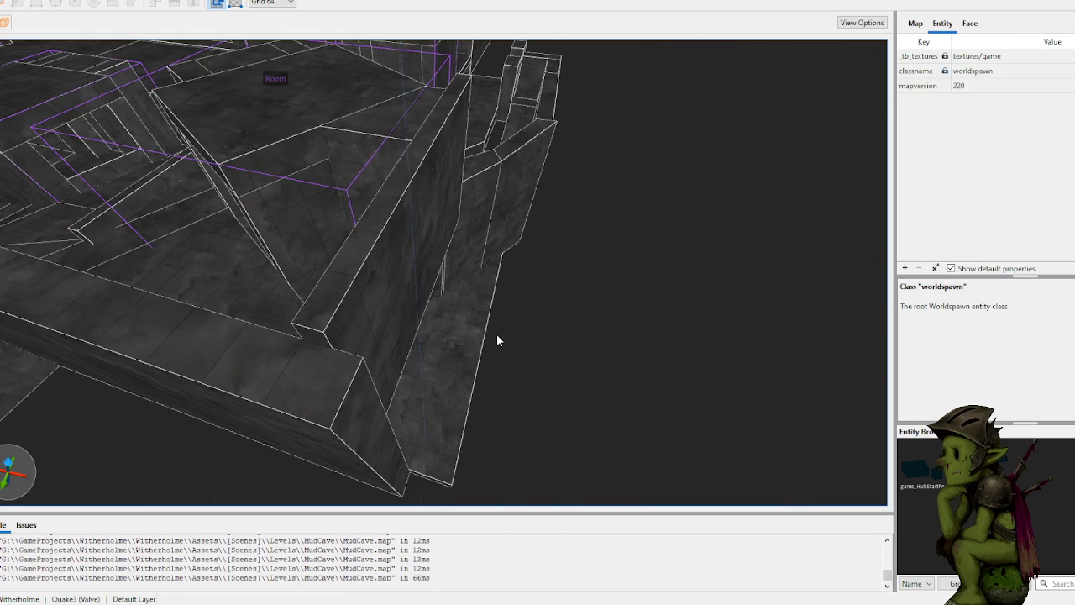
pyautogui.click(399, 328)
pyautogui.press('Escape')
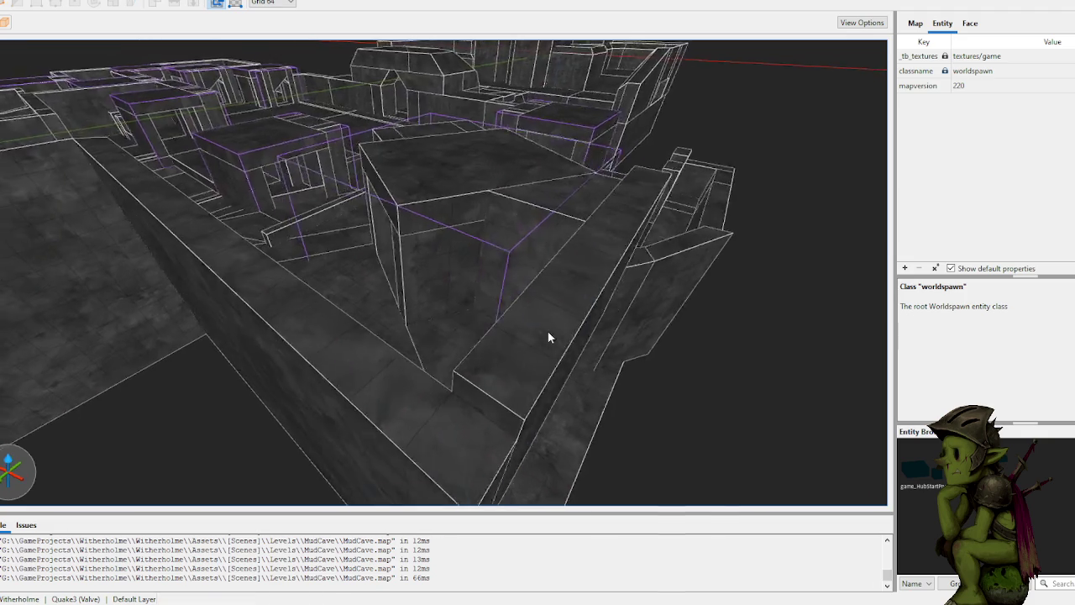
# Step: Select the two floor brushes together
pyautogui.scroll(10, 570, 319)
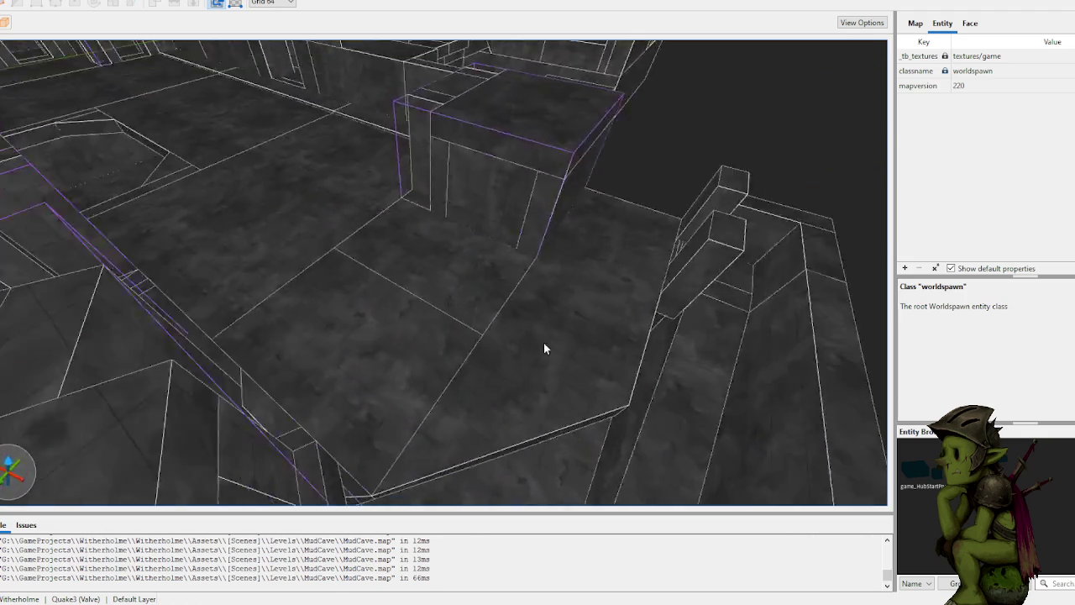
pyautogui.scroll(-5, 433, 333)
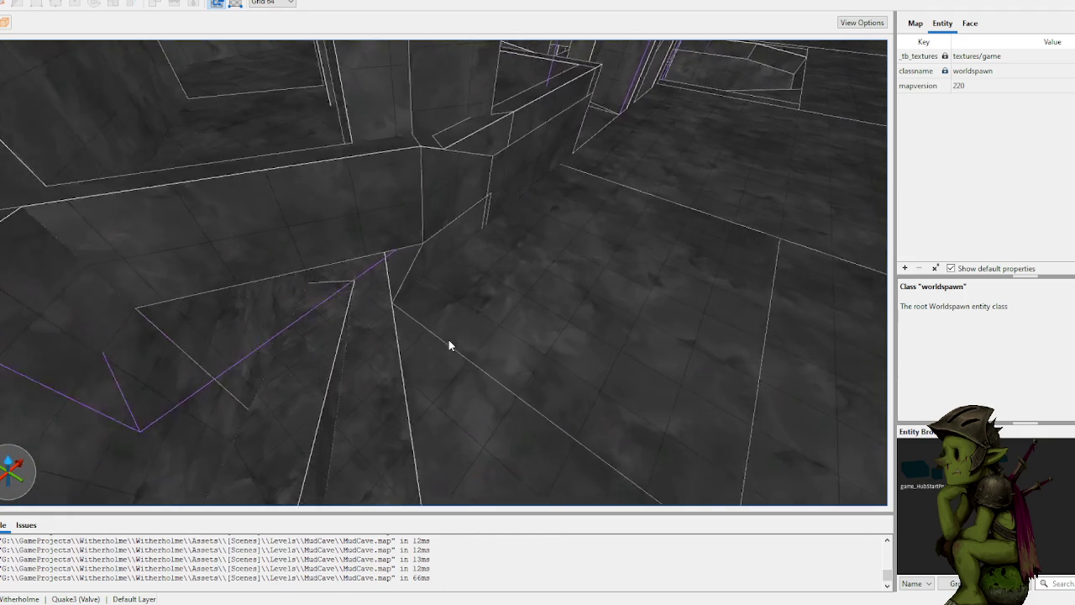
pyautogui.click(427, 333)
pyautogui.keyDown('ctrl'); pyautogui.click(459, 367); pyautogui.keyUp('ctrl')
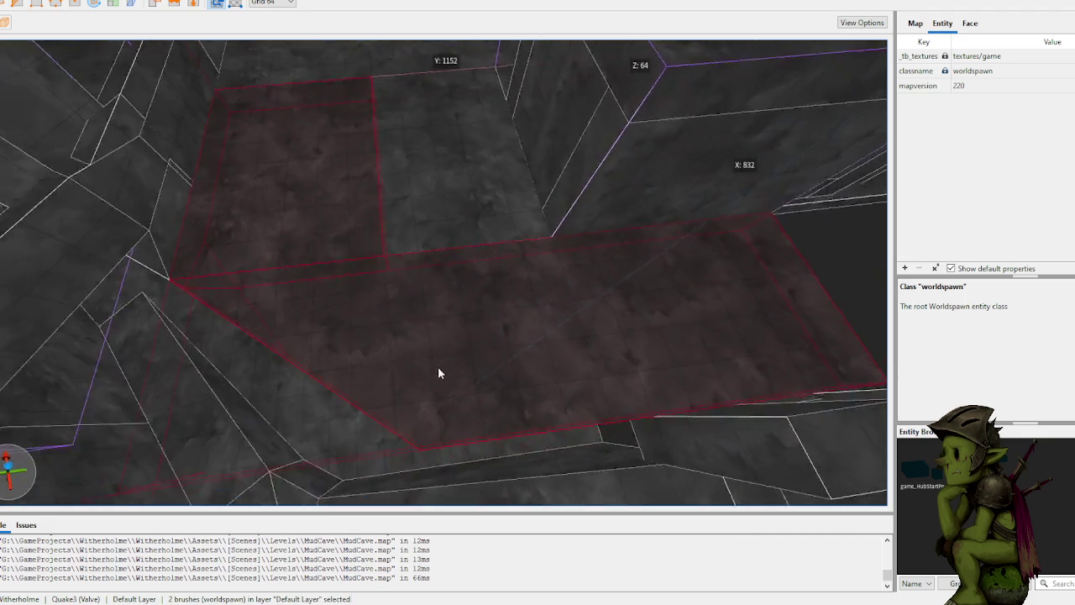
pyautogui.scroll(3, 398, 353)
pyautogui.press('c')
pyautogui.click(424, 332)
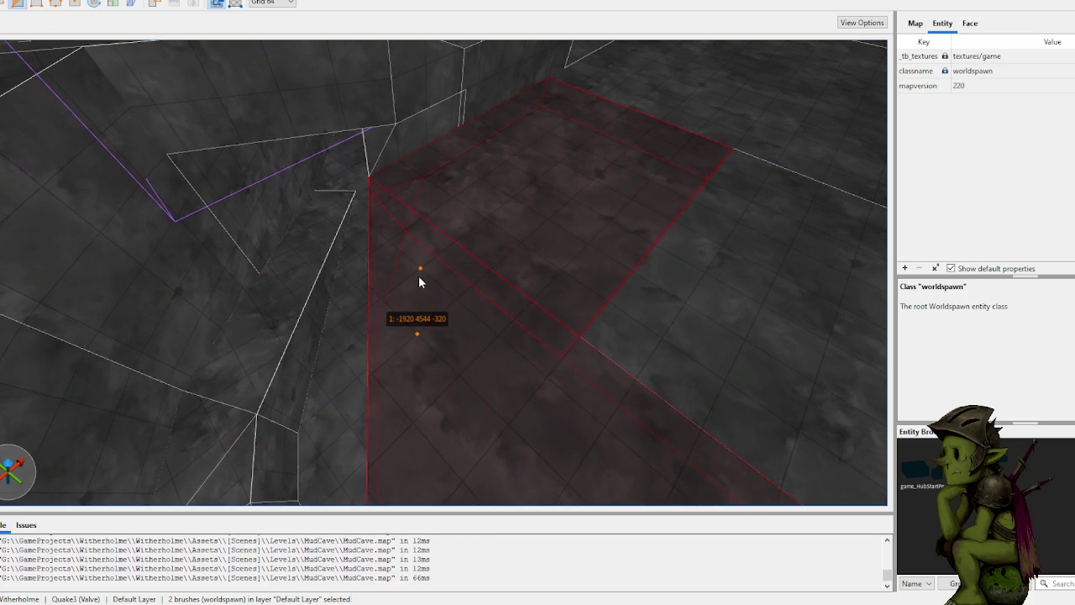
pyautogui.click(419, 271)
pyautogui.press('Delete')
pyautogui.press('6')
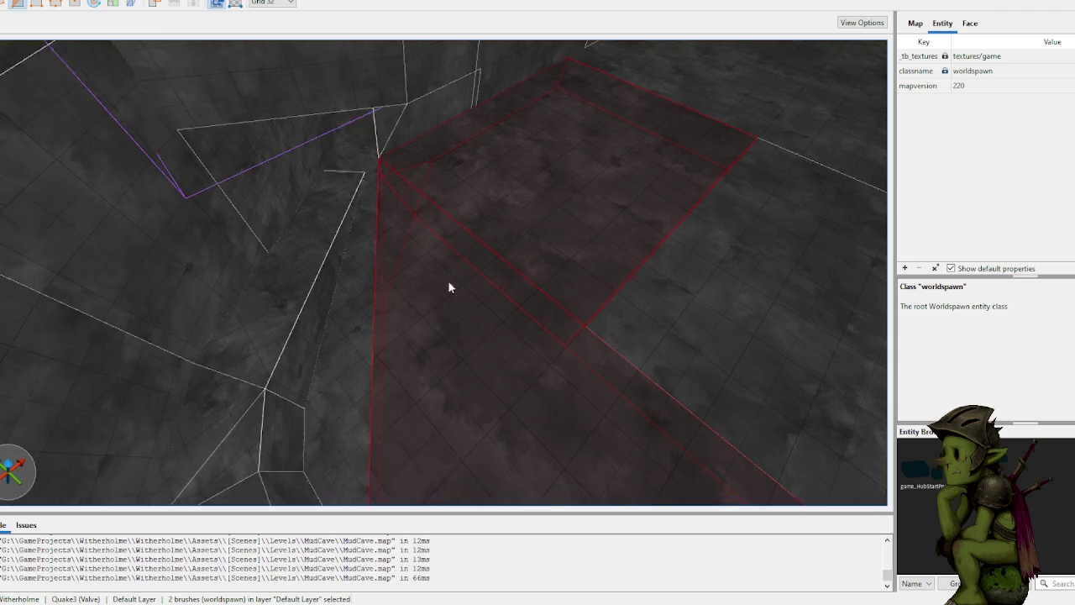
pyautogui.scroll(-5, 450, 278)
pyautogui.click(450, 330)
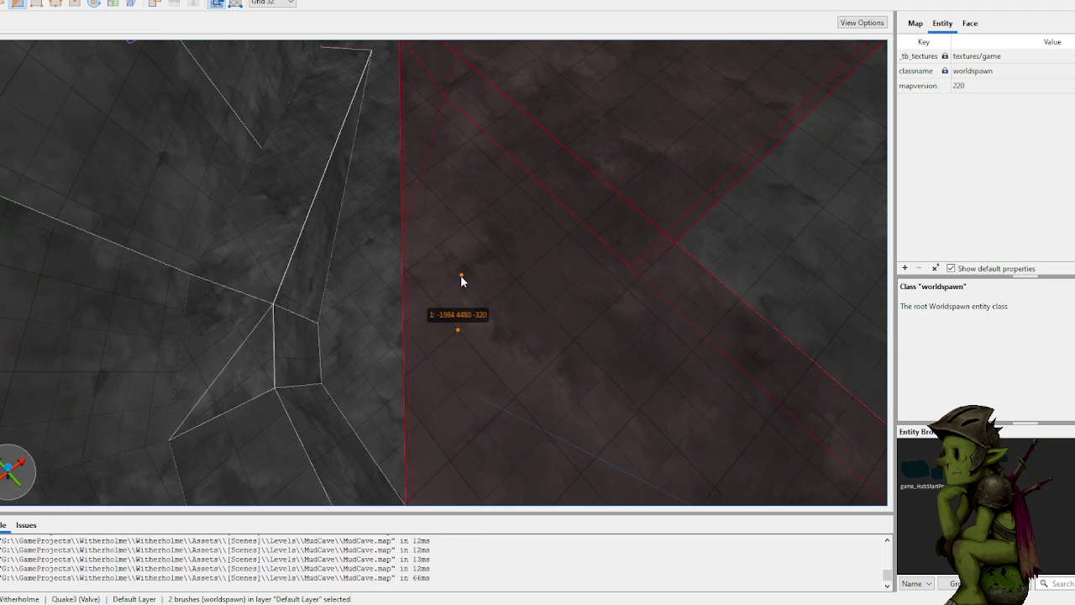
pyautogui.click(443, 169)
# Step: Flip the kept side and cut the floor brushes along the diagonal
pyautogui.scroll(3, 449, 196)
pyautogui.rightClick(445, 200)
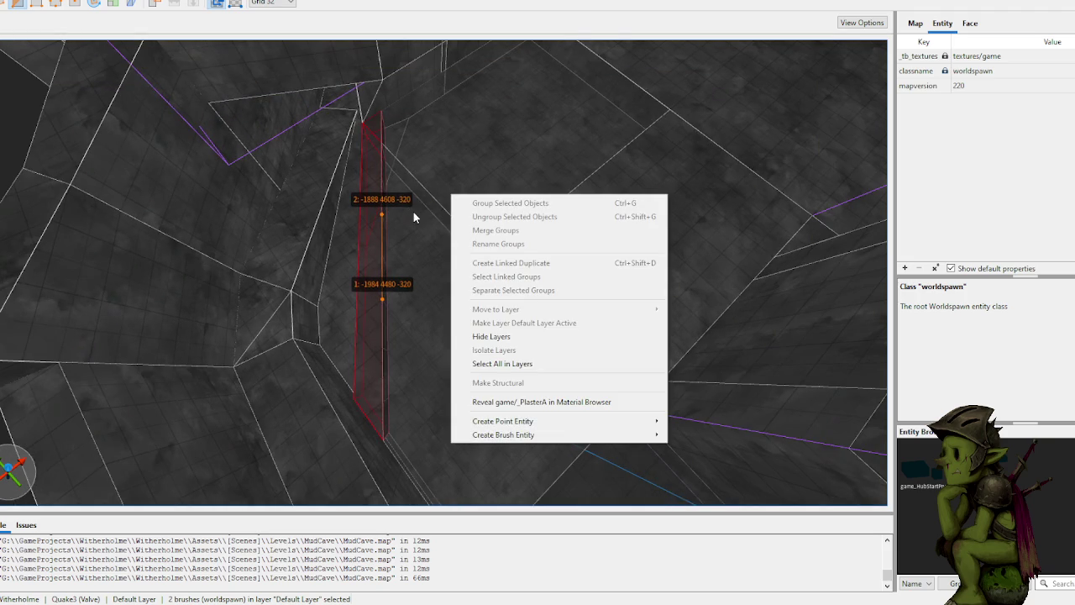
pyautogui.press('Escape')
pyautogui.hotkey('ctrl', 'Return')
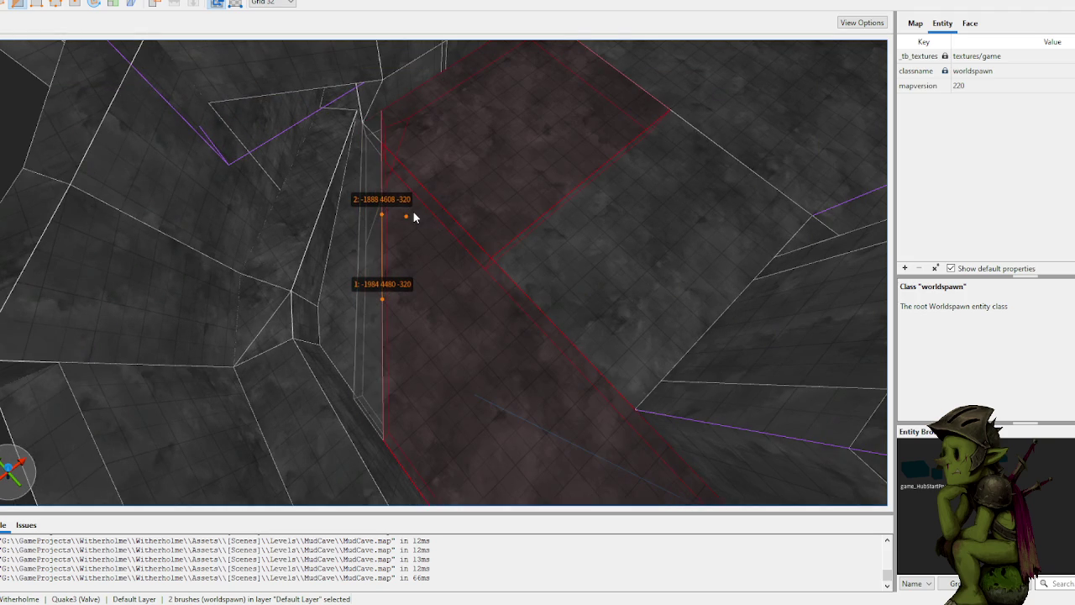
pyautogui.press('Return')
pyautogui.press('Escape')
# Step: Split the tall wall brush in two with the same clip plane
pyautogui.scroll(5, 413, 212)
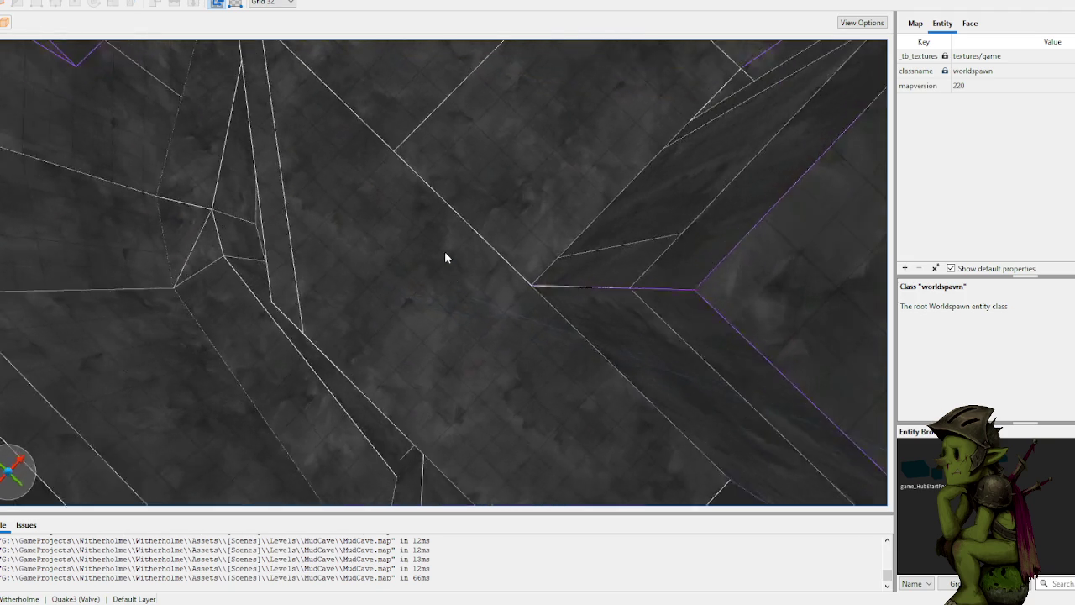
pyautogui.scroll(-3, 420, 257)
pyautogui.click(392, 289)
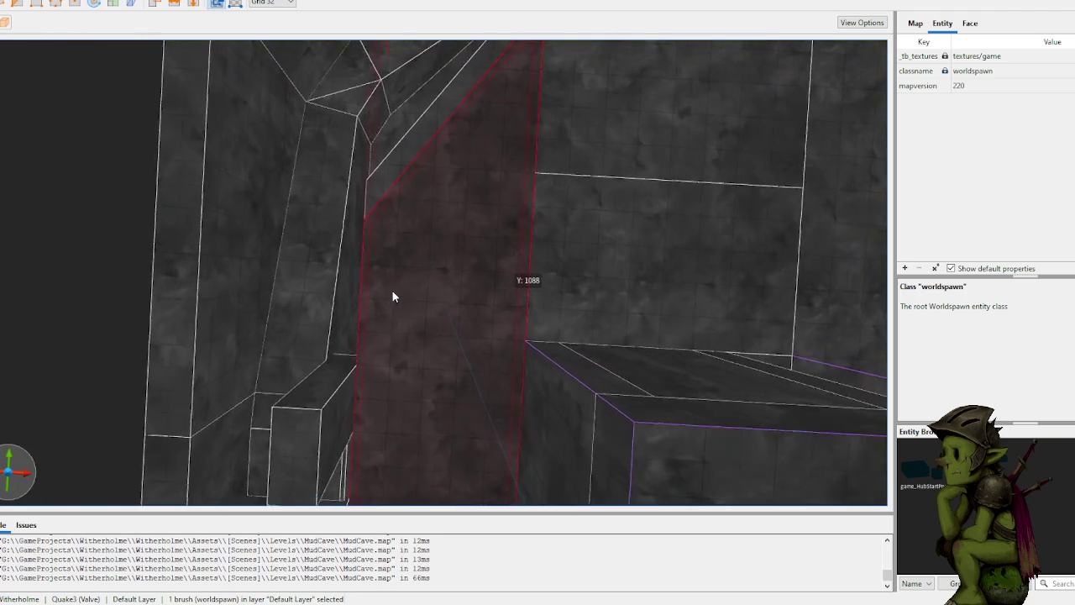
pyautogui.scroll(2, 392, 290)
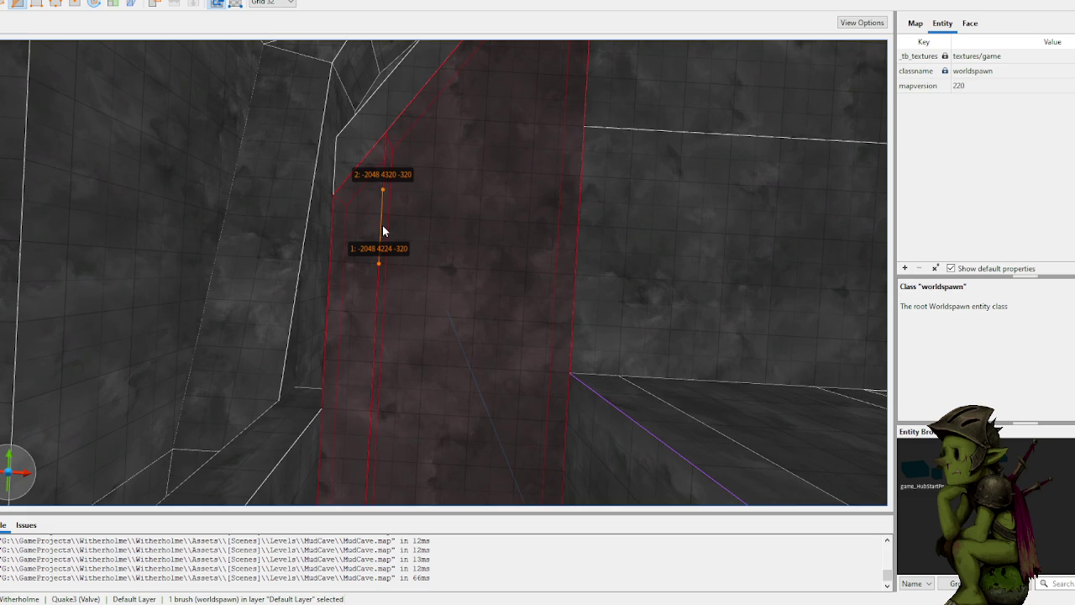
pyautogui.press('Return')
pyautogui.press('Escape')
pyautogui.click(367, 174)
pyautogui.keyDown('ctrl'); pyautogui.click(373, 202); pyautogui.keyUp('ctrl')
pyautogui.scroll(-5, 416, 259)
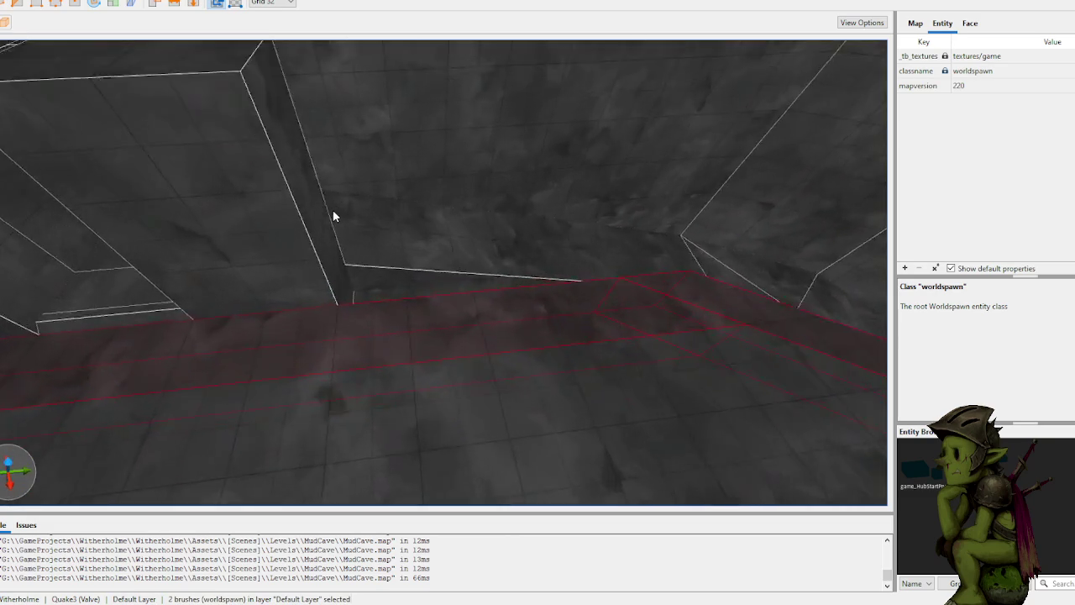
pyautogui.click(434, 349)
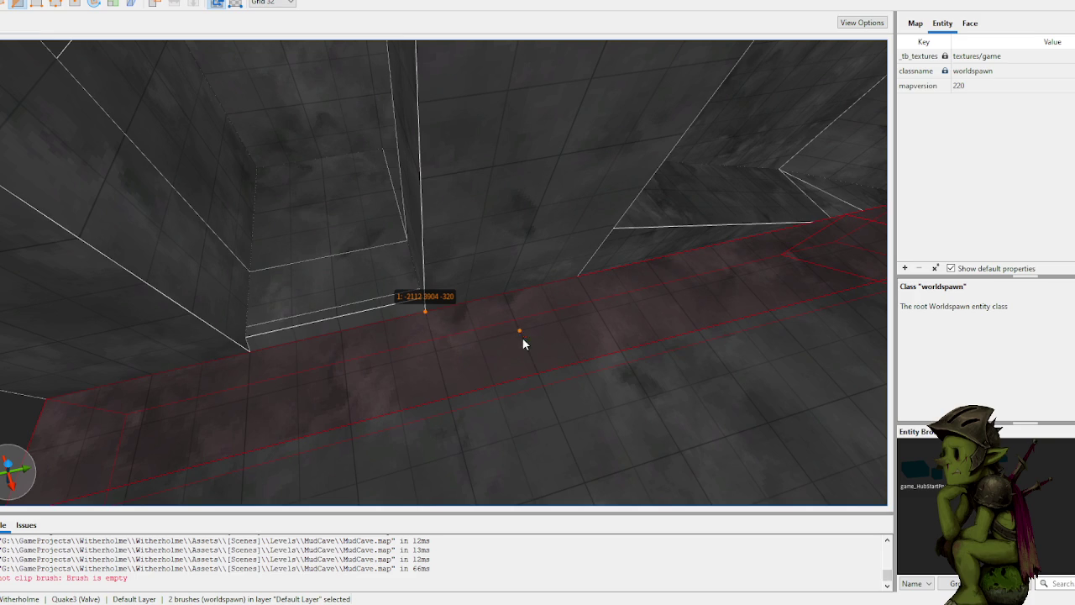
pyautogui.click(580, 358)
# Step: Apply the clip to the floor brushes, then undo it
pyautogui.press('Return')
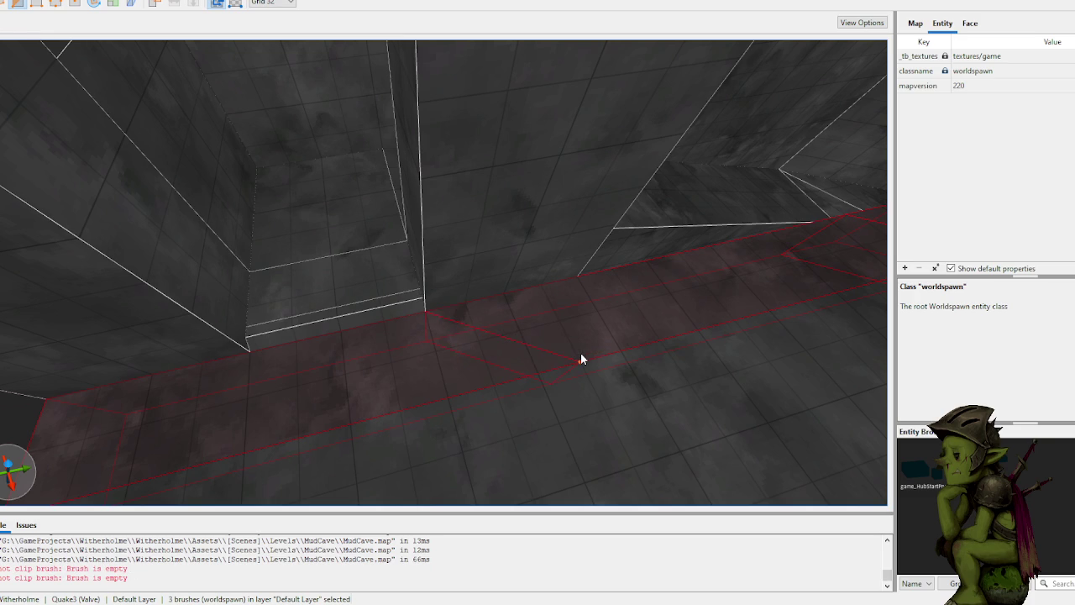
pyautogui.scroll(-3, 559, 319)
pyautogui.scroll(-3, 622, 295)
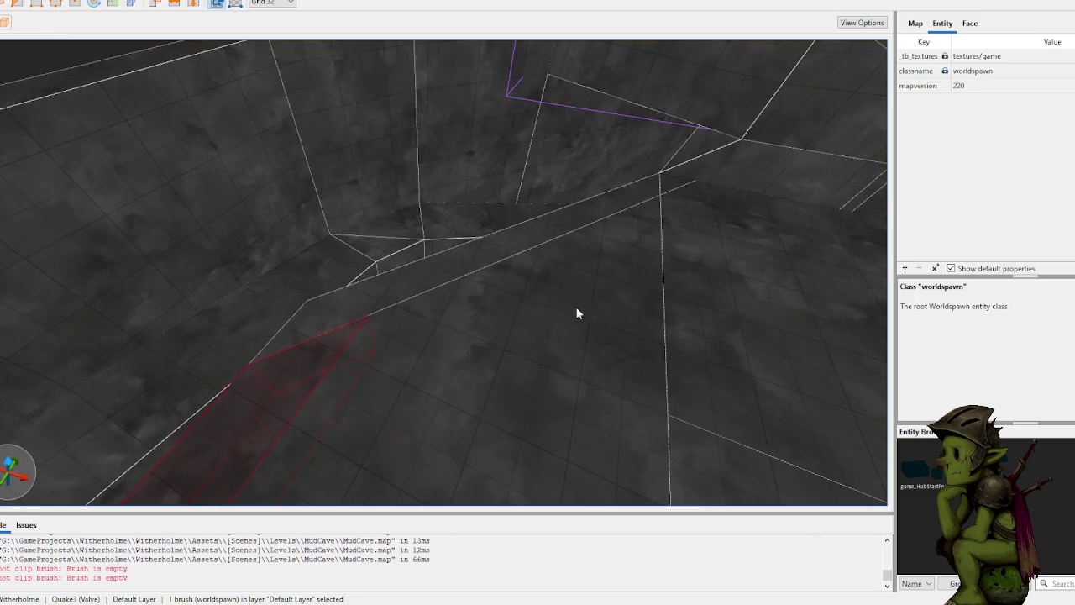
pyautogui.scroll(3, 372, 314)
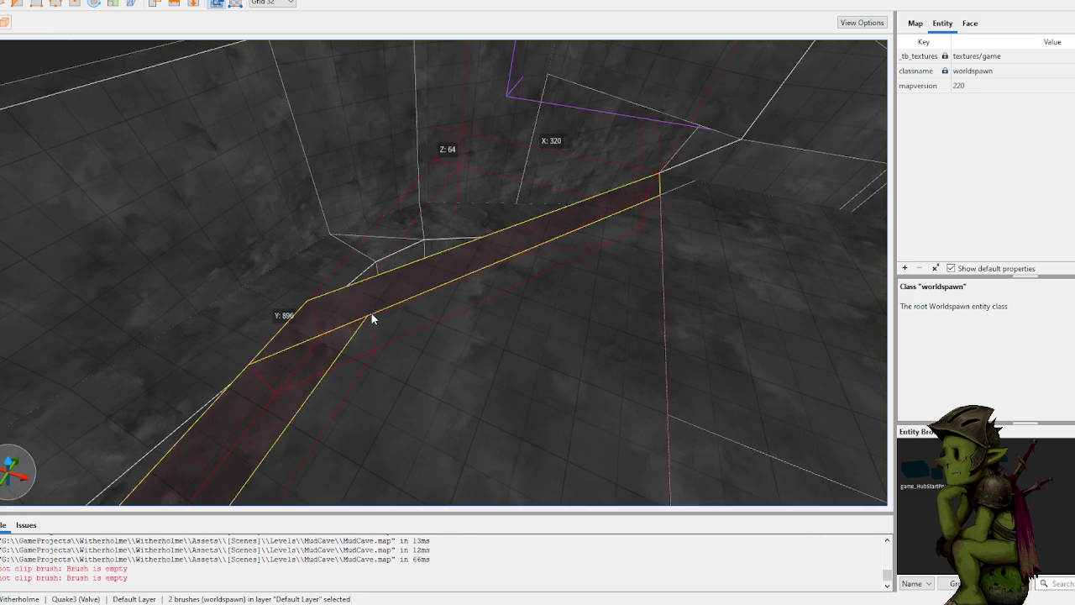
pyautogui.hotkey('ctrl', 'z')
# Step: Raise the tall wall brush's top face to Z 480
pyautogui.scroll(-5, 405, 179)
pyautogui.scroll(5, 396, 233)
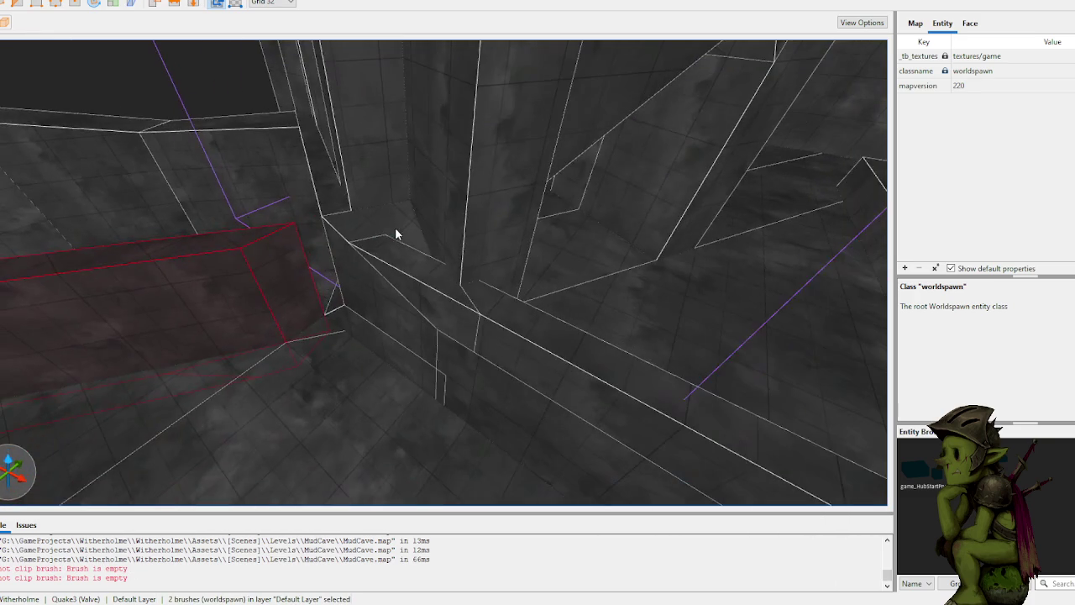
pyautogui.scroll(-2, 379, 243)
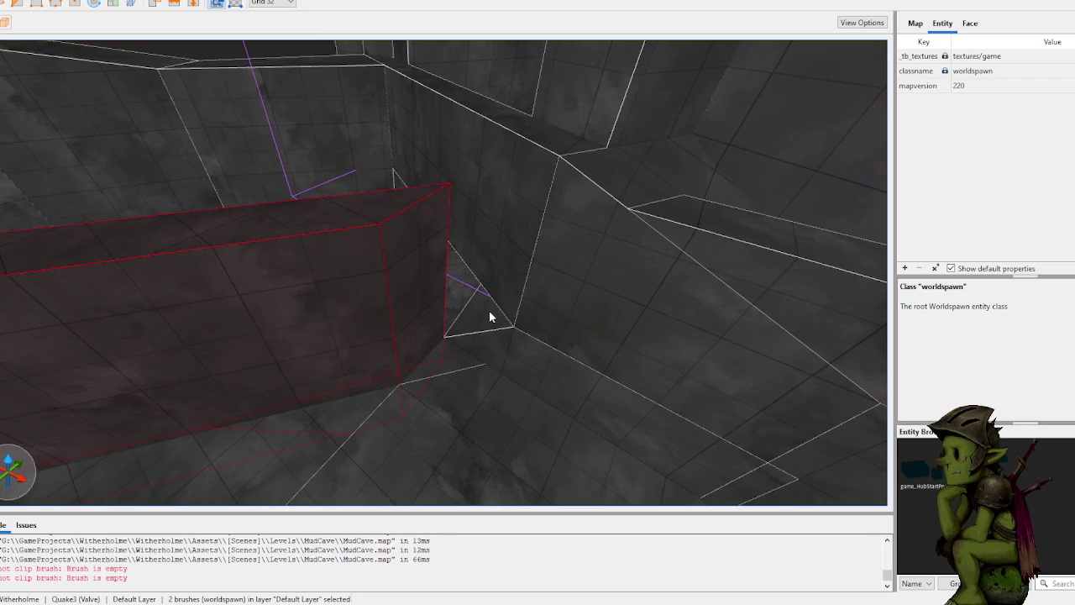
pyautogui.scroll(5, 371, 257)
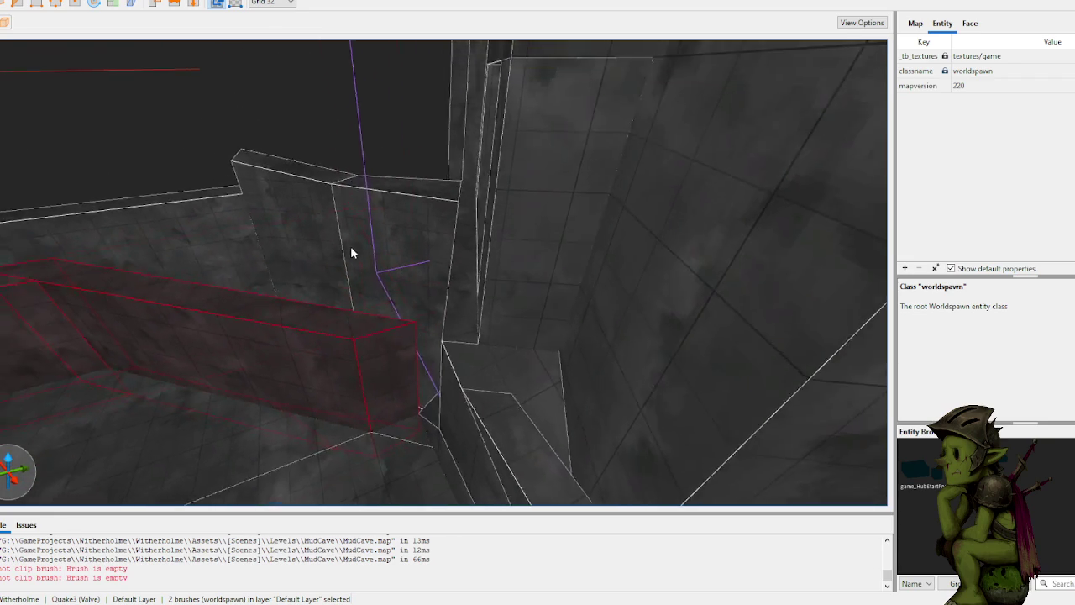
pyautogui.scroll(-3, 364, 252)
pyautogui.moveTo(388, 252)
pyautogui.mouseDown()
pyautogui.moveTo(383, 191)
pyautogui.moveTo(384, 206)
pyautogui.mouseUp()
pyautogui.scroll(3, 475, 186)
pyautogui.scroll(-3, 468, 192)
pyautogui.scroll(-3, 523, 199)
pyautogui.scroll(3, 613, 204)
pyautogui.moveTo(463, 255); pyautogui.dragTo(448, 98)
# Step: Clip the wall brush's top diagonally, keeping the flipped side
pyautogui.scroll(5, 444, 109)
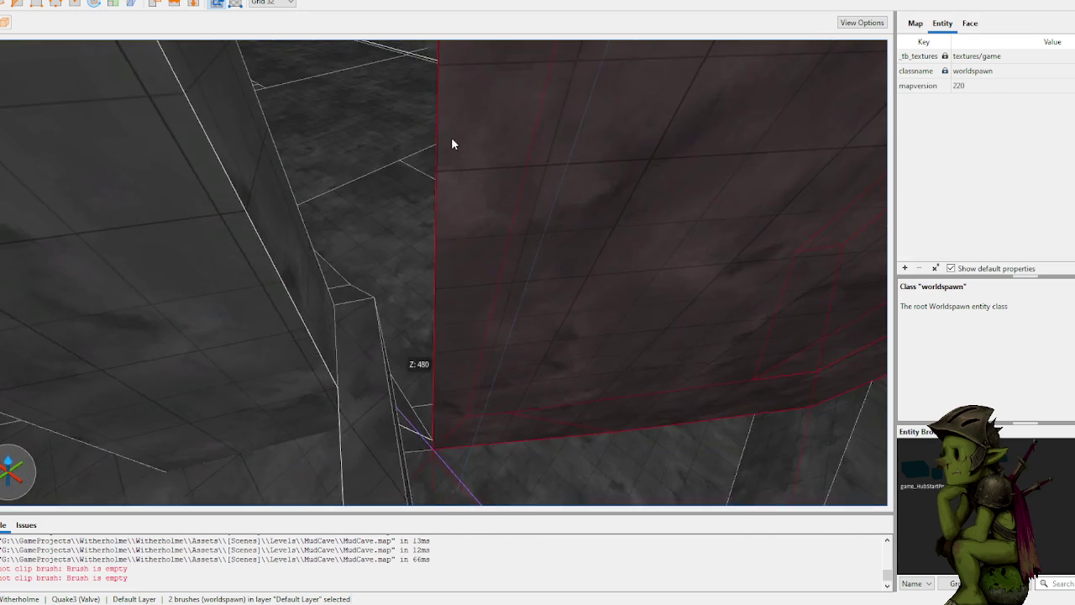
pyautogui.scroll(-10, 451, 145)
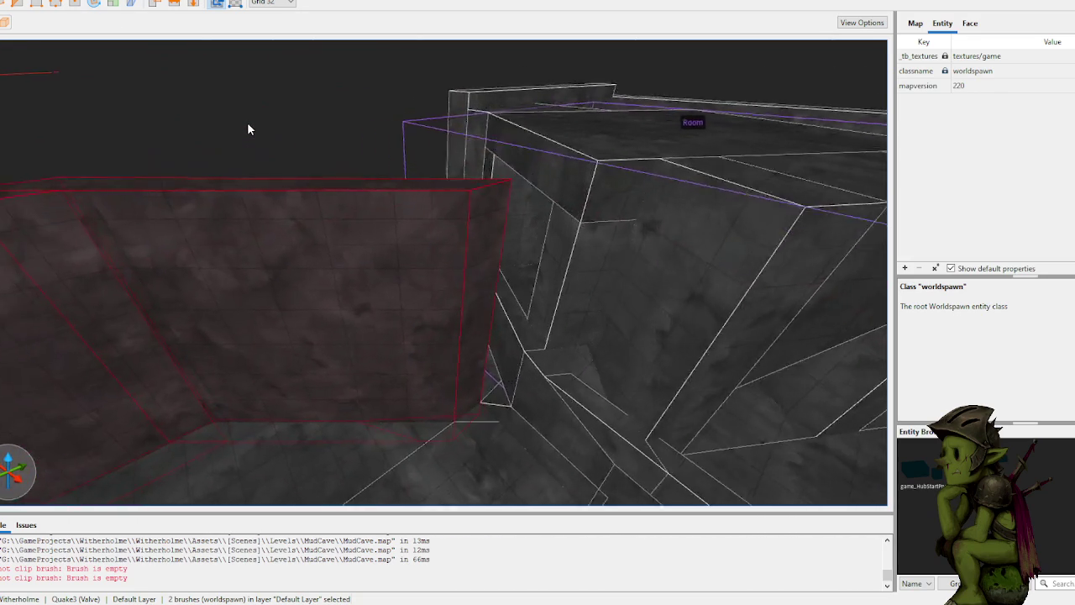
pyautogui.scroll(5, 247, 122)
pyautogui.scroll(-5, 267, 127)
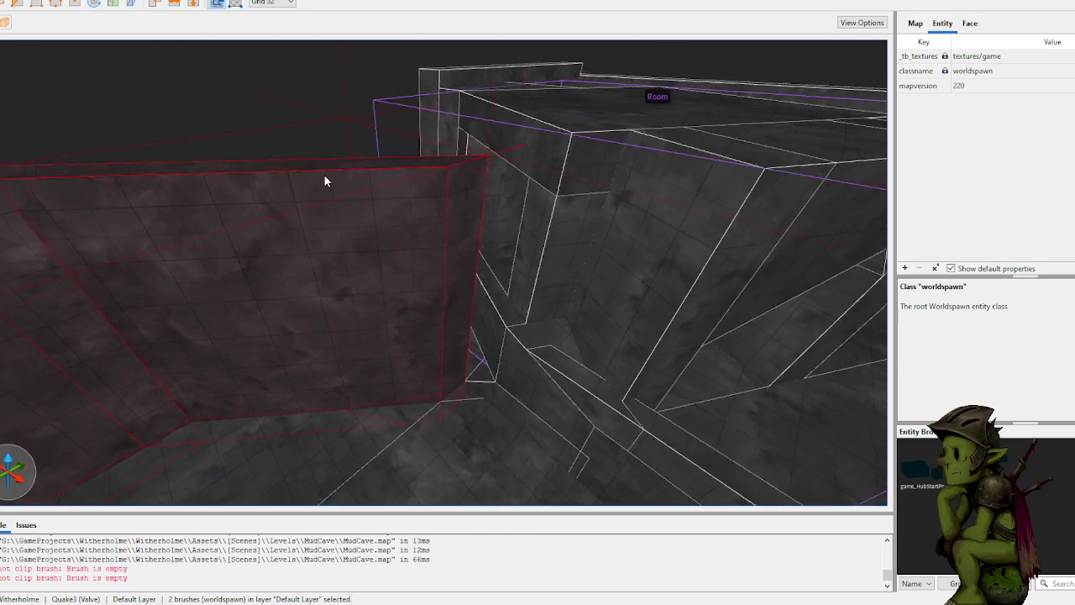
pyautogui.scroll(5, 323, 174)
pyautogui.scroll(-2, 370, 181)
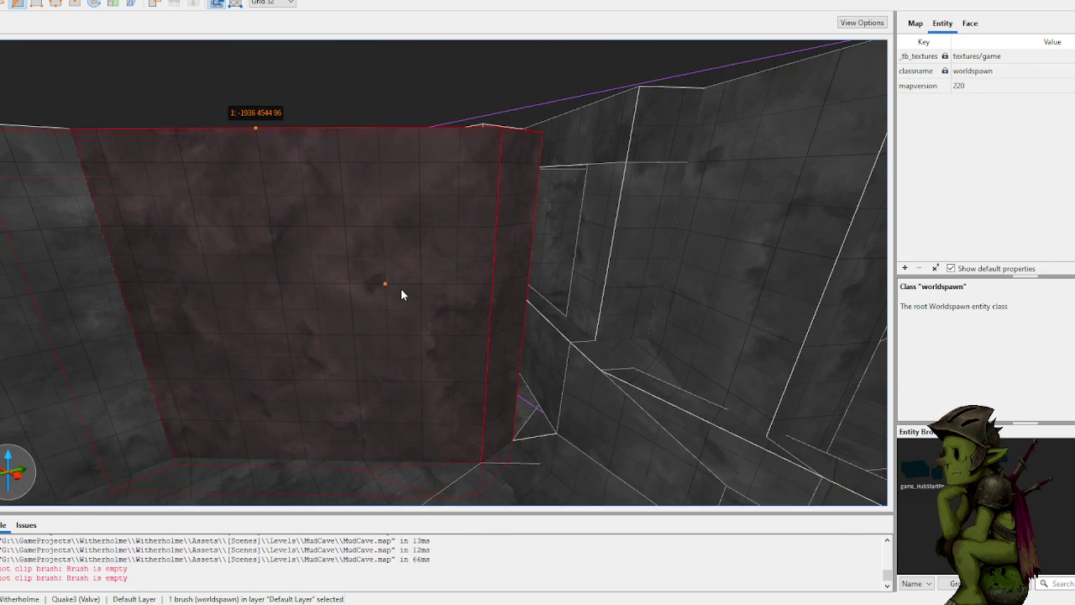
pyautogui.press('Tab')
pyautogui.press('Tab')
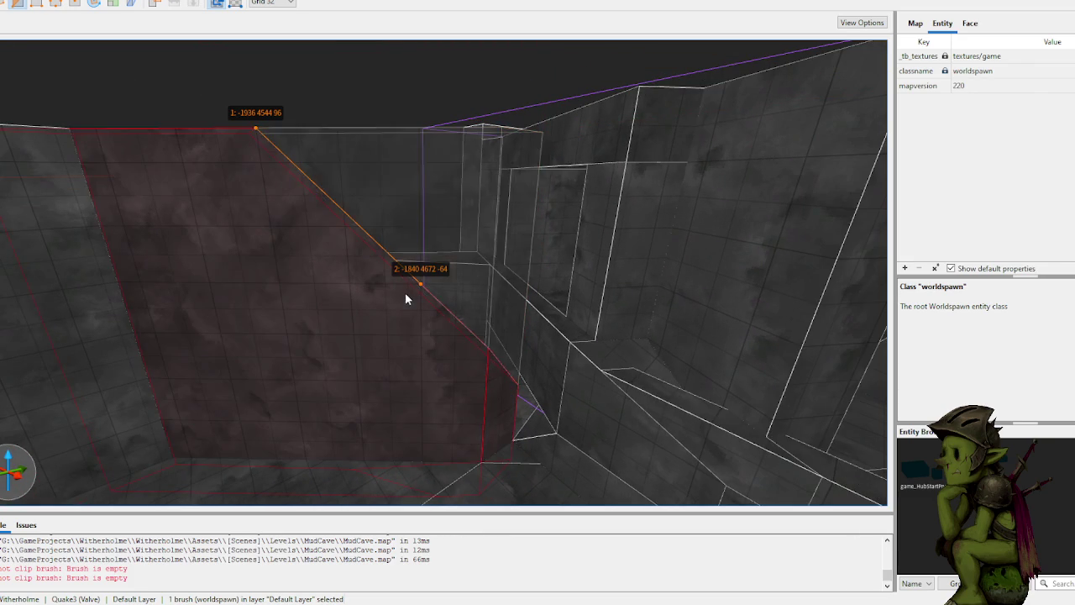
pyautogui.press('Return')
pyautogui.press('Escape')
# Step: Delete the unwanted brush in the cave corner
pyautogui.moveTo(404, 292)
pyautogui.mouseDown()
pyautogui.moveTo(461, 341)
pyautogui.moveTo(454, 316)
pyautogui.moveTo(629, 329)
pyautogui.moveTo(530, 350)
pyautogui.moveTo(492, 341)
pyautogui.mouseUp()
pyautogui.click(490, 307)
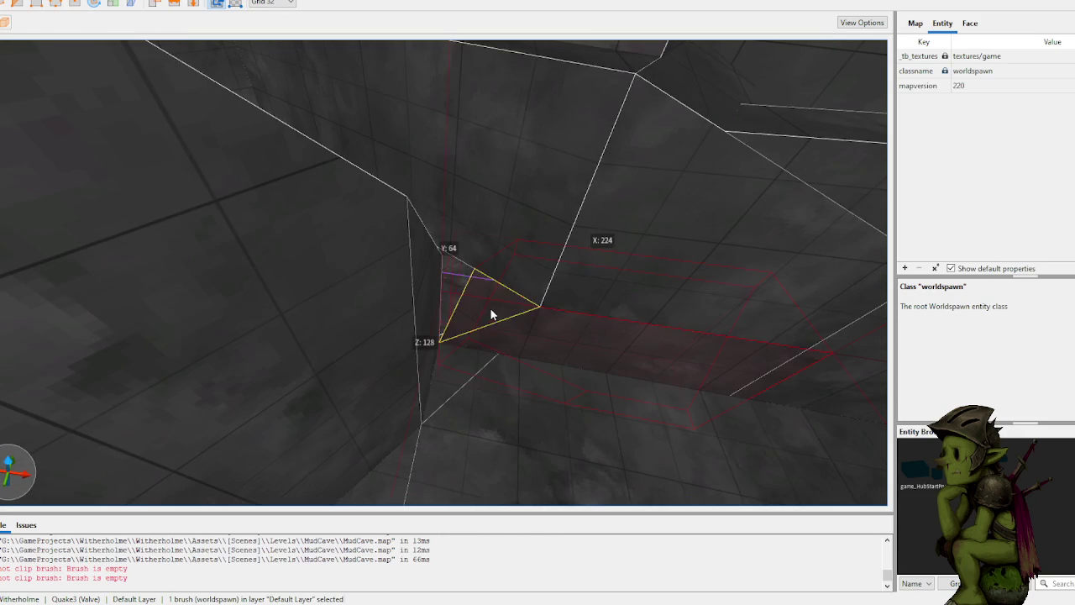
pyautogui.moveTo(414, 305)
pyautogui.mouseDown()
pyautogui.moveTo(487, 299)
pyautogui.moveTo(473, 304)
pyautogui.mouseUp()
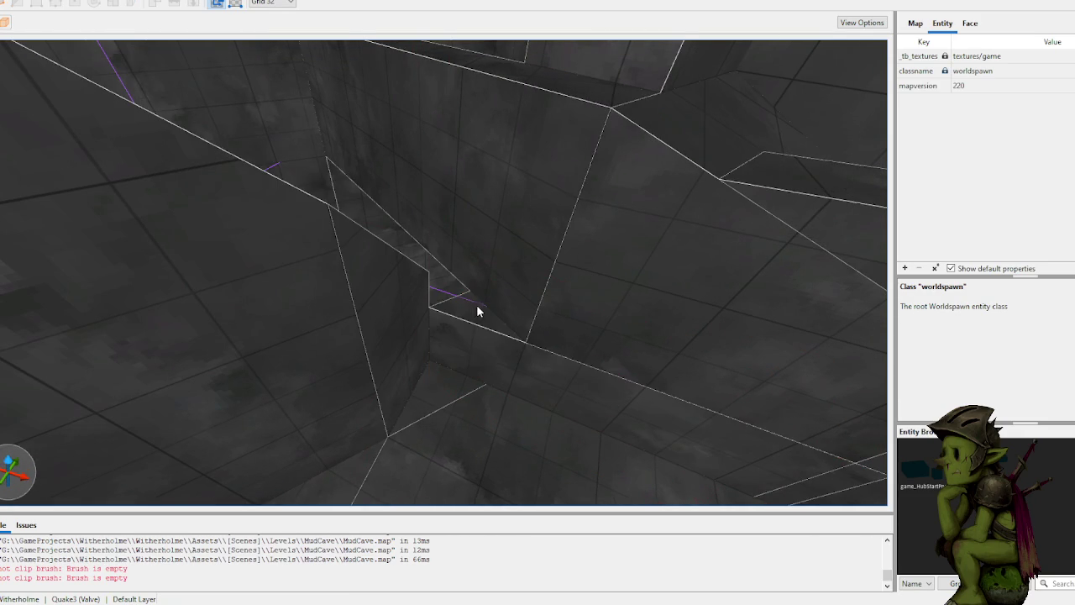
pyautogui.press('d')
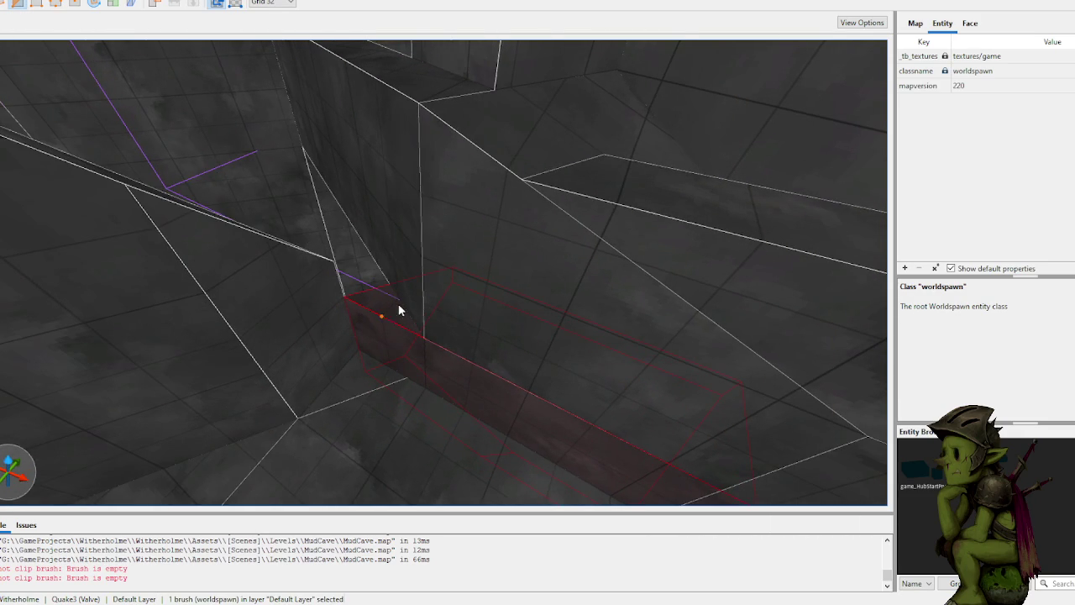
pyautogui.click(422, 257)
pyautogui.click(395, 261)
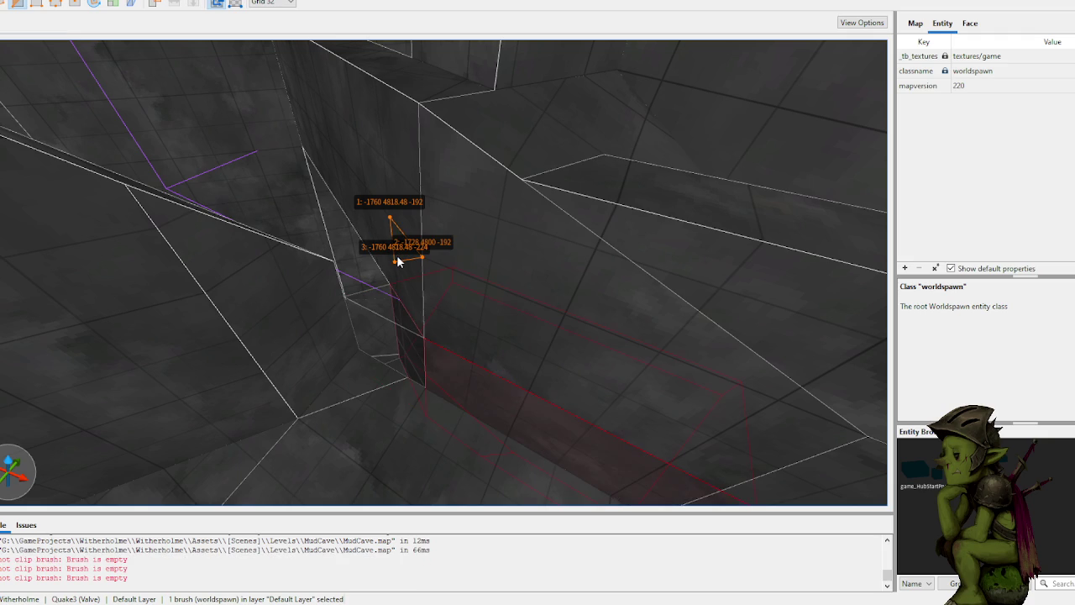
pyautogui.press('Escape')
pyautogui.press('Delete')
# Step: Draw a new filler brush in the corner gap, clip it to a triangle and stretch it to 192 wide
pyautogui.moveTo(367, 333)
pyautogui.mouseDown()
pyautogui.moveTo(283, 378)
pyautogui.moveTo(281, 334)
pyautogui.mouseUp()
pyautogui.click(263, 330)
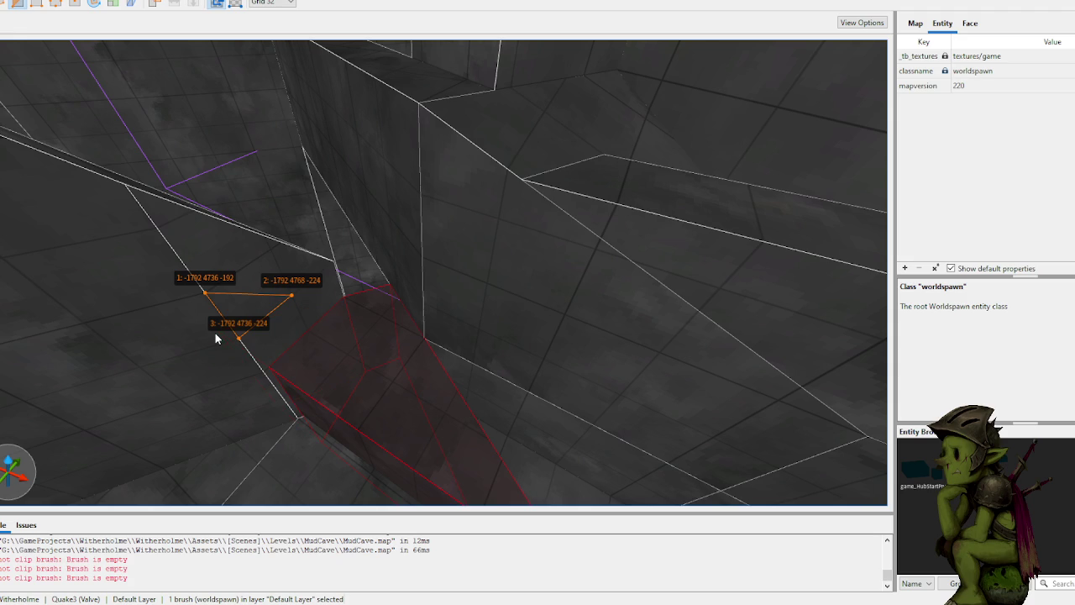
pyautogui.press('Return')
pyautogui.press('Escape')
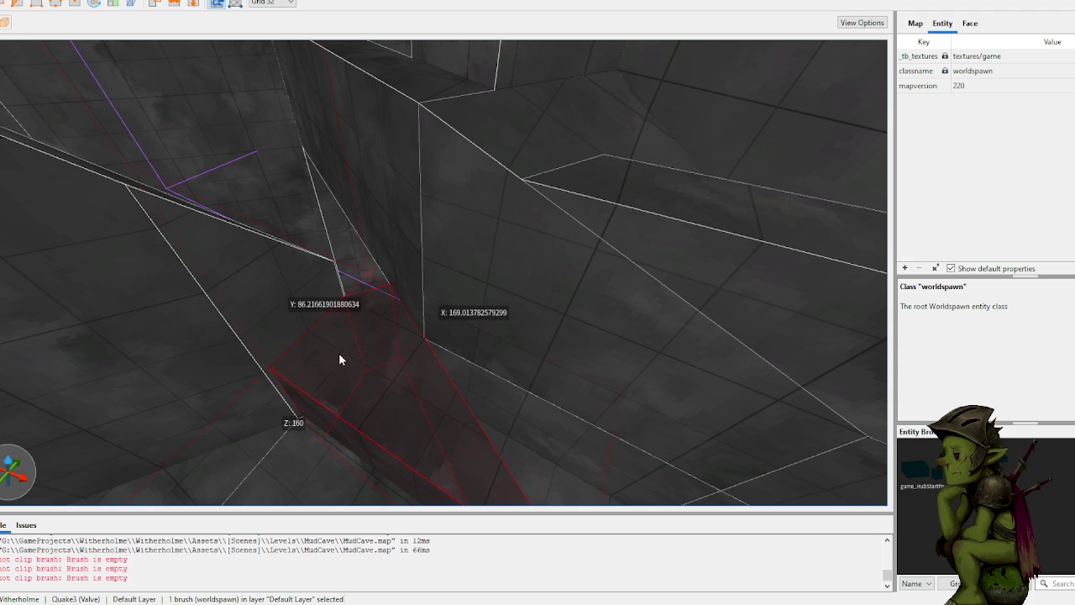
pyautogui.moveTo(314, 428); pyautogui.dragTo(295, 447)
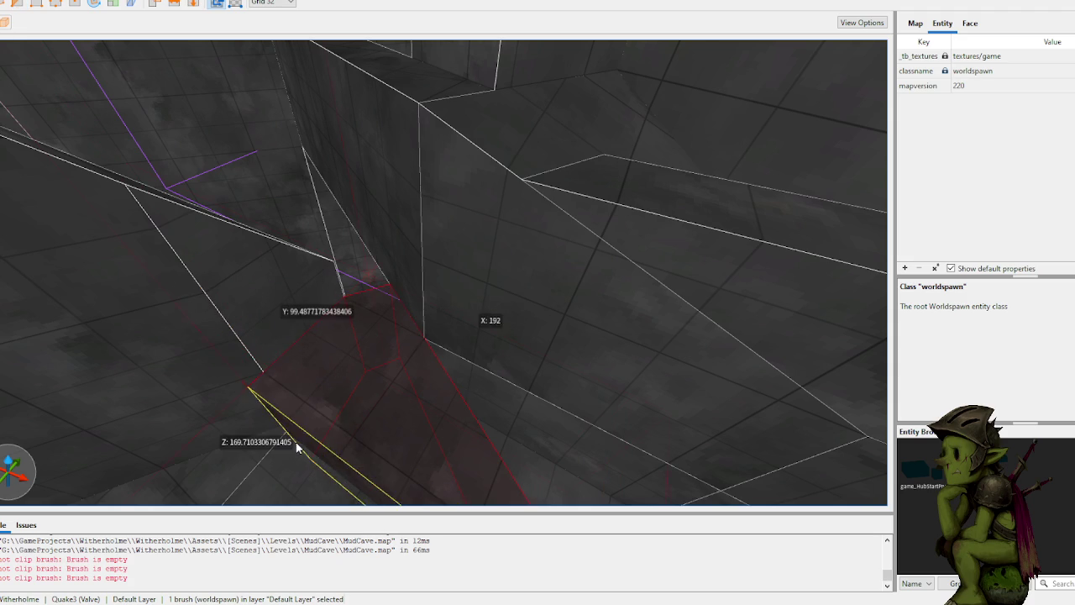
# Step: Clip the filler brush at its vertex and raise its top to height 217
pyautogui.press('v')
pyautogui.click(280, 373)
pyautogui.press('Tab')
pyautogui.press('Return')
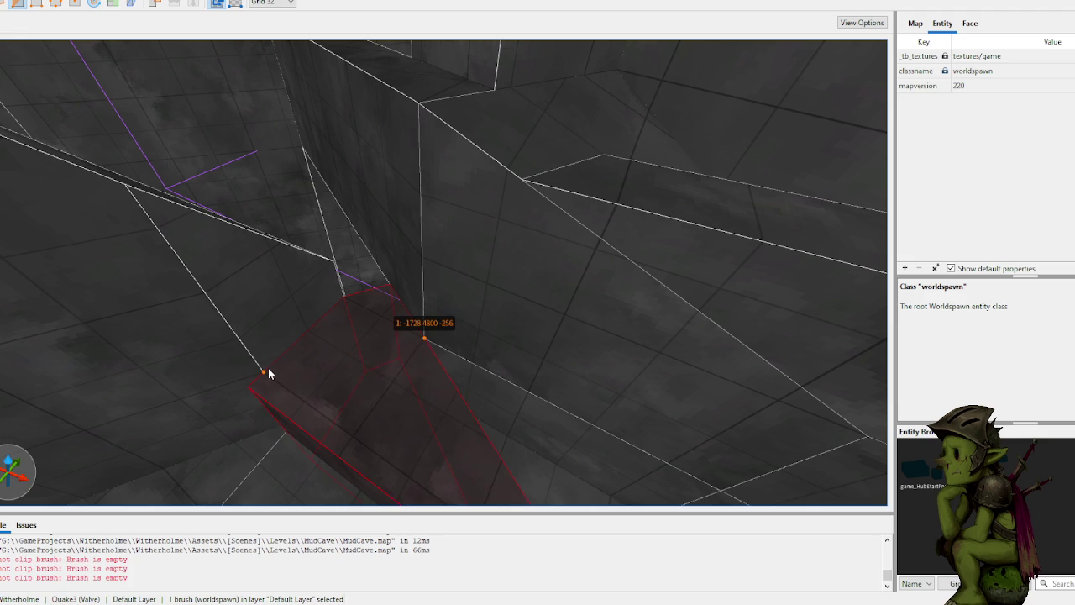
pyautogui.click(269, 370)
pyautogui.press('Escape')
pyautogui.press('Escape')
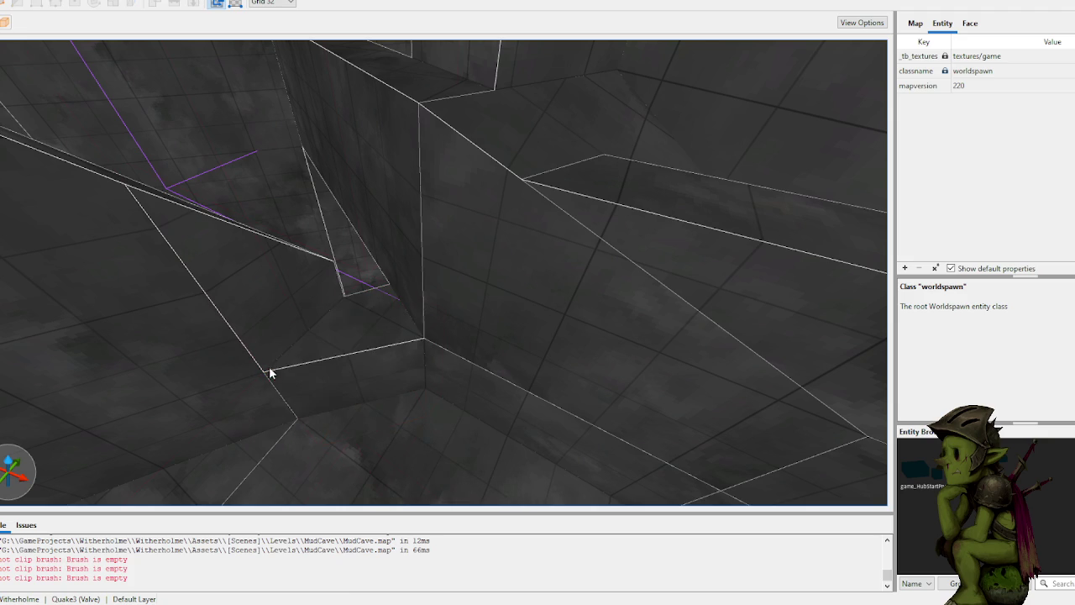
pyautogui.click(359, 324)
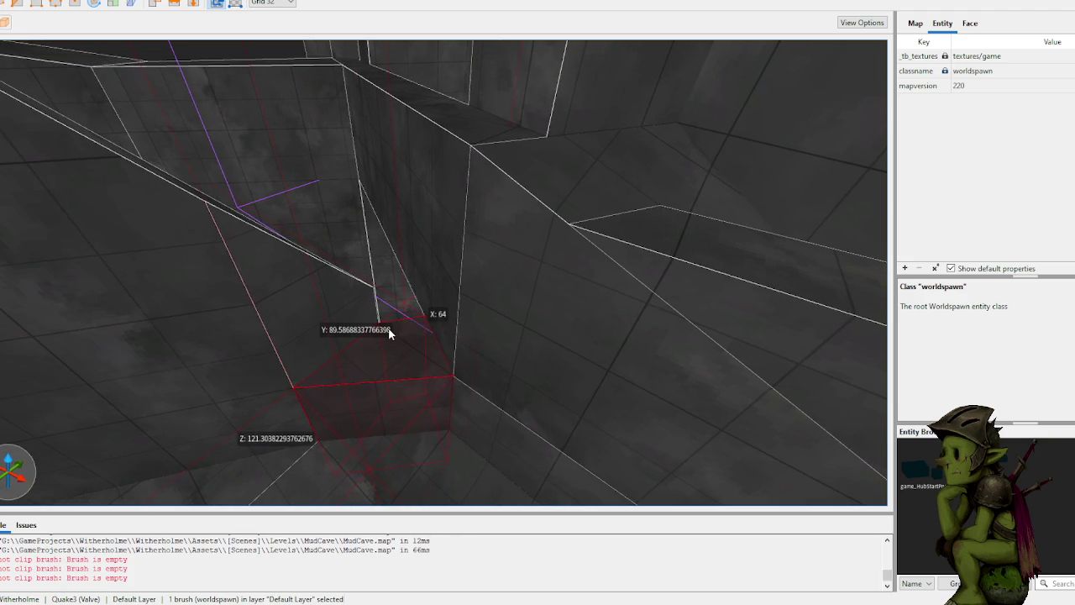
pyautogui.moveTo(400, 343)
pyautogui.mouseDown()
pyautogui.moveTo(396, 176)
pyautogui.moveTo(399, 265)
pyautogui.moveTo(586, 301)
pyautogui.moveTo(594, 283)
pyautogui.moveTo(576, 273)
pyautogui.moveTo(388, 289)
pyautogui.moveTo(471, 300)
pyautogui.moveTo(411, 226)
pyautogui.moveTo(211, 215)
pyautogui.mouseUp()
# Step: Save the map, then clip the left wall brush at its top edge, keeping the larger left part
pyautogui.click(334, 159)
pyautogui.hotkey('ctrl', 's')
pyautogui.scroll(6, 362, 194)
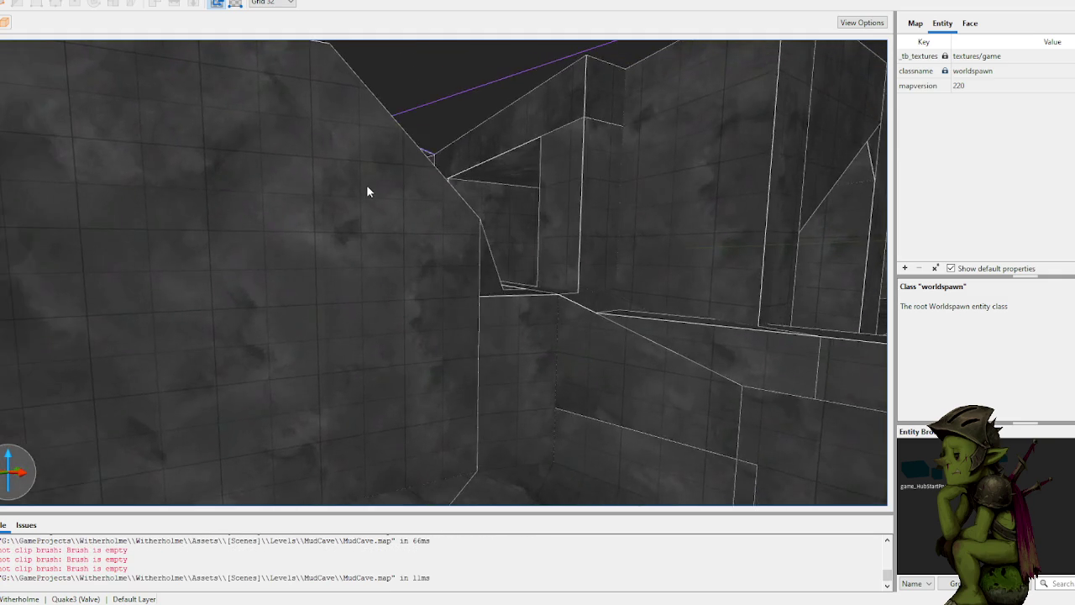
pyautogui.click(417, 295)
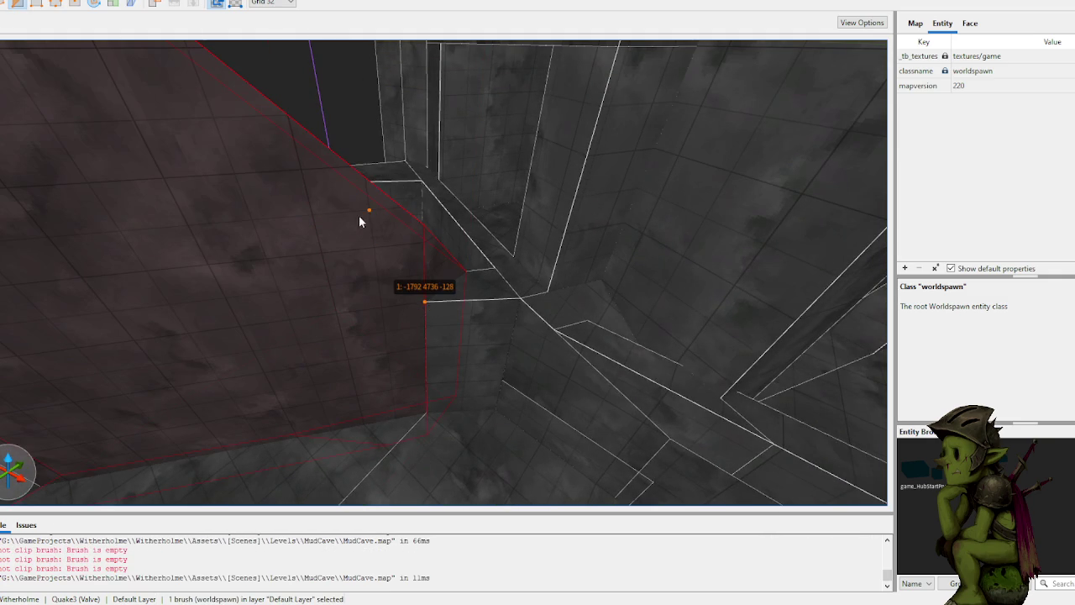
pyautogui.scroll(3, 359, 217)
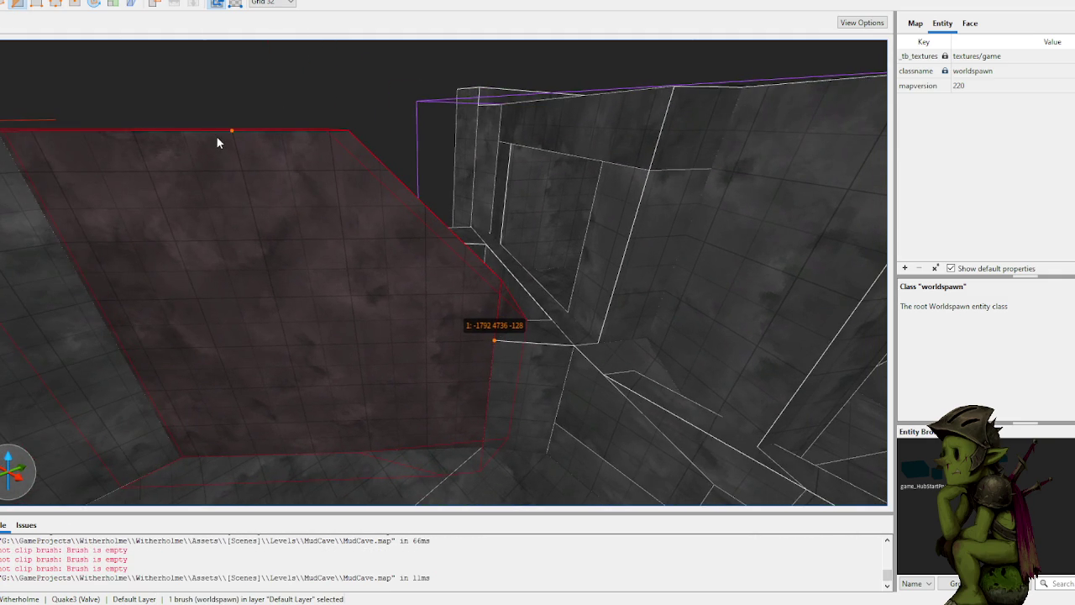
pyautogui.click(216, 135)
pyautogui.press('Tab')
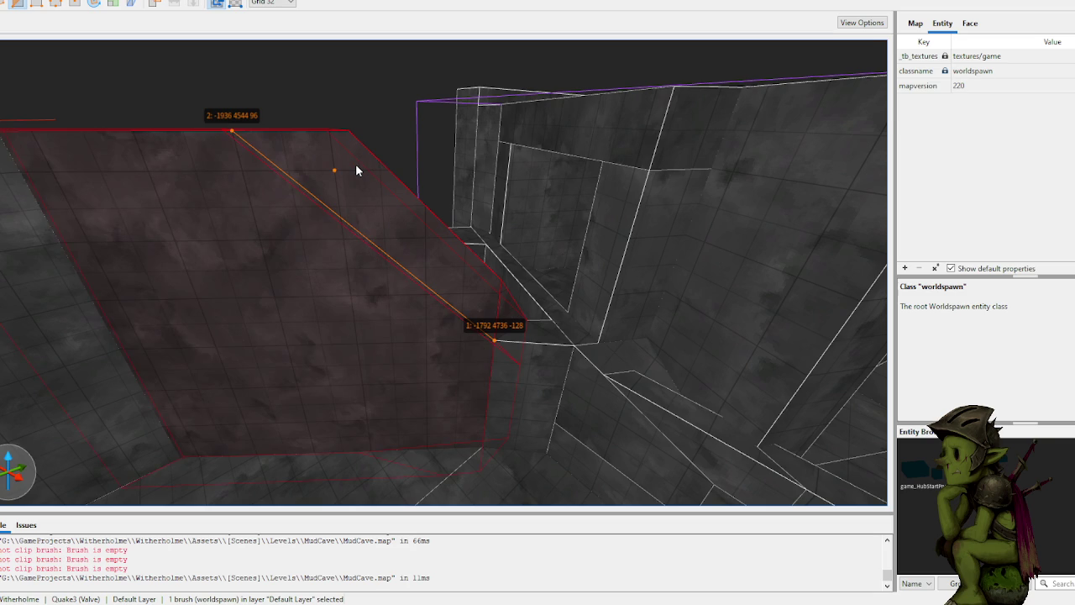
pyautogui.press('Return')
pyautogui.press('Escape')
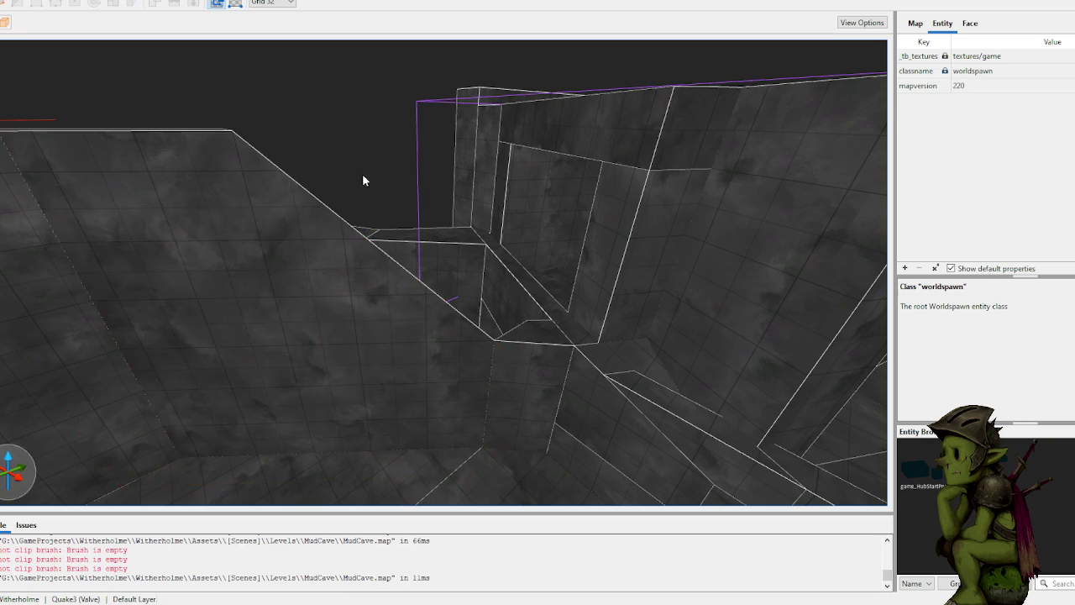
# Step: Start a clip on the large sloped wall brush with two clip points
pyautogui.scroll(5, 371, 206)
pyautogui.scroll(-5, 509, 220)
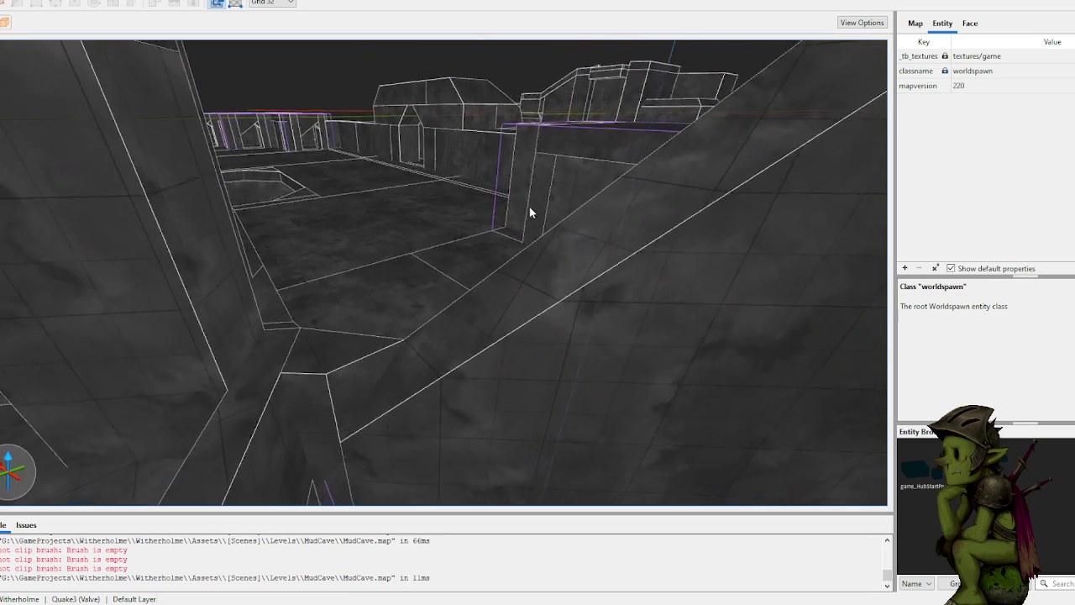
pyautogui.scroll(3, 529, 205)
pyautogui.click(446, 269)
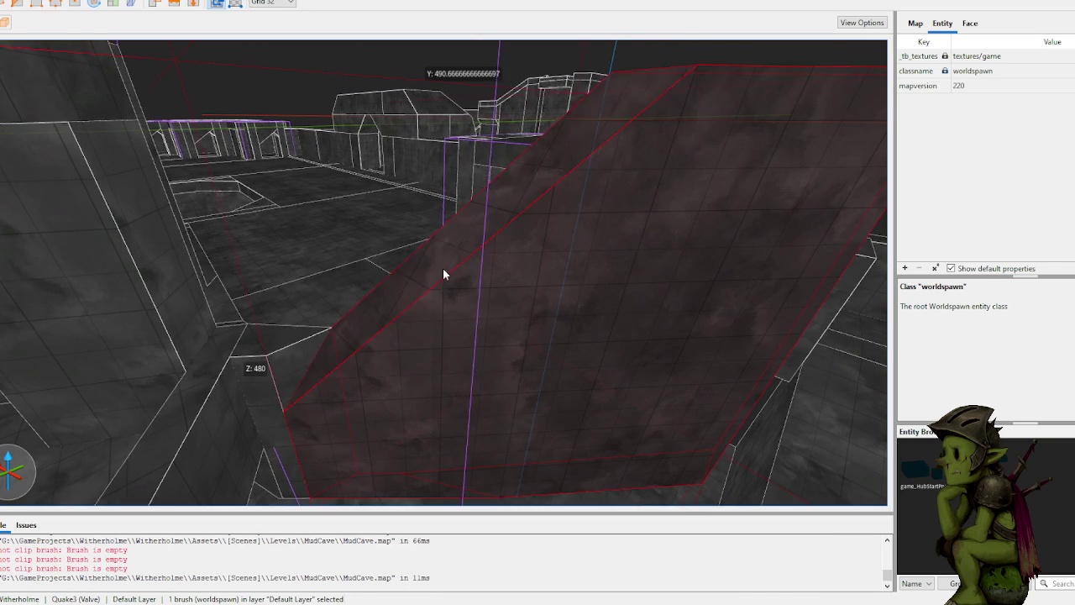
pyautogui.scroll(4, 276, 345)
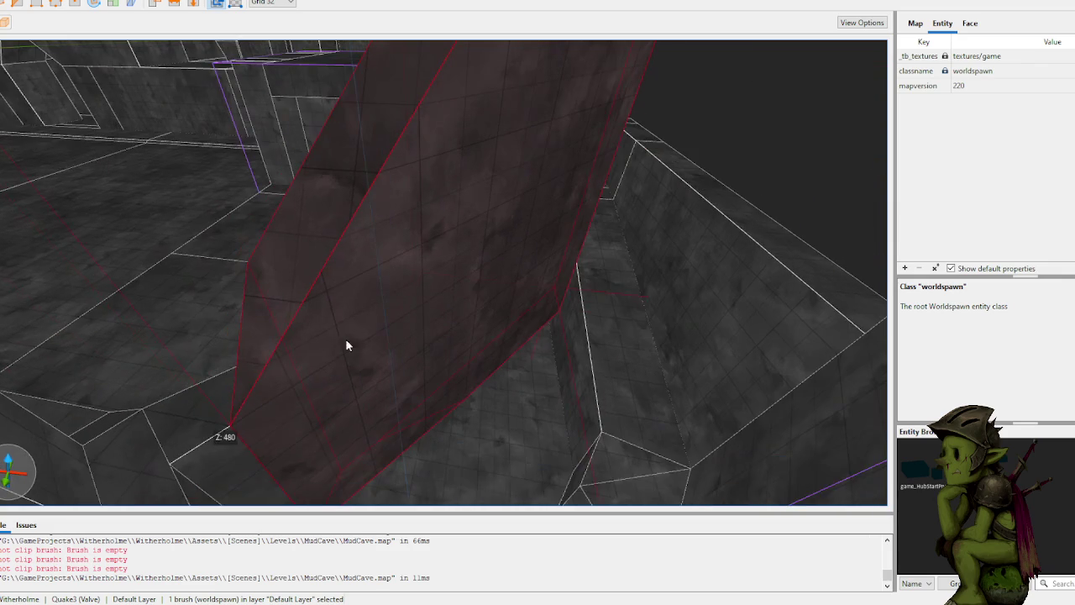
pyautogui.click(234, 412)
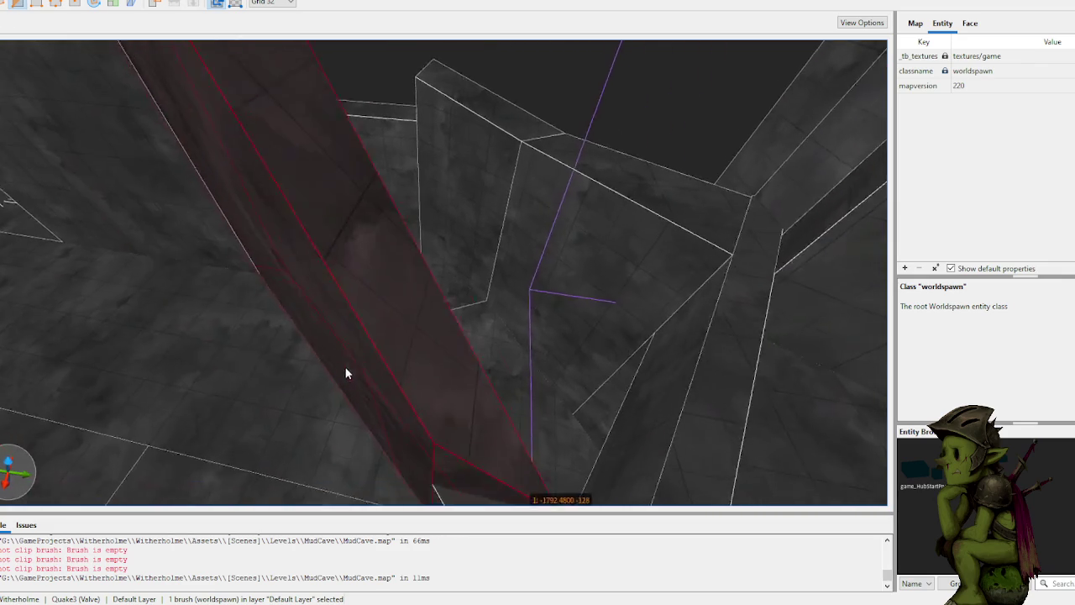
pyautogui.click(409, 337)
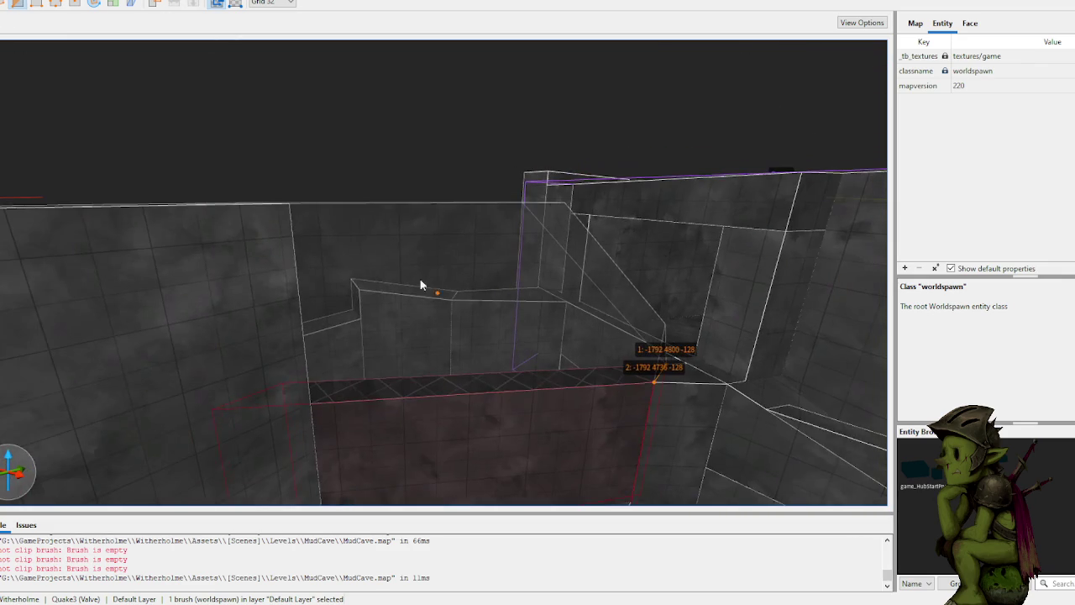
pyautogui.press('Delete')
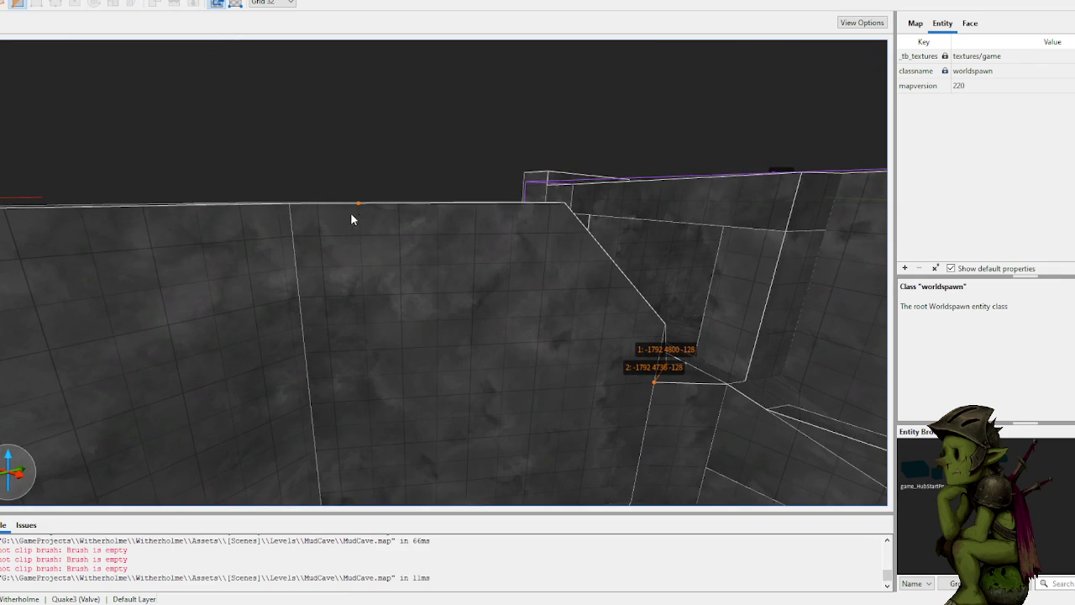
# Step: Redo the clip with points at the base, bottom edge and top edge, and cut the sloped wall
pyautogui.scroll(5, 443, 228)
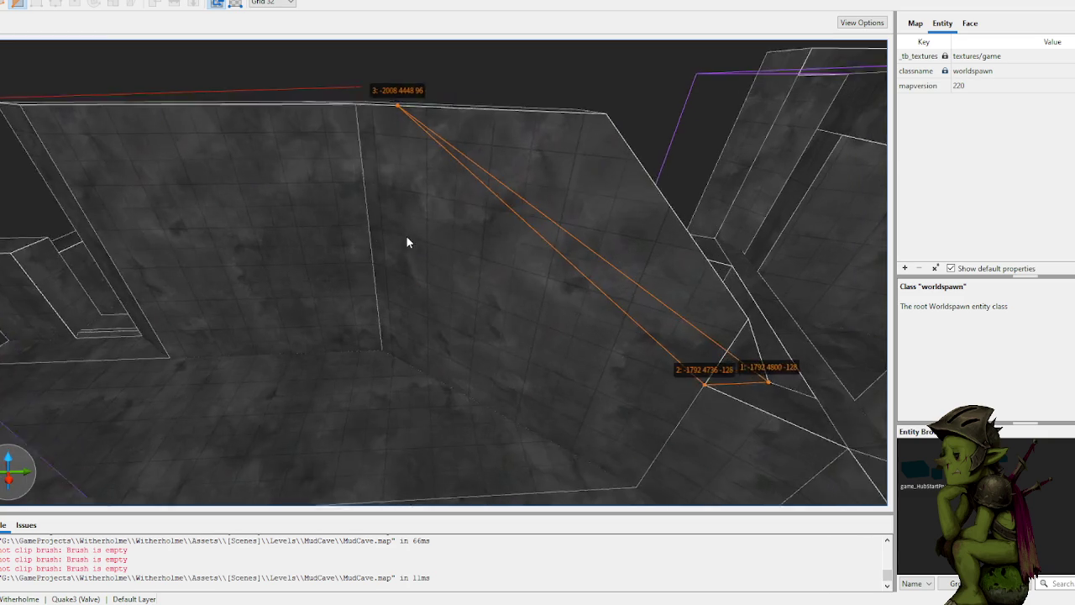
pyautogui.scroll(-5, 406, 235)
pyautogui.press('Delete')
pyautogui.press('Delete')
pyautogui.click(389, 284)
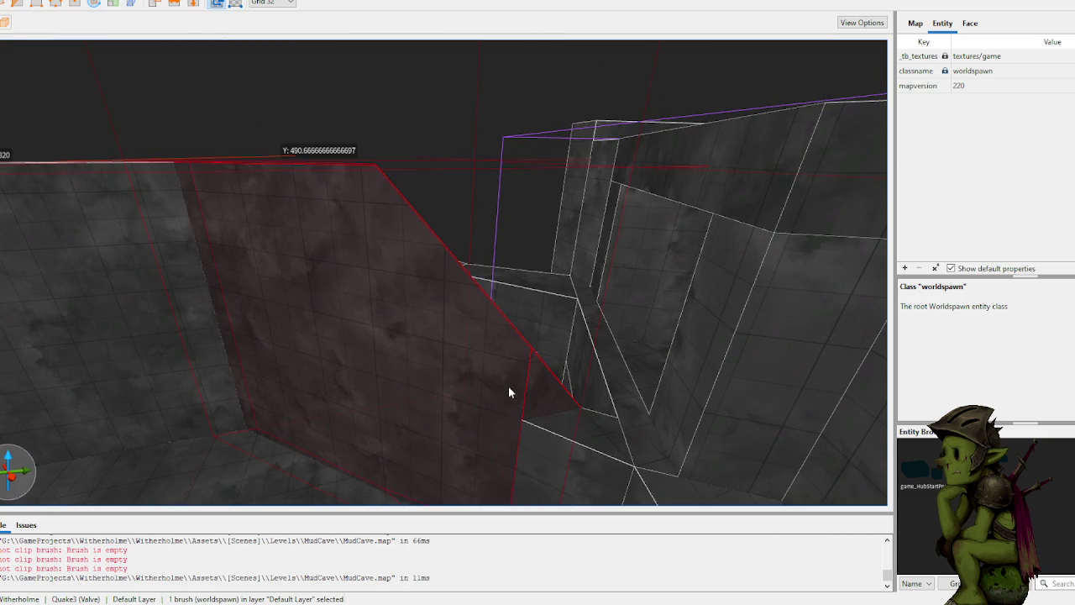
pyautogui.click(521, 420)
pyautogui.click(579, 409)
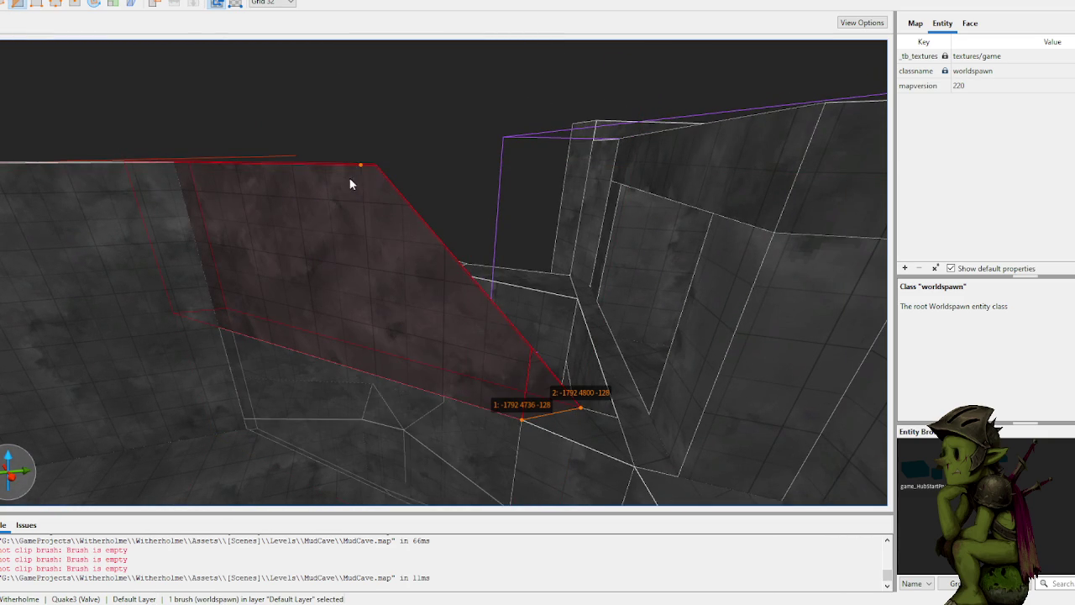
pyautogui.click(314, 171)
pyautogui.press('Return')
pyautogui.press('Escape')
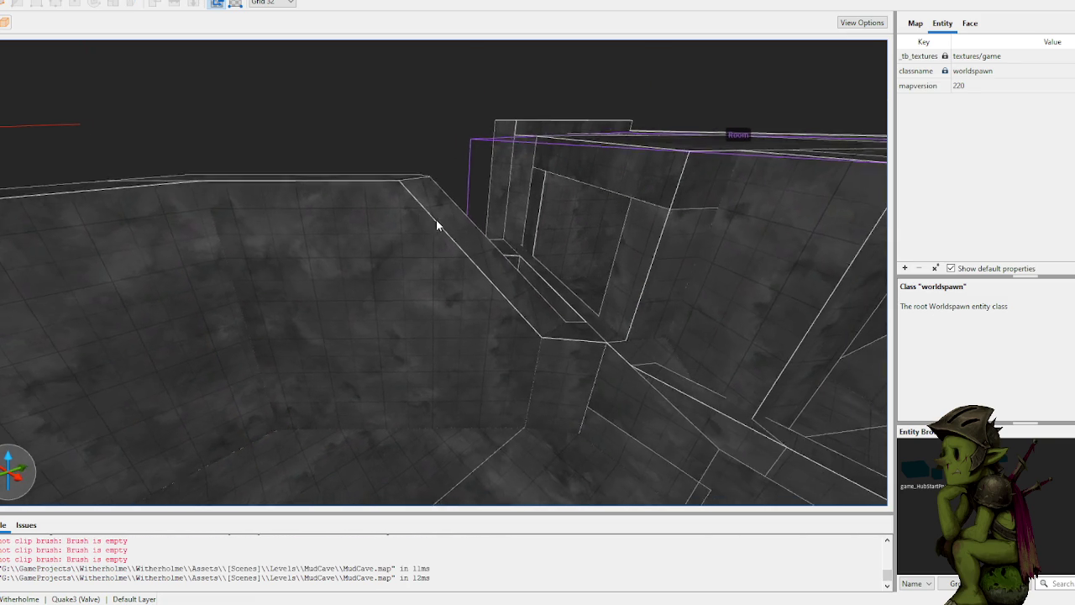
# Step: Trim the next wall brush with two diagonal cuts, the second running from the slope to the top corner
pyautogui.click(356, 208)
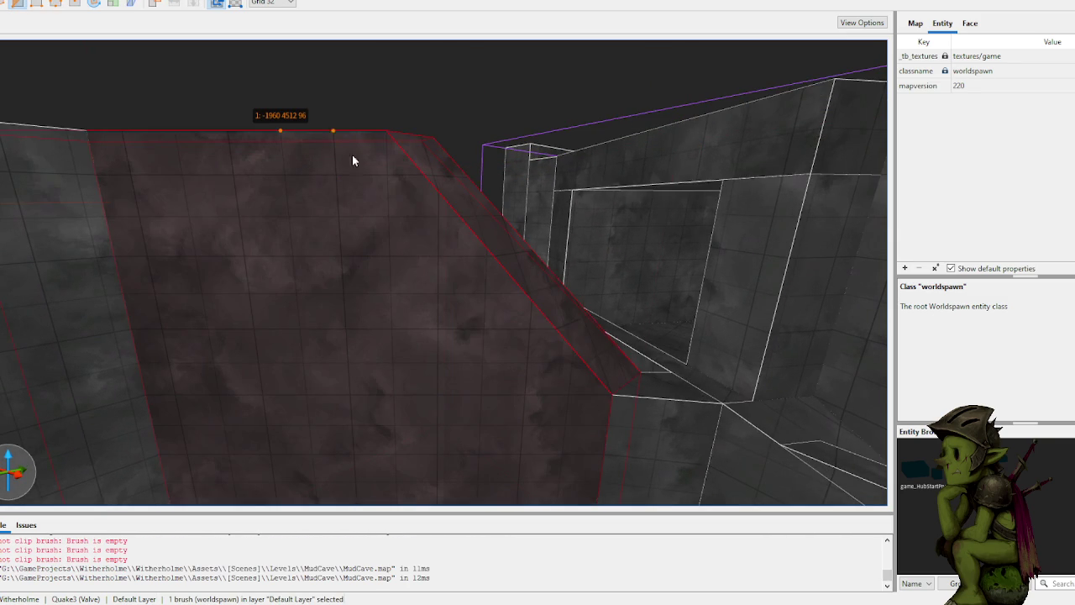
pyautogui.click(430, 205)
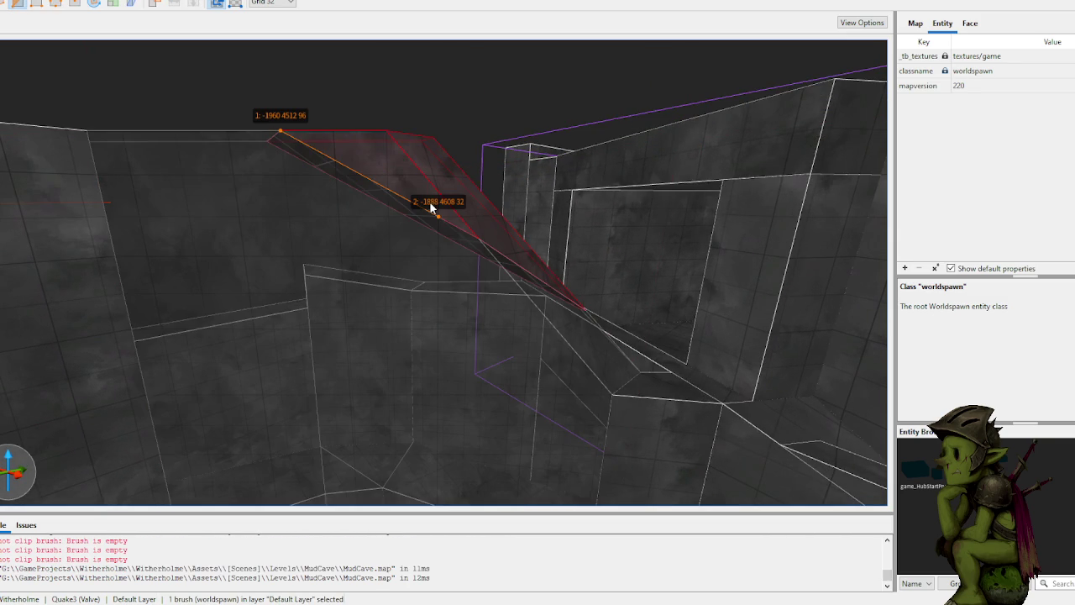
pyautogui.press('Return')
pyautogui.press('Escape')
pyautogui.click(378, 221)
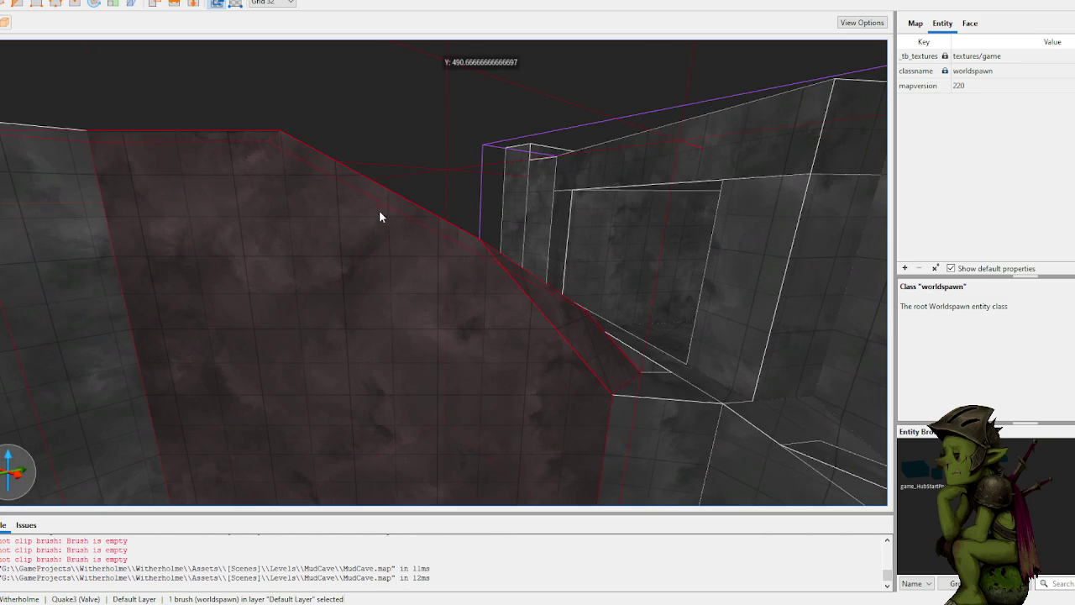
pyautogui.click(380, 206)
pyautogui.click(205, 144)
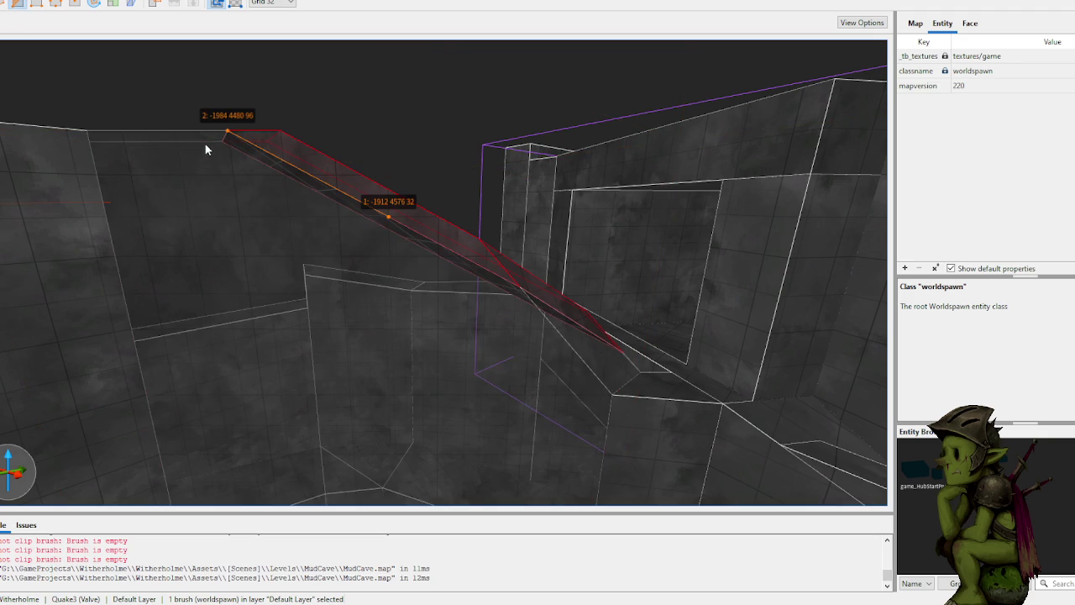
pyautogui.press('Delete')
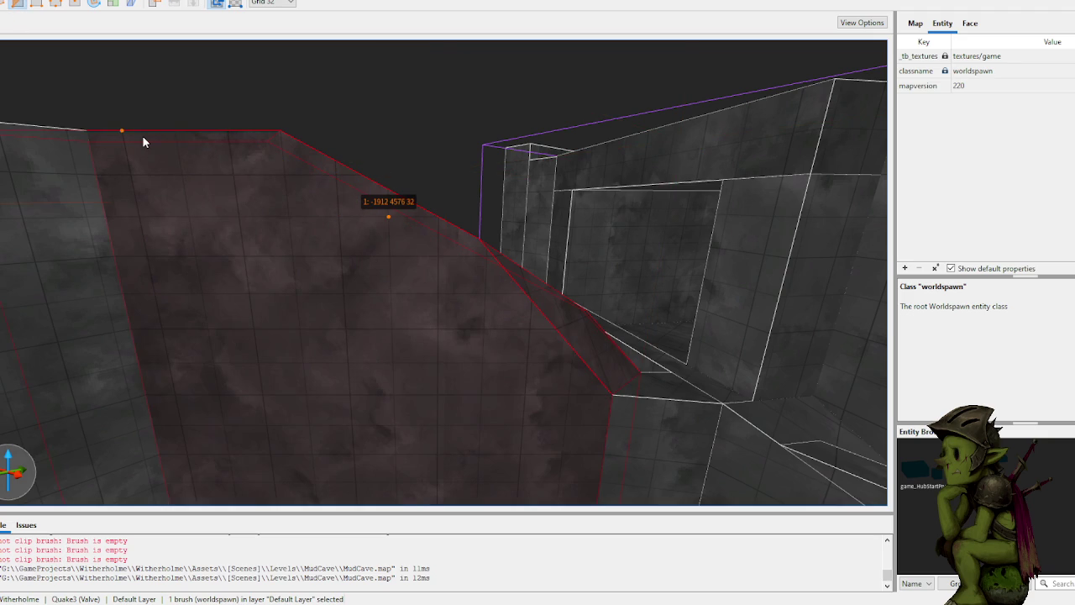
pyautogui.click(143, 137)
pyautogui.press('Tab')
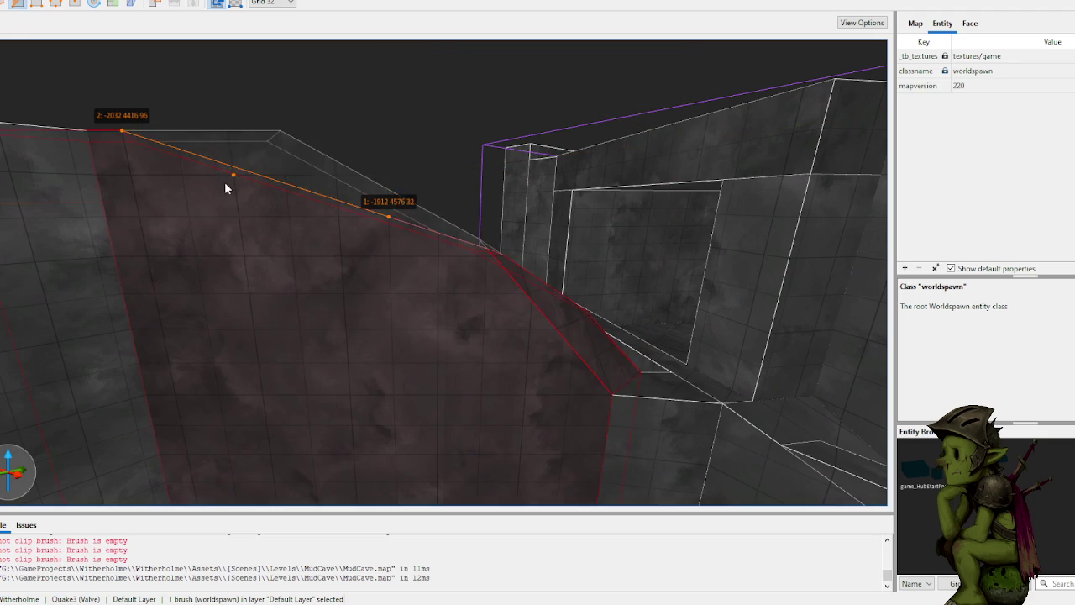
pyautogui.press('Return')
pyautogui.press('Escape')
# Step: Cut another sloped brush diagonally from low on the slope up to its top corner
pyautogui.moveTo(307, 193)
pyautogui.mouseDown()
pyautogui.moveTo(398, 161)
pyautogui.moveTo(188, 173)
pyautogui.moveTo(191, 164)
pyautogui.moveTo(197, 197)
pyautogui.moveTo(167, 186)
pyautogui.mouseUp()
pyautogui.moveTo(400, 178)
pyautogui.mouseDown()
pyautogui.moveTo(475, 156)
pyautogui.moveTo(456, 165)
pyautogui.moveTo(460, 140)
pyautogui.moveTo(523, 150)
pyautogui.moveTo(506, 163)
pyautogui.moveTo(542, 117)
pyautogui.moveTo(510, 147)
pyautogui.moveTo(617, 159)
pyautogui.moveTo(453, 156)
pyautogui.moveTo(469, 120)
pyautogui.moveTo(461, 113)
pyautogui.moveTo(360, 192)
pyautogui.mouseUp()
pyautogui.hotkey('ctrl', 'z')
pyautogui.hotkey('ctrl', 'shift', 'z')
pyautogui.hotkey('ctrl', 'z')
pyautogui.click(380, 284)
pyautogui.click(401, 286)
pyautogui.click(131, 156)
pyautogui.press('Return')
pyautogui.click(176, 136)
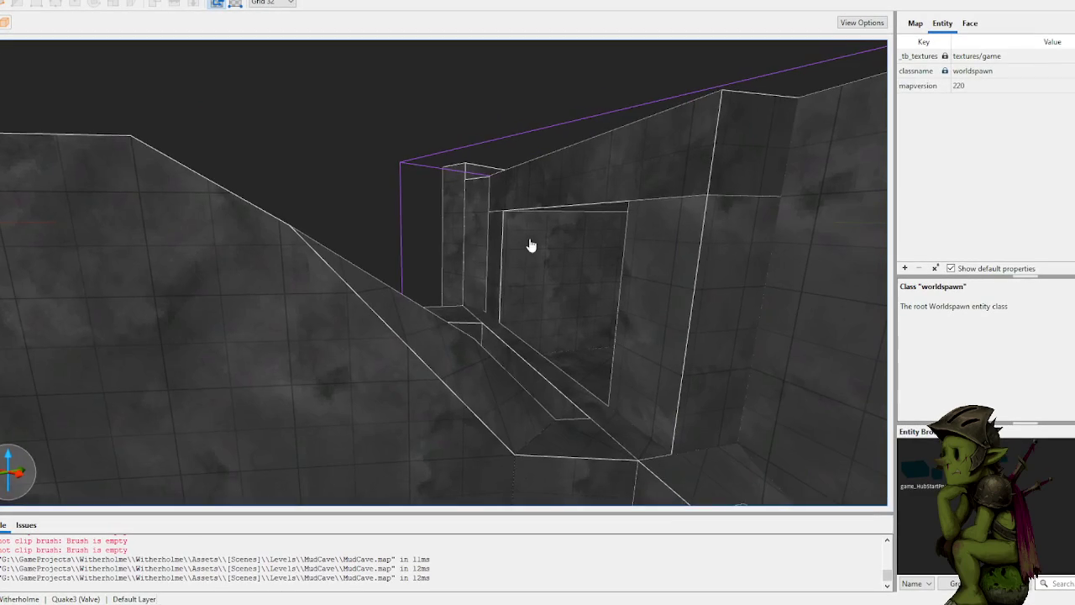
# Step: Adjust the pillar brush's height by dragging its top face up, then lower
pyautogui.scroll(-5, 537, 252)
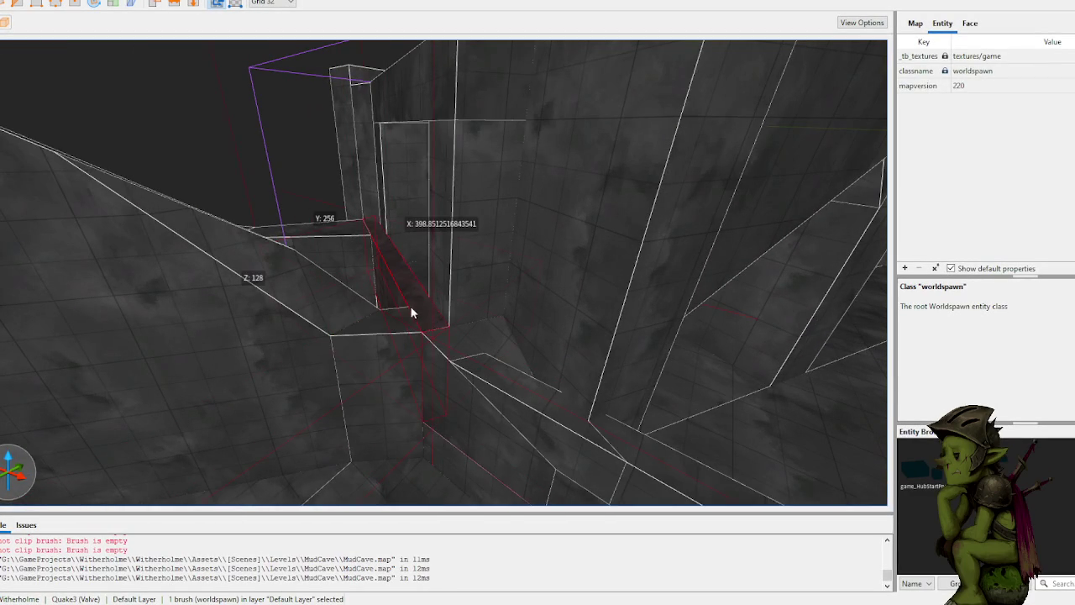
pyautogui.moveTo(405, 281); pyautogui.dragTo(408, 96)
pyautogui.moveTo(408, 56)
pyautogui.mouseDown()
pyautogui.moveTo(426, 286)
pyautogui.moveTo(404, 304)
pyautogui.moveTo(400, 329)
pyautogui.mouseUp()
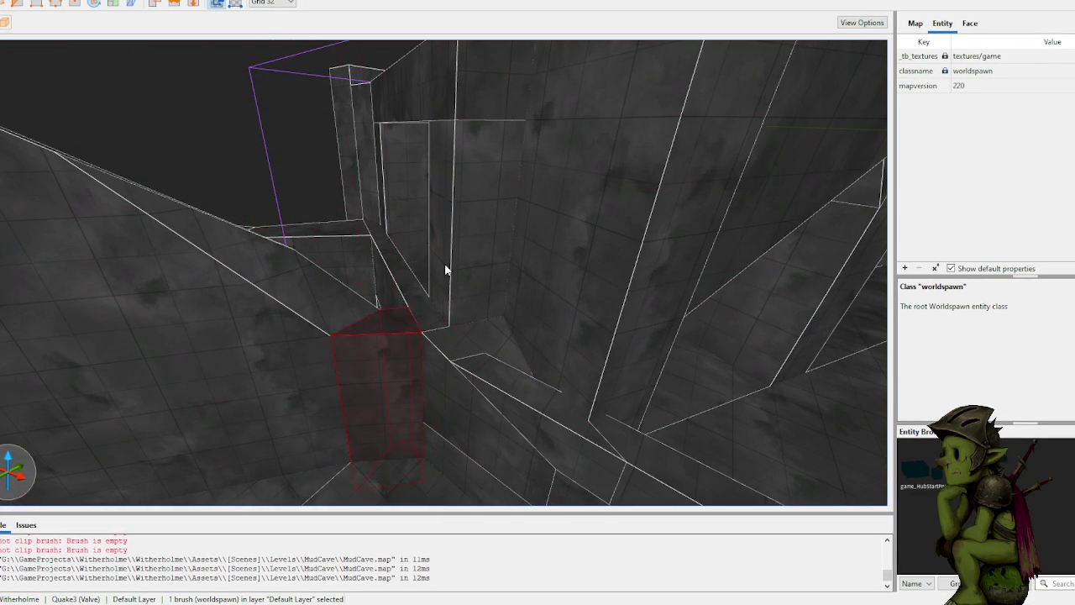
pyautogui.scroll(-10, 444, 264)
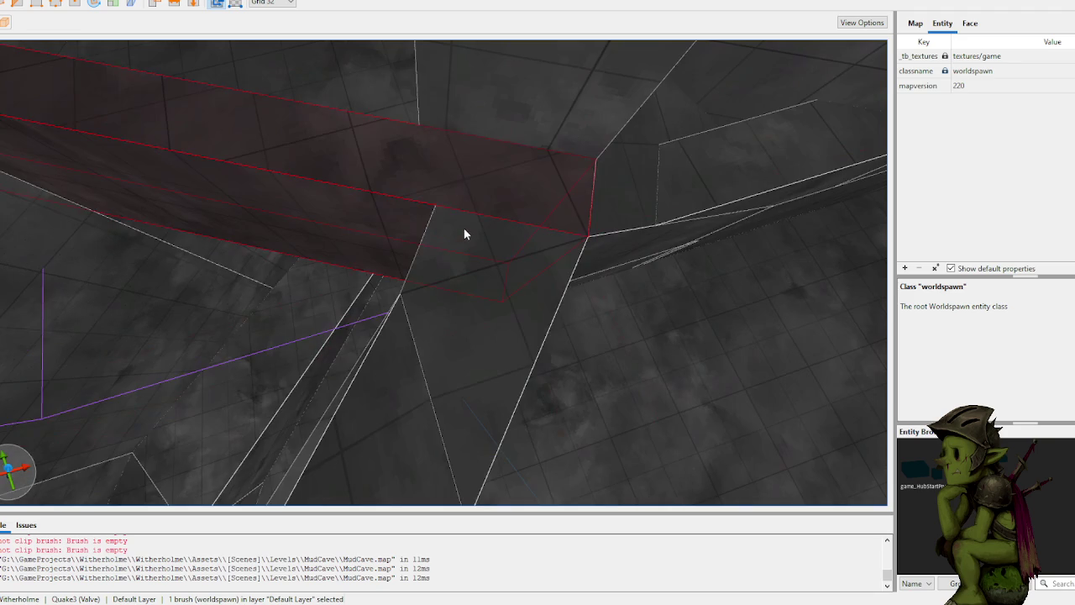
pyautogui.scroll(-3, 445, 190)
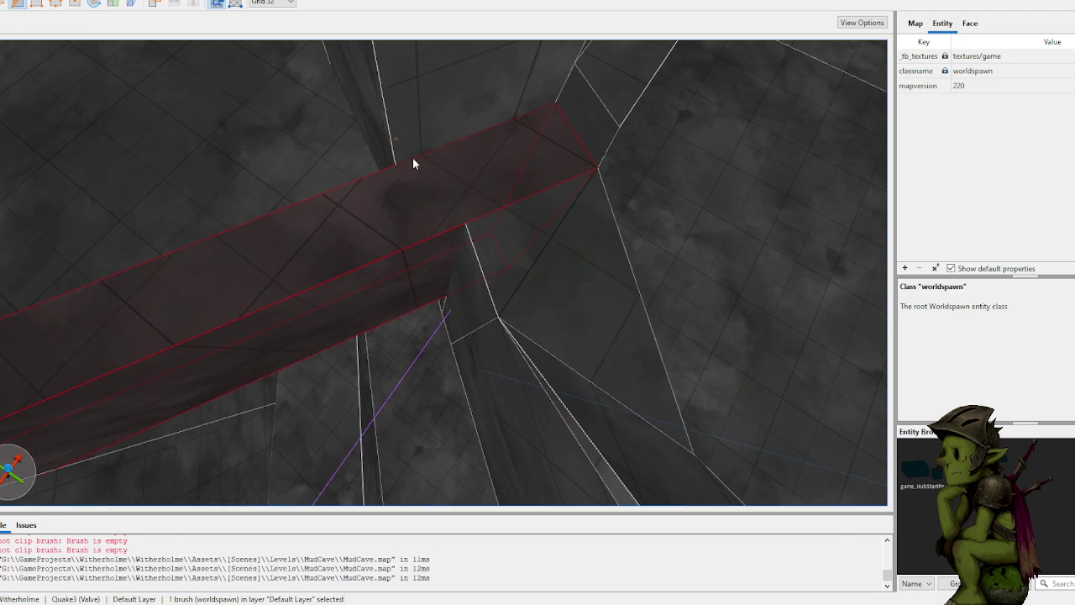
pyautogui.scroll(-3, 429, 151)
pyautogui.scroll(1, 470, 177)
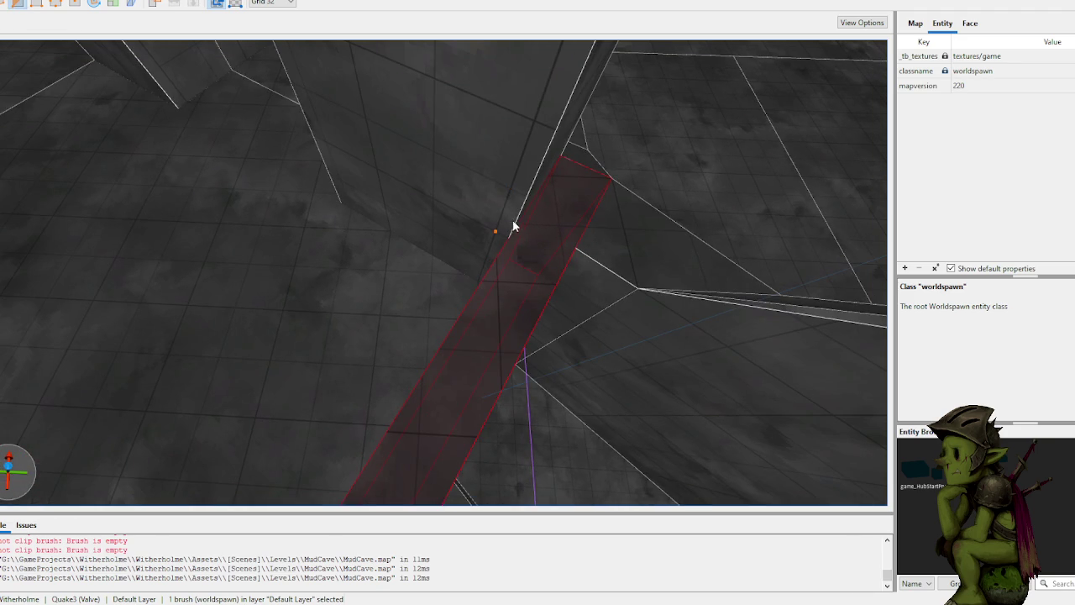
pyautogui.scroll(-3, 517, 186)
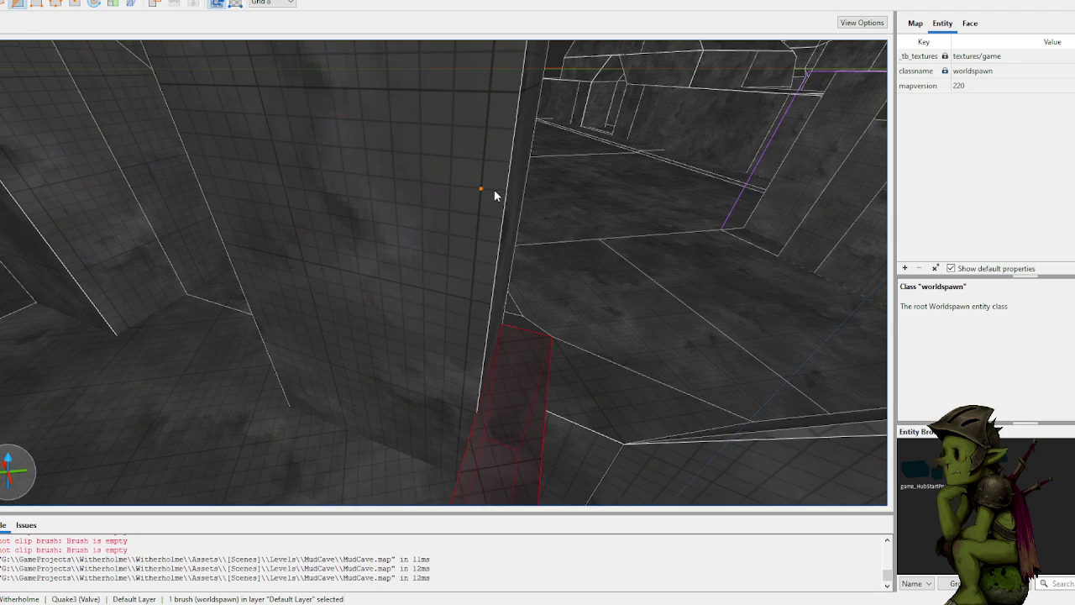
pyautogui.scroll(-5, 504, 208)
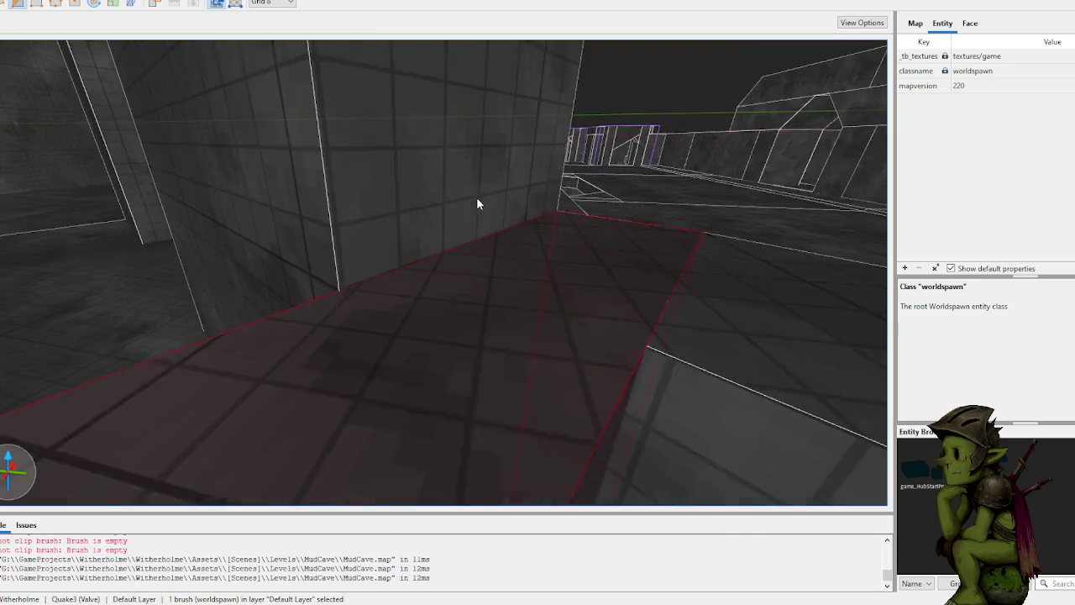
pyautogui.scroll(-5, 384, 211)
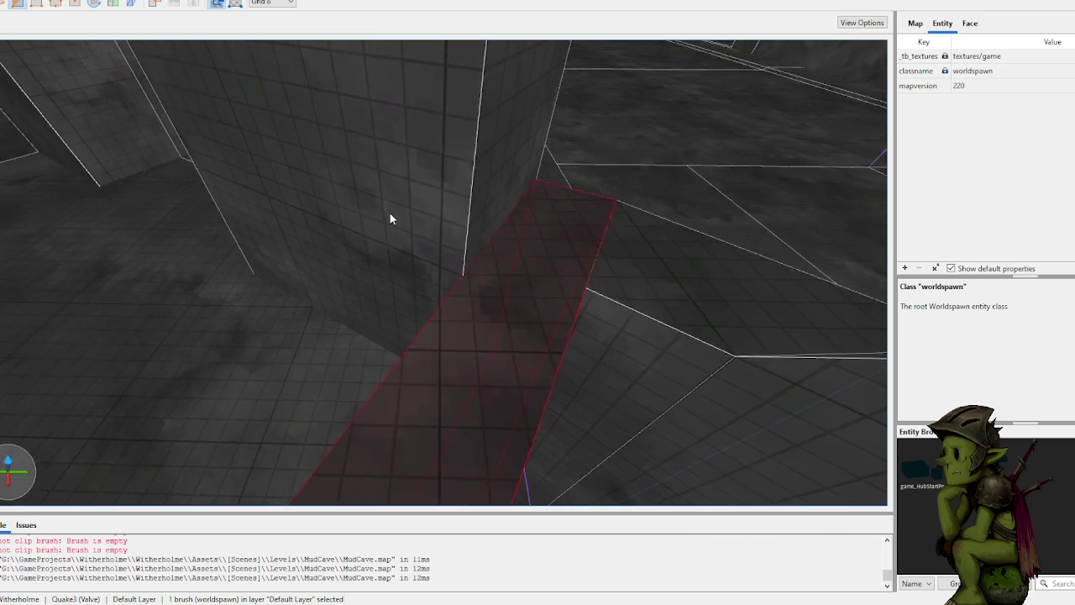
pyautogui.press('Escape')
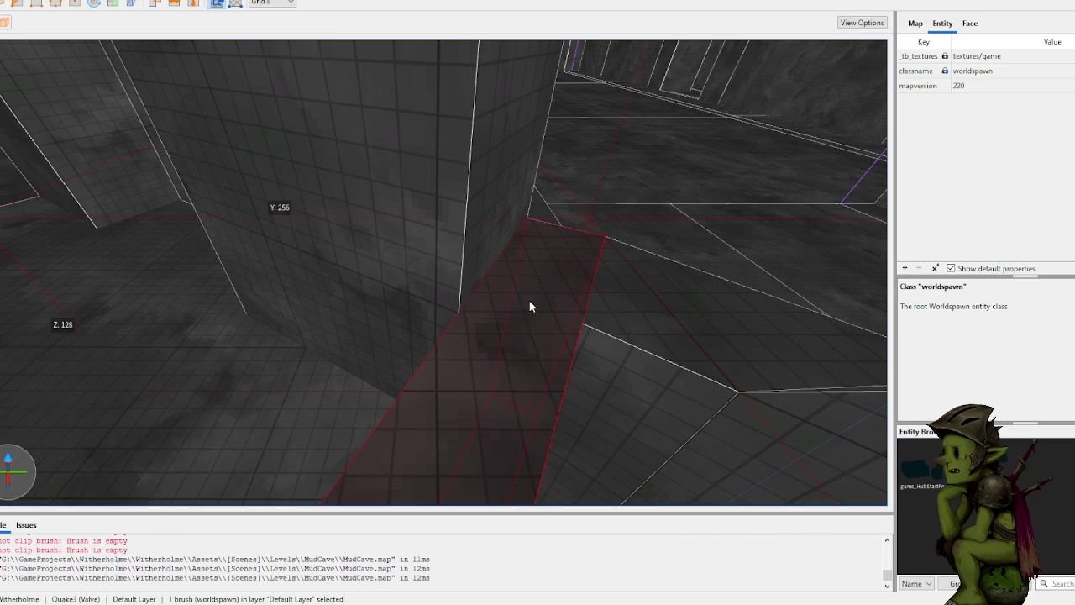
# Step: Cancel the clip points on the corner floor brush, then select the large left brush
pyautogui.click(604, 394)
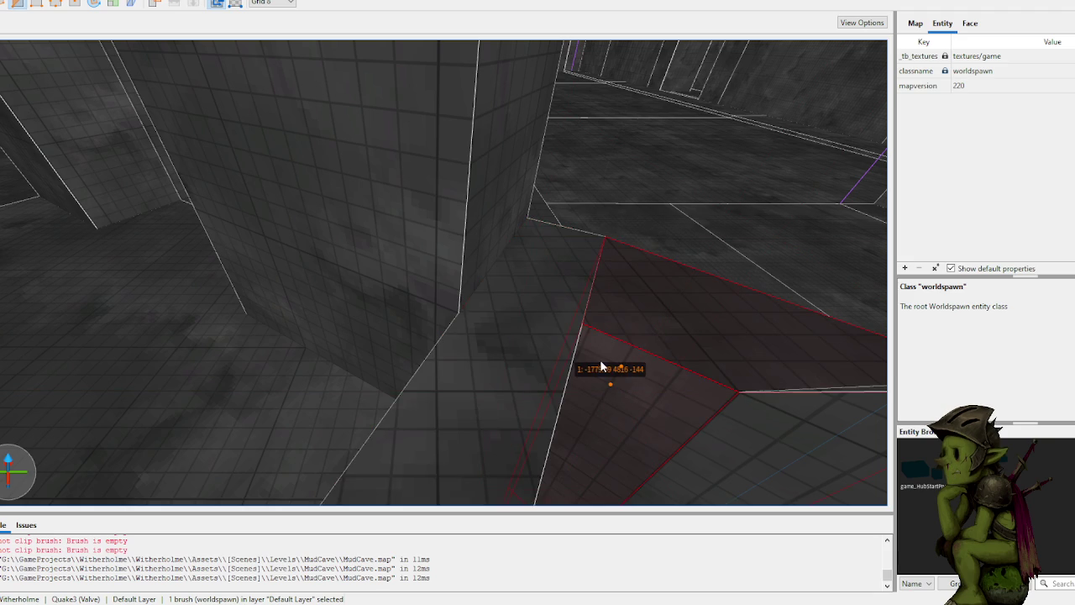
pyautogui.press('BackSpace')
pyautogui.press('Escape')
pyautogui.scroll(-3, 512, 366)
pyautogui.scroll(5, 478, 367)
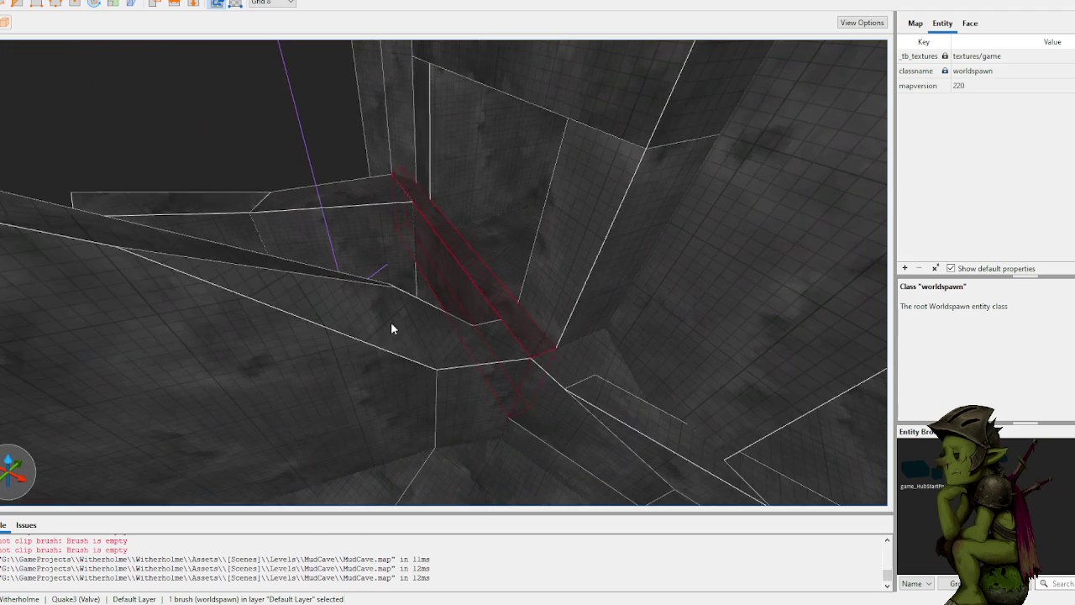
pyautogui.click(390, 322)
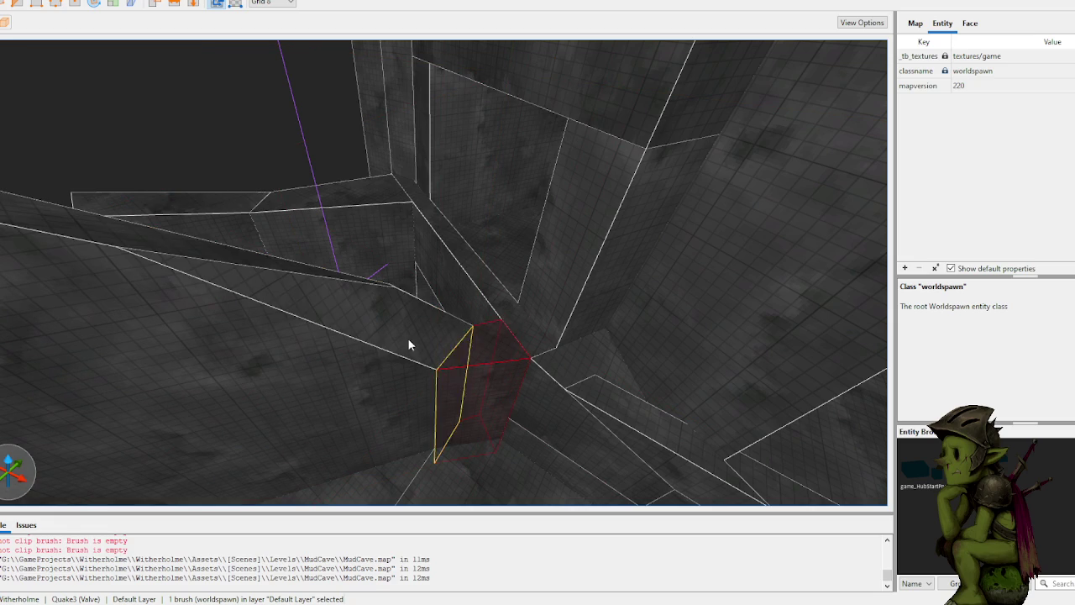
# Step: Raise the left brush's top face to close the gap
pyautogui.keyDown('shift'); pyautogui.click(407, 338); pyautogui.keyUp('shift')
pyautogui.click(473, 346)
pyautogui.press('Escape')
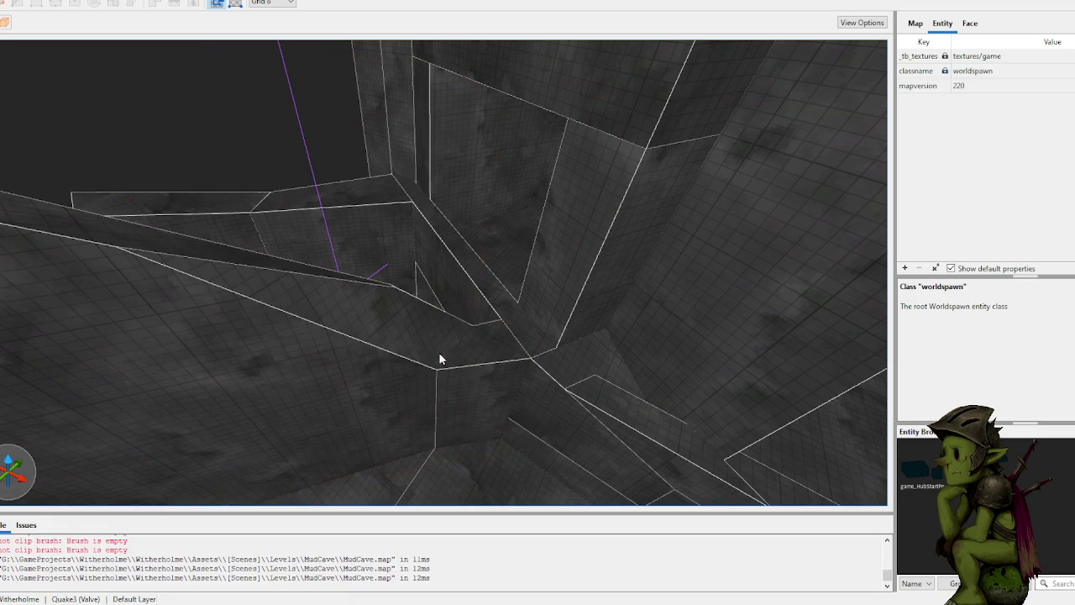
pyautogui.press('Escape')
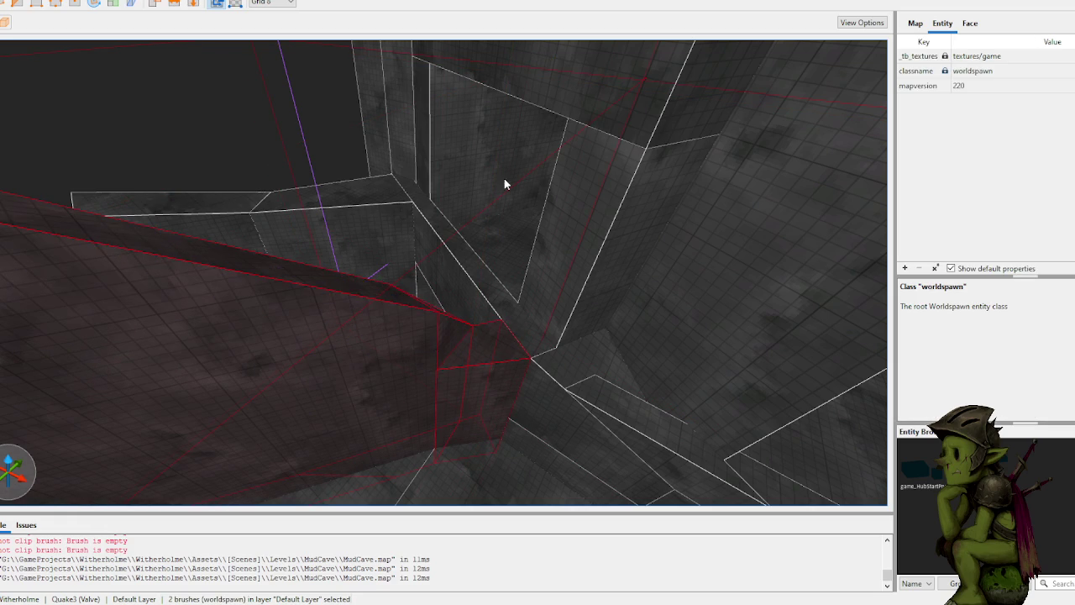
pyautogui.moveTo(488, 342); pyautogui.dragTo(515, 147)
# Step: Fly around the cave checking the wall joins, and select the tall wall brush
pyautogui.press('w')
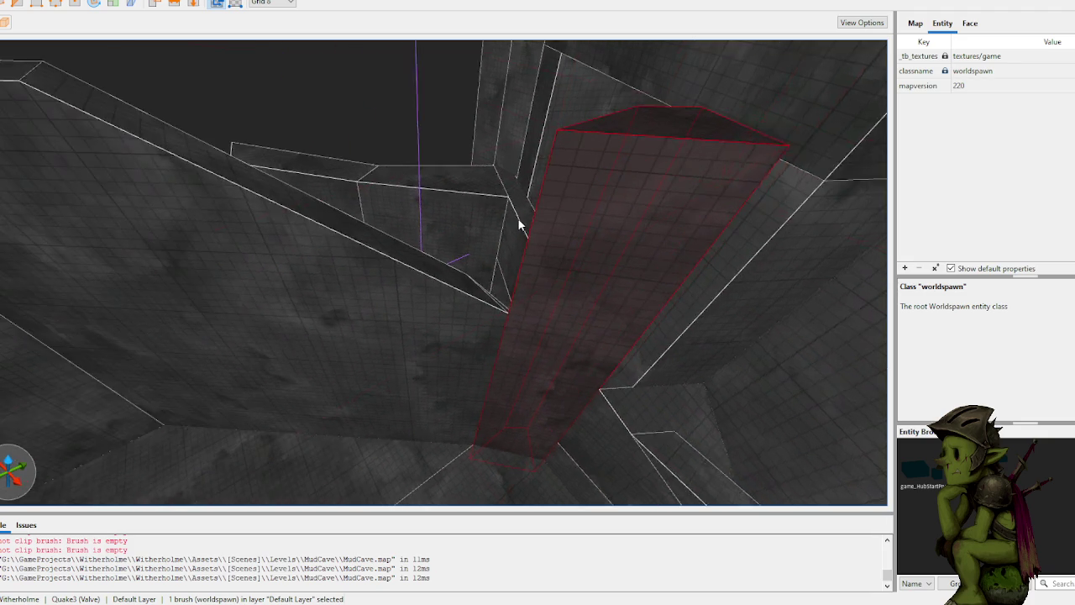
pyautogui.press('w')
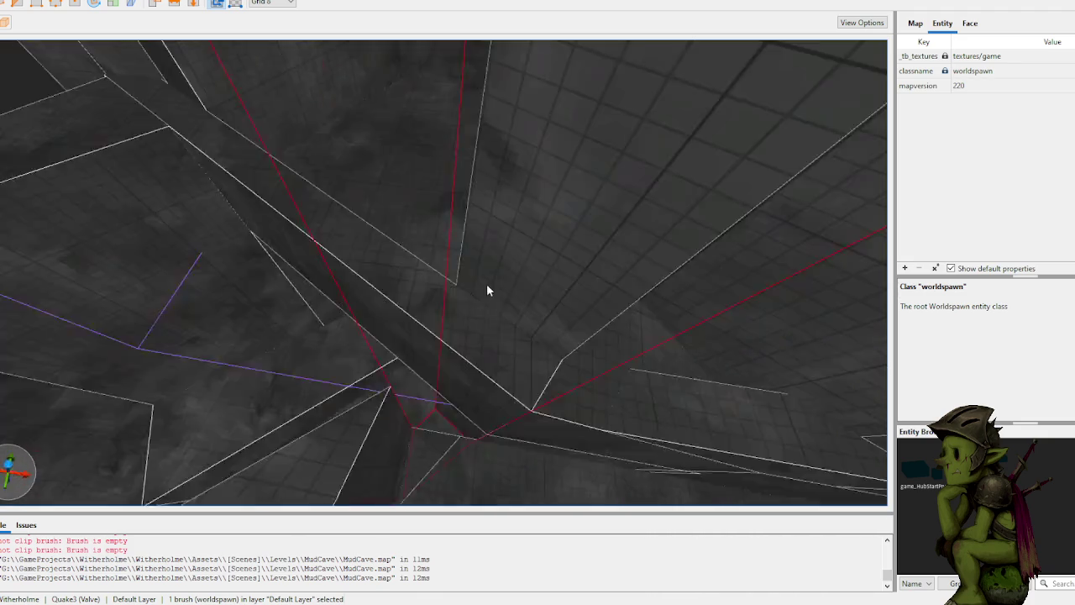
pyautogui.press('w')
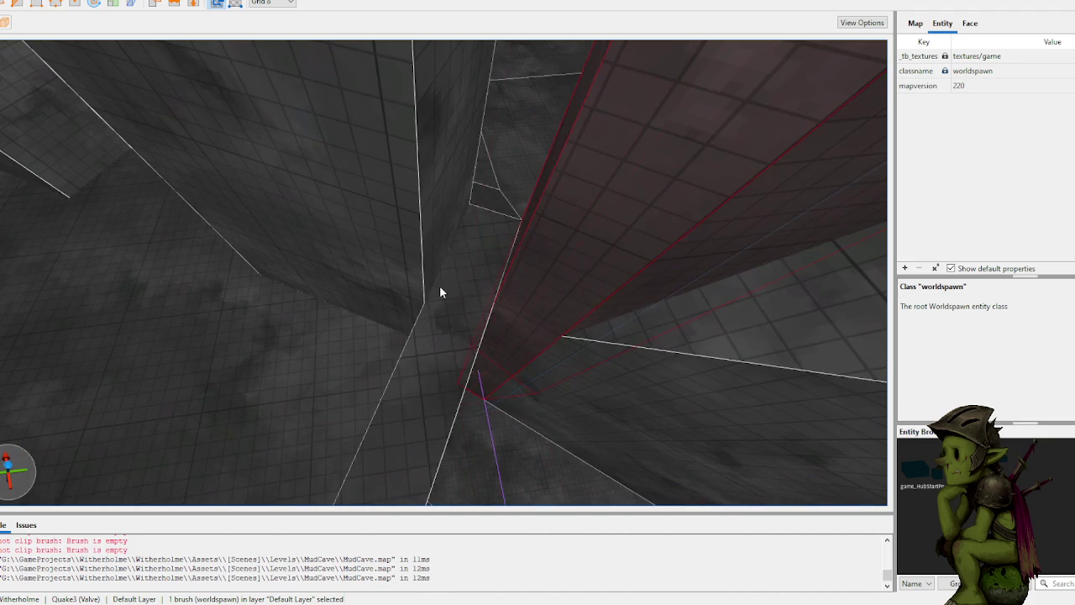
pyautogui.press('w')
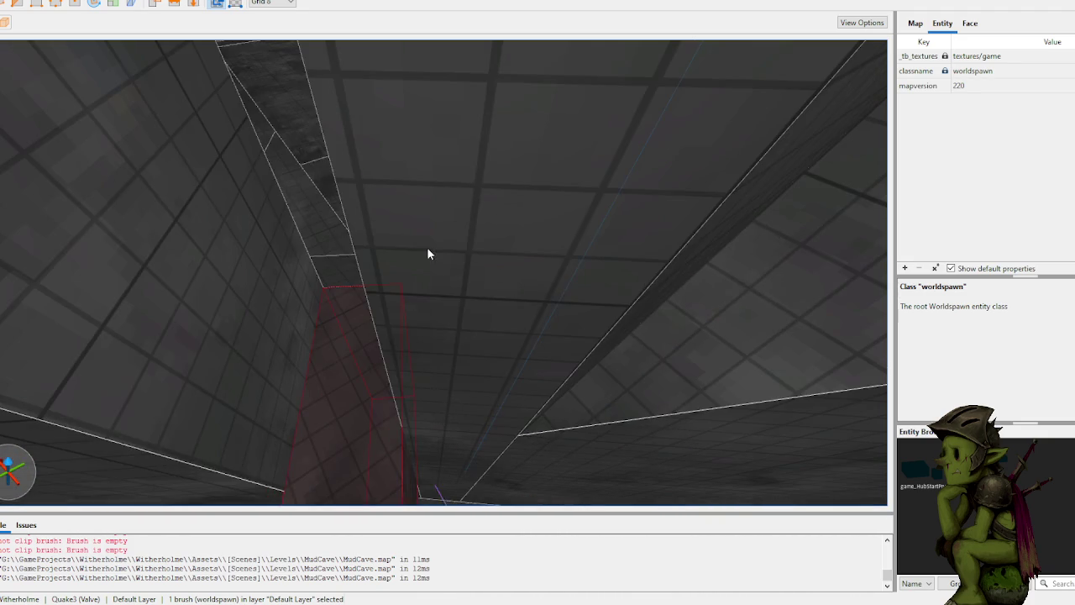
pyautogui.press('w')
pyautogui.click(325, 287)
pyautogui.keyDown('shift'); pyautogui.click(324, 287); pyautogui.keyUp('shift')
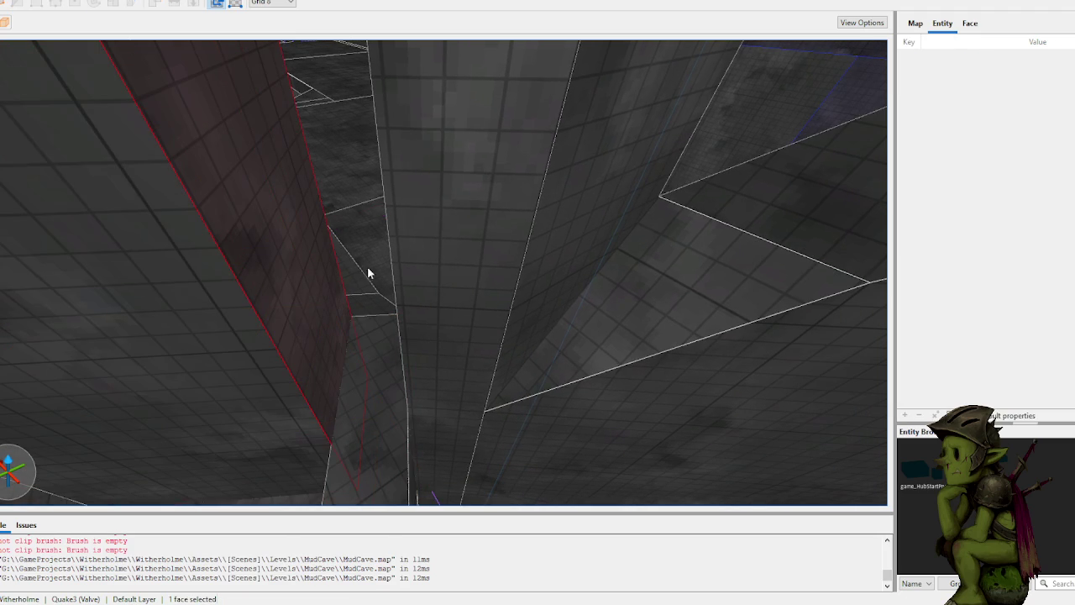
pyautogui.press('w')
pyautogui.press('s')
pyautogui.keyDown('ctrl'); pyautogui.keyDown('shift'); pyautogui.click(499, 330); pyautogui.keyUp('shift'); pyautogui.keyUp('ctrl')
pyautogui.press('w')
pyautogui.press('s')
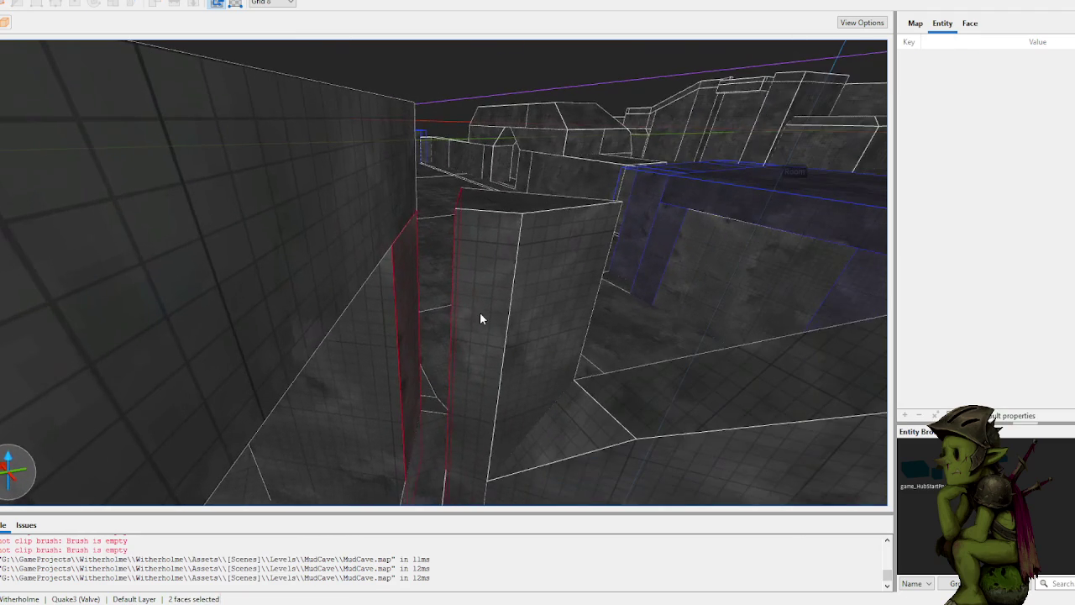
pyautogui.click(480, 314)
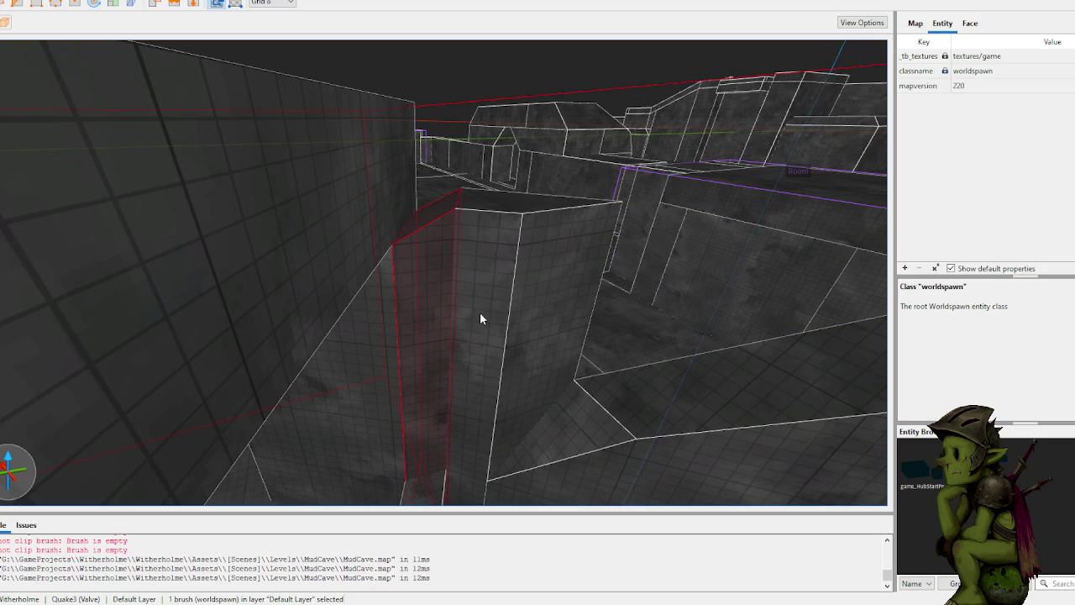
pyautogui.press('d')
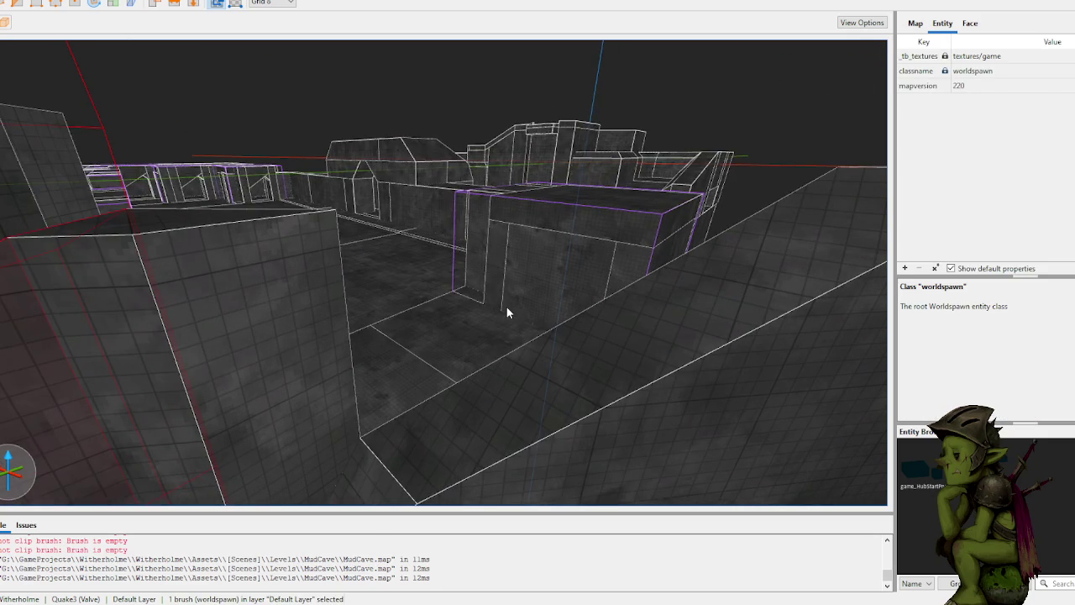
pyautogui.press('w')
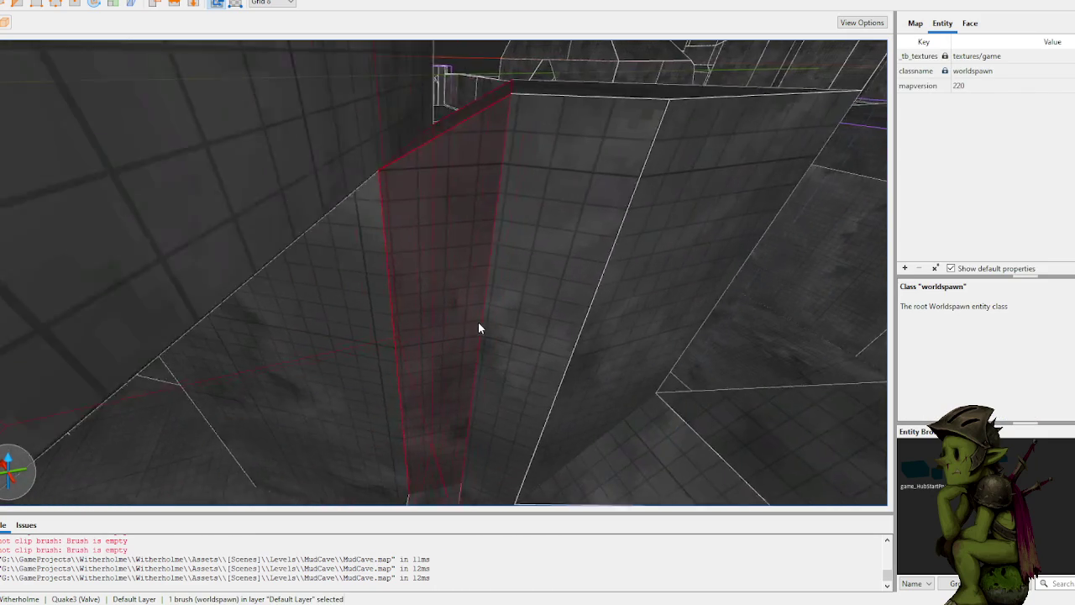
# Step: Take the gap brush out of the Room group and paste it back as worldspawn
pyautogui.click(426, 311)
pyautogui.doubleClick(436, 308)
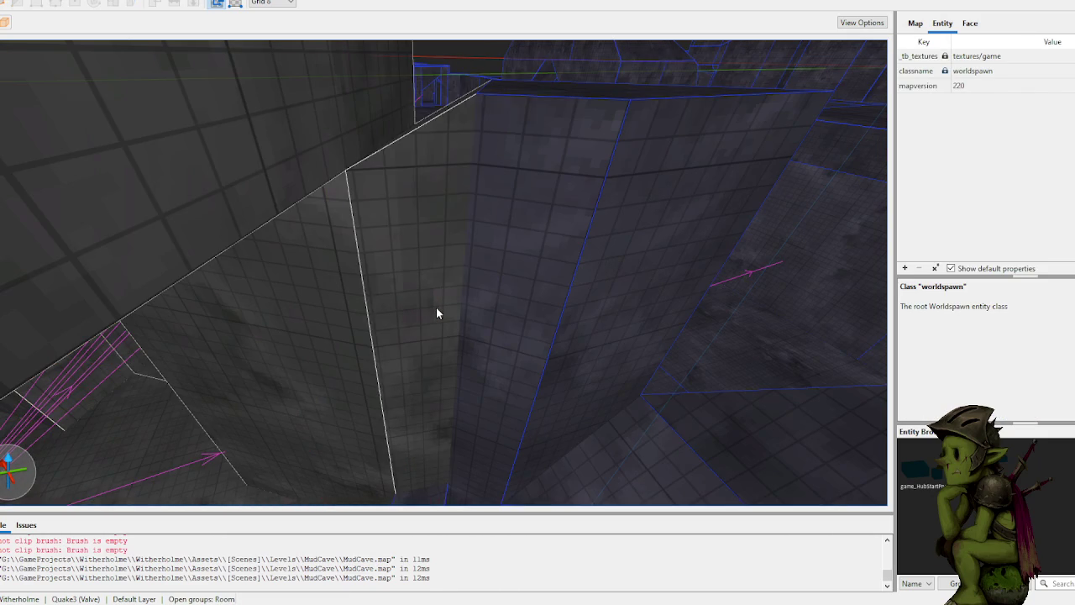
pyautogui.click(436, 312)
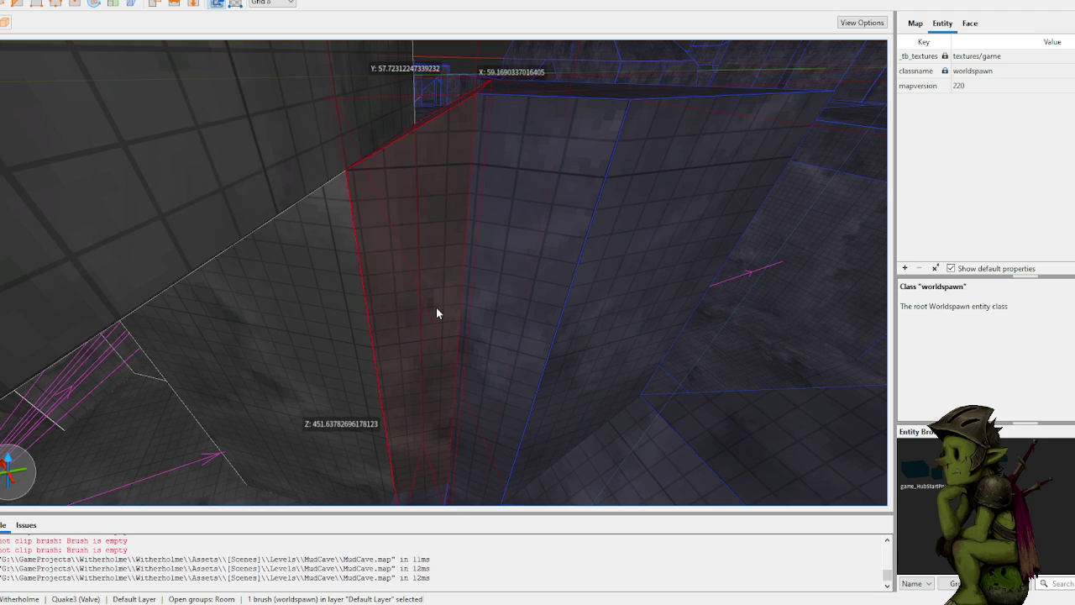
pyautogui.doubleClick(436, 312)
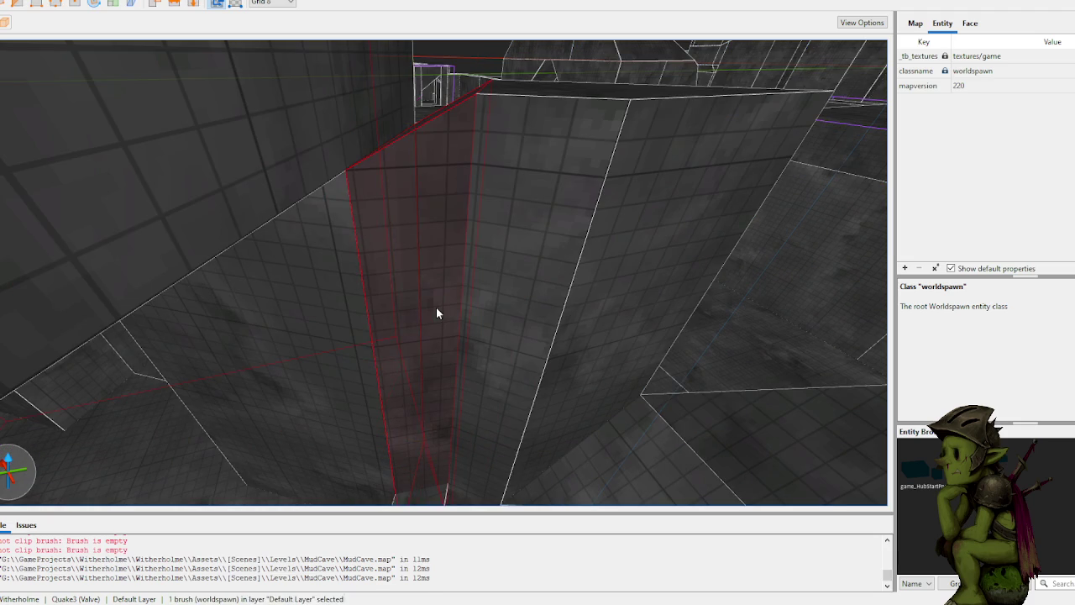
pyautogui.press('Delete')
pyautogui.hotkey('ctrl', 'v')
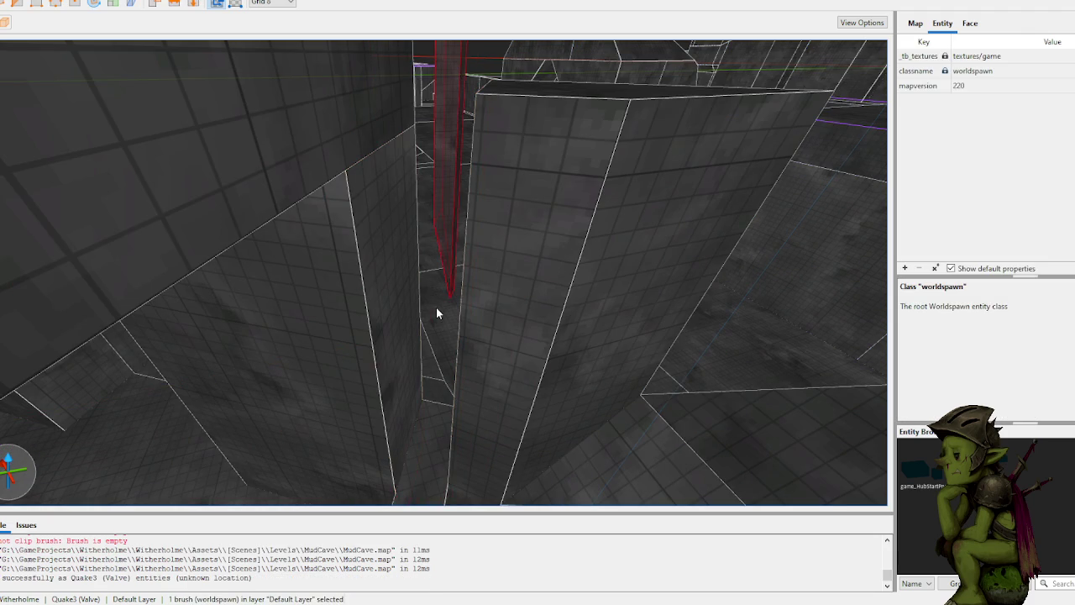
pyautogui.scroll(5, 451, 262)
pyautogui.scroll(-5, 452, 262)
pyautogui.press('Escape')
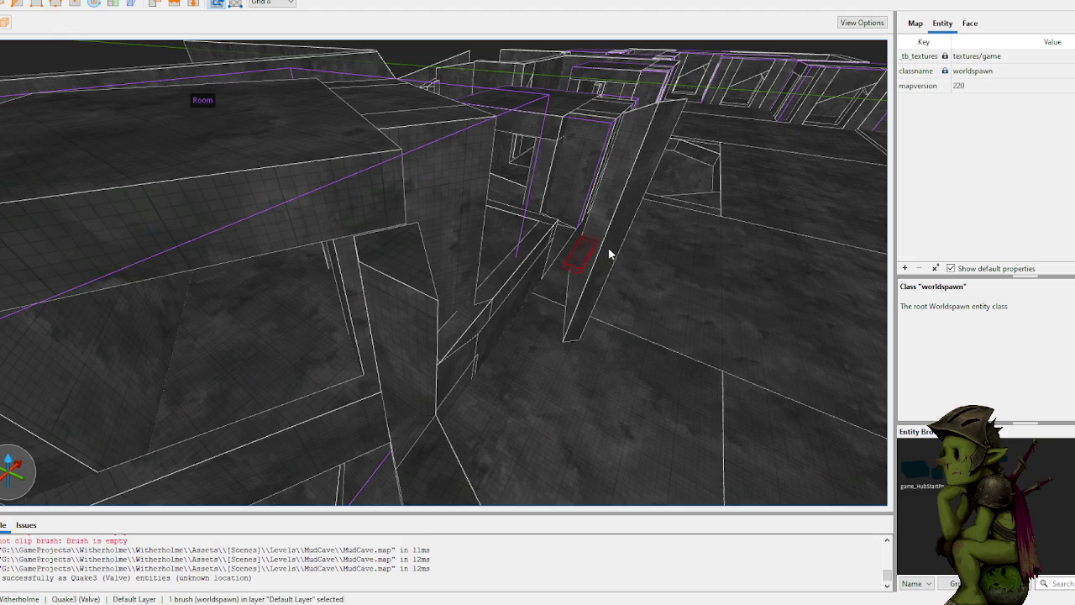
# Step: Move the pasted gap brush to the left
pyautogui.moveTo(612, 242); pyautogui.dragTo(384, 300)
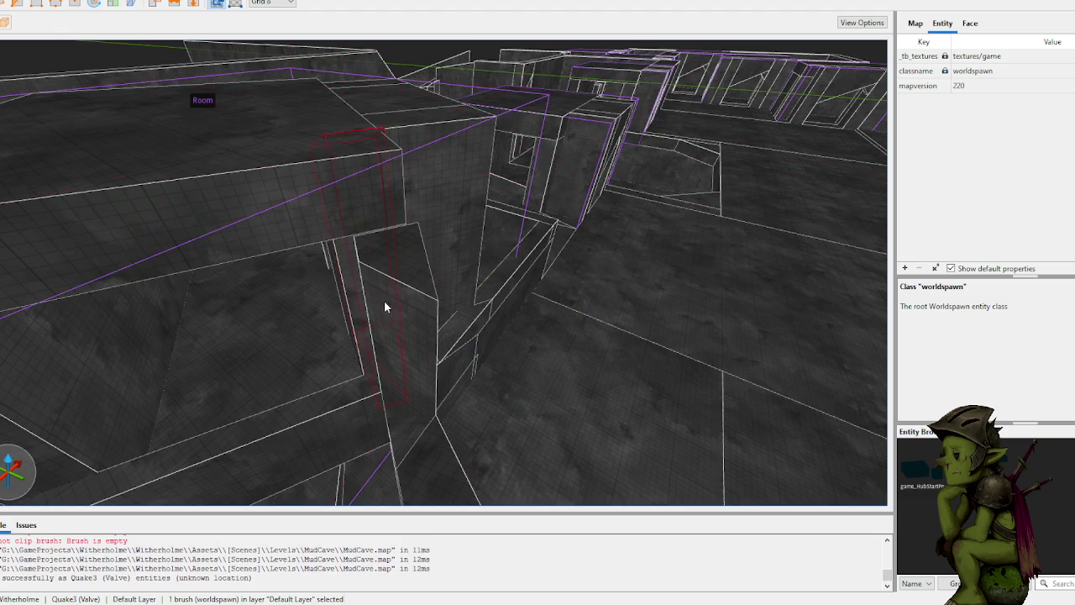
pyautogui.moveTo(479, 306)
pyautogui.mouseDown()
pyautogui.moveTo(439, 317)
pyautogui.moveTo(393, 294)
pyautogui.moveTo(497, 336)
pyautogui.moveTo(482, 360)
pyautogui.mouseUp()
pyautogui.scroll(5, 483, 343)
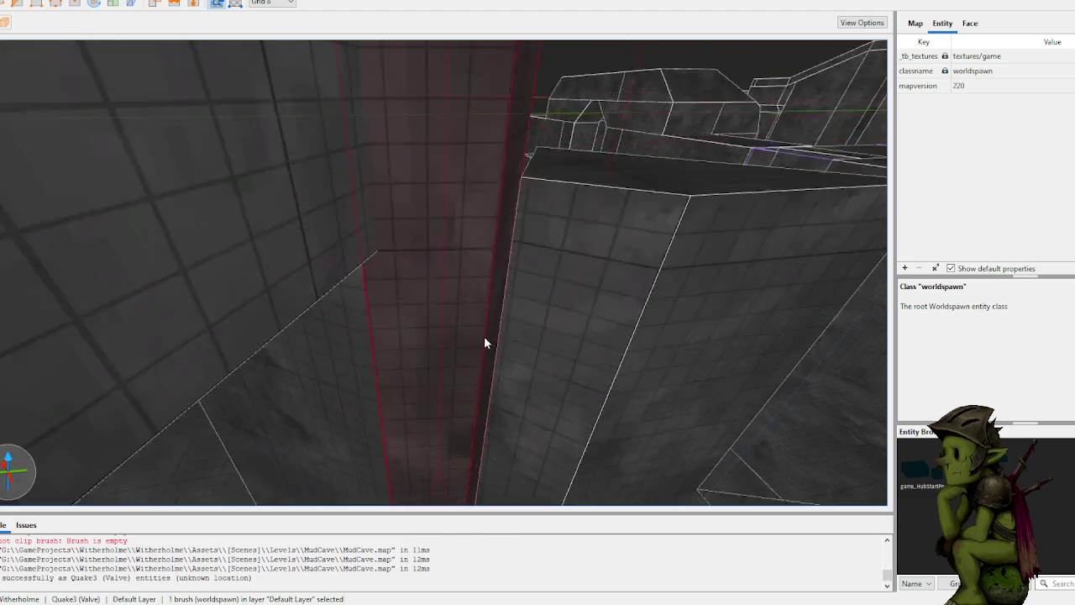
pyautogui.scroll(-5, 485, 325)
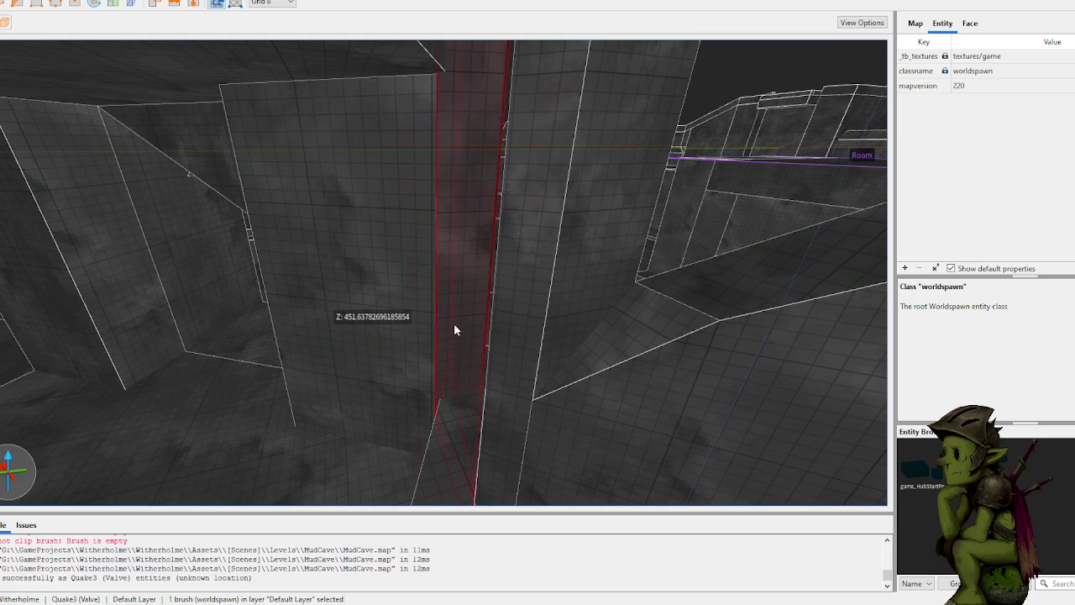
pyautogui.scroll(-5, 469, 324)
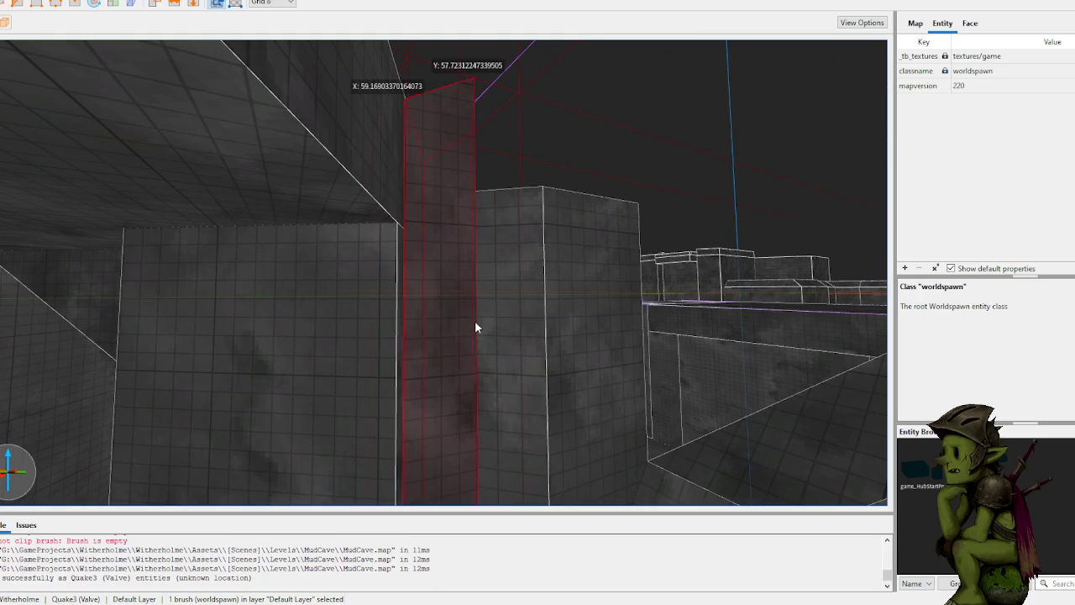
pyautogui.press('Escape')
pyautogui.scroll(2, 477, 339)
# Step: Stretch the column brush upward by dragging its face
pyautogui.click(458, 362)
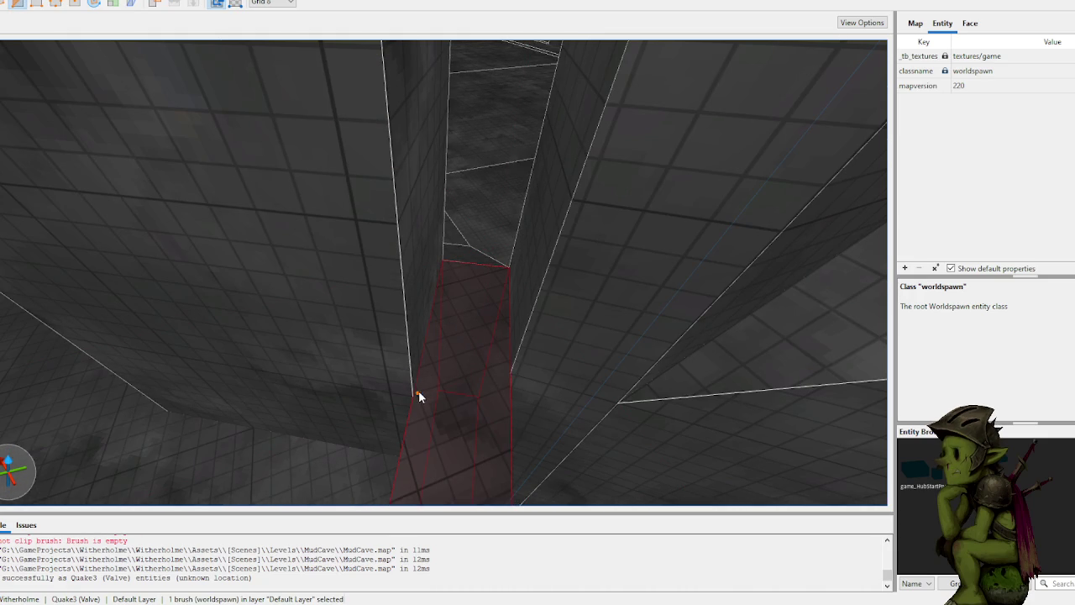
pyautogui.moveTo(509, 371)
pyautogui.mouseDown()
pyautogui.moveTo(540, 269)
pyautogui.moveTo(400, 264)
pyautogui.moveTo(450, 270)
pyautogui.mouseUp()
pyautogui.press('d')
pyautogui.press('a')
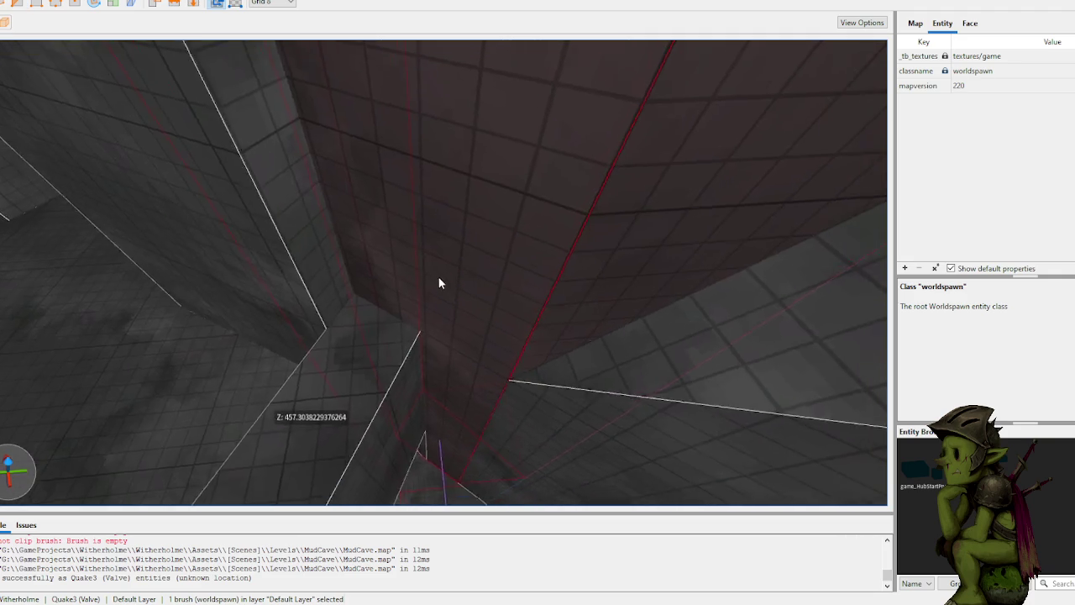
# Step: Clip the column brush in two, flipping the kept side
pyautogui.click(511, 336)
pyautogui.click(478, 336)
pyautogui.press('Tab')
pyautogui.press('Tab')
pyautogui.press('Return')
pyautogui.click(479, 339)
pyautogui.press('a')
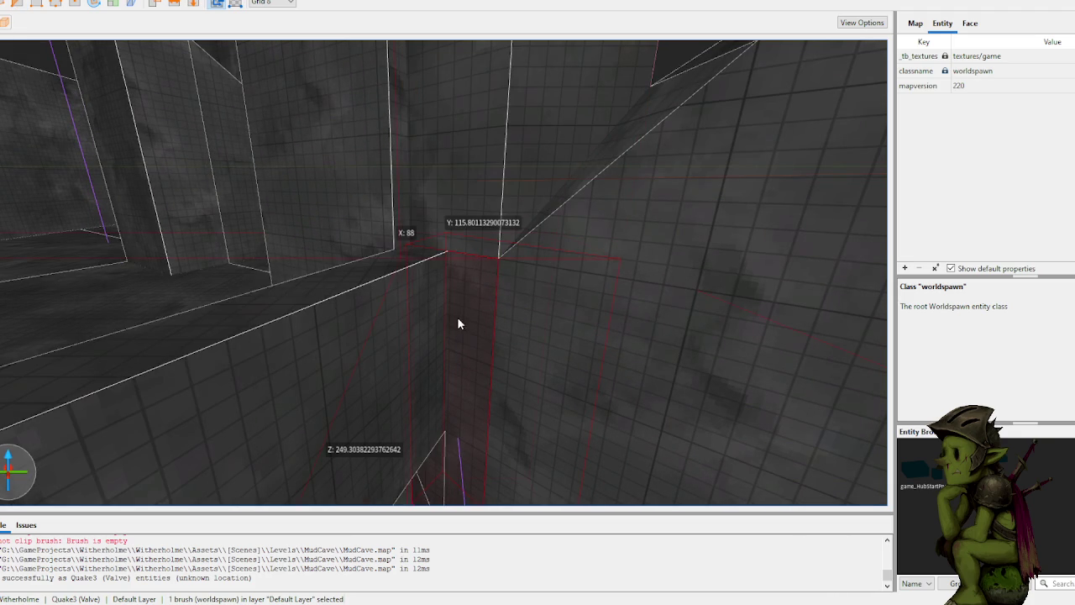
# Step: Try a three-point clip on one split brush, then cancel it
pyautogui.click(375, 384)
pyautogui.click(398, 320)
pyautogui.click(412, 370)
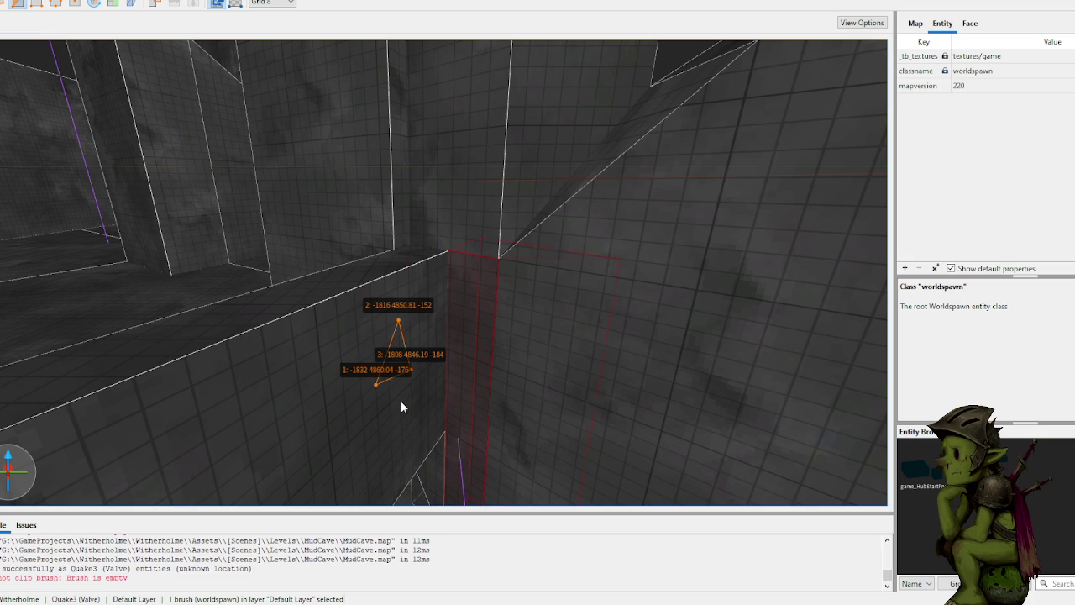
pyautogui.press('Escape')
pyautogui.press('Escape')
# Step: Extend the slanted slab brush by pulling its face outward
pyautogui.moveTo(454, 417)
pyautogui.mouseDown()
pyautogui.moveTo(456, 403)
pyautogui.moveTo(542, 384)
pyautogui.moveTo(499, 387)
pyautogui.moveTo(480, 403)
pyautogui.moveTo(454, 465)
pyautogui.moveTo(527, 451)
pyautogui.moveTo(477, 349)
pyautogui.mouseUp()
pyautogui.click(478, 350)
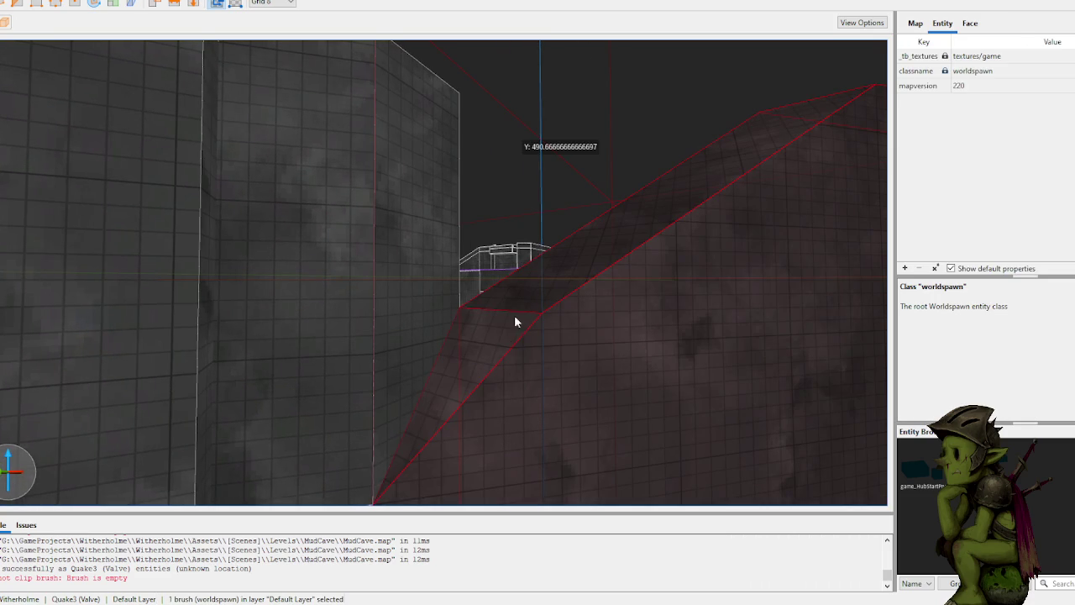
pyautogui.moveTo(504, 306); pyautogui.dragTo(454, 193)
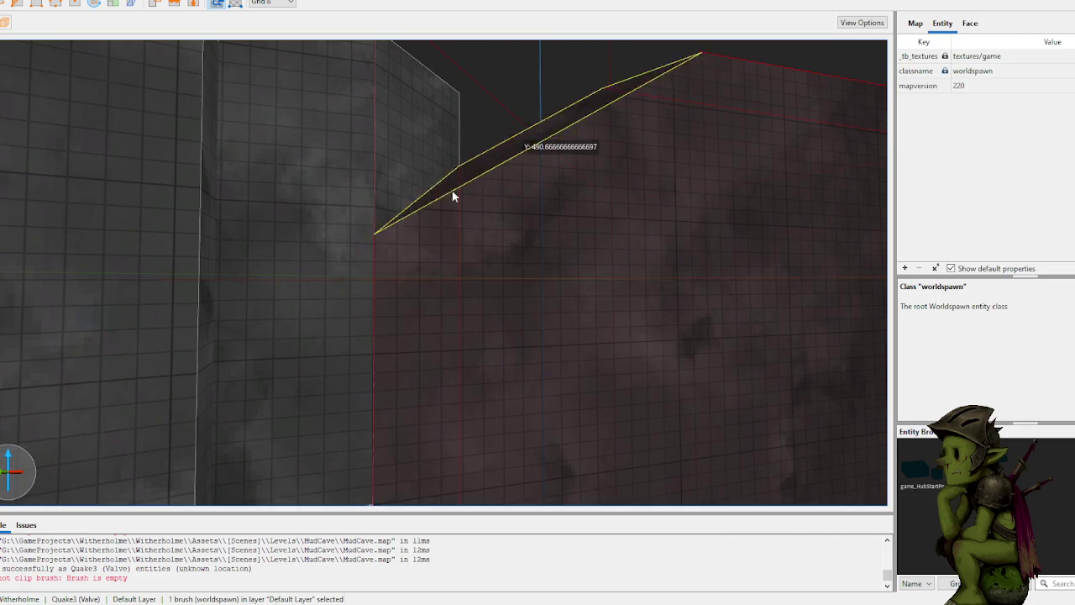
pyautogui.moveTo(389, 81); pyautogui.dragTo(437, 118)
pyautogui.scroll(-5, 435, 164)
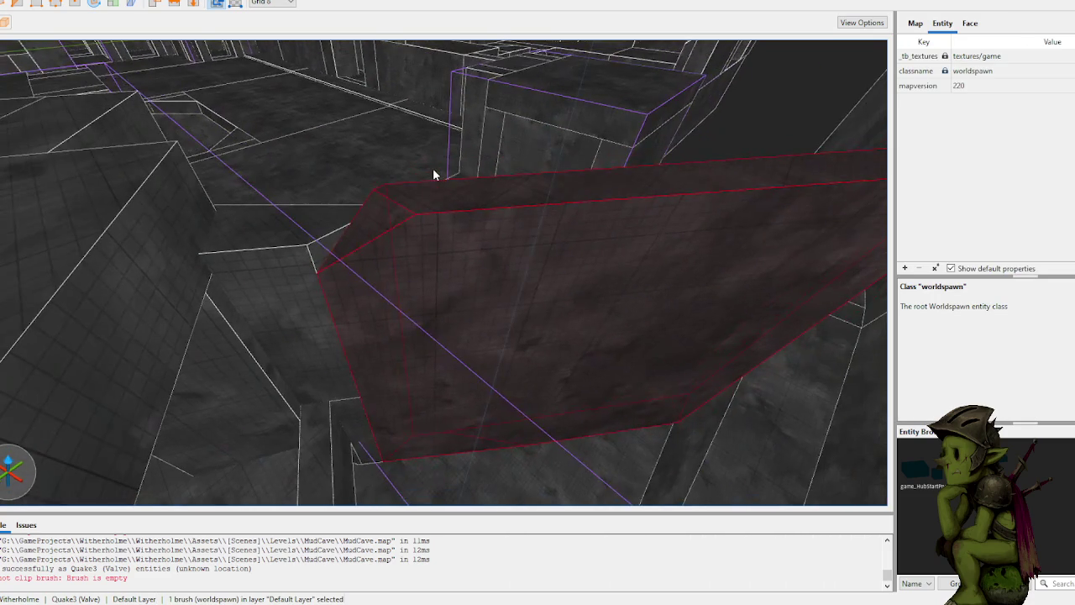
pyautogui.scroll(10, 470, 240)
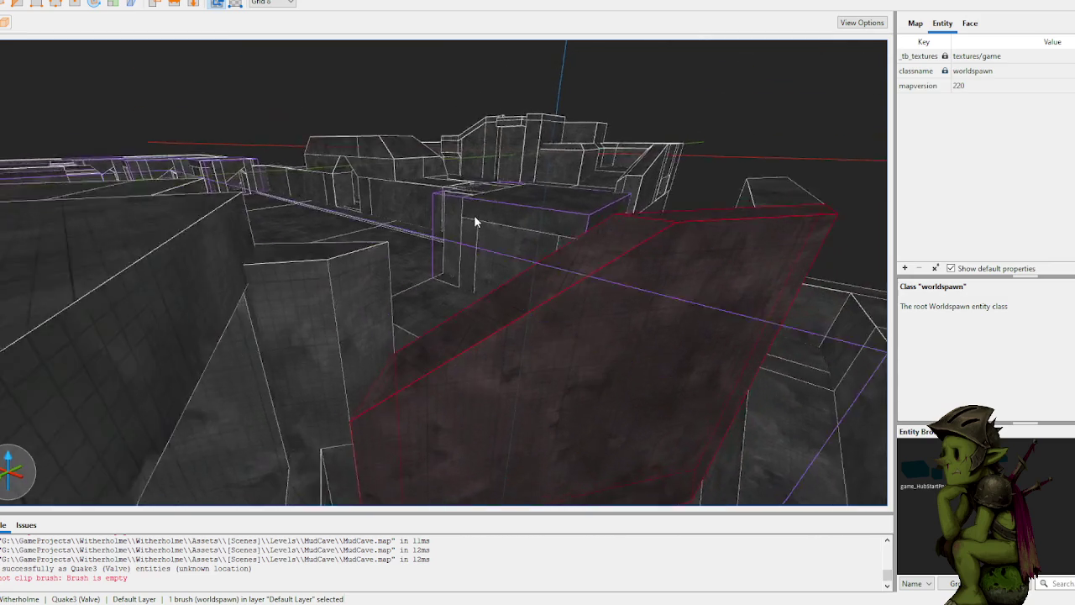
pyautogui.scroll(3, 476, 213)
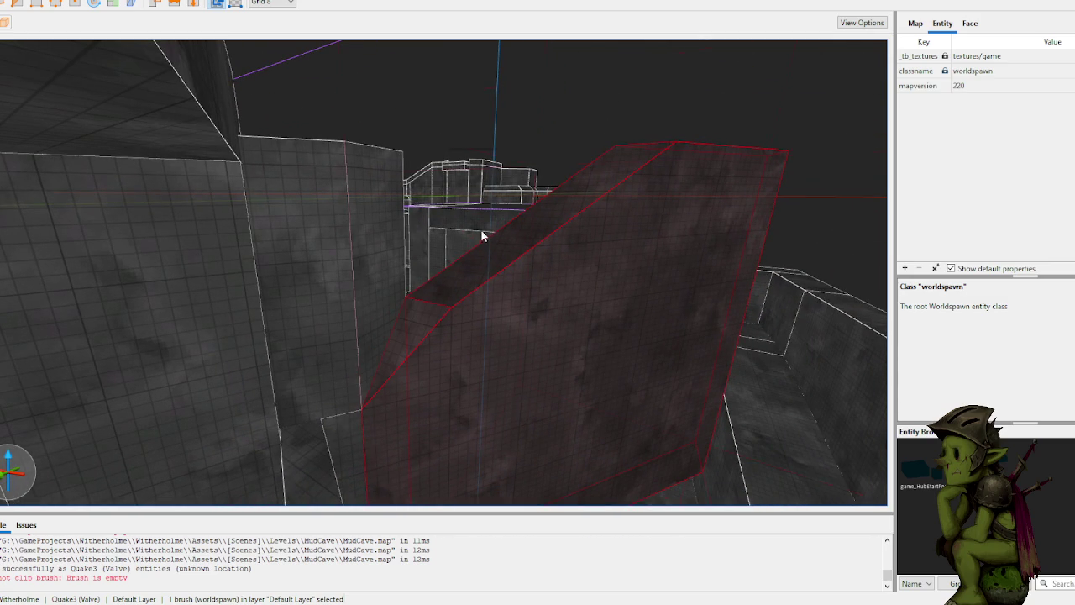
# Step: Attempt a two-point clip on the left wall brush with the Clip tool
pyautogui.click(378, 269)
pyautogui.press('c')
pyautogui.click(284, 151)
pyautogui.click(382, 233)
pyautogui.press('Escape')
pyautogui.press('Escape')
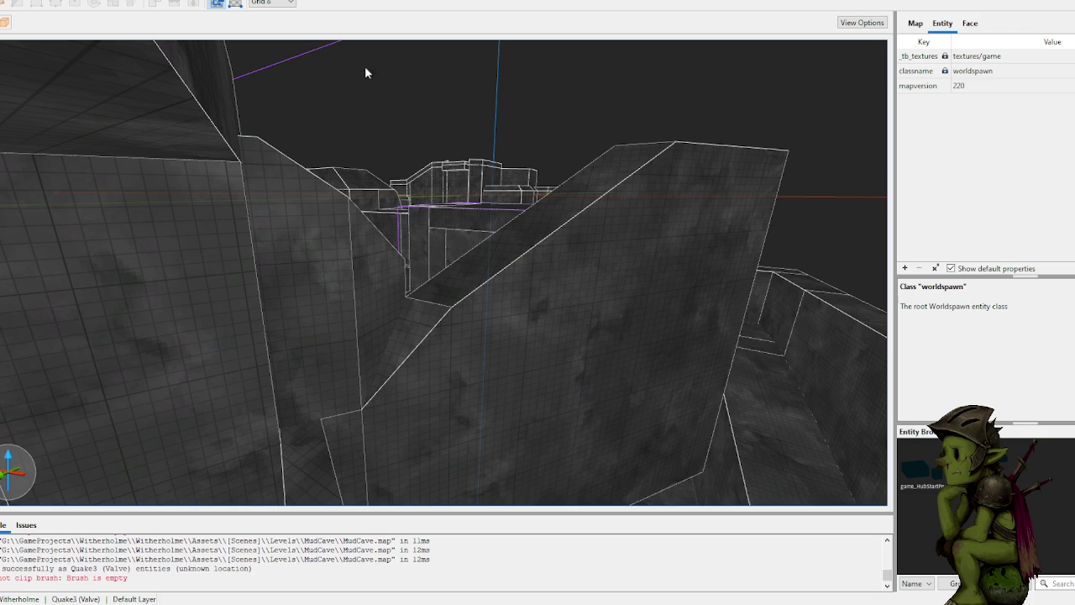
# Step: Clip the selected brush through three floor points at Z -192
pyautogui.scroll(10, 473, 152)
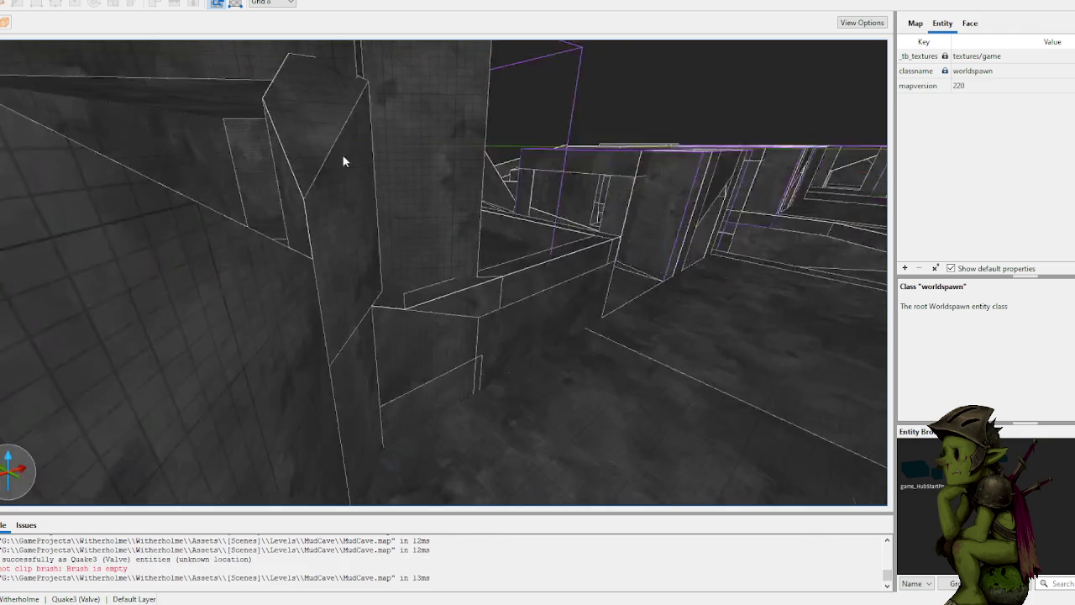
pyautogui.scroll(10, 290, 152)
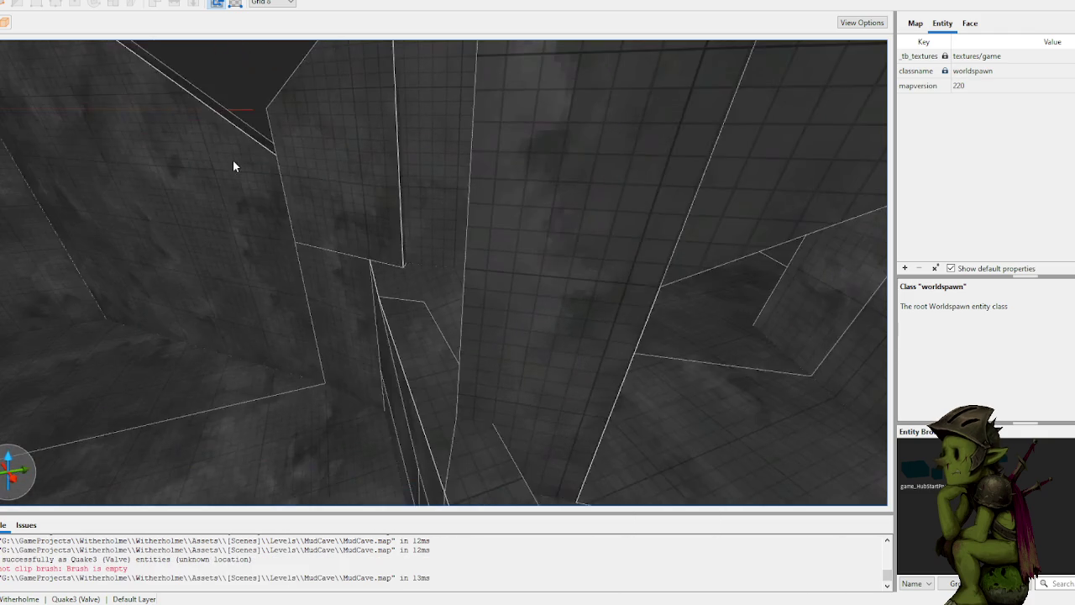
pyautogui.scroll(10, 234, 165)
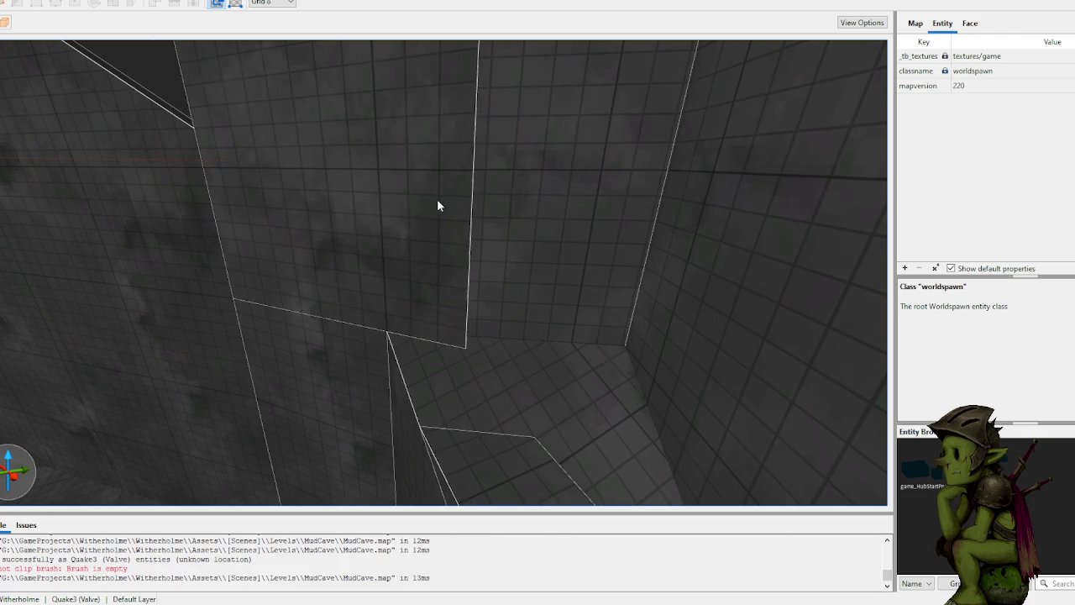
pyautogui.press('c')
pyautogui.click(584, 263)
pyautogui.click(513, 171)
pyautogui.click(506, 241)
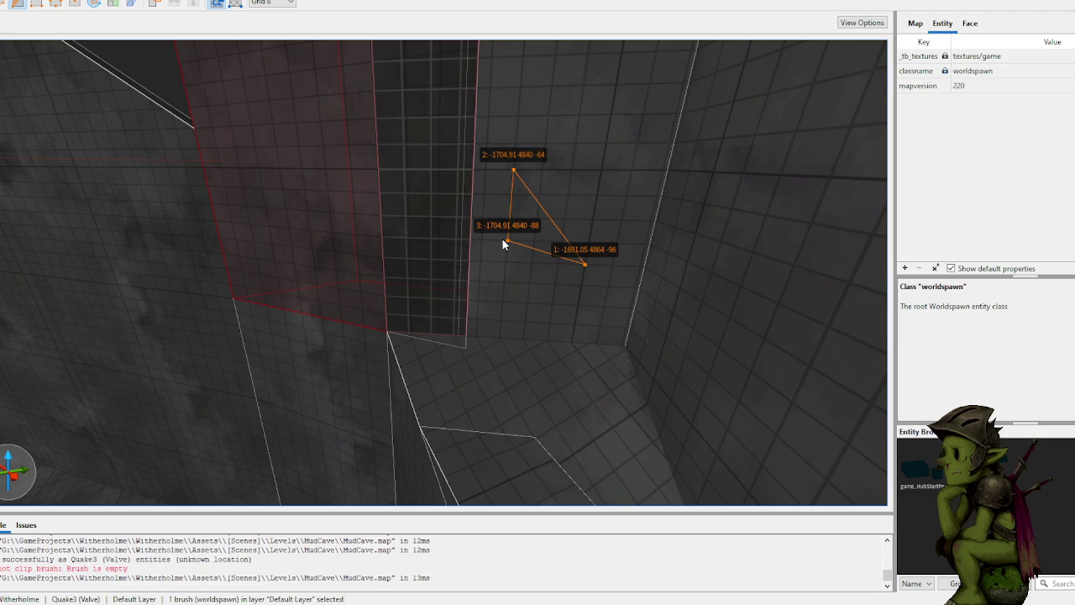
pyautogui.press('Return')
pyautogui.press('Escape')
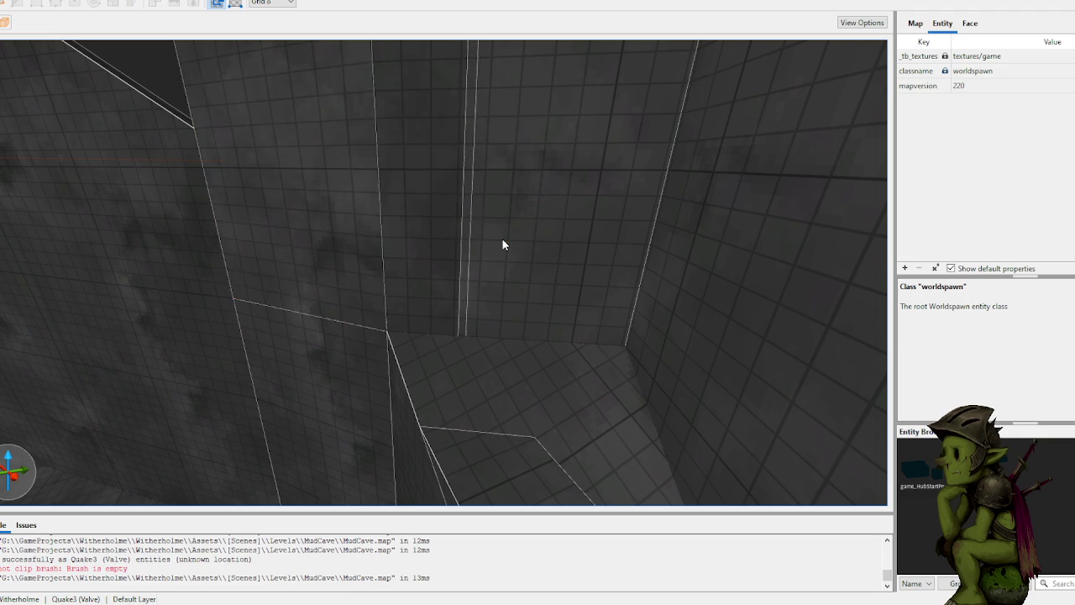
# Step: Select the long near wall brush, viewed from above its top edge
pyautogui.moveTo(430, 197)
pyautogui.mouseDown()
pyautogui.moveTo(472, 201)
pyautogui.moveTo(437, 299)
pyautogui.mouseUp()
pyautogui.click(437, 299)
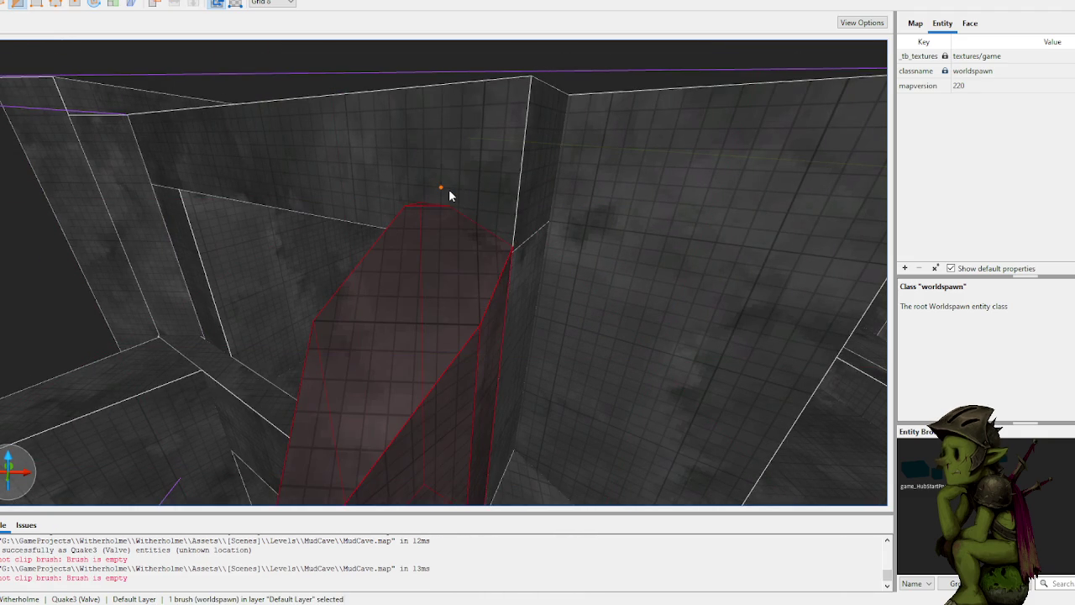
pyautogui.moveTo(449, 191)
pyautogui.mouseDown()
pyautogui.moveTo(457, 203)
pyautogui.moveTo(413, 198)
pyautogui.moveTo(480, 196)
pyautogui.mouseUp()
pyautogui.moveTo(466, 126)
pyautogui.mouseDown()
pyautogui.moveTo(479, 149)
pyautogui.moveTo(549, 149)
pyautogui.moveTo(583, 163)
pyautogui.moveTo(557, 140)
pyautogui.moveTo(432, 142)
pyautogui.moveTo(468, 154)
pyautogui.moveTo(356, 144)
pyautogui.moveTo(392, 159)
pyautogui.moveTo(390, 197)
pyautogui.moveTo(463, 224)
pyautogui.mouseUp()
pyautogui.click(463, 225)
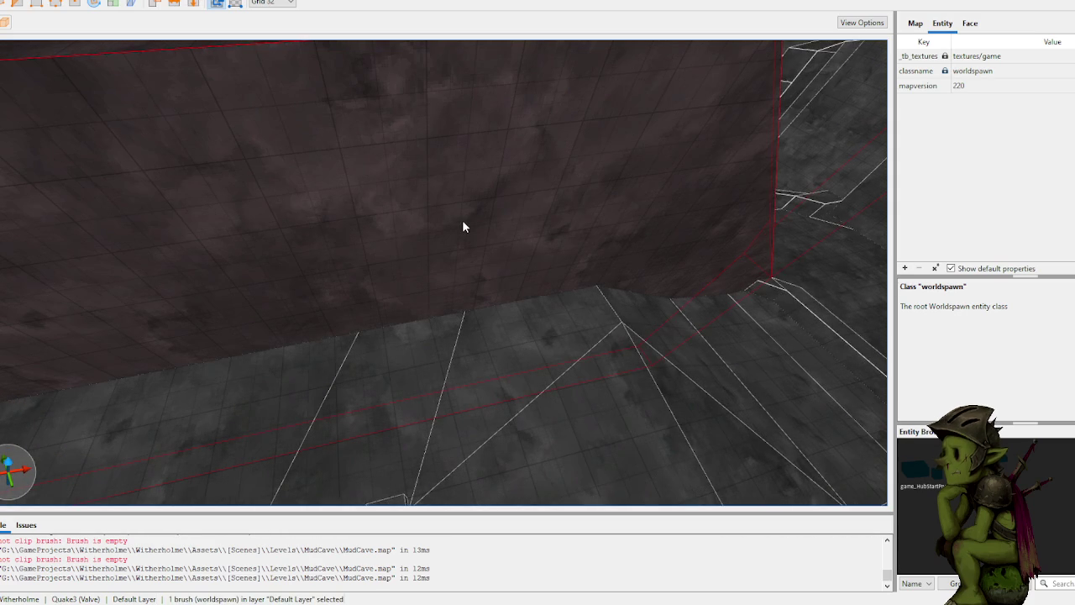
pyautogui.scroll(-3, 460, 225)
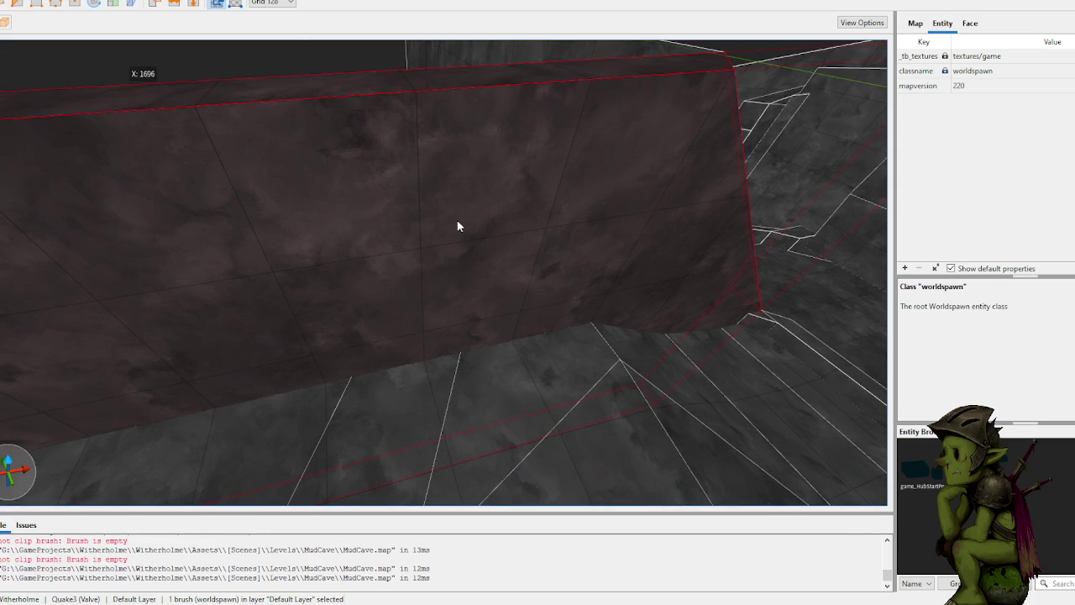
pyautogui.moveTo(430, 257)
pyautogui.mouseDown()
pyautogui.moveTo(486, 259)
pyautogui.moveTo(539, 283)
pyautogui.moveTo(451, 331)
pyautogui.moveTo(446, 321)
pyautogui.moveTo(360, 321)
pyautogui.moveTo(418, 312)
pyautogui.moveTo(468, 264)
pyautogui.moveTo(370, 245)
pyautogui.moveTo(351, 271)
pyautogui.moveTo(318, 271)
pyautogui.moveTo(360, 353)
pyautogui.mouseUp()
# Step: Clip the wall flat through three floor points, keeping the wall side
pyautogui.click(374, 381)
pyautogui.click(442, 332)
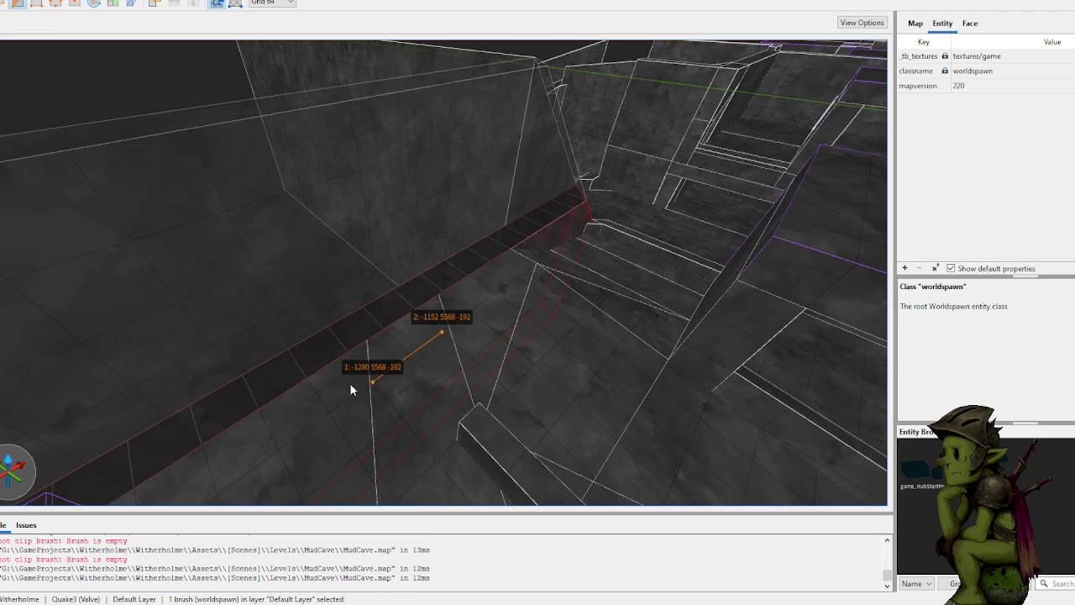
pyautogui.press('Tab')
pyautogui.press('Delete')
pyautogui.click(374, 268)
pyautogui.press('Tab')
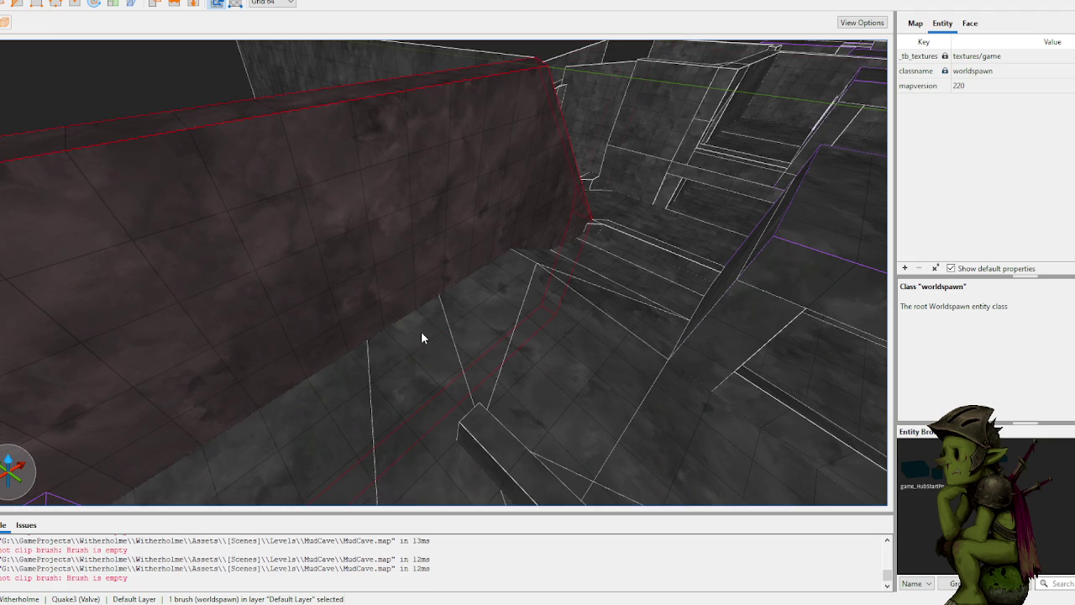
pyautogui.press('Tab')
pyautogui.press('Tab')
pyautogui.press('Tab')
pyautogui.click(394, 433)
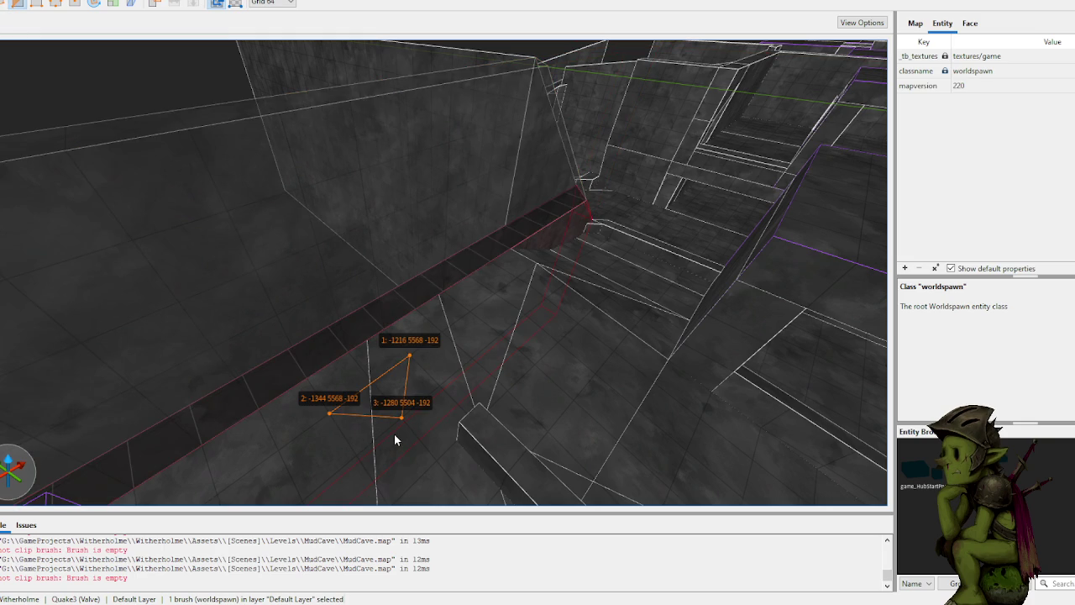
pyautogui.press('Tab')
pyautogui.press('Return')
pyautogui.press('Escape')
# Step: Reselect the wall and apply another floor-level clip to it
pyautogui.click(311, 318)
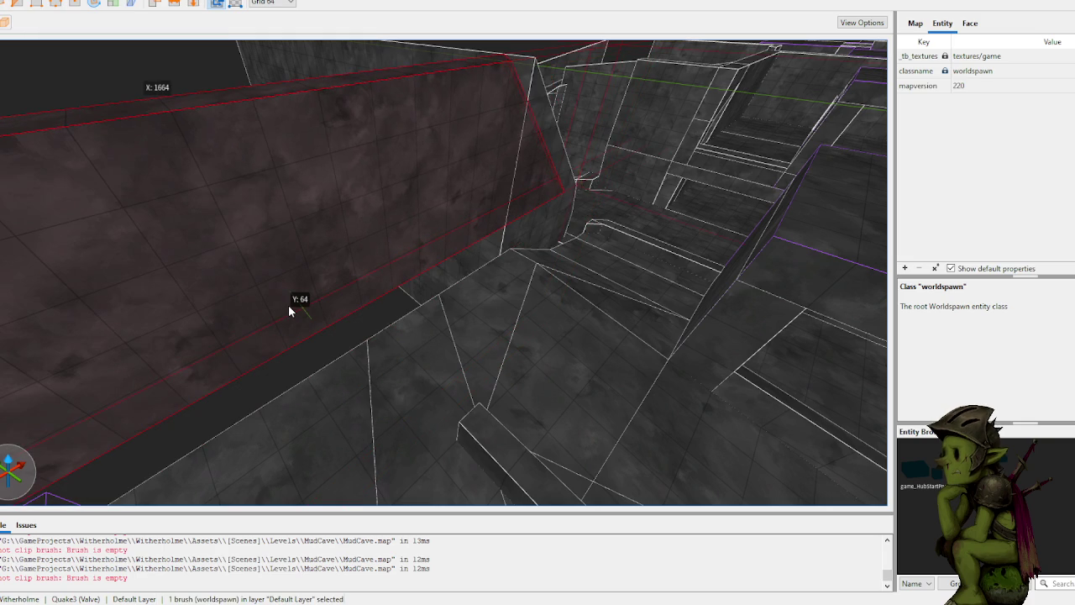
pyautogui.moveTo(336, 306)
pyautogui.mouseDown()
pyautogui.moveTo(435, 308)
pyautogui.moveTo(456, 293)
pyautogui.moveTo(403, 298)
pyautogui.moveTo(413, 334)
pyautogui.mouseUp()
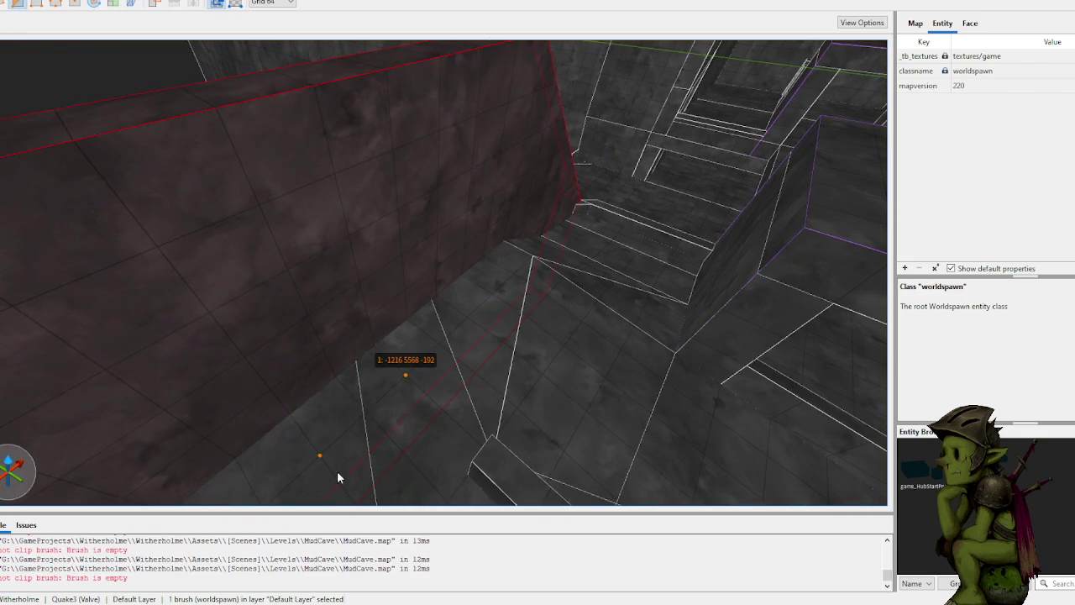
pyautogui.click(320, 455)
pyautogui.click(415, 435)
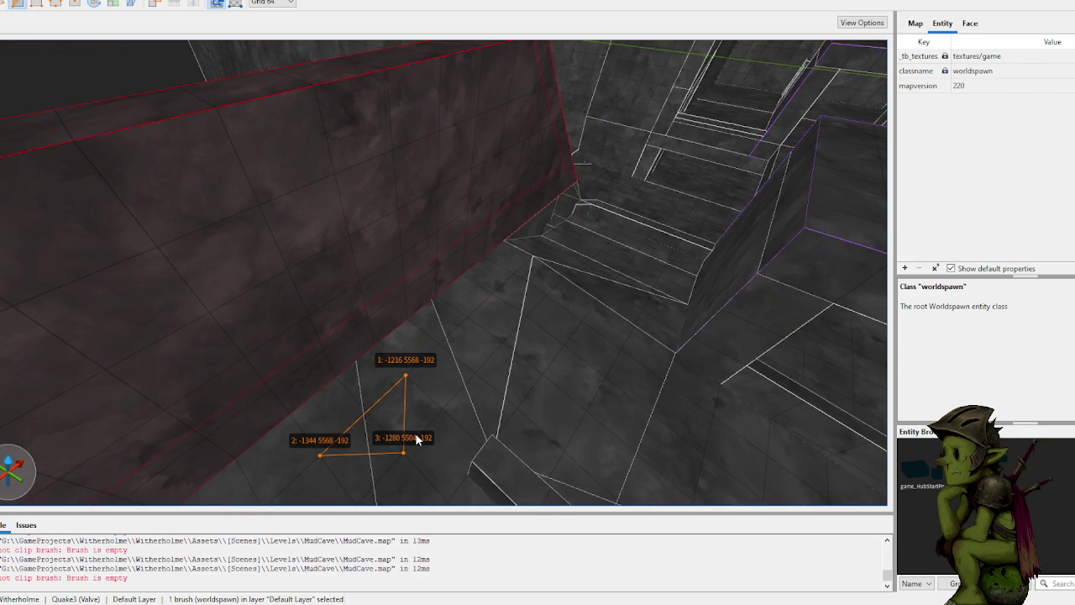
pyautogui.press('Return')
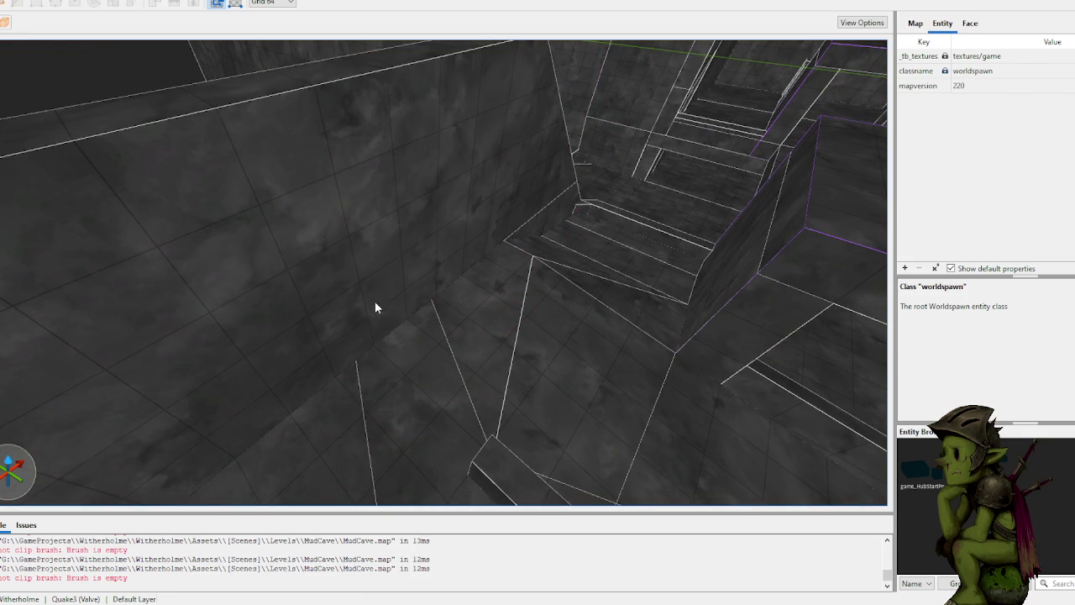
# Step: Split the wall in two along a vertical clip line
pyautogui.moveTo(321, 305)
pyautogui.mouseDown()
pyautogui.moveTo(429, 295)
pyautogui.moveTo(384, 288)
pyautogui.moveTo(499, 321)
pyautogui.mouseUp()
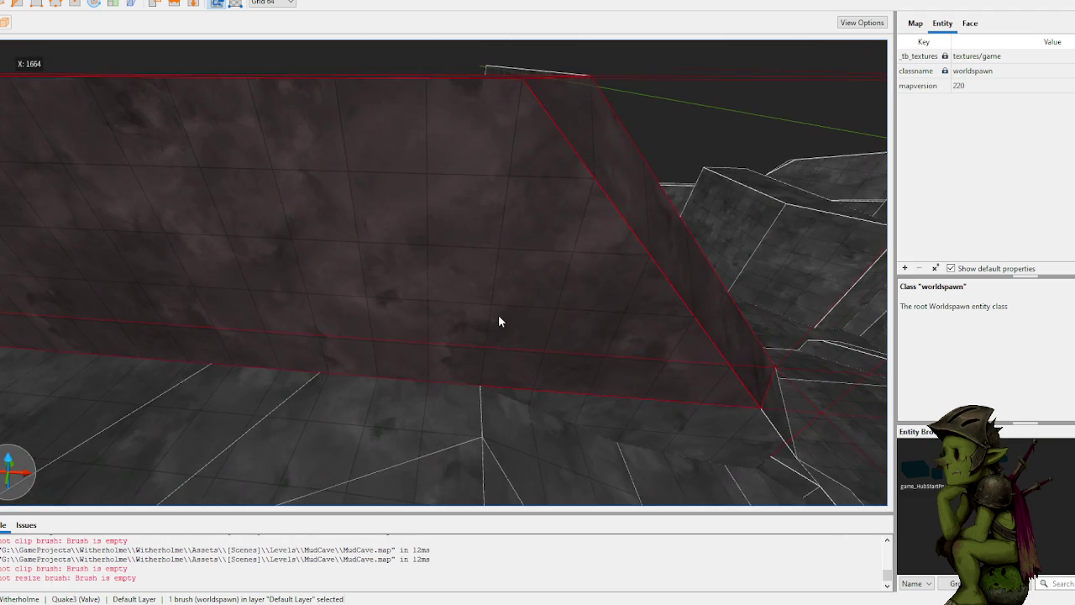
pyautogui.press('c')
pyautogui.click(480, 385)
pyautogui.click(482, 273)
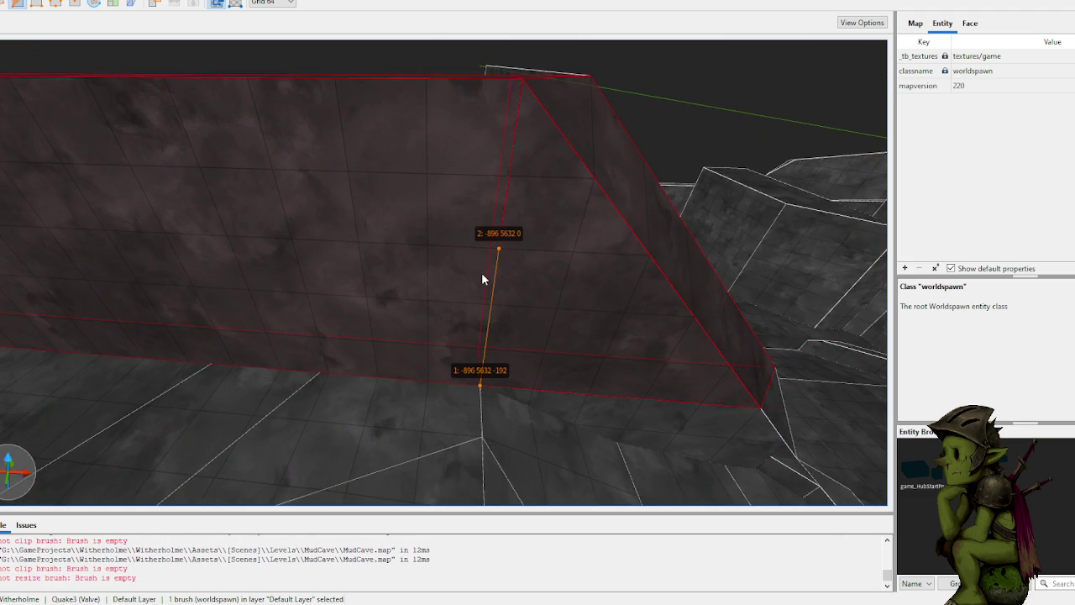
pyautogui.press('Return')
# Step: Extrude the new pillar brush to 320 units tall and clip it at an angle
pyautogui.moveTo(383, 308)
pyautogui.mouseDown()
pyautogui.moveTo(386, 288)
pyautogui.moveTo(430, 284)
pyautogui.moveTo(456, 308)
pyautogui.moveTo(388, 339)
pyautogui.mouseUp()
pyautogui.press('Escape')
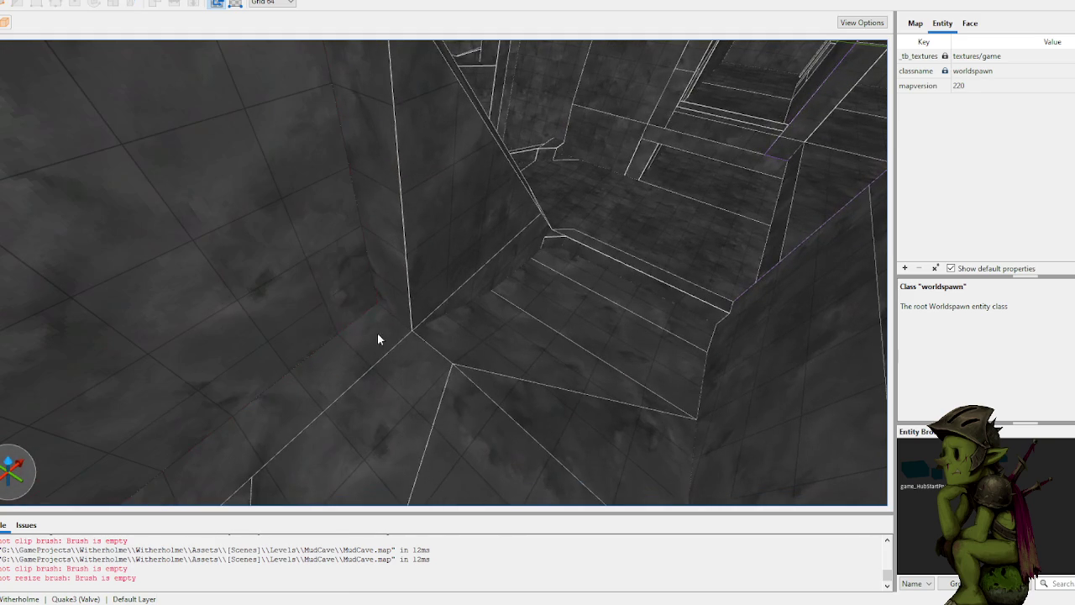
pyautogui.moveTo(374, 302)
pyautogui.mouseDown()
pyautogui.moveTo(360, 174)
pyautogui.moveTo(387, 200)
pyautogui.mouseUp()
pyautogui.scroll(3, 387, 194)
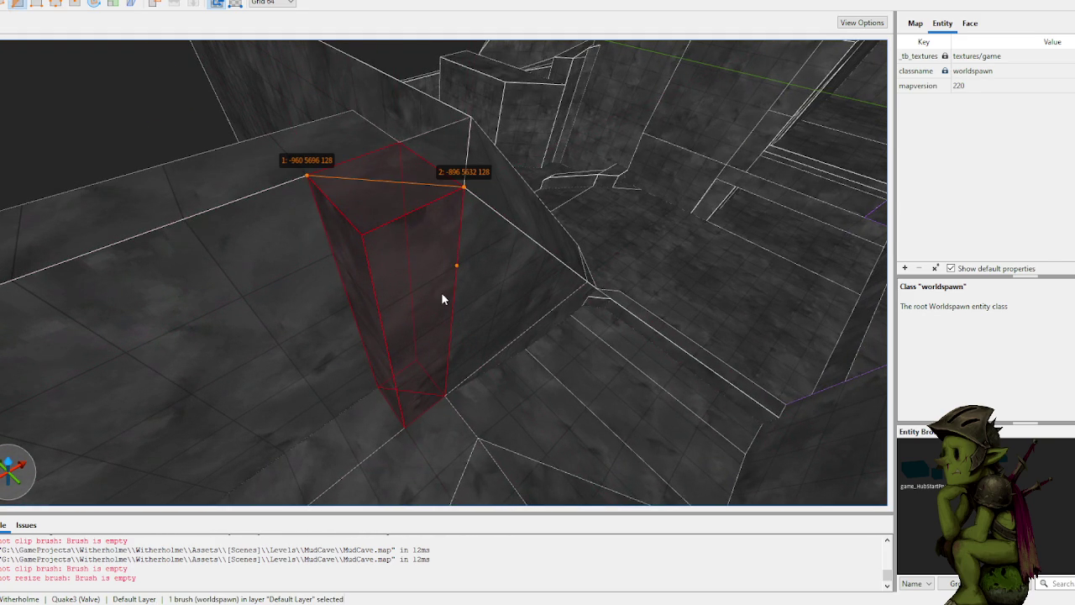
pyautogui.press('Escape')
# Step: Clip the small corner brush into a wedge and save MudCave.map
pyautogui.press('Escape')
pyautogui.moveTo(441, 293)
pyautogui.mouseDown()
pyautogui.moveTo(371, 265)
pyautogui.moveTo(300, 283)
pyautogui.moveTo(327, 247)
pyautogui.moveTo(249, 249)
pyautogui.moveTo(233, 311)
pyautogui.moveTo(375, 288)
pyautogui.mouseUp()
pyautogui.moveTo(334, 328)
pyautogui.mouseDown()
pyautogui.moveTo(401, 306)
pyautogui.moveTo(451, 329)
pyautogui.mouseUp()
pyautogui.moveTo(421, 376)
pyautogui.mouseDown()
pyautogui.moveTo(365, 305)
pyautogui.moveTo(304, 317)
pyautogui.mouseUp()
pyautogui.press('Escape')
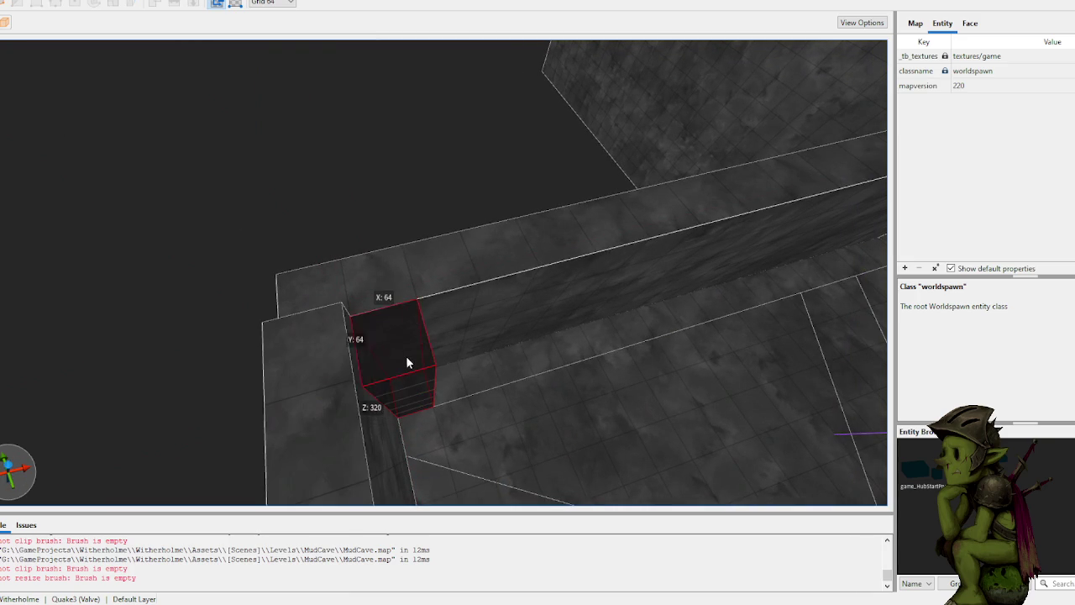
pyautogui.press('c')
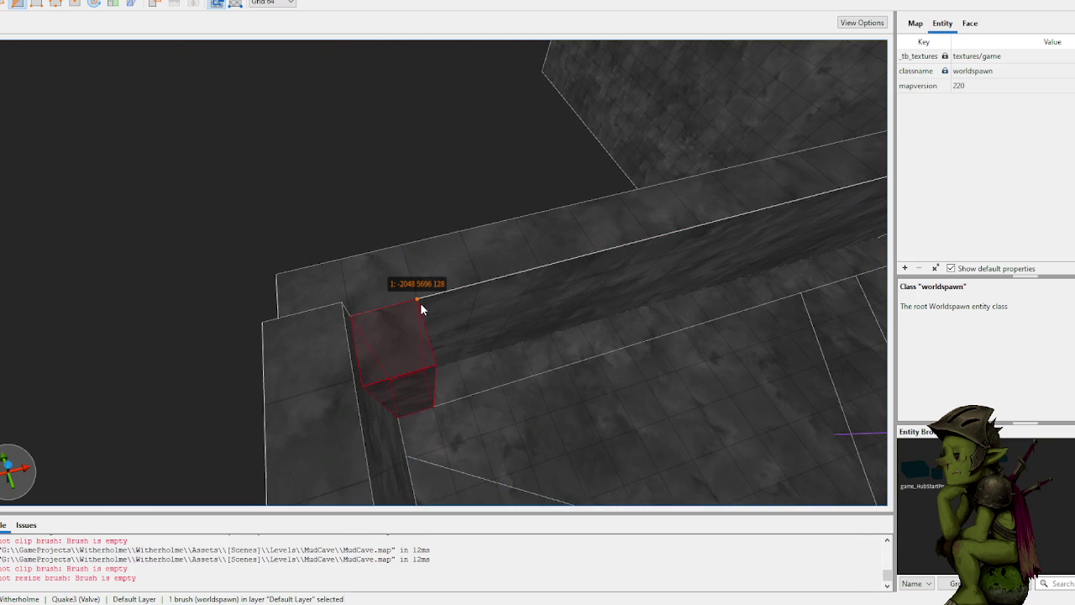
pyautogui.press('Delete')
pyautogui.hotkey('ctrl', 's')
pyautogui.scroll(-10, 355, 372)
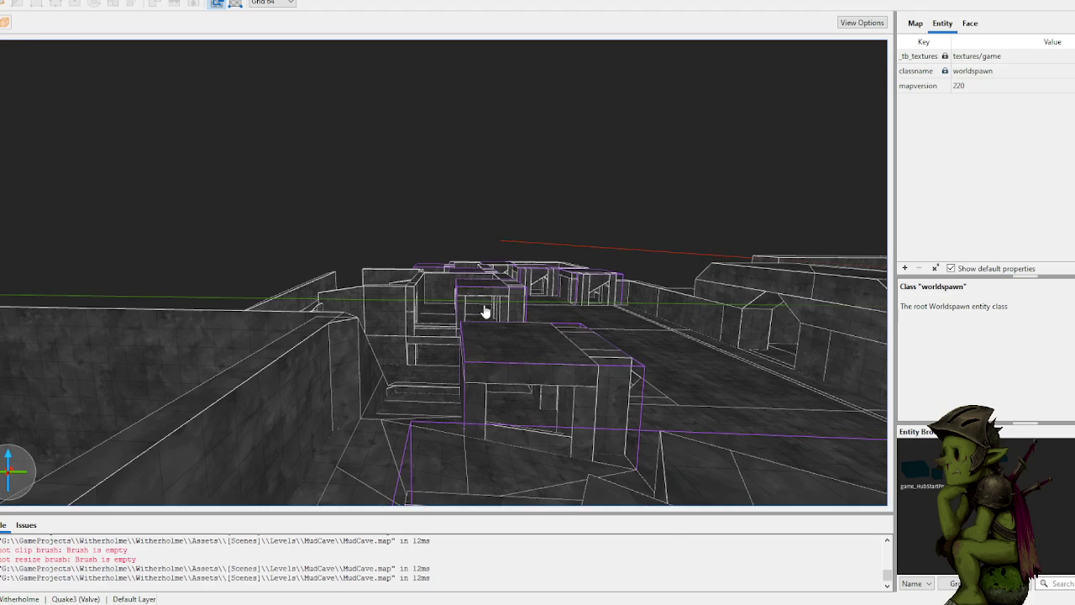
# Step: Playtest the cave corridor in Unity, then return to the MudCave.map editor
pyautogui.scroll(10, 485, 312)
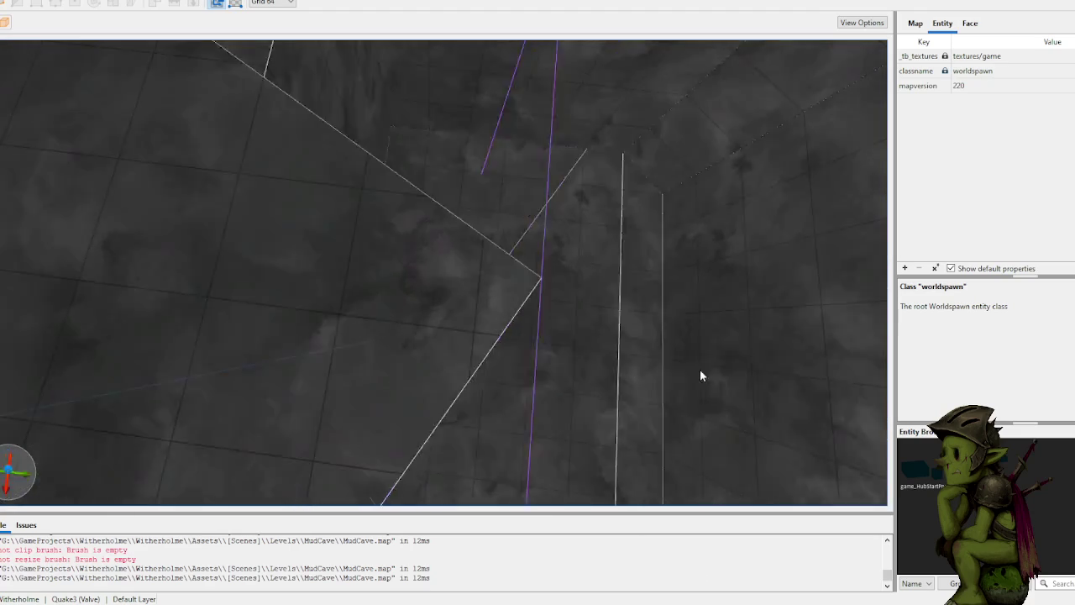
# Step: Select the room's wall brush, pick its front and right faces, then reselect the whole brush
pyautogui.scroll(5, 816, 316)
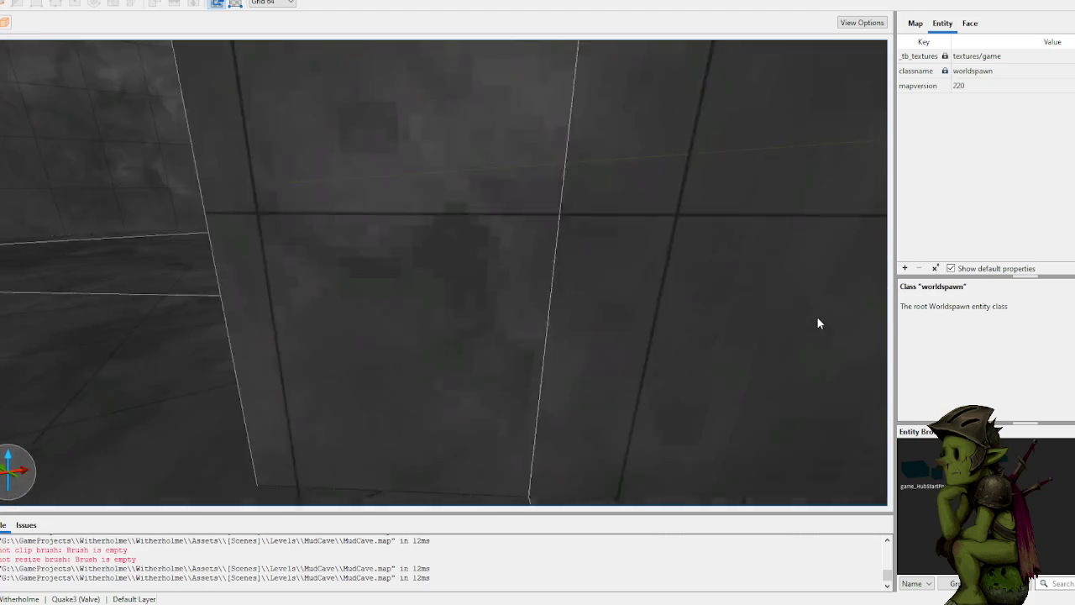
pyautogui.scroll(-5, 658, 329)
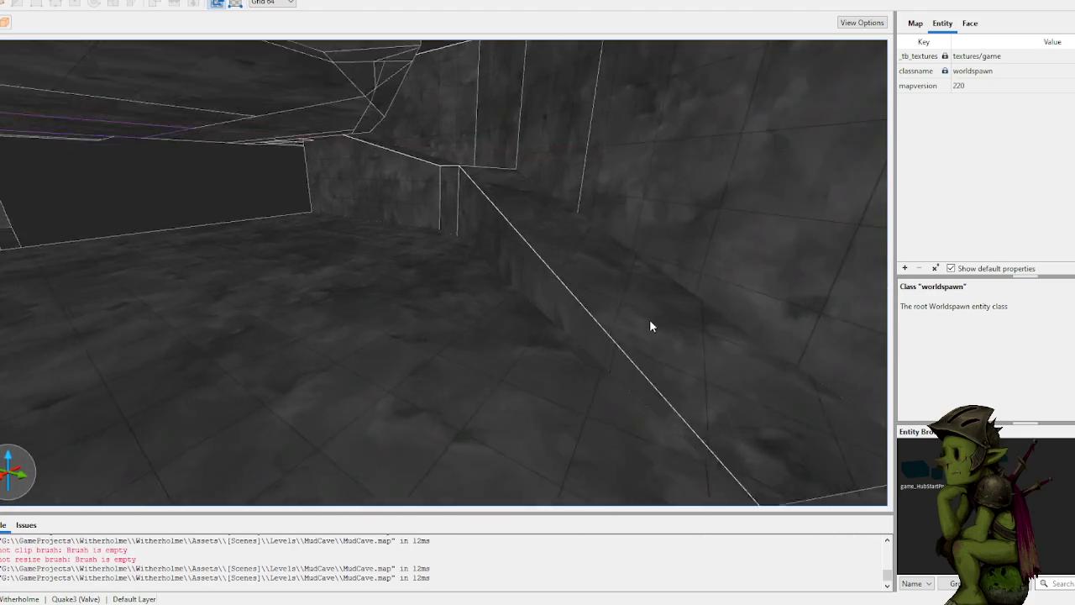
pyautogui.scroll(5, 630, 311)
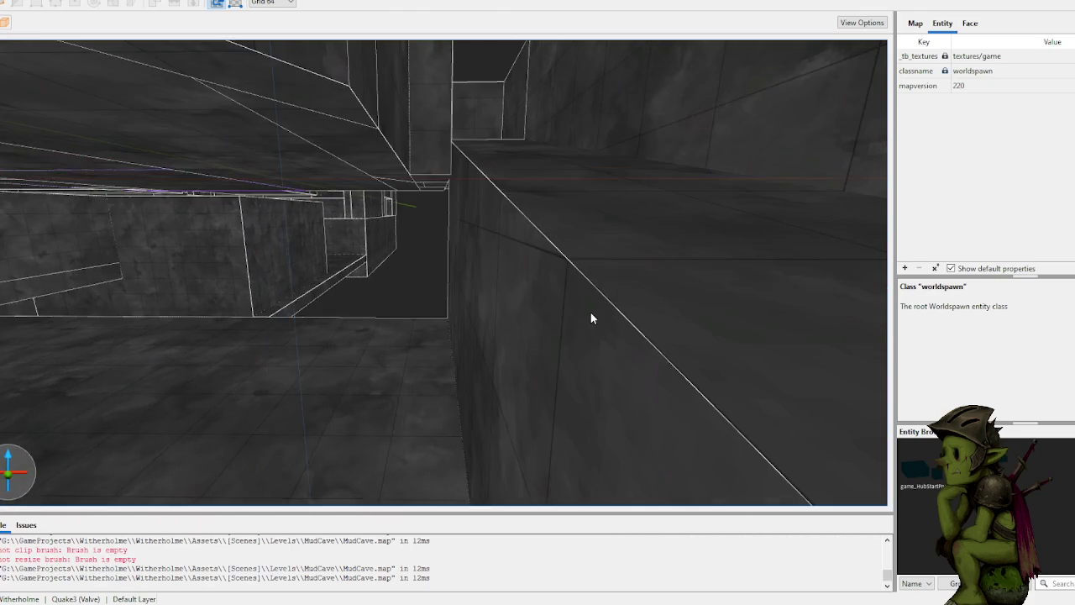
pyautogui.scroll(3, 681, 324)
pyautogui.click(508, 334)
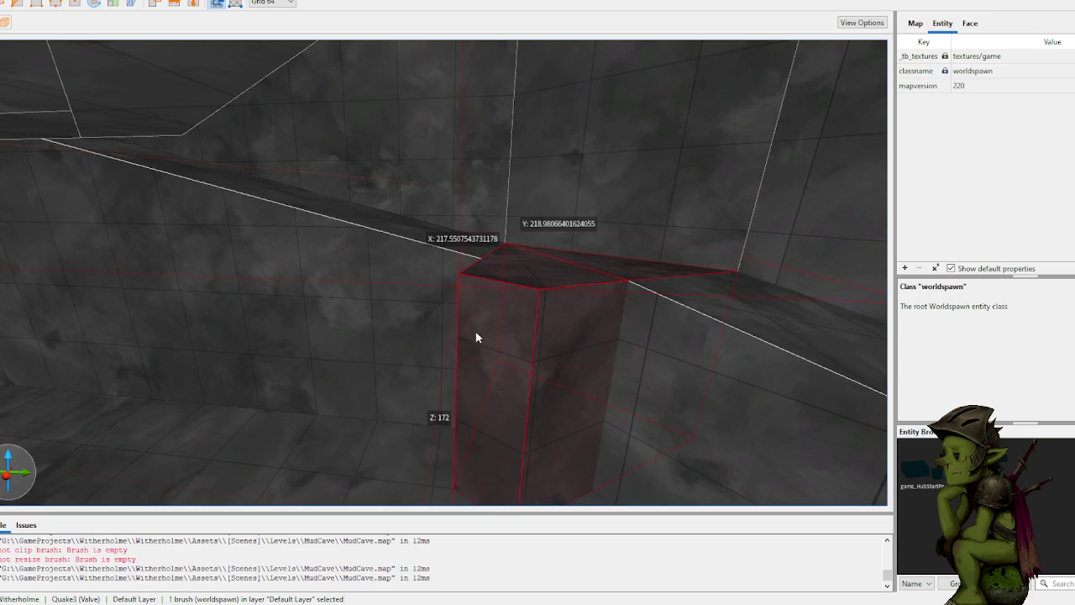
pyautogui.scroll(5, 336, 266)
pyautogui.scroll(5, 332, 270)
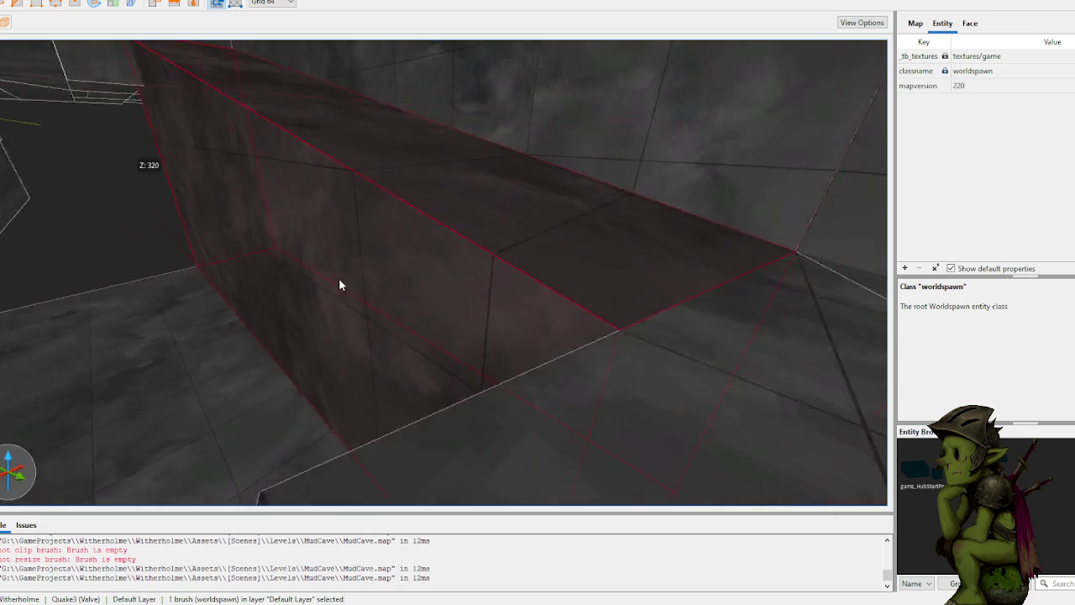
pyautogui.press('Escape')
pyautogui.keyDown('shift'); pyautogui.click(521, 274); pyautogui.keyUp('shift')
pyautogui.keyDown('ctrl'); pyautogui.keyDown('shift'); pyautogui.click(694, 346); pyautogui.keyUp('shift'); pyautogui.keyUp('ctrl')
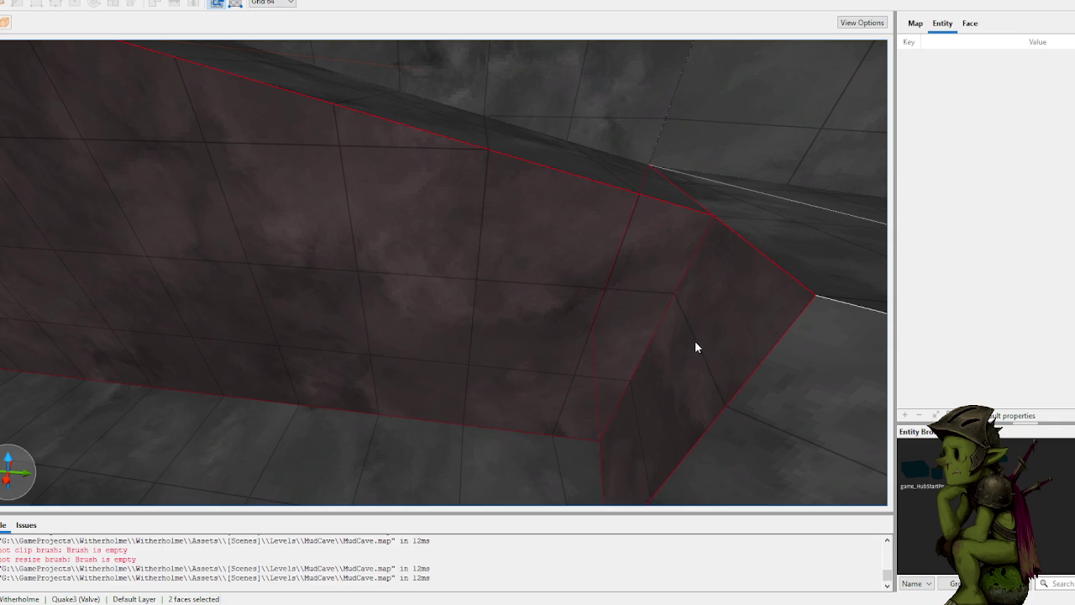
pyautogui.click(694, 342)
# Step: Set the grid size to 16 units
pyautogui.scroll(2, 688, 288)
pyautogui.scroll(2, 725, 220)
pyautogui.scroll(4, 727, 227)
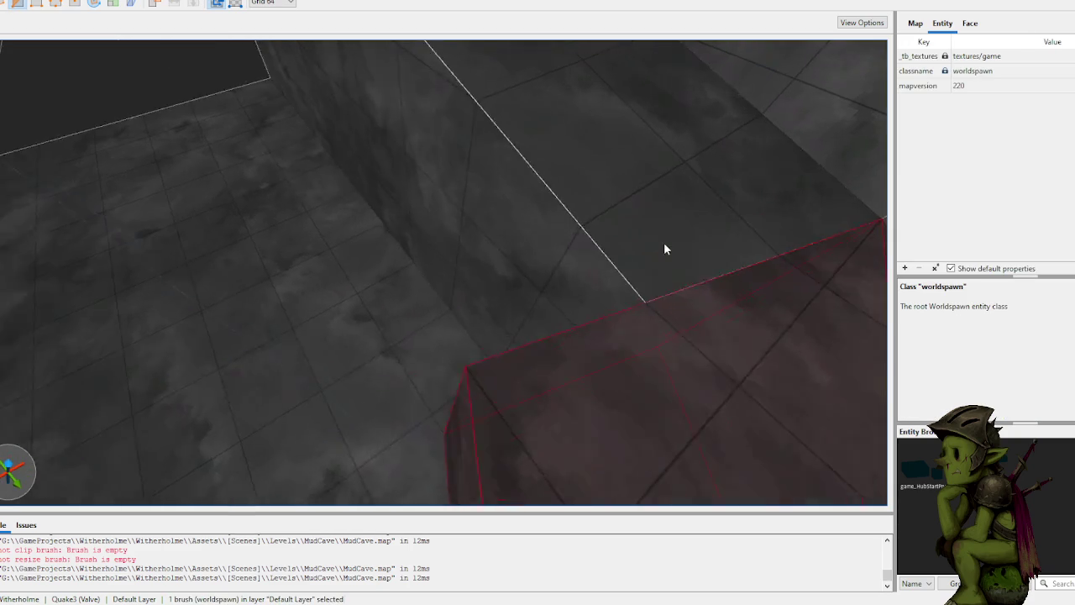
pyautogui.press('5')
pyautogui.scroll(1, 533, 337)
pyautogui.scroll(-2, 534, 340)
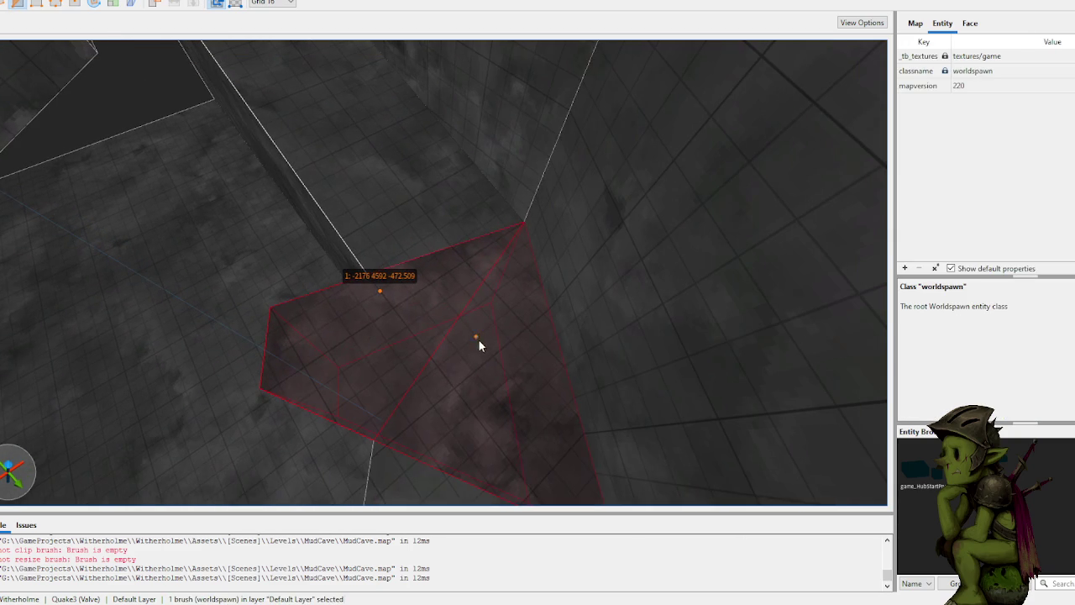
# Step: Finish the floor brush clip with a second point, keeping both sides
pyautogui.click(406, 326)
pyautogui.hotkey('ctrl', 'Return')
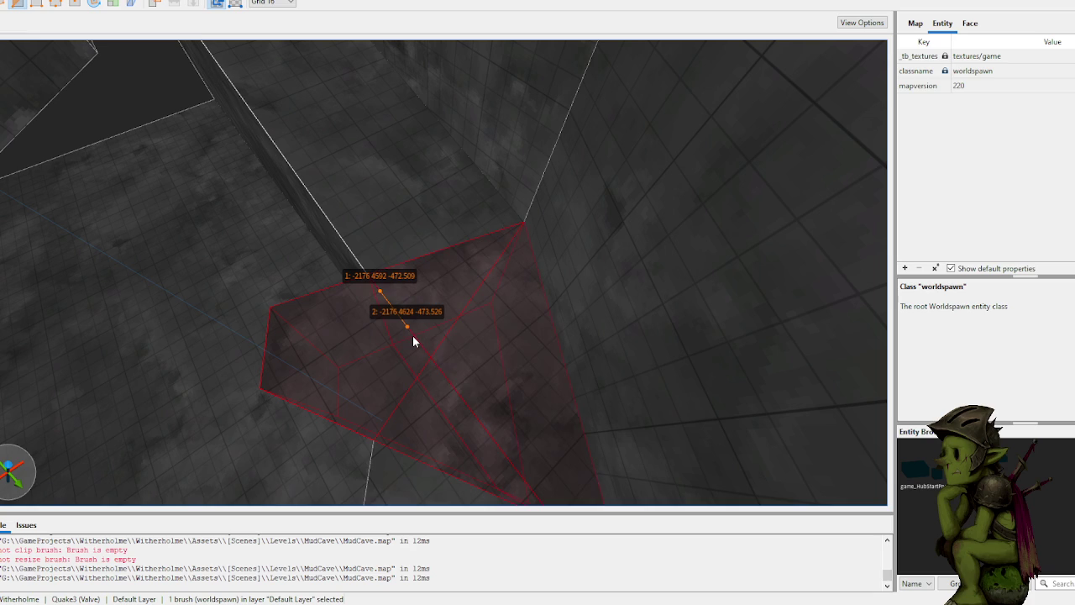
pyautogui.press('Return')
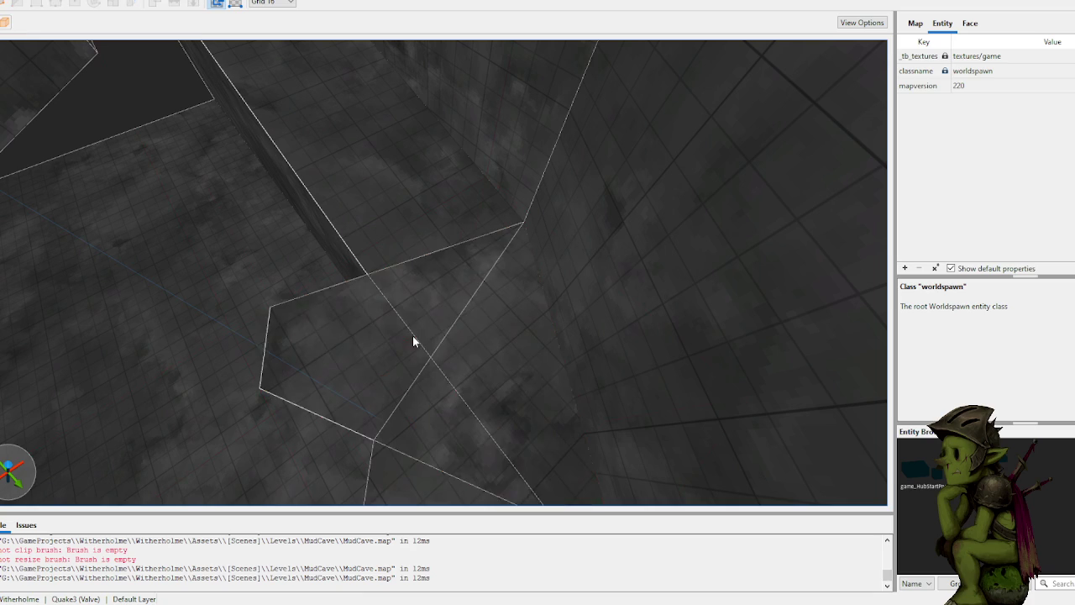
pyautogui.scroll(-5, 491, 319)
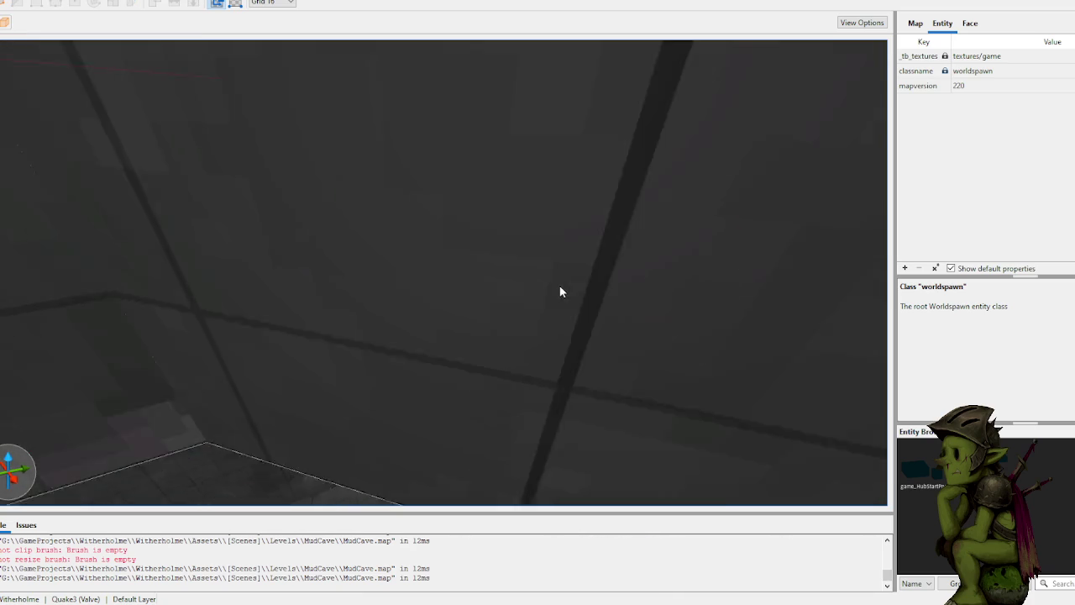
pyautogui.scroll(4, 559, 284)
pyautogui.scroll(3, 466, 336)
# Step: Select the wedge brush at the wall junction and bring the camera in close
pyautogui.keyDown('shift'); pyautogui.click(387, 317); pyautogui.keyUp('shift')
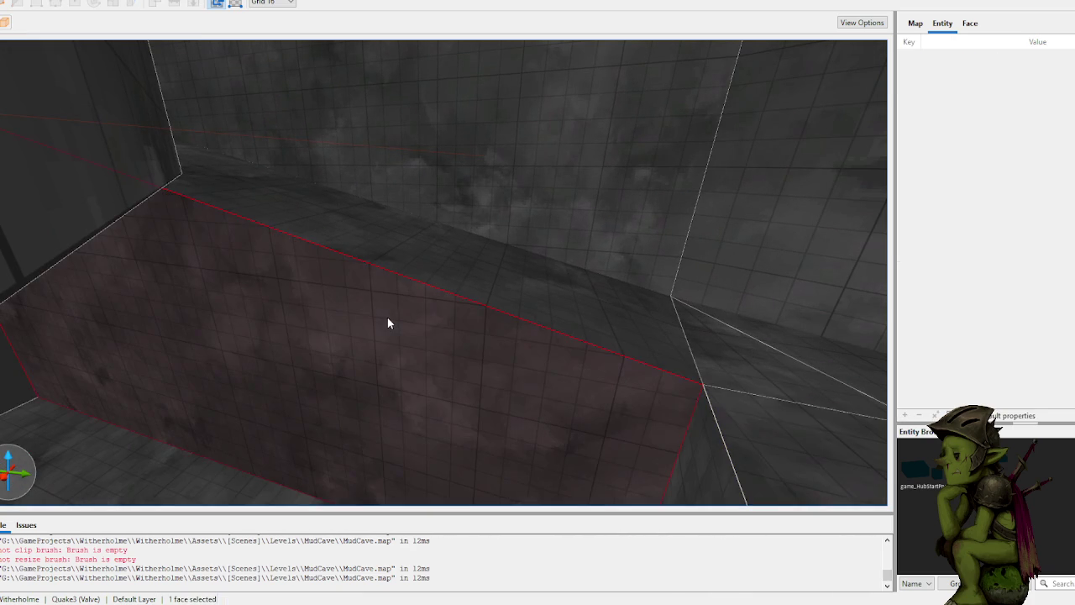
pyautogui.scroll(-3, 474, 315)
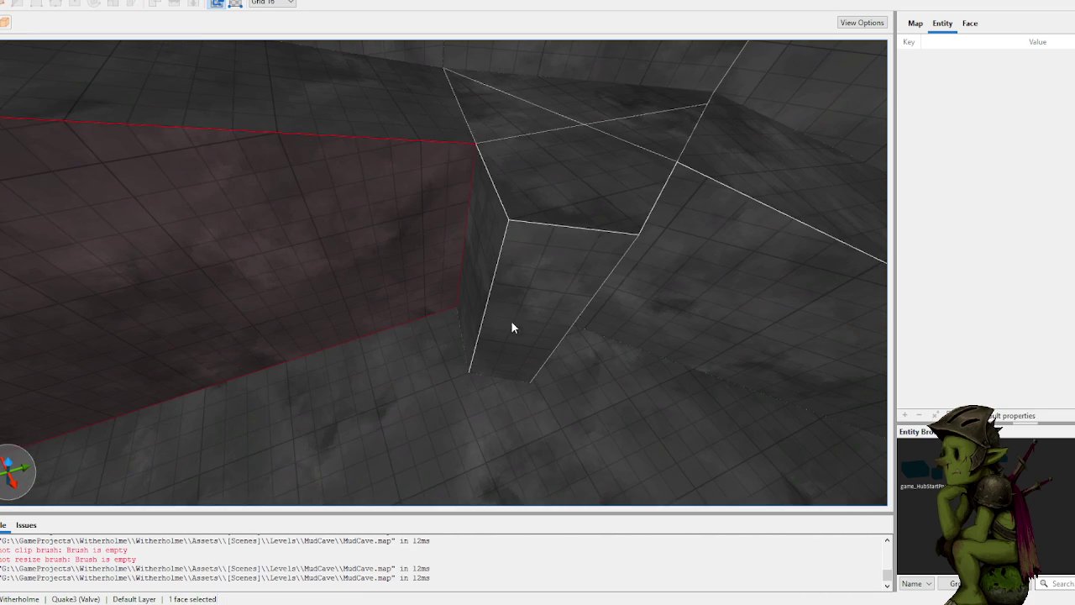
pyautogui.click(488, 249)
pyautogui.scroll(5, 454, 231)
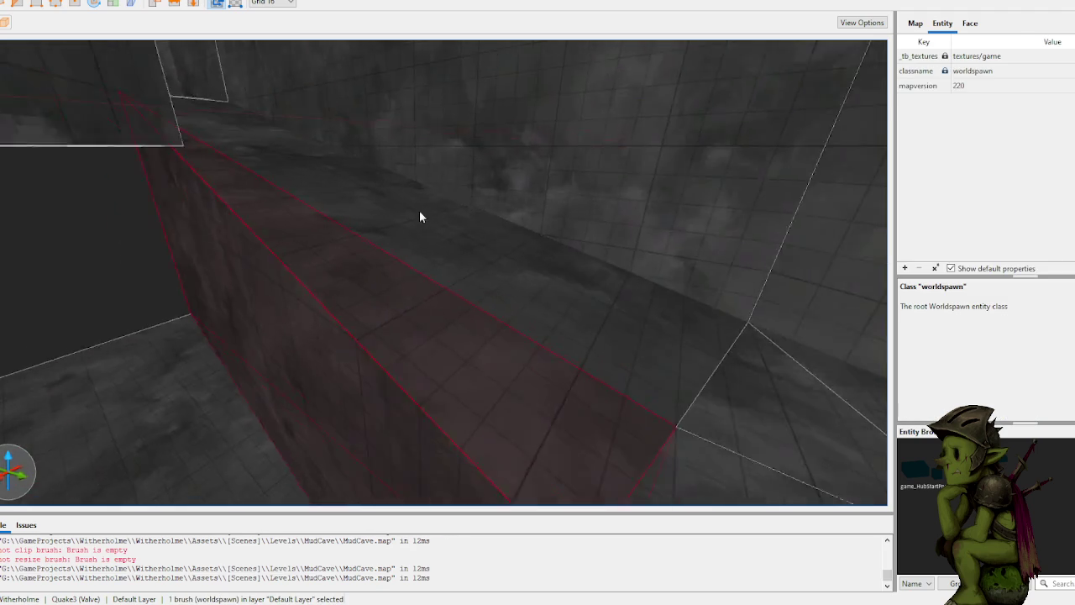
pyautogui.scroll(-5, 390, 209)
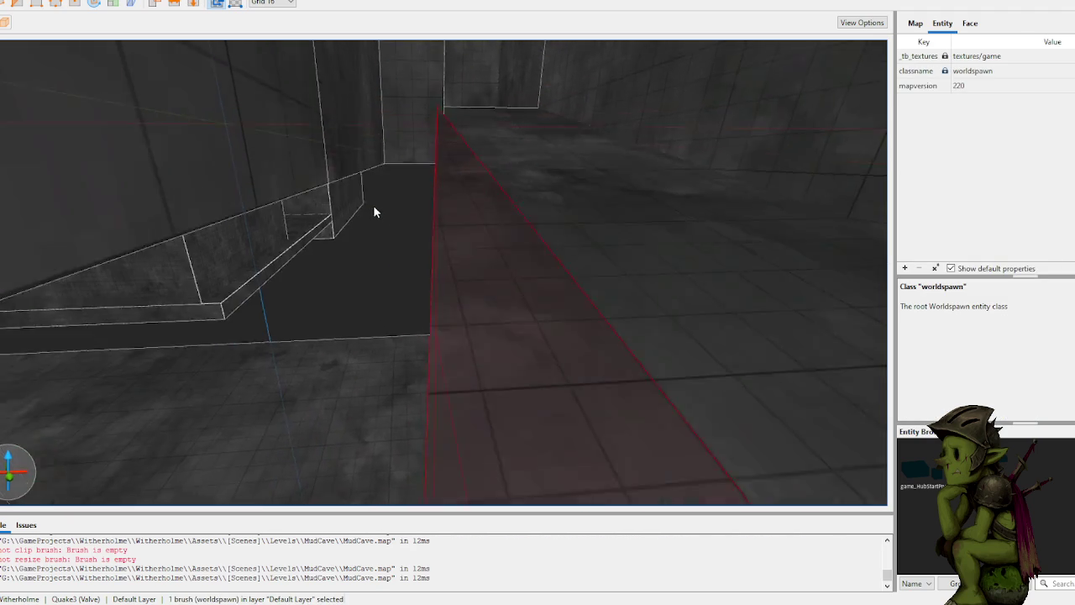
pyautogui.scroll(10, 389, 198)
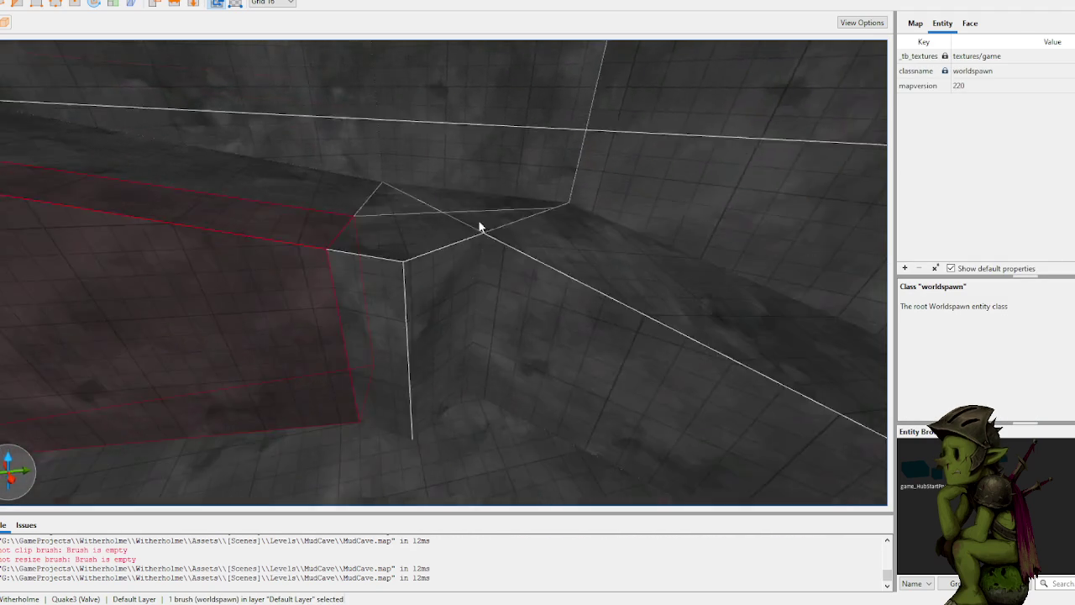
pyautogui.scroll(-5, 506, 238)
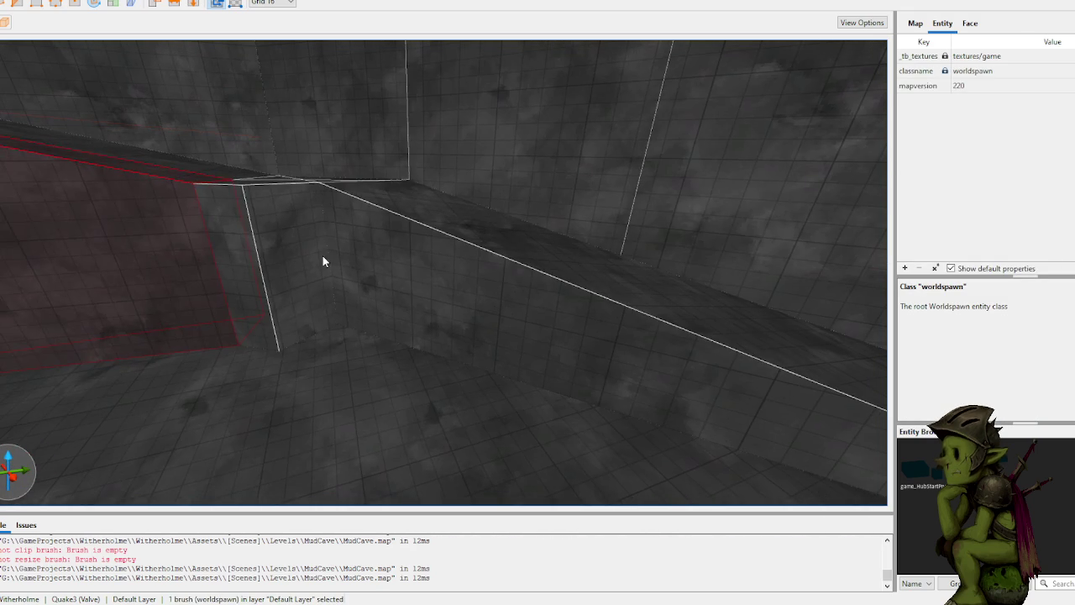
pyautogui.scroll(-8, 292, 249)
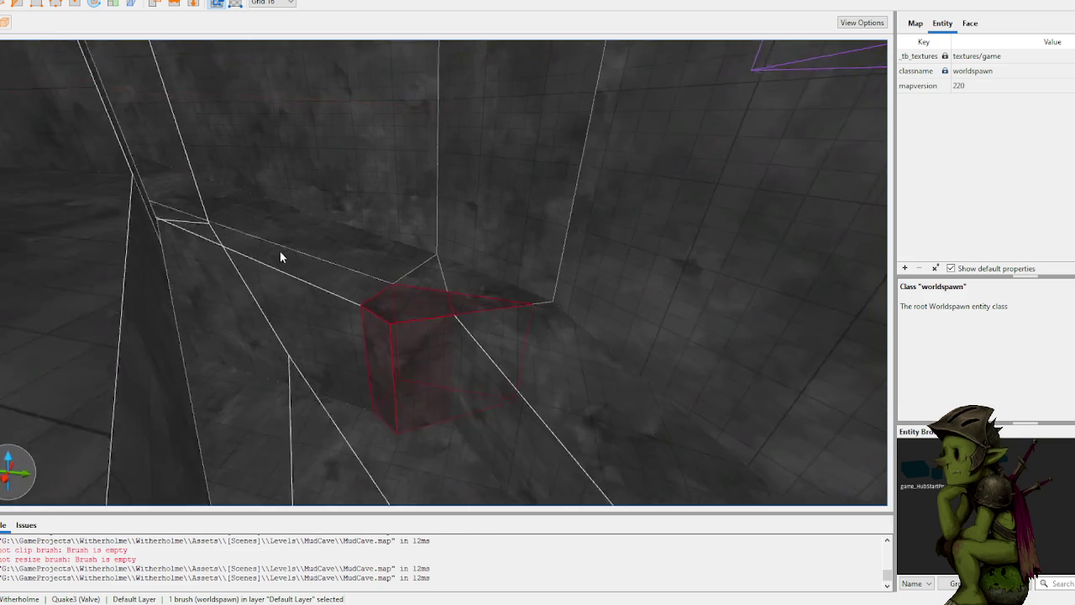
pyautogui.scroll(2, 283, 267)
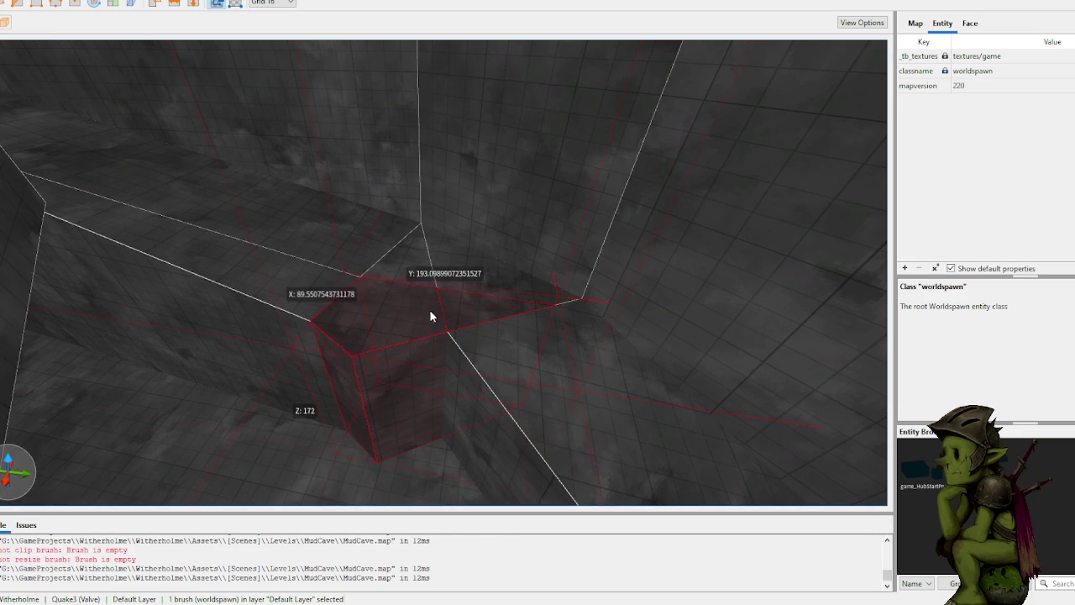
pyautogui.scroll(6, 518, 354)
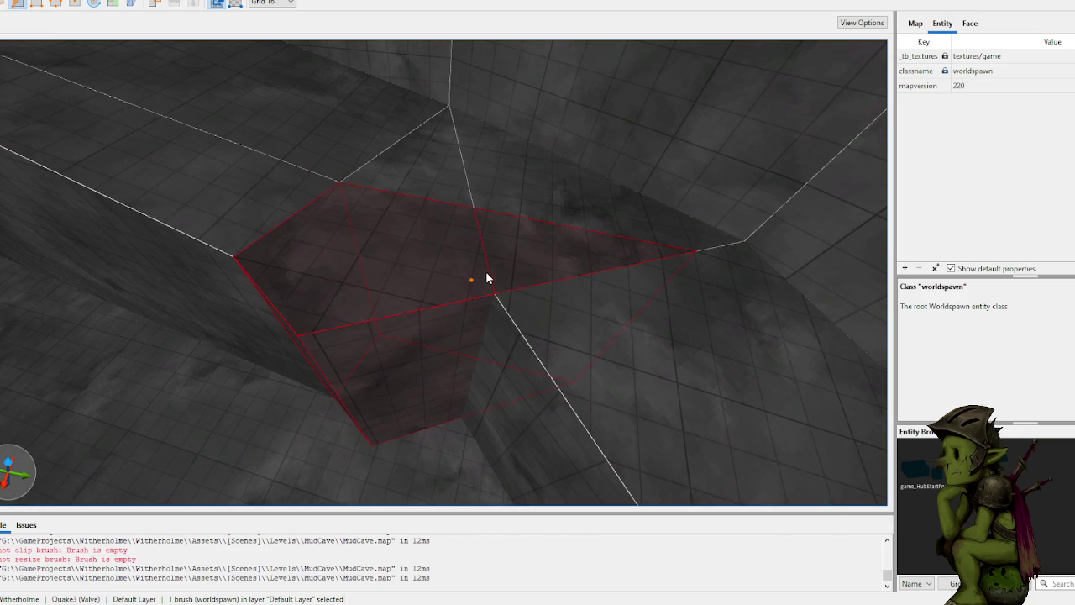
# Step: Clip the corner brush along the wall, switching which side is kept
pyautogui.moveTo(480, 304)
pyautogui.mouseDown()
pyautogui.moveTo(495, 296)
pyautogui.moveTo(534, 313)
pyautogui.moveTo(484, 336)
pyautogui.mouseUp()
pyautogui.click(519, 370)
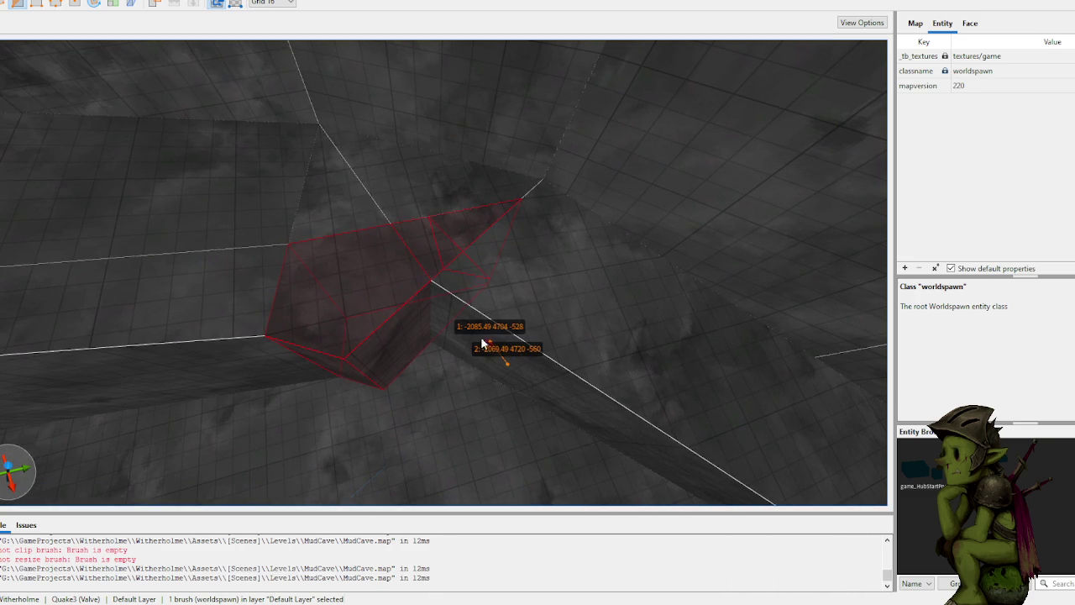
pyautogui.click(460, 335)
pyautogui.hotkey('ctrl', 'Return')
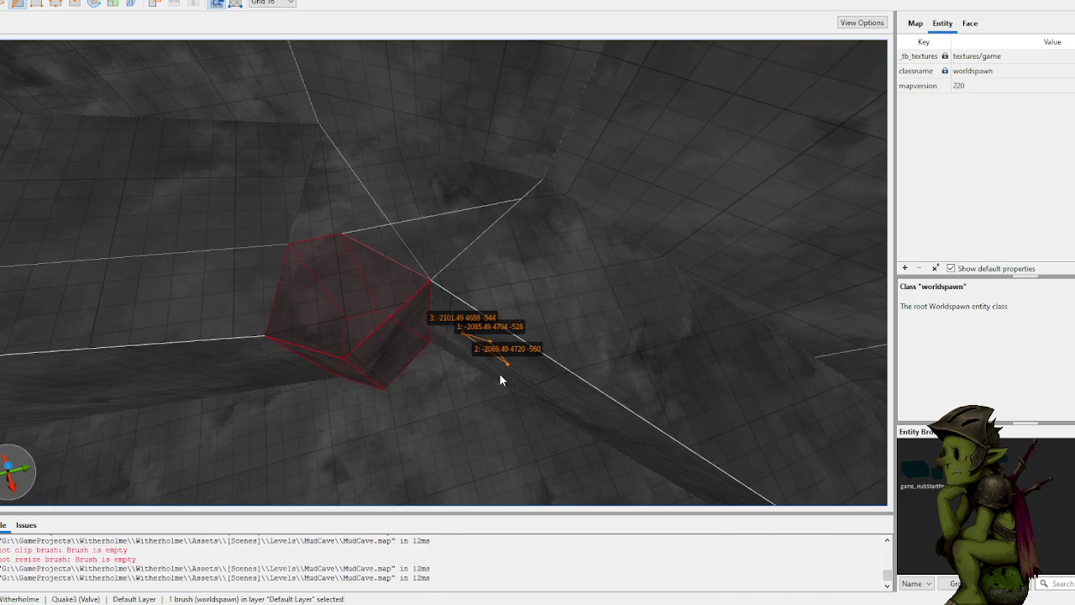
pyautogui.press('Return')
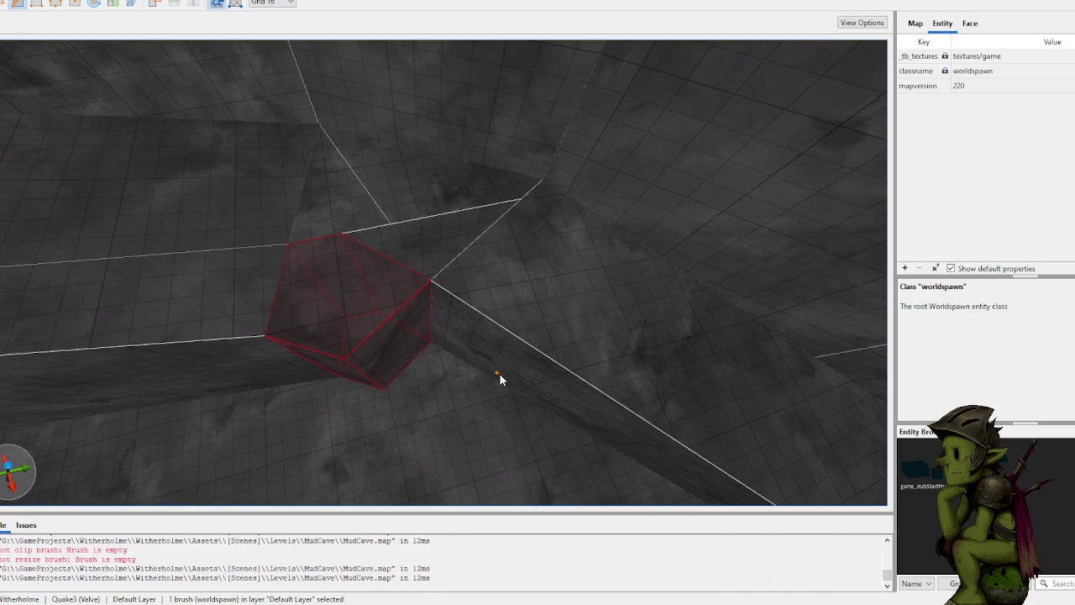
pyautogui.press('Delete')
# Step: Clip the next corner brush back along the wall, keeping its larger portion
pyautogui.scroll(3, 450, 313)
pyautogui.scroll(3, 450, 312)
pyautogui.click(424, 330)
pyautogui.moveTo(424, 342)
pyautogui.mouseDown()
pyautogui.moveTo(420, 367)
pyautogui.moveTo(492, 376)
pyautogui.mouseUp()
pyautogui.press('c')
pyautogui.click(496, 366)
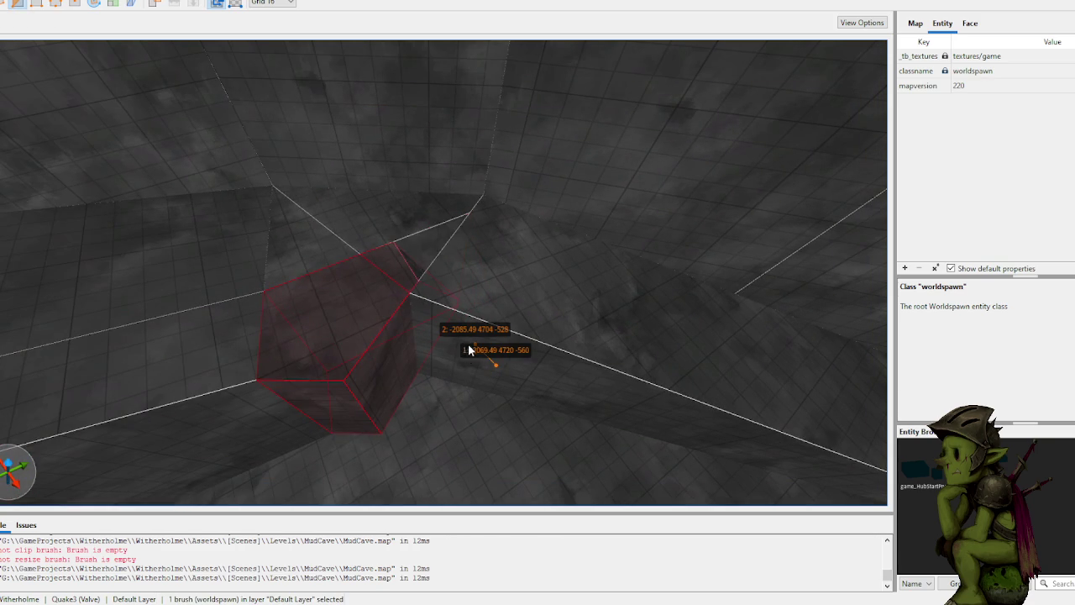
pyautogui.click(462, 371)
pyautogui.press('Tab')
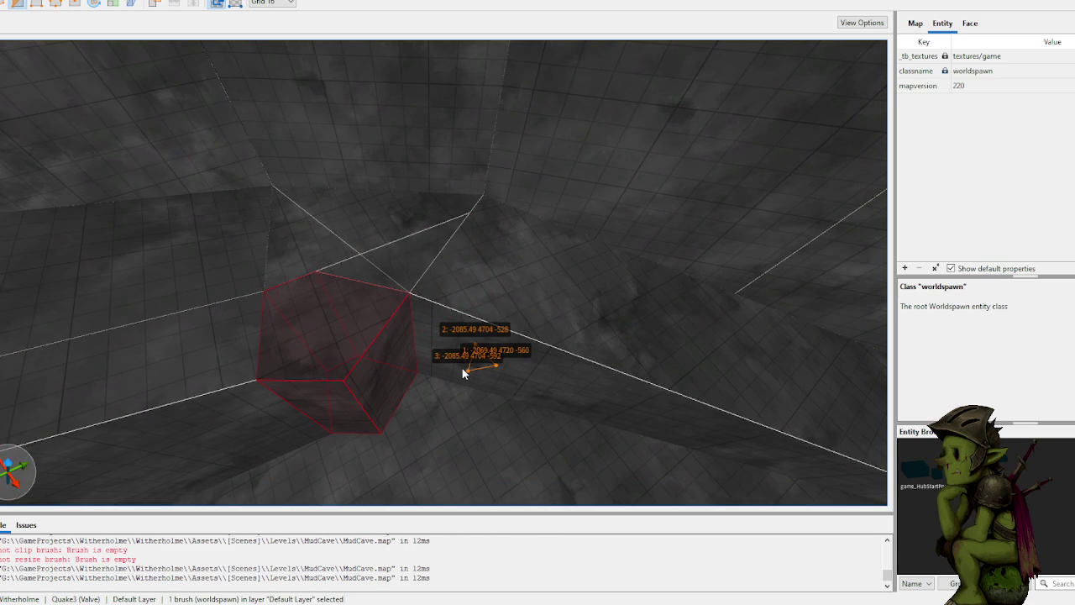
pyautogui.press('Return')
pyautogui.press('Escape')
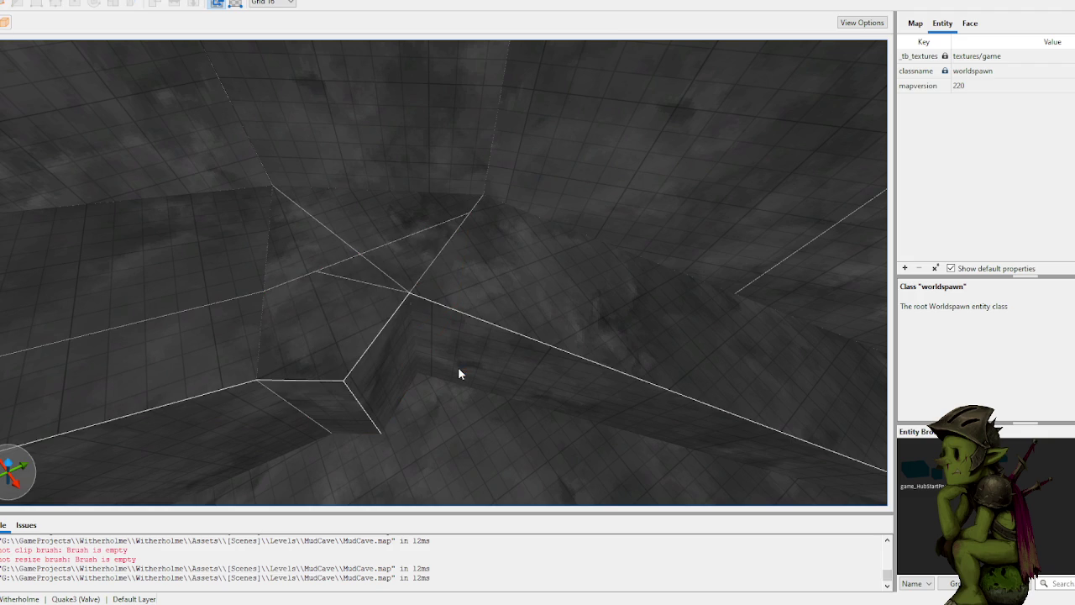
# Step: Check the neighbouring and triangular brushes, then reselect the original sloped brush
pyautogui.click(407, 265)
pyautogui.hotkey('ctrl', 'z')
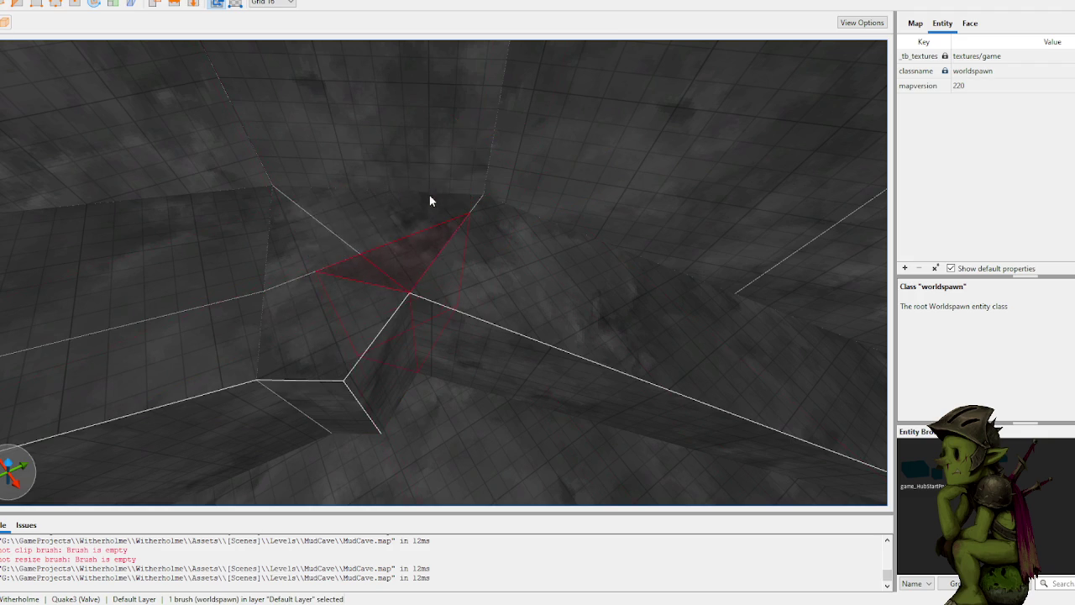
pyautogui.press('w')
pyautogui.click(492, 422)
pyautogui.click(363, 280)
pyautogui.click(512, 269)
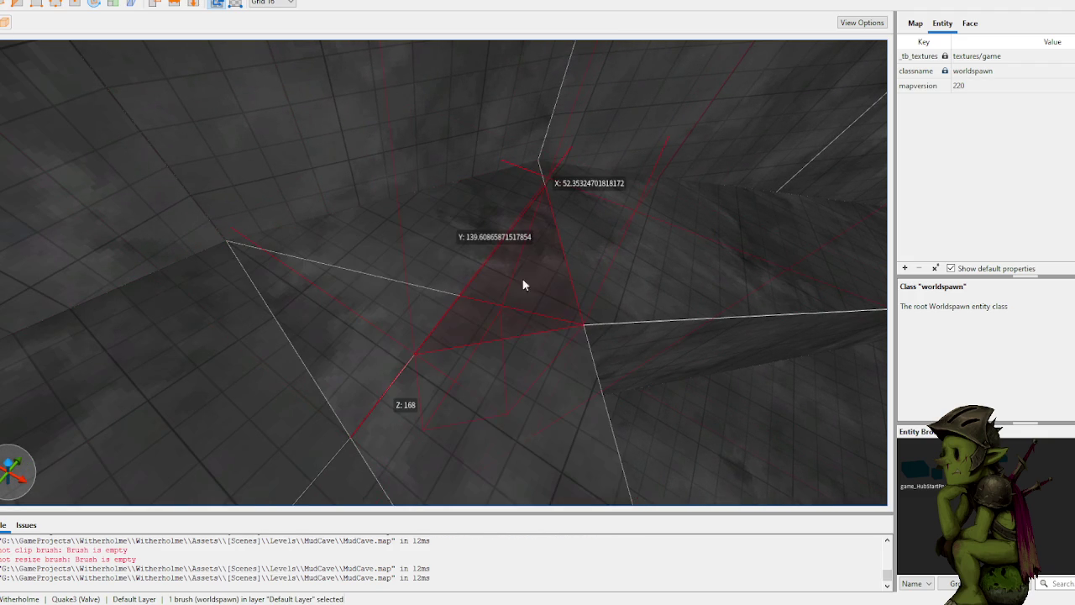
pyautogui.press('w')
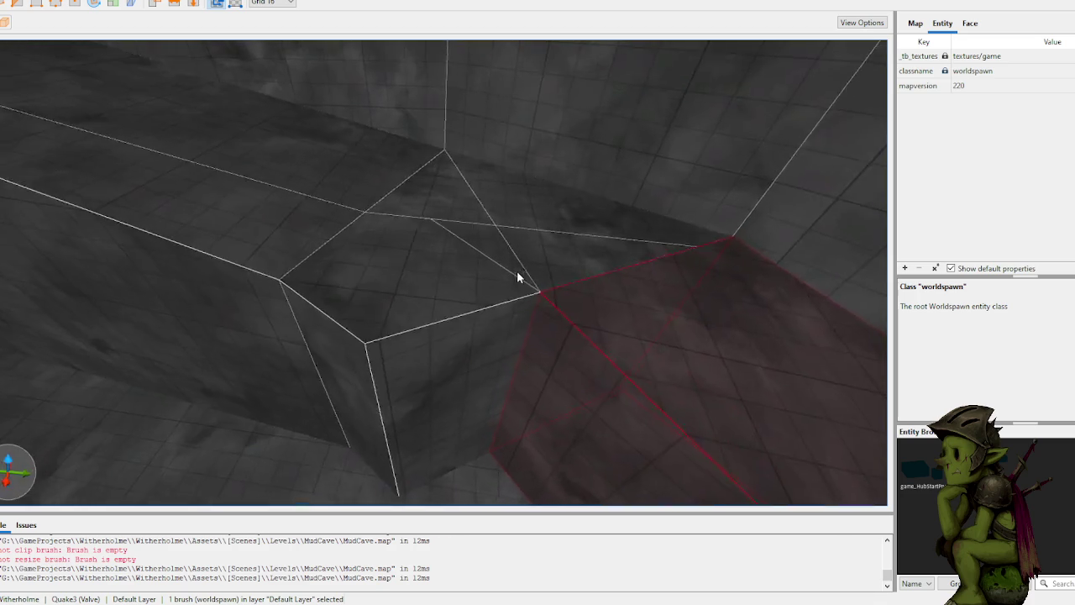
pyautogui.press('s')
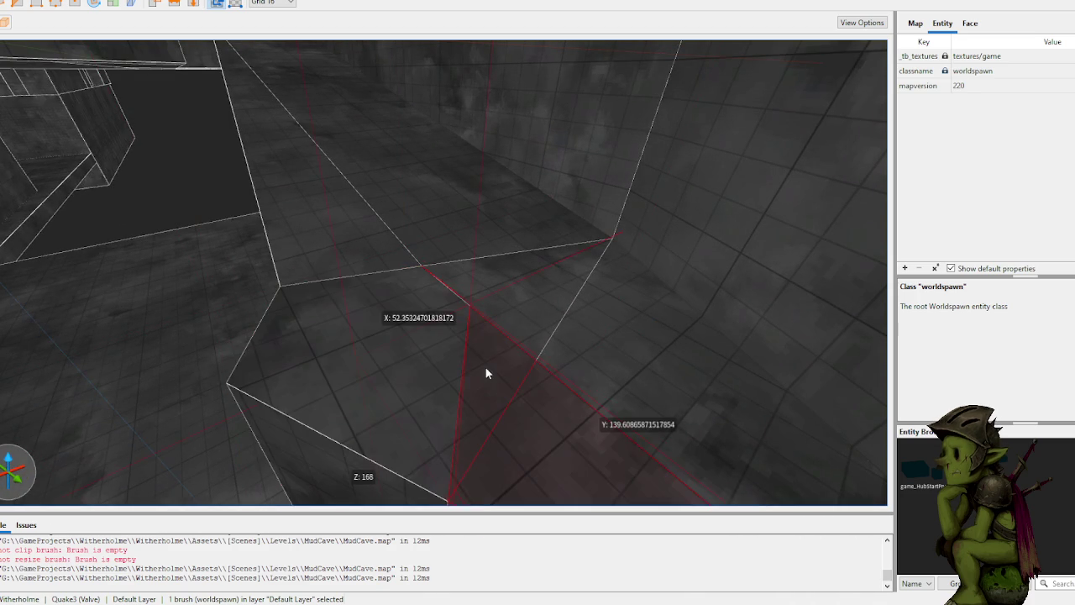
pyautogui.press('w')
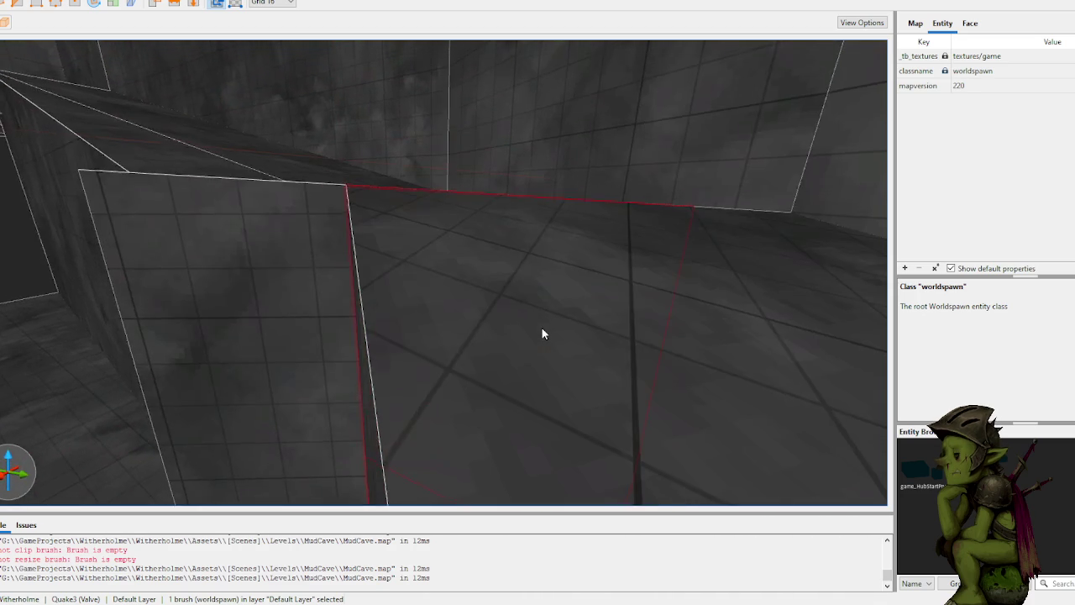
pyautogui.press('s')
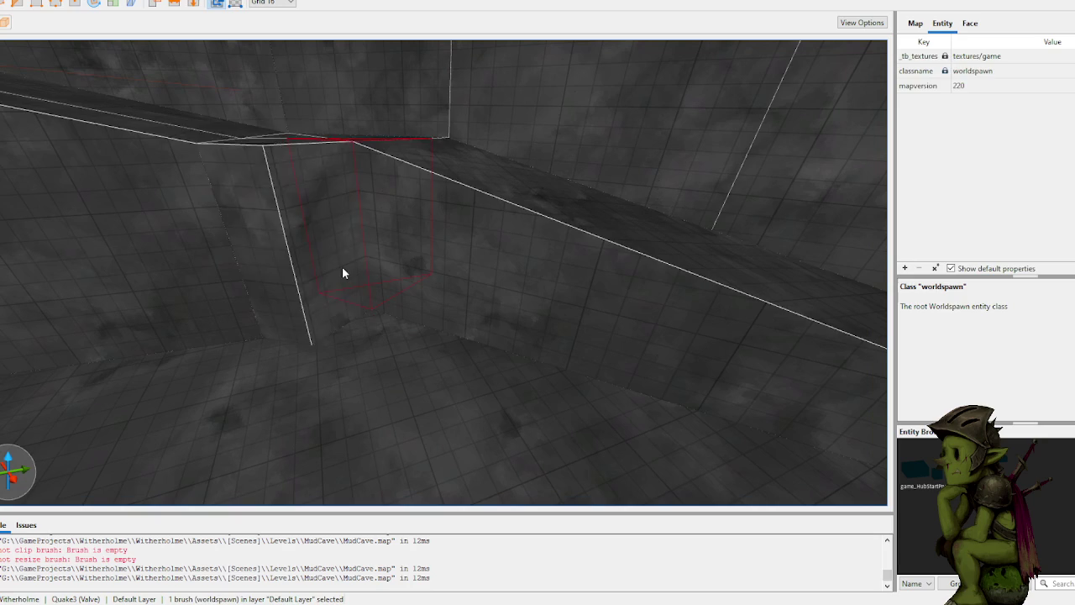
# Step: Select the sloped wall brush through its faces, undoing the last change
pyautogui.keyDown('shift'); pyautogui.click(461, 297); pyautogui.keyUp('shift')
pyautogui.keyDown('ctrl'); pyautogui.keyDown('shift'); pyautogui.click(326, 248); pyautogui.keyUp('shift'); pyautogui.keyUp('ctrl')
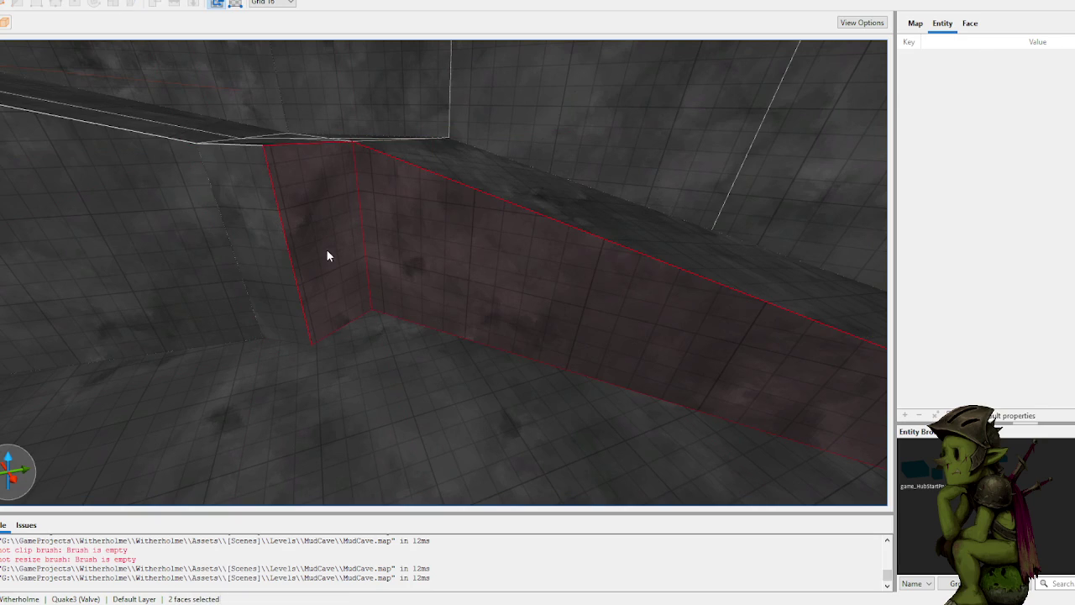
pyautogui.click(379, 289)
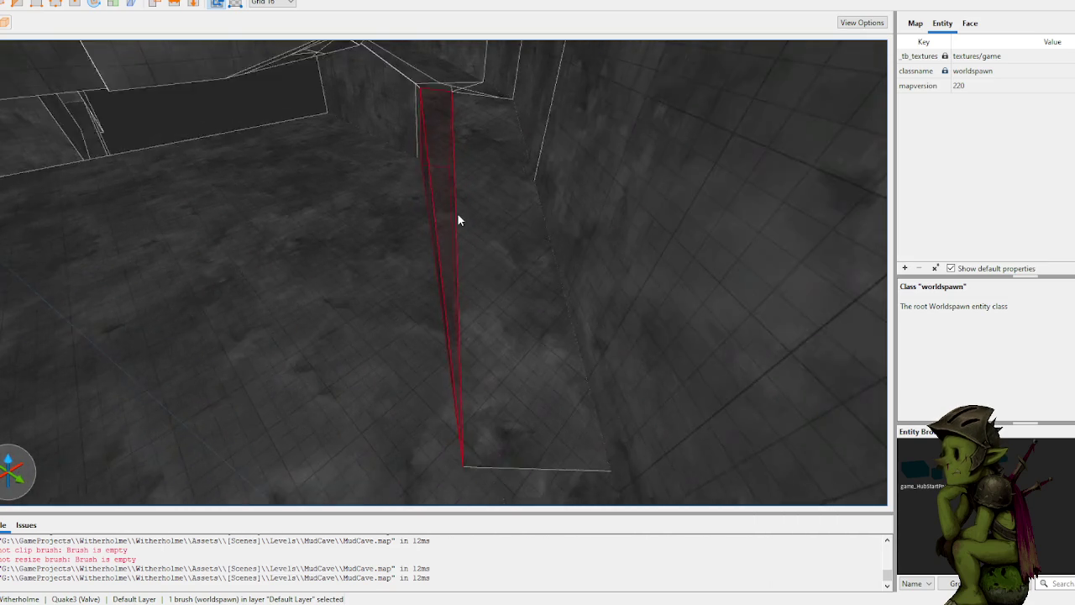
pyautogui.hotkey('ctrl', 'z')
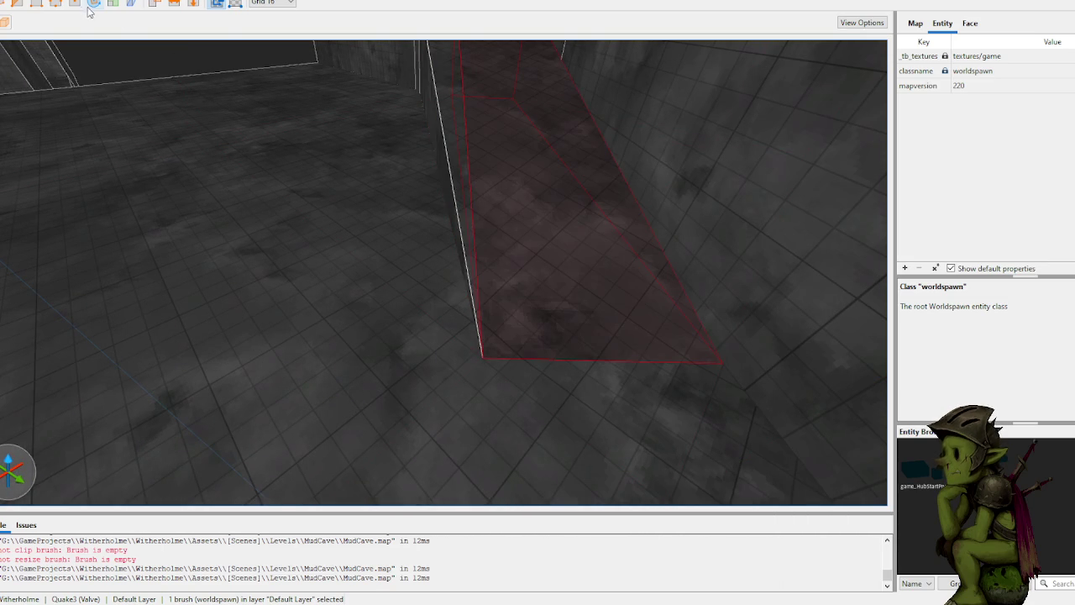
# Step: Move the sloped brush's bottom corner vertex left onto the thin wall brush's corner
pyautogui.press('f')
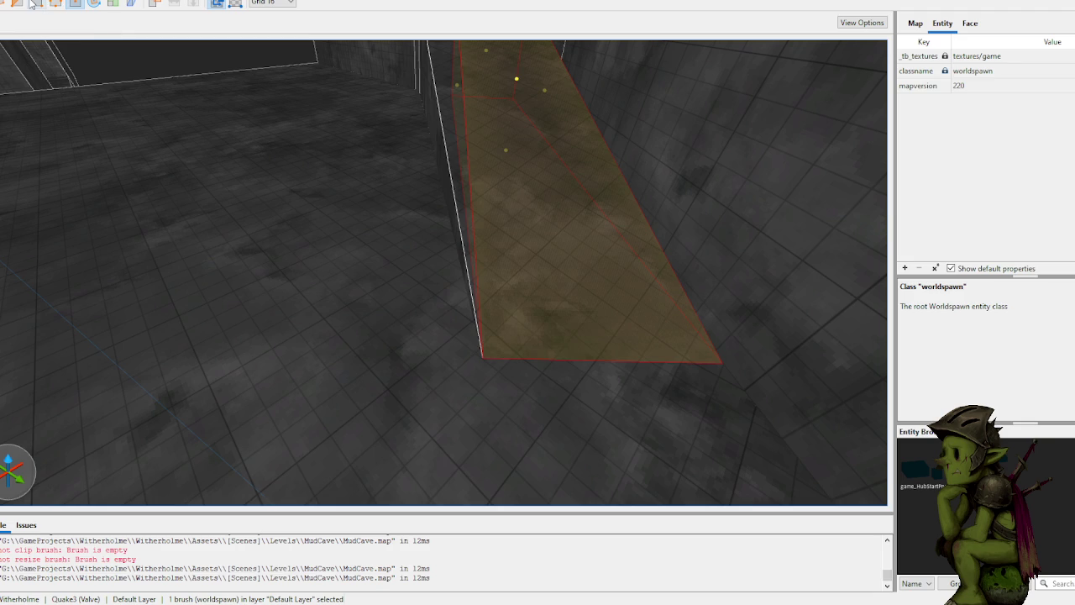
pyautogui.click(38, 5)
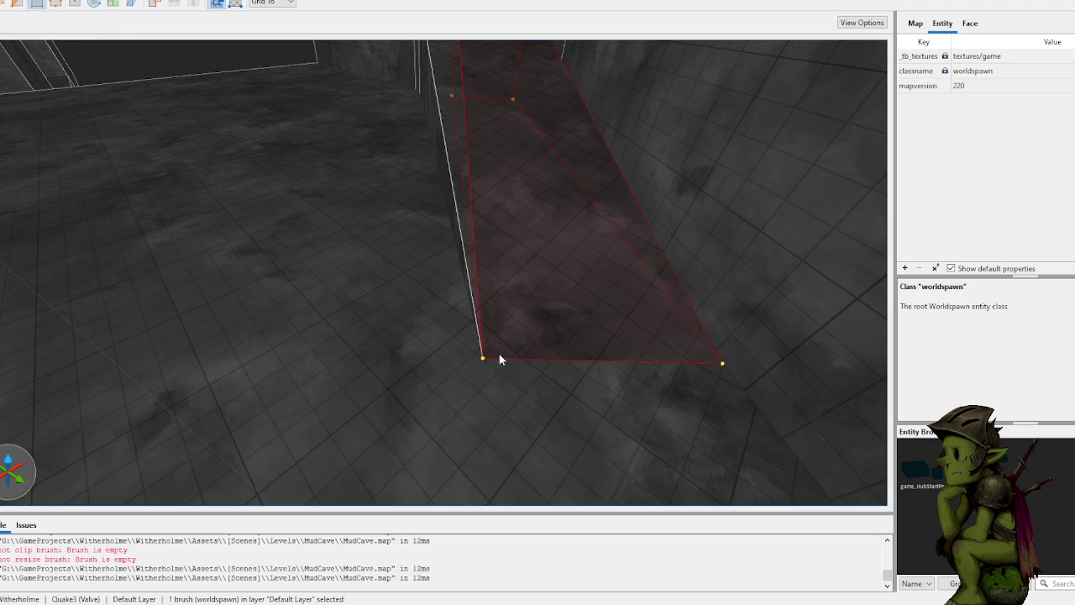
pyautogui.keyDown('ctrl'); pyautogui.click(461, 176); pyautogui.keyUp('ctrl')
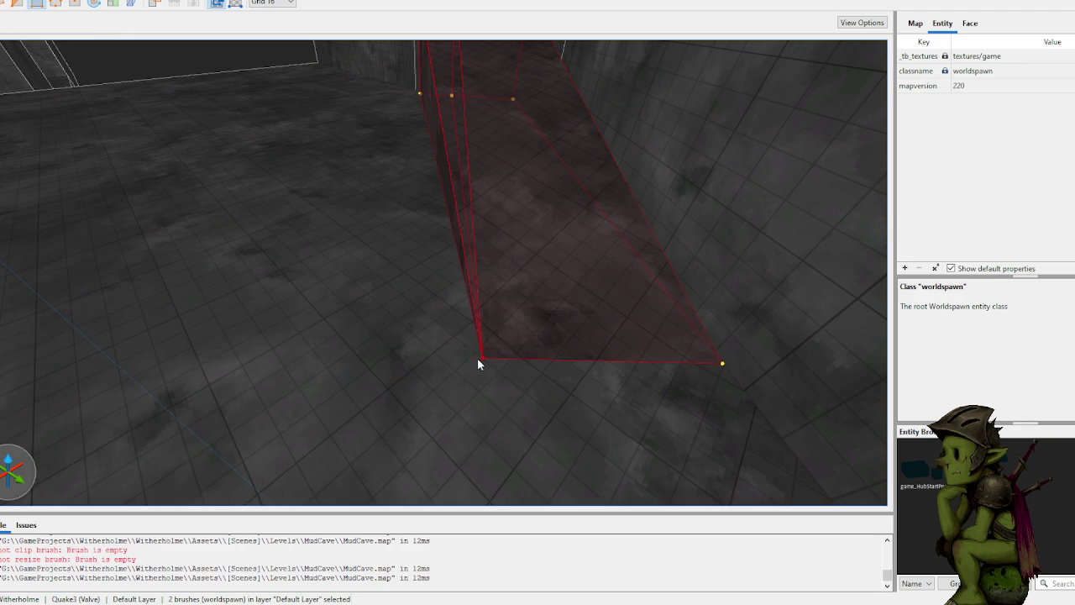
pyautogui.moveTo(479, 363); pyautogui.dragTo(372, 352)
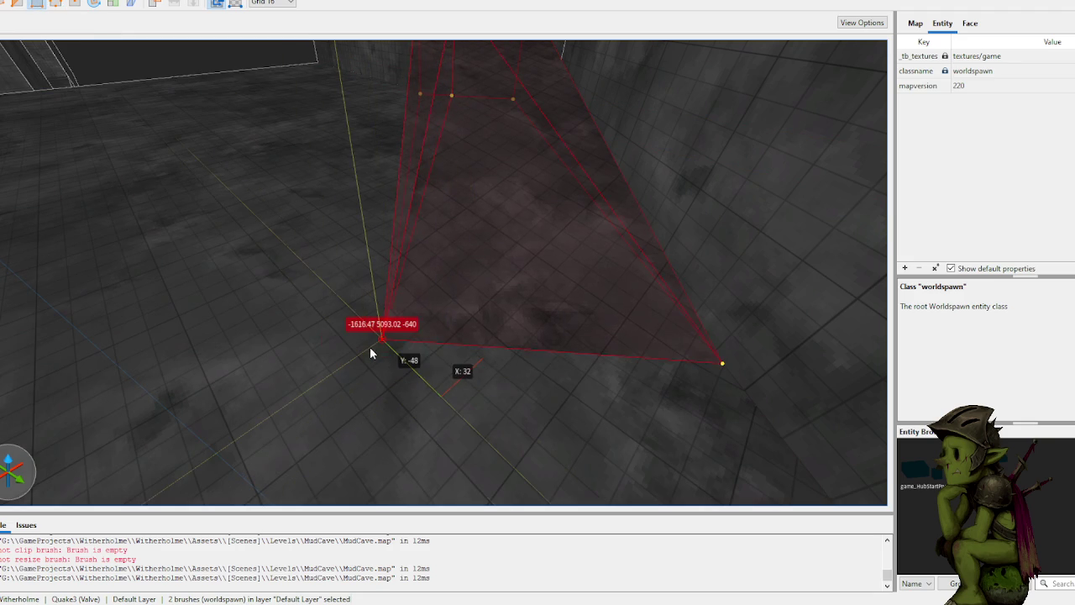
pyautogui.moveTo(407, 352)
pyautogui.mouseDown()
pyautogui.moveTo(428, 295)
pyautogui.moveTo(350, 269)
pyautogui.mouseUp()
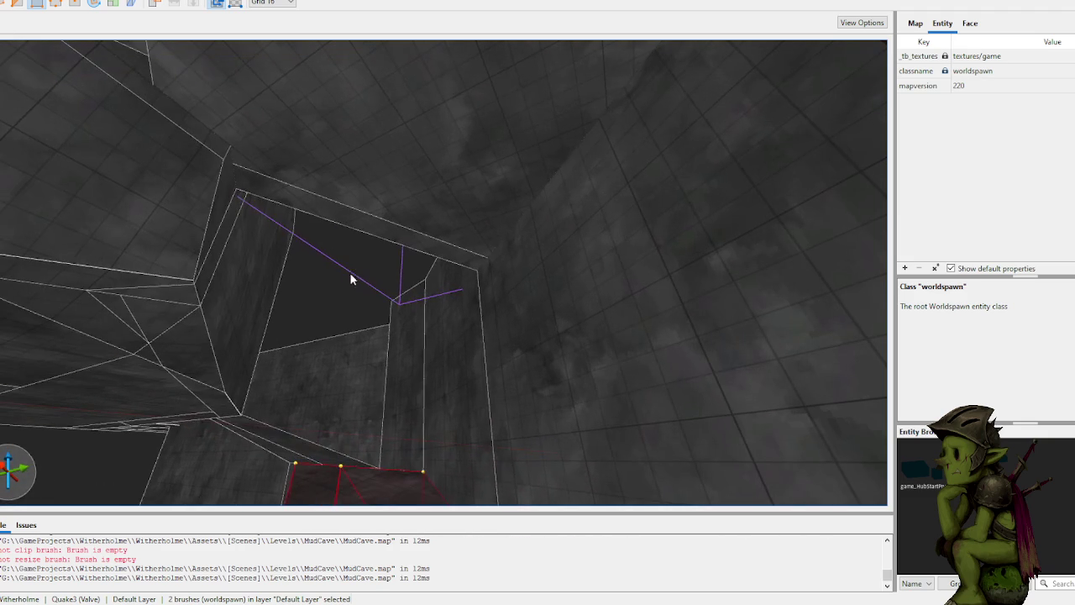
pyautogui.moveTo(360, 308)
pyautogui.mouseDown()
pyautogui.moveTo(418, 325)
pyautogui.moveTo(416, 343)
pyautogui.moveTo(552, 475)
pyautogui.mouseUp()
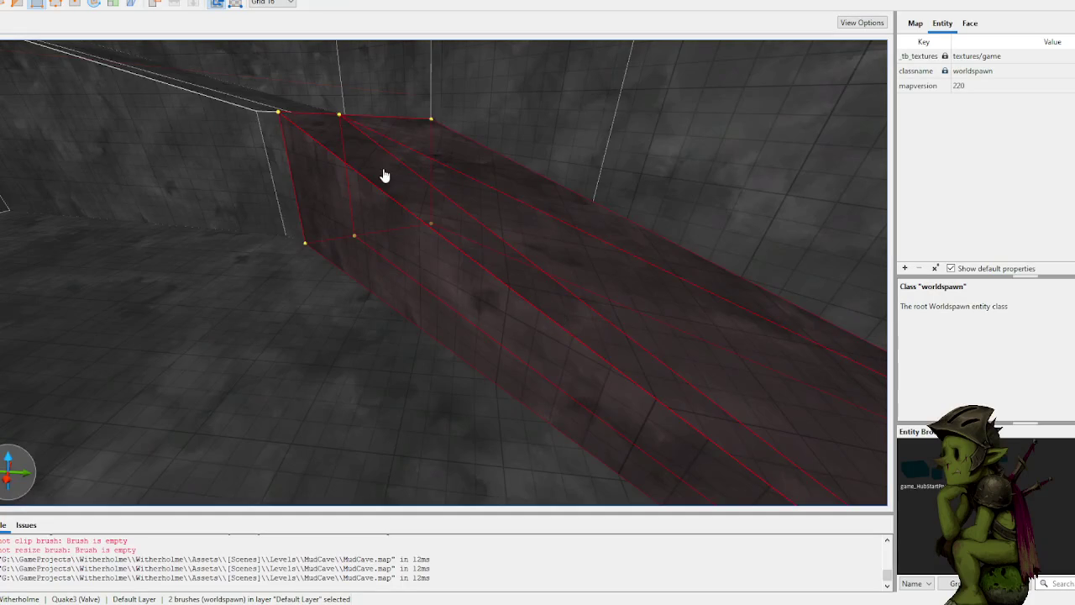
# Step: Fly the camera down the corridor through the grid wall and select the left wall brush
pyautogui.press('w')
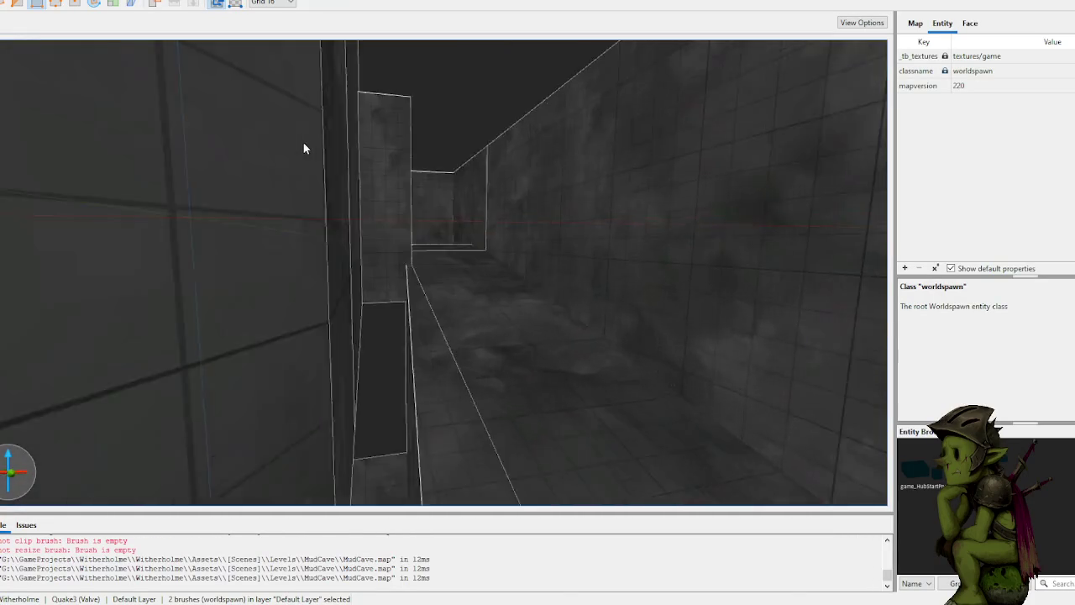
pyautogui.press('w')
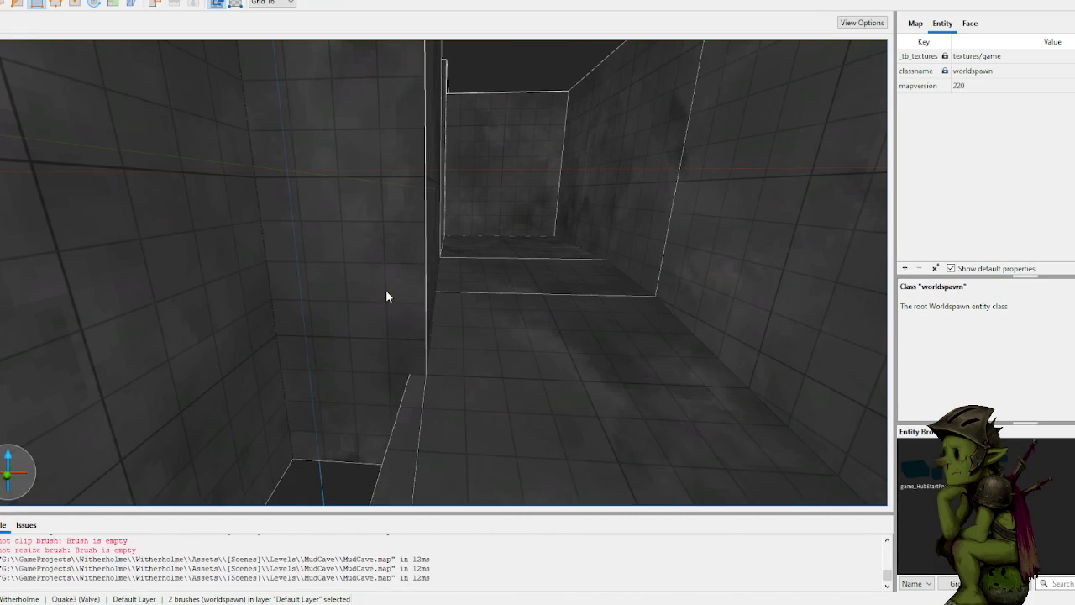
pyautogui.press('w')
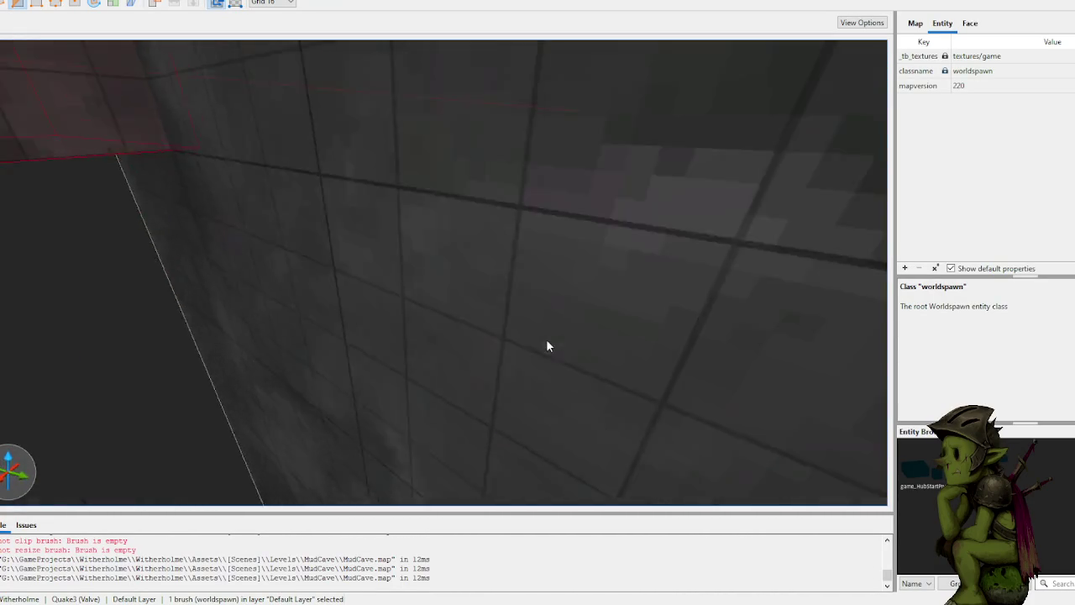
pyautogui.press('w')
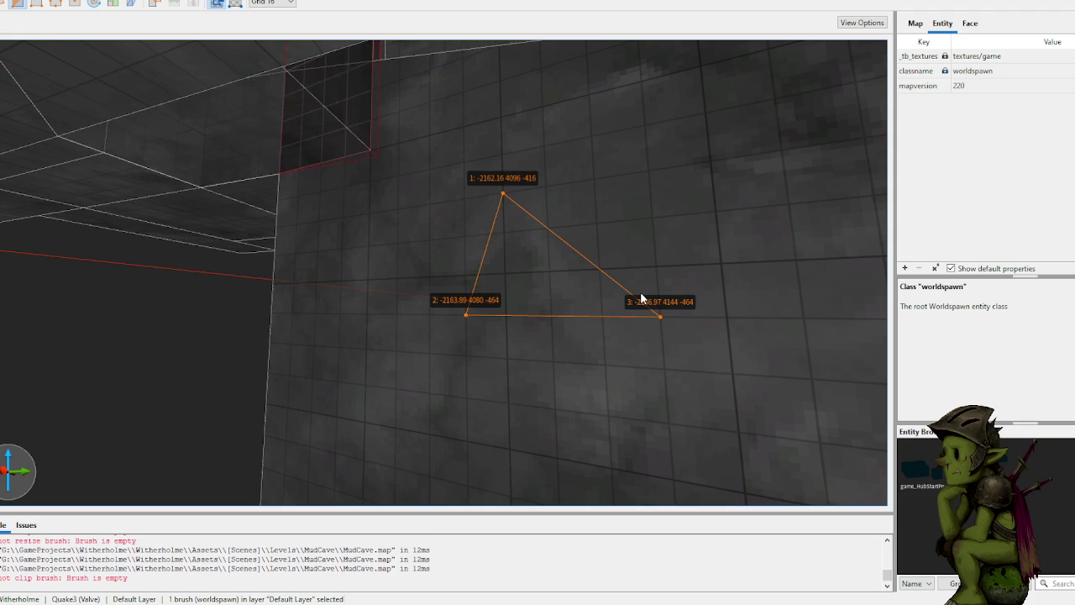
pyautogui.press('w')
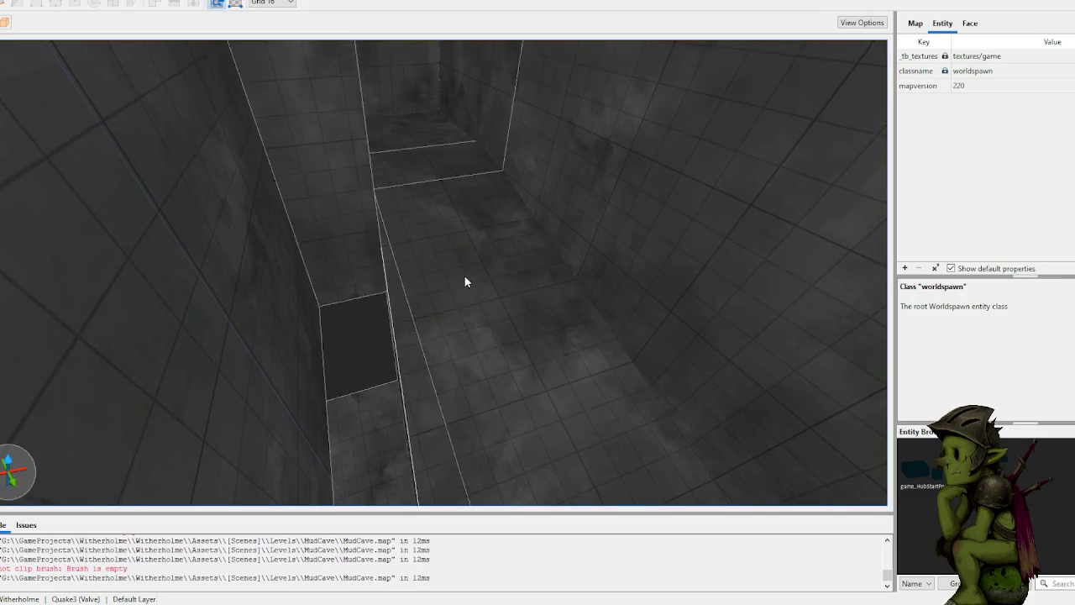
pyautogui.click(340, 236)
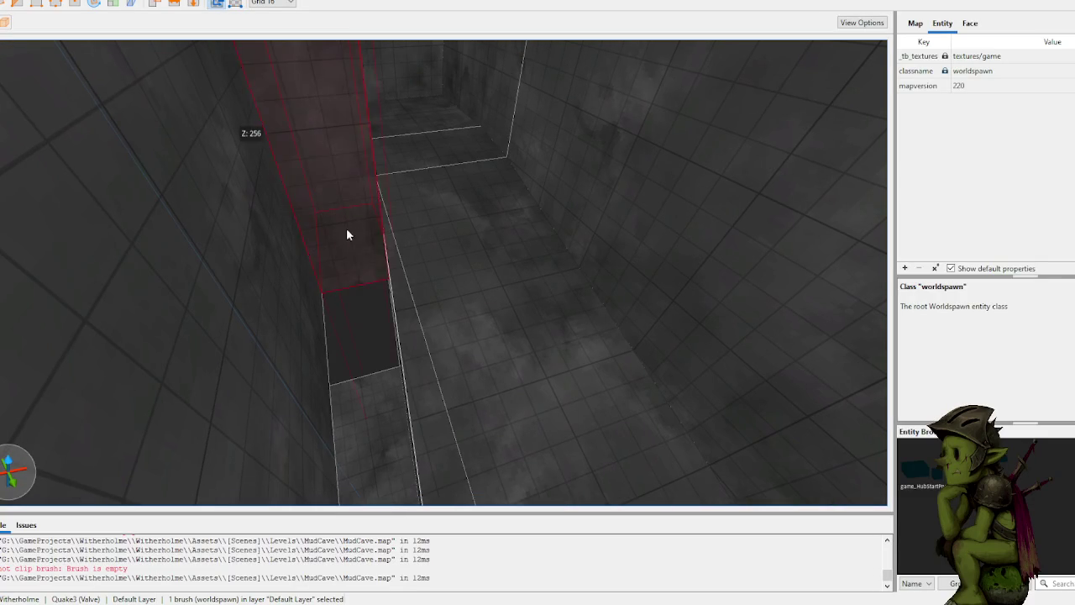
# Step: Extend the thin brush upward into a tall wall reaching Z 496
pyautogui.press('w')
pyautogui.press('w')
pyautogui.press('w')
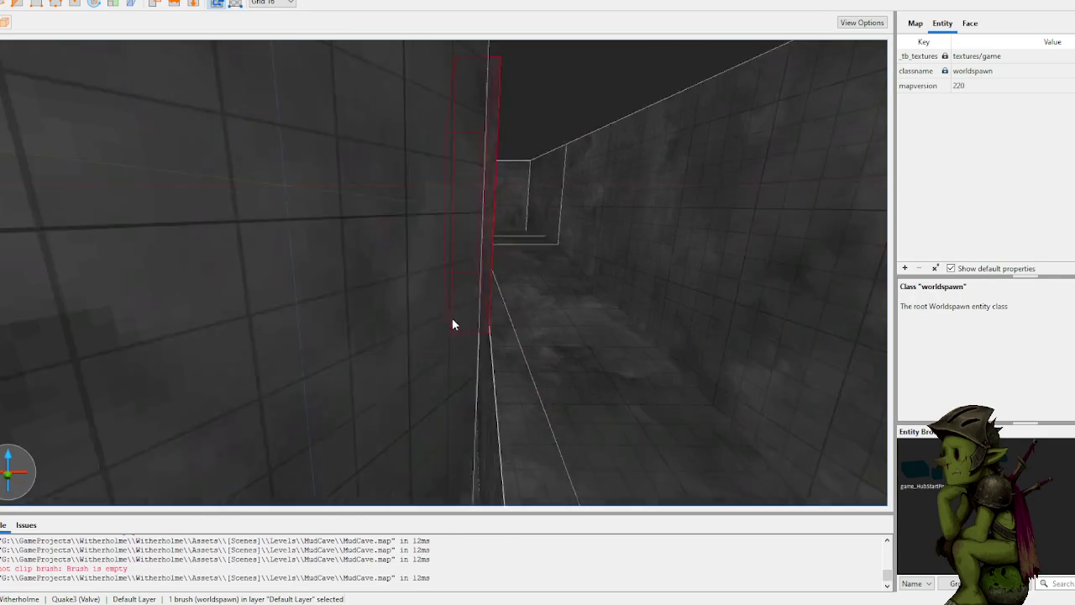
pyautogui.press('d')
pyautogui.press('d')
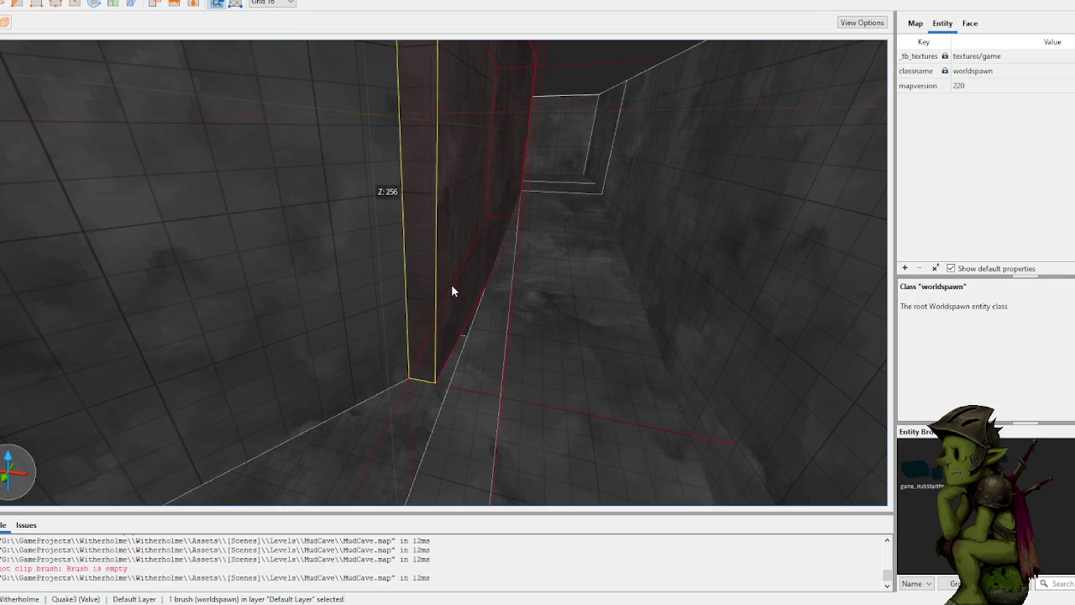
pyautogui.press('s')
pyautogui.press('s')
pyautogui.moveTo(436, 287)
pyautogui.mouseDown()
pyautogui.moveTo(456, 252)
pyautogui.moveTo(508, 251)
pyautogui.moveTo(504, 240)
pyautogui.mouseUp()
pyautogui.moveTo(417, 202)
pyautogui.mouseDown()
pyautogui.moveTo(404, 457)
pyautogui.moveTo(324, 372)
pyautogui.moveTo(298, 400)
pyautogui.moveTo(293, 173)
pyautogui.moveTo(283, 238)
pyautogui.moveTo(226, 232)
pyautogui.moveTo(240, 193)
pyautogui.moveTo(185, 185)
pyautogui.moveTo(244, 188)
pyautogui.moveTo(222, 184)
pyautogui.moveTo(235, 242)
pyautogui.moveTo(322, 193)
pyautogui.moveTo(325, 215)
pyautogui.mouseUp()
# Step: Place two clip points along the other wall's top edge and flip the kept side
pyautogui.click(383, 211)
pyautogui.moveTo(434, 184); pyautogui.dragTo(413, 233)
pyautogui.click(430, 221)
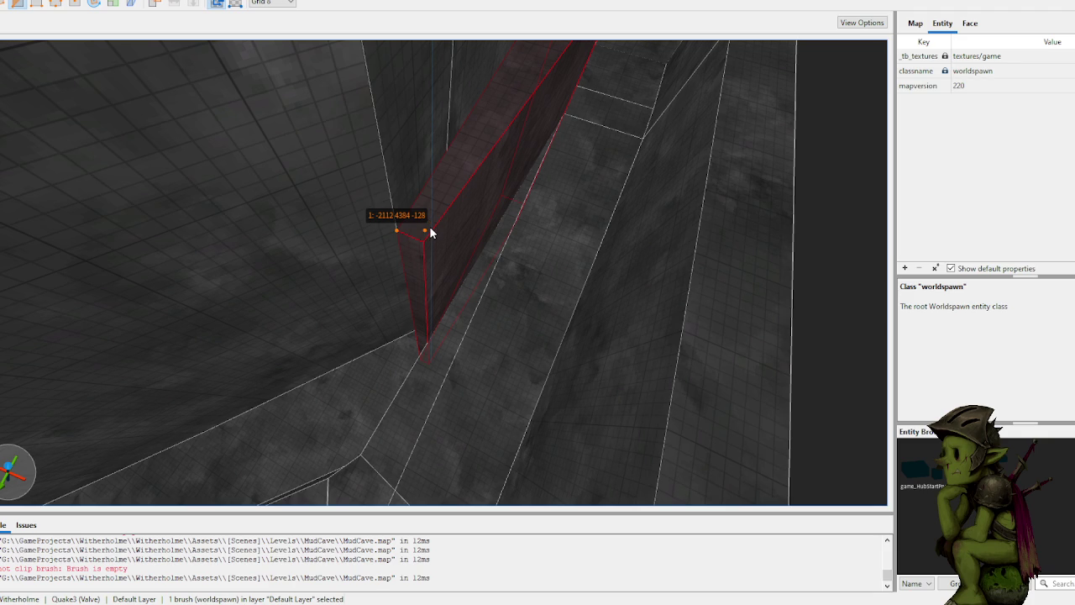
pyautogui.press('Tab')
# Step: Cut the wall brush along the marked clip plane, keeping the chosen side
pyautogui.press('Return')
pyautogui.press('Escape')
pyautogui.scroll(5, 432, 236)
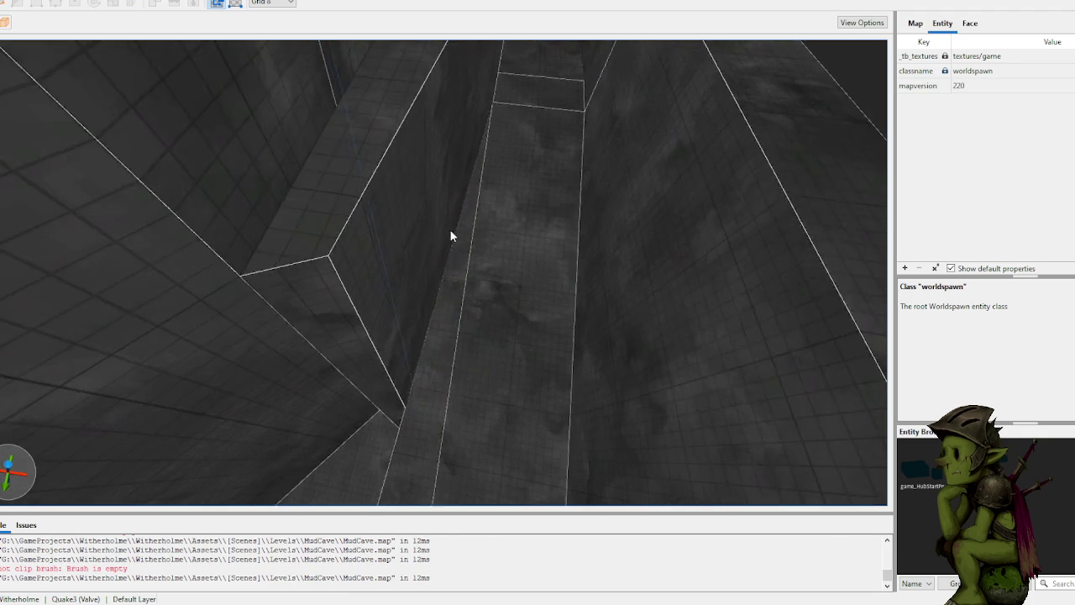
pyautogui.moveTo(474, 218)
pyautogui.mouseDown()
pyautogui.moveTo(468, 177)
pyautogui.moveTo(456, 198)
pyautogui.mouseUp()
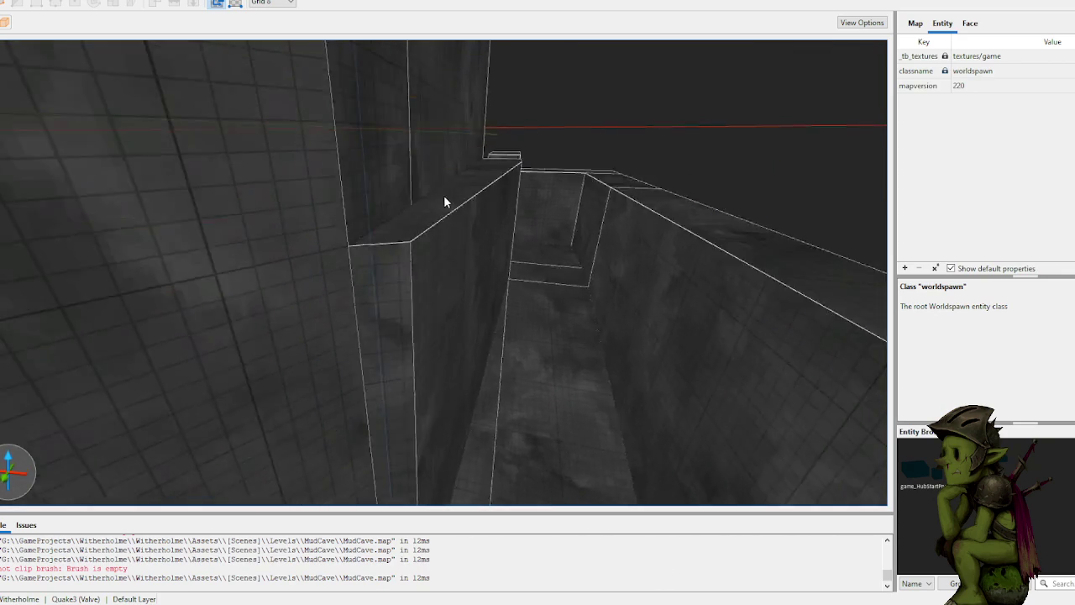
# Step: Inspect the trimmed wall brush in the corridor, then leave nothing selected
pyautogui.click(458, 202)
pyautogui.moveTo(469, 66)
pyautogui.mouseDown()
pyautogui.moveTo(499, 149)
pyautogui.moveTo(479, 221)
pyautogui.moveTo(481, 151)
pyautogui.mouseUp()
pyautogui.click(581, 247)
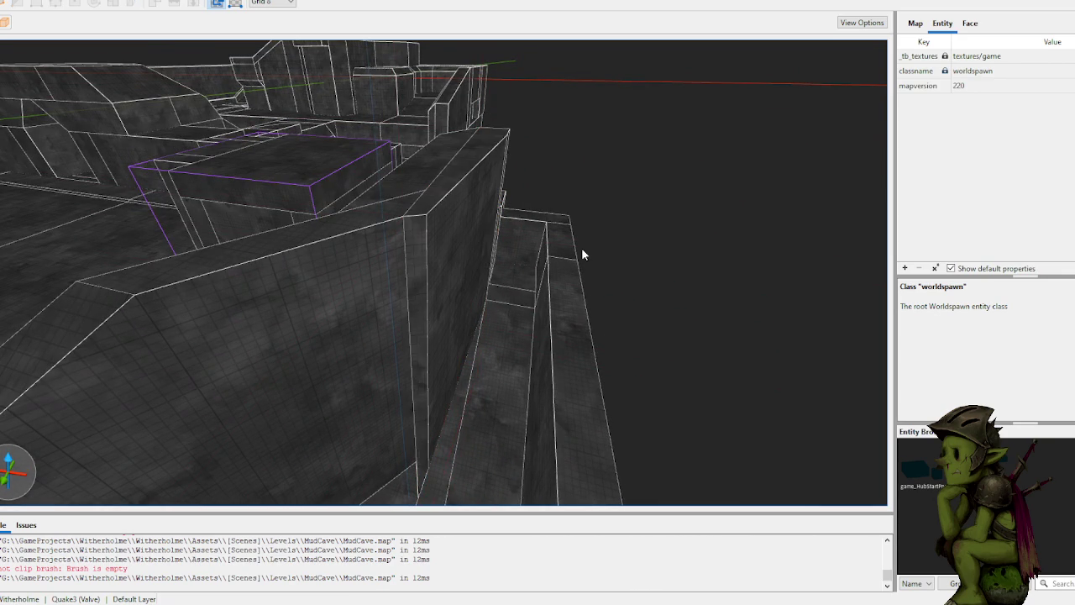
pyautogui.rightClick(570, 213)
pyautogui.click(633, 134)
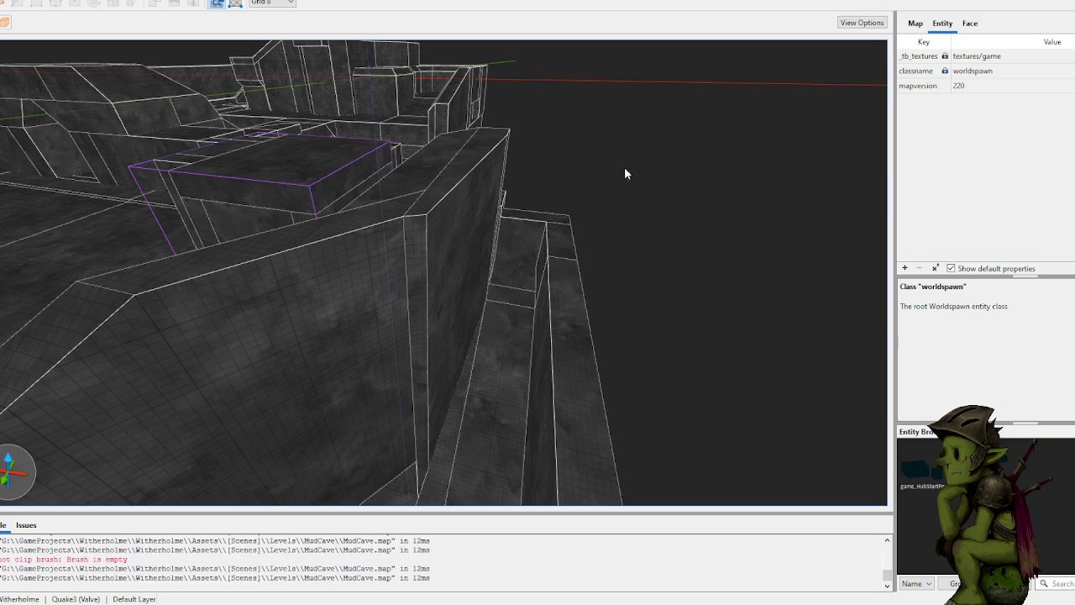
pyautogui.scroll(5, 634, 148)
pyautogui.moveTo(563, 250)
pyautogui.mouseDown()
pyautogui.moveTo(558, 222)
pyautogui.moveTo(606, 181)
pyautogui.moveTo(621, 188)
pyautogui.moveTo(613, 223)
pyautogui.moveTo(604, 197)
pyautogui.moveTo(597, 235)
pyautogui.moveTo(631, 240)
pyautogui.moveTo(439, 311)
pyautogui.mouseUp()
# Step: Draw a new 24 × 16 brush on the floor in the wall corner
pyautogui.click(422, 305)
pyautogui.moveTo(418, 272)
pyautogui.mouseDown()
pyautogui.moveTo(424, 240)
pyautogui.moveTo(414, 332)
pyautogui.mouseUp()
pyautogui.press('Escape')
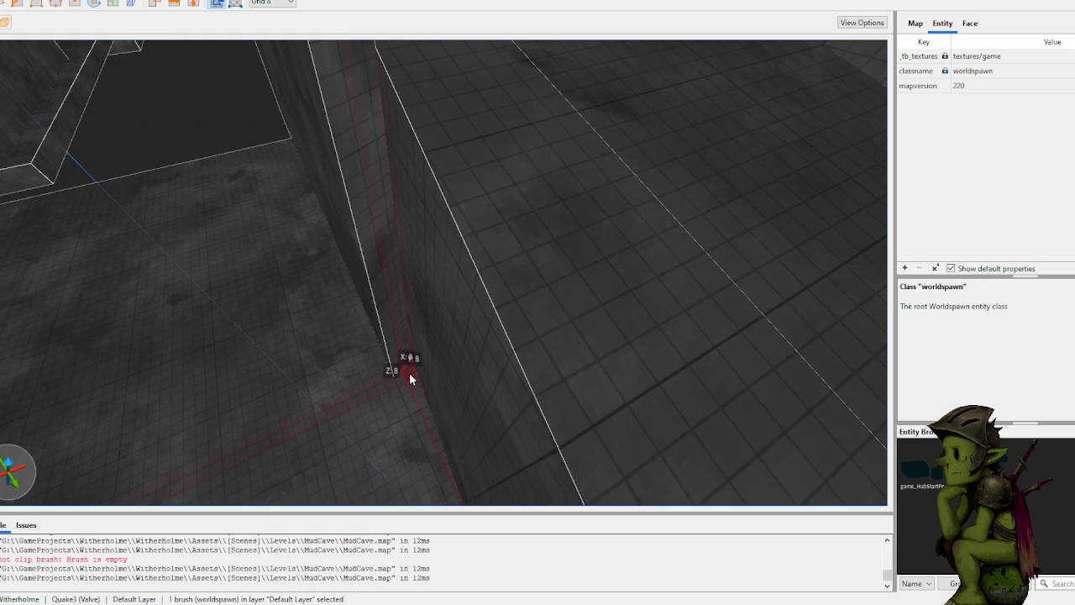
pyautogui.scroll(3, 447, 337)
pyautogui.scroll(1, 432, 356)
pyautogui.moveTo(393, 284)
pyautogui.mouseDown()
pyautogui.moveTo(454, 275)
pyautogui.moveTo(470, 219)
pyautogui.moveTo(465, 228)
pyautogui.moveTo(450, 60)
pyautogui.mouseUp()
# Step: Raise the new brush's top face to make a pillar about 216 units tall
pyautogui.scroll(-5, 467, 156)
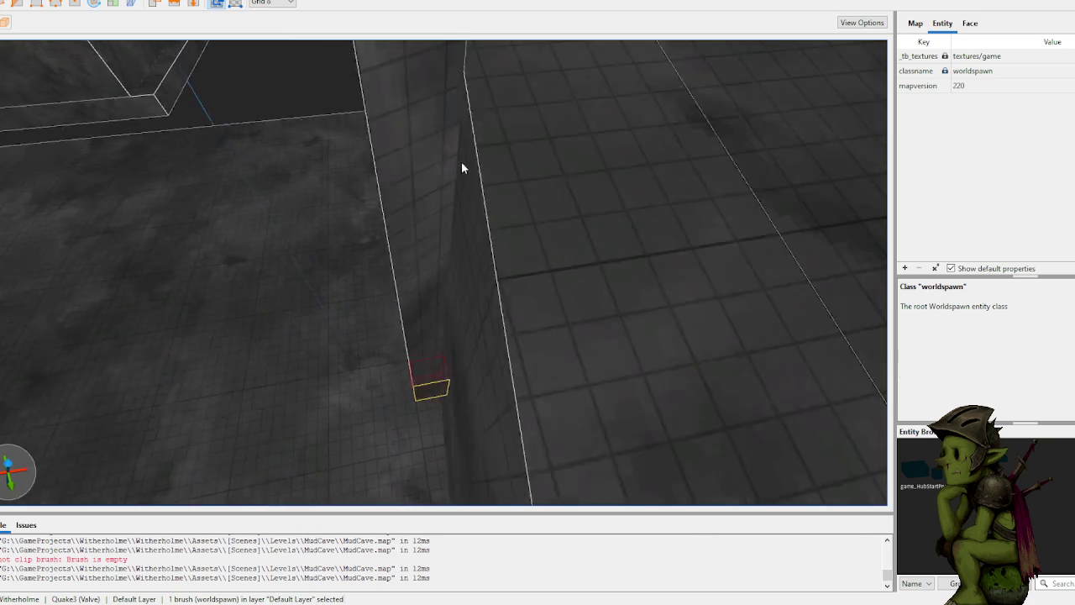
pyautogui.moveTo(435, 393)
pyautogui.mouseDown()
pyautogui.moveTo(437, 240)
pyautogui.moveTo(434, 283)
pyautogui.moveTo(448, 274)
pyautogui.mouseUp()
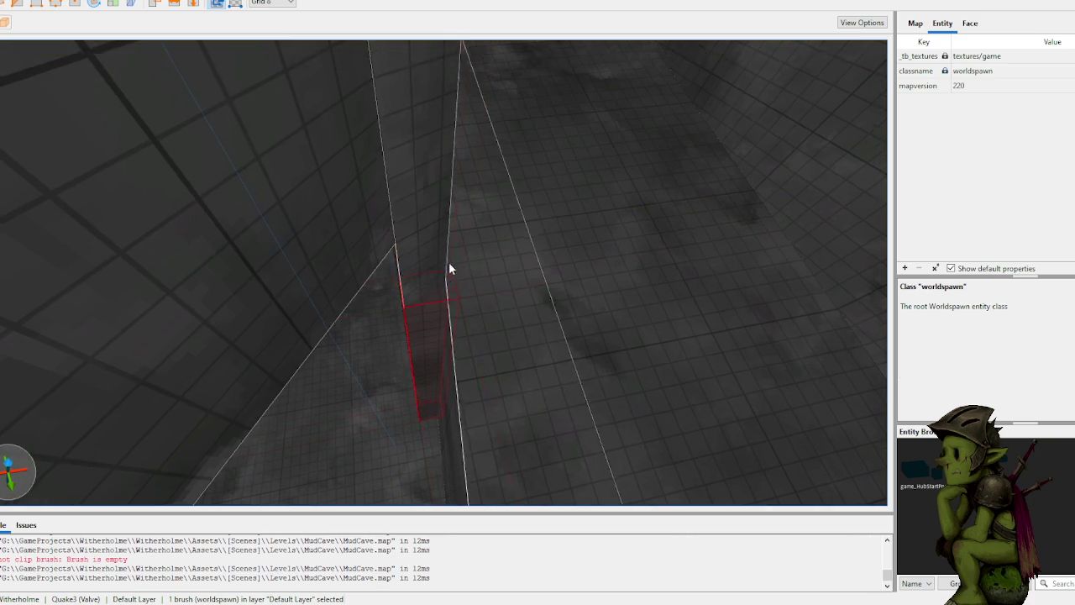
pyautogui.scroll(5, 454, 229)
pyautogui.scroll(-5, 458, 229)
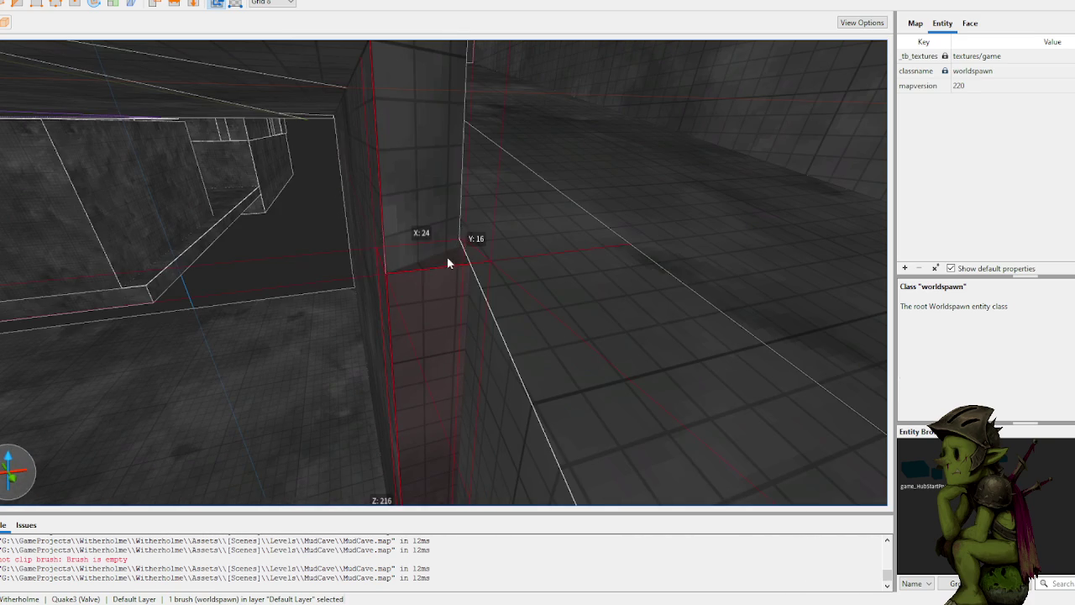
# Step: Clip the new pillar with a first three-point plane beside it, flipping the kept side
pyautogui.press('c')
pyautogui.click(590, 338)
pyautogui.click(559, 232)
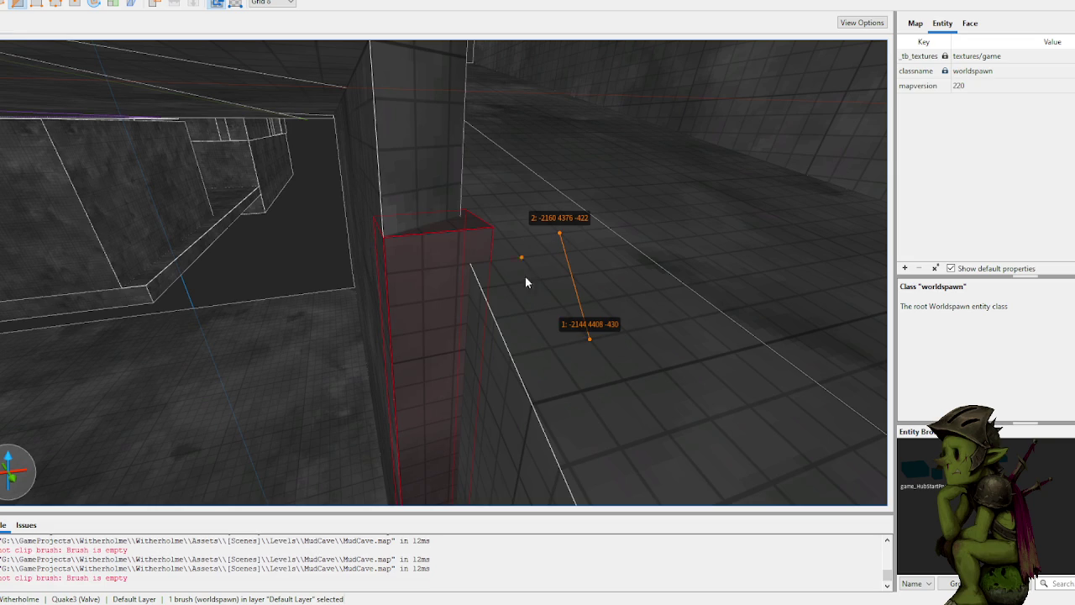
pyautogui.click(507, 284)
pyautogui.press('Tab')
pyautogui.press('Tab')
pyautogui.press('Tab')
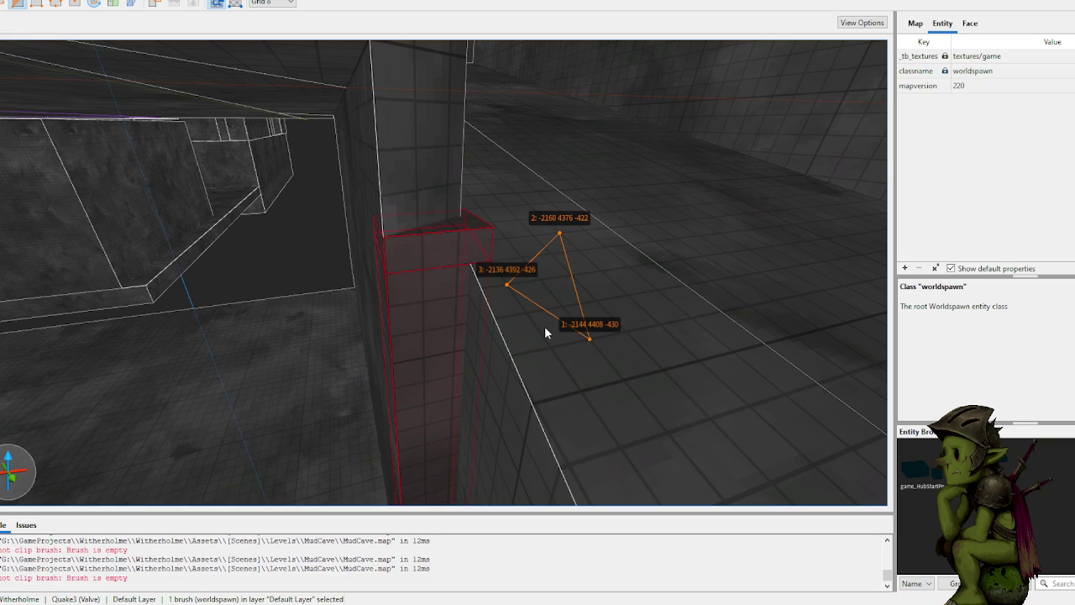
pyautogui.press('Return')
# Step: Cut the pillar again with a second clip plane near its top
pyautogui.moveTo(475, 259)
pyautogui.mouseDown()
pyautogui.moveTo(488, 264)
pyautogui.moveTo(506, 248)
pyautogui.moveTo(481, 204)
pyautogui.moveTo(439, 224)
pyautogui.mouseUp()
pyautogui.click(404, 242)
pyautogui.click(425, 280)
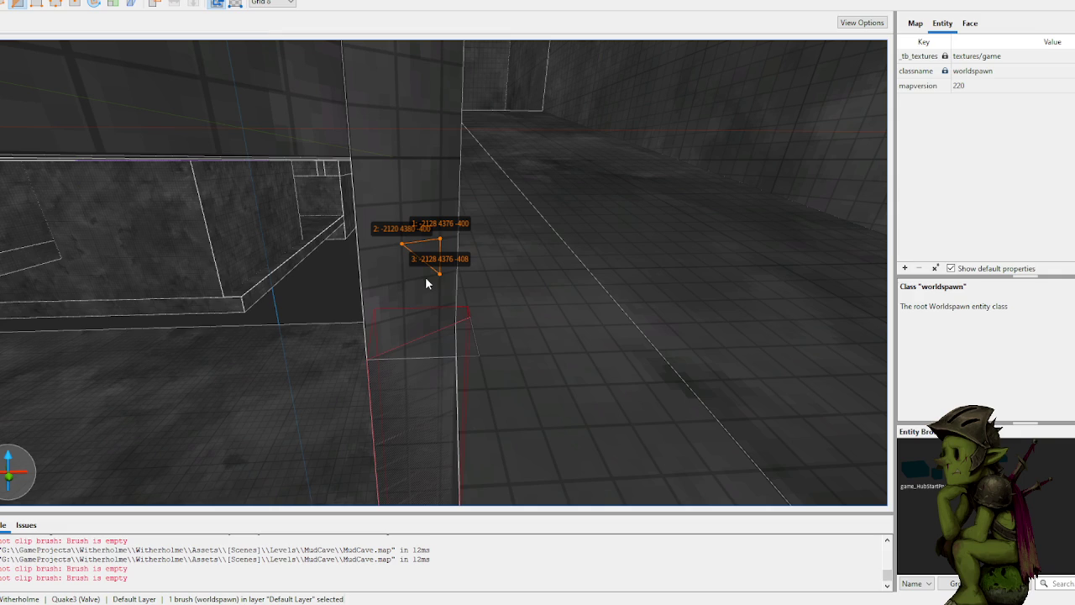
pyautogui.press('Return')
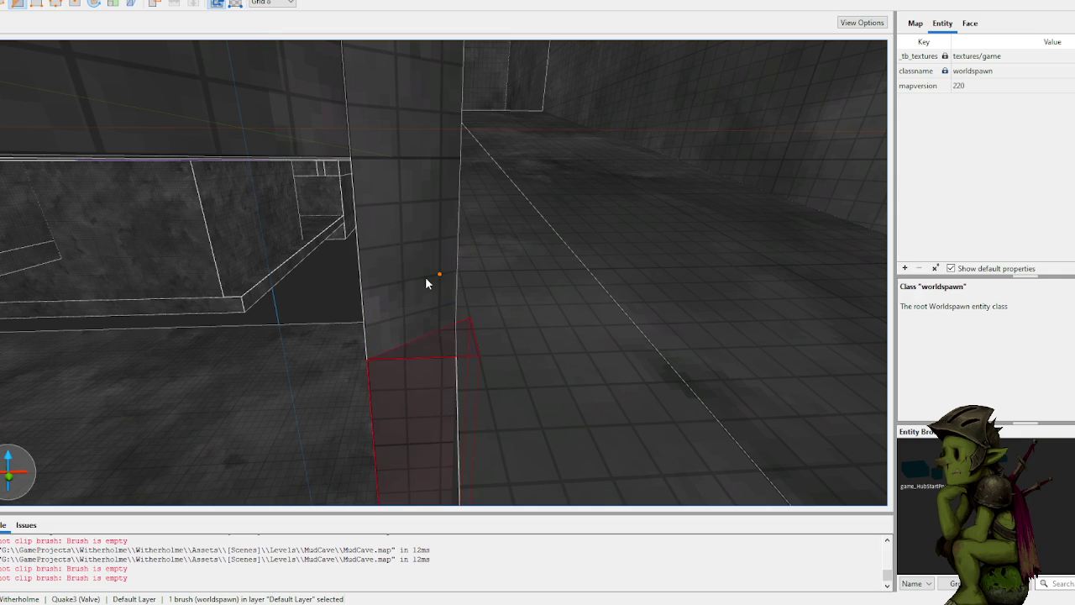
# Step: Trim the pillar flush with a third clip plane along the adjoining sloping wall
pyautogui.moveTo(492, 357)
pyautogui.mouseDown()
pyautogui.moveTo(514, 336)
pyautogui.moveTo(604, 329)
pyautogui.mouseUp()
pyautogui.moveTo(573, 293); pyautogui.dragTo(501, 245)
pyautogui.moveTo(503, 288)
pyautogui.mouseDown()
pyautogui.moveTo(394, 233)
pyautogui.moveTo(388, 200)
pyautogui.moveTo(435, 198)
pyautogui.moveTo(451, 216)
pyautogui.moveTo(473, 307)
pyautogui.mouseUp()
pyautogui.click(501, 297)
pyautogui.click(488, 353)
pyautogui.click(440, 292)
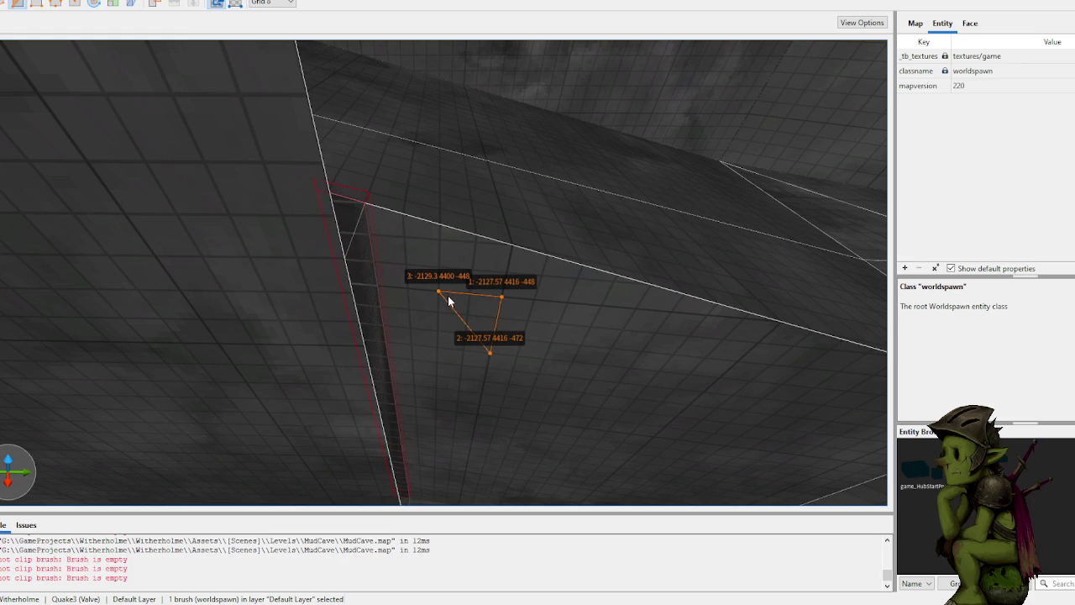
pyautogui.hotkey('ctrl', 'Return')
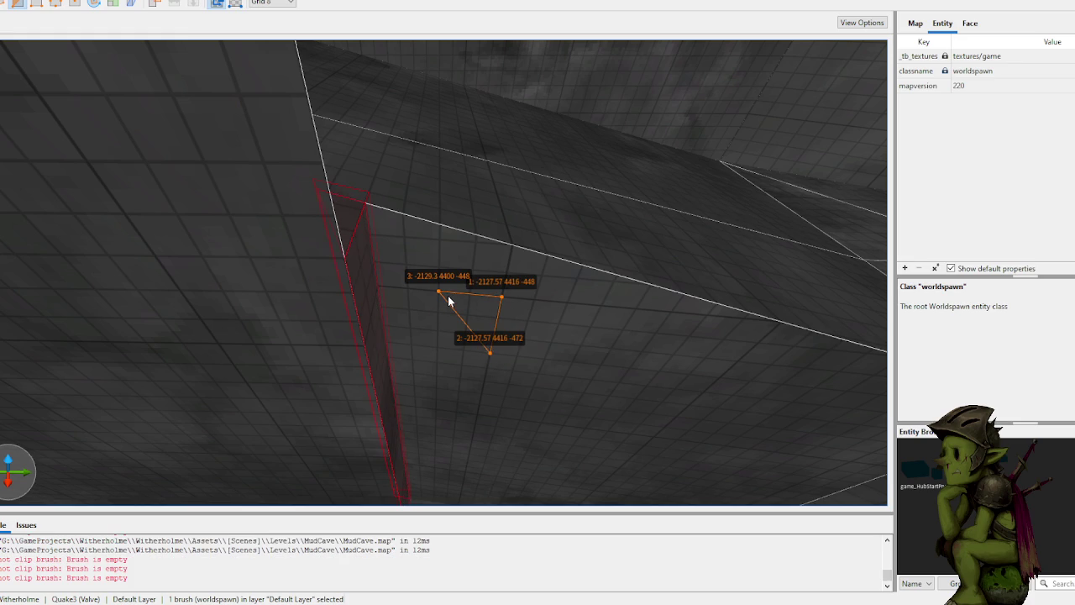
pyautogui.press('Return')
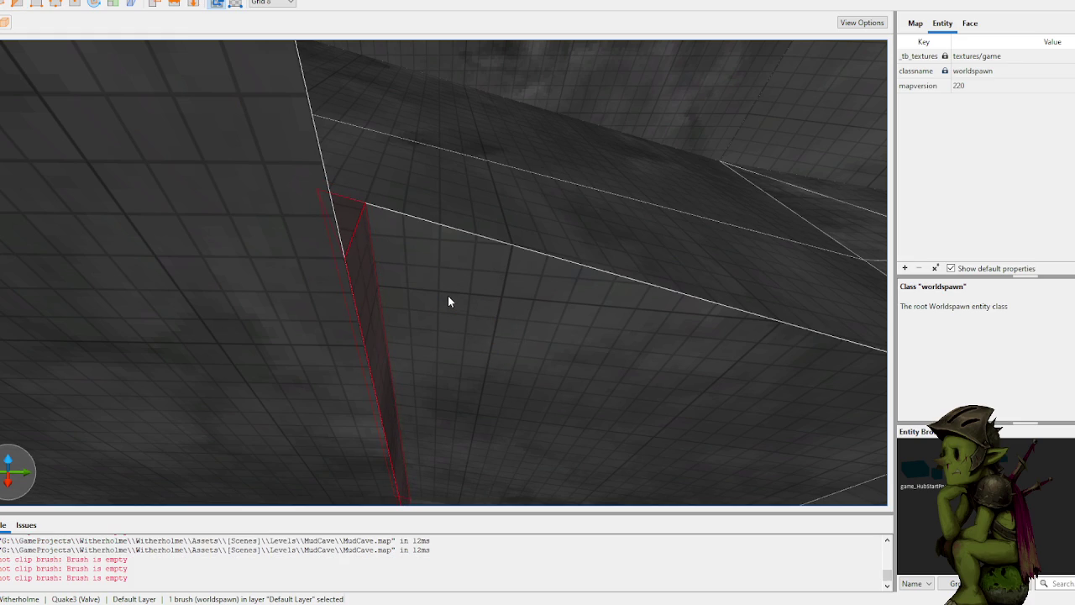